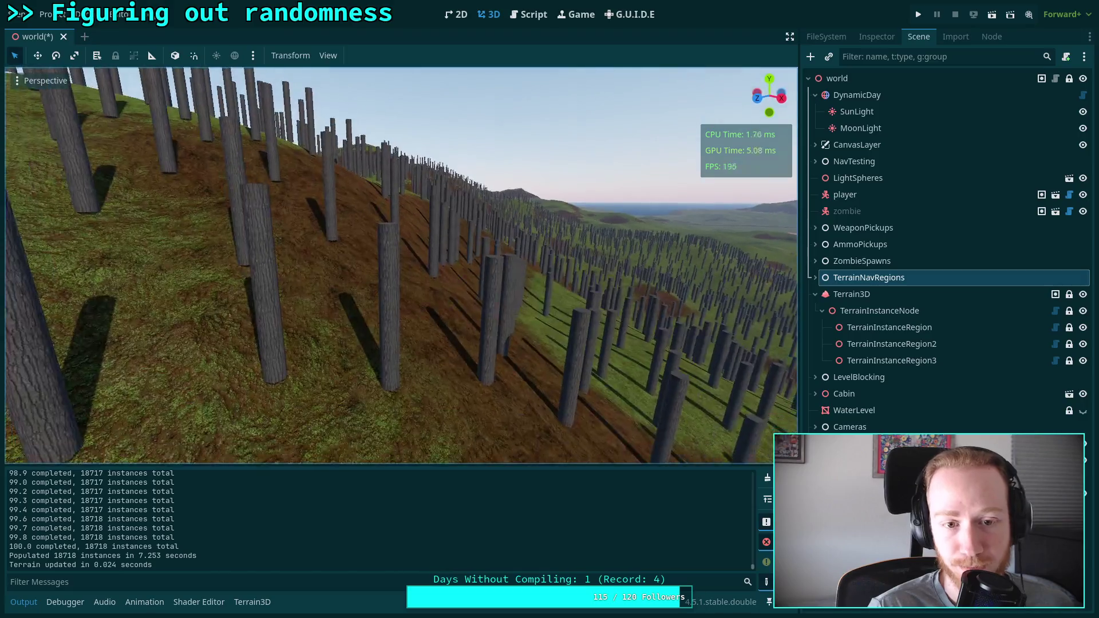
{"action": "key", "text": "w"}
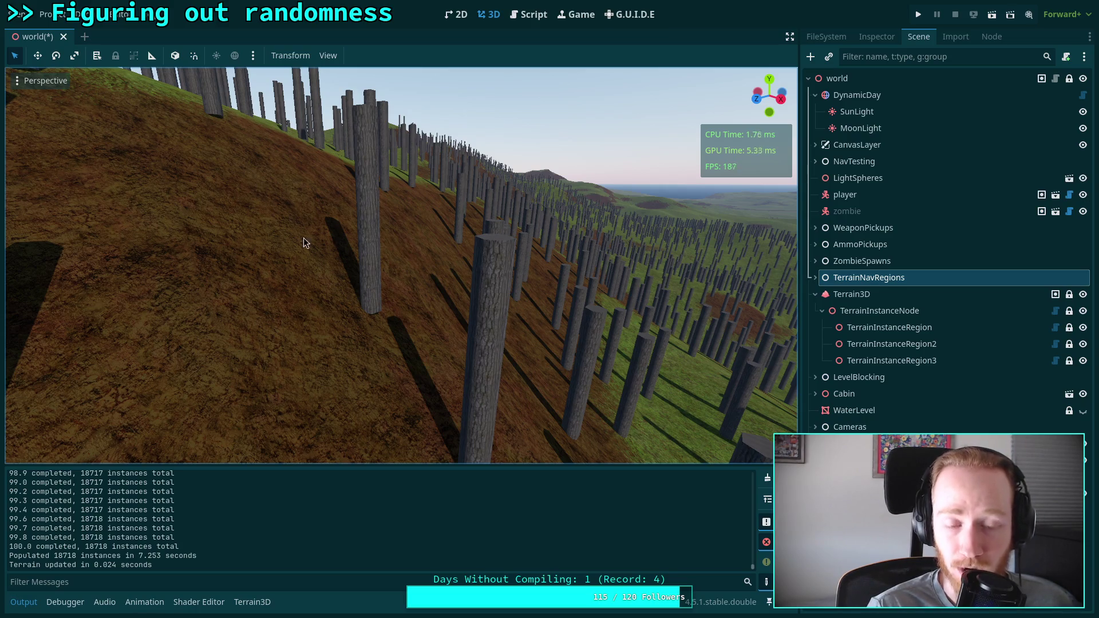
Step: Fly up the tree-covered slope and look down over the rows of trunks
{"action": "scroll", "coordinate": [303, 243], "scroll_direction": "down", "scroll_amount": 10}
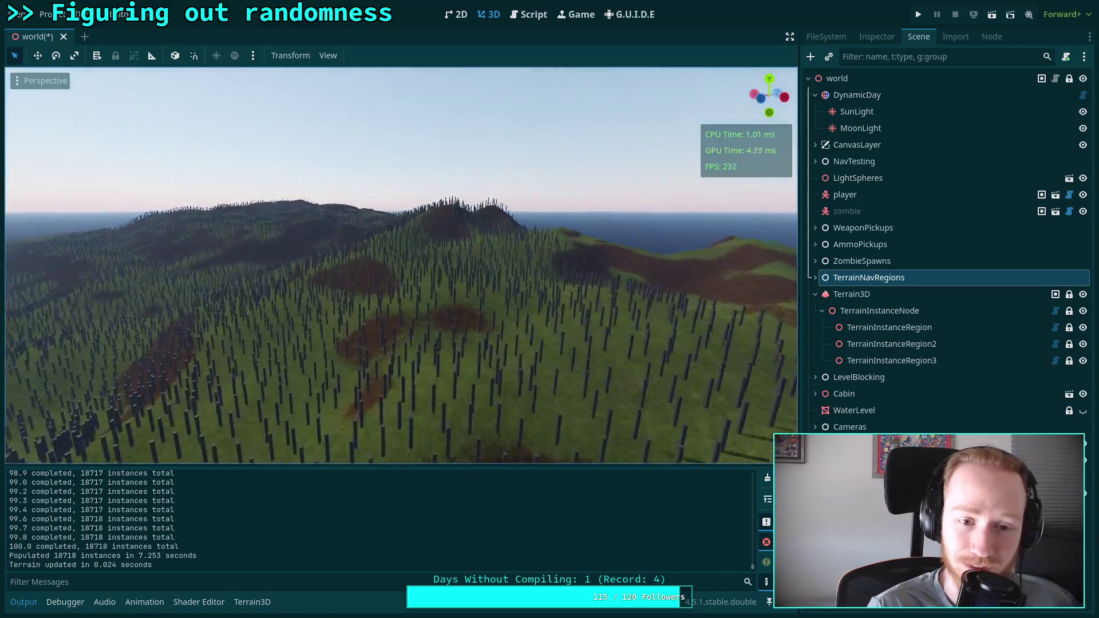
{"action": "scroll", "coordinate": [400, 265], "scroll_direction": "up", "scroll_amount": 10}
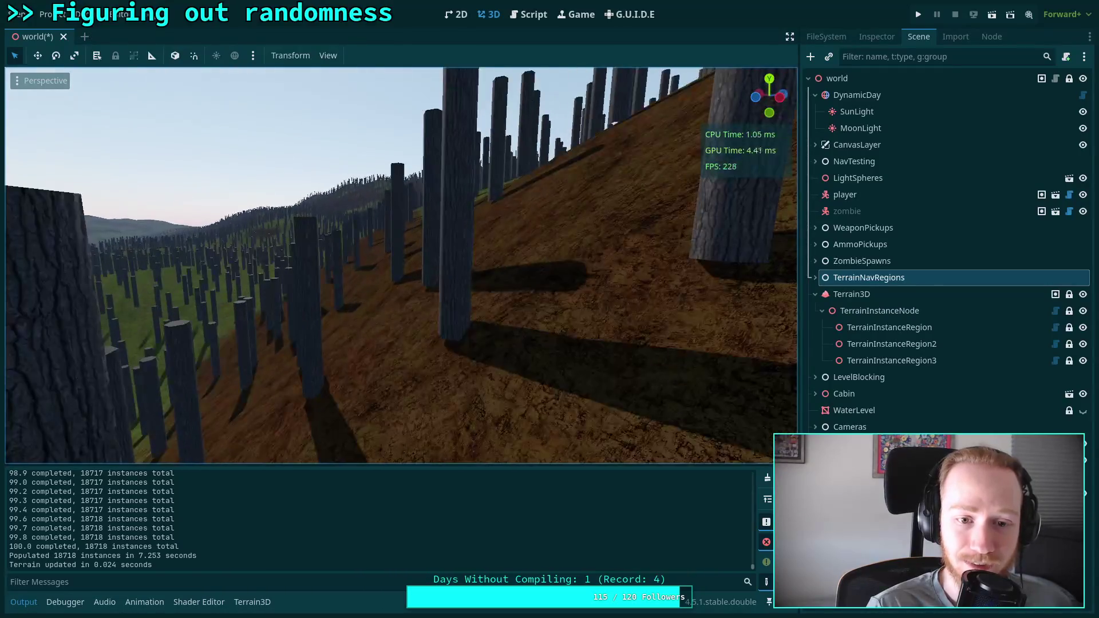
{"action": "scroll", "coordinate": [400, 265], "scroll_direction": "down", "scroll_amount": 8}
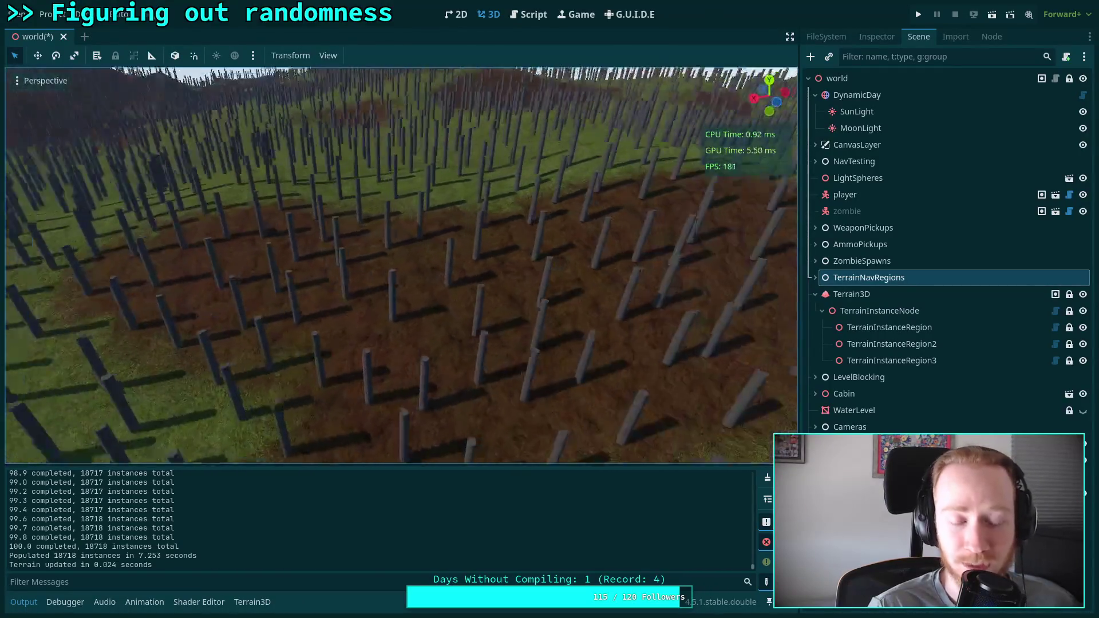
{"action": "scroll", "coordinate": [401, 265], "scroll_direction": "up", "scroll_amount": 8}
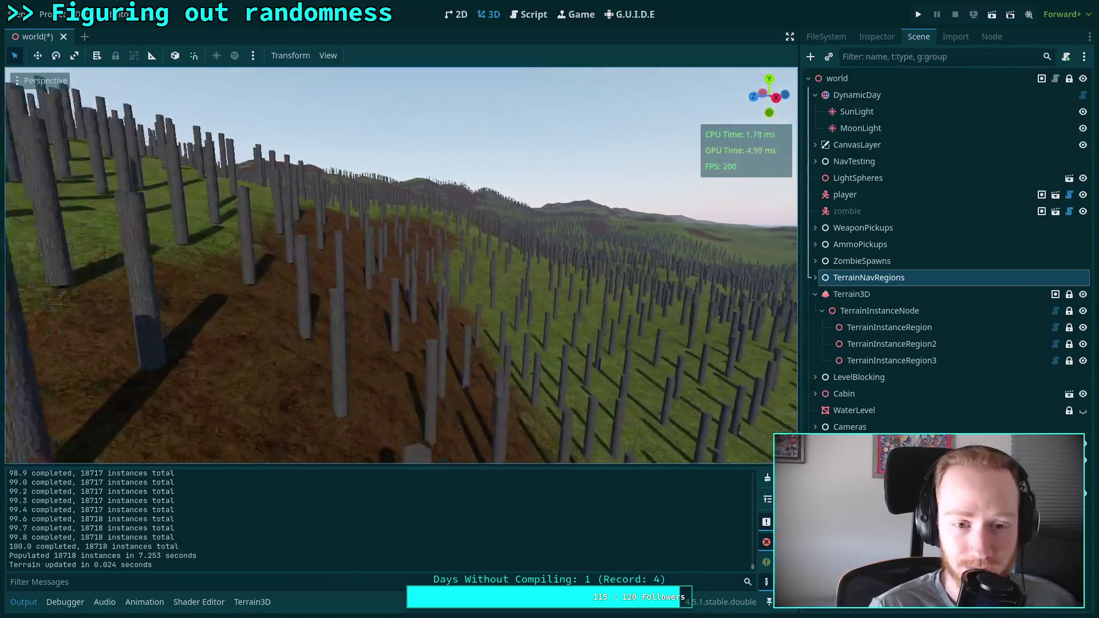
{"action": "scroll", "coordinate": [549, 315], "scroll_direction": "down", "scroll_amount": 4}
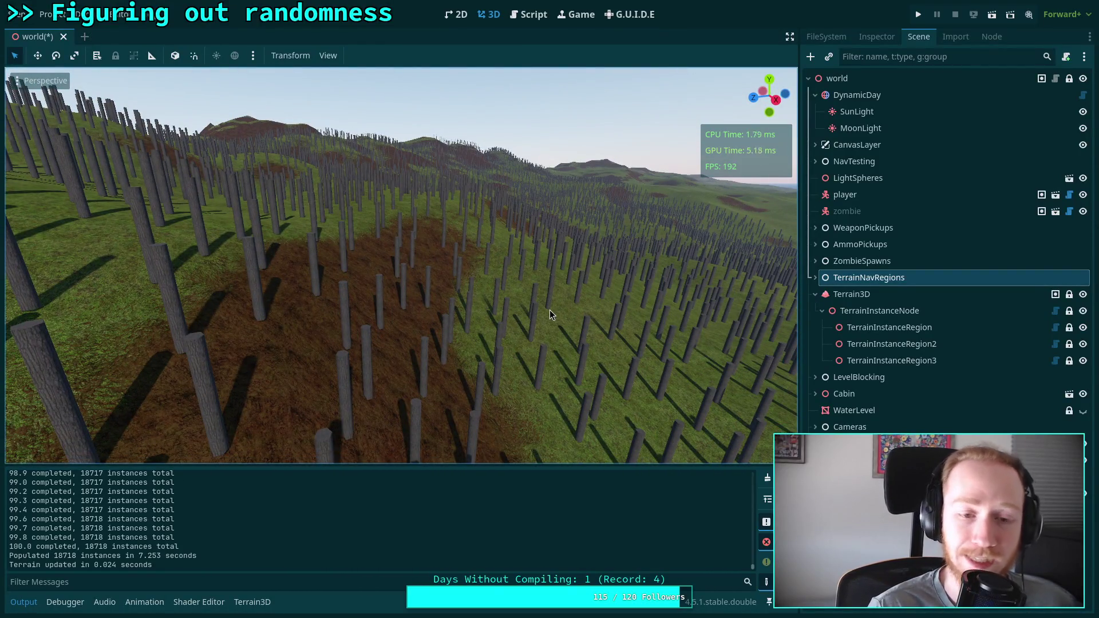
{"action": "scroll", "coordinate": [441, 344], "scroll_direction": "up", "scroll_amount": 5}
{"action": "mouse_move", "coordinate": [401, 265]}
{"action": "left_mouse_down"}
{"action": "mouse_move", "coordinate": [538, 265]}
{"action": "mouse_move", "coordinate": [515, 265]}
{"action": "left_mouse_up"}
{"action": "scroll", "coordinate": [401, 265], "scroll_direction": "down", "scroll_amount": 2}
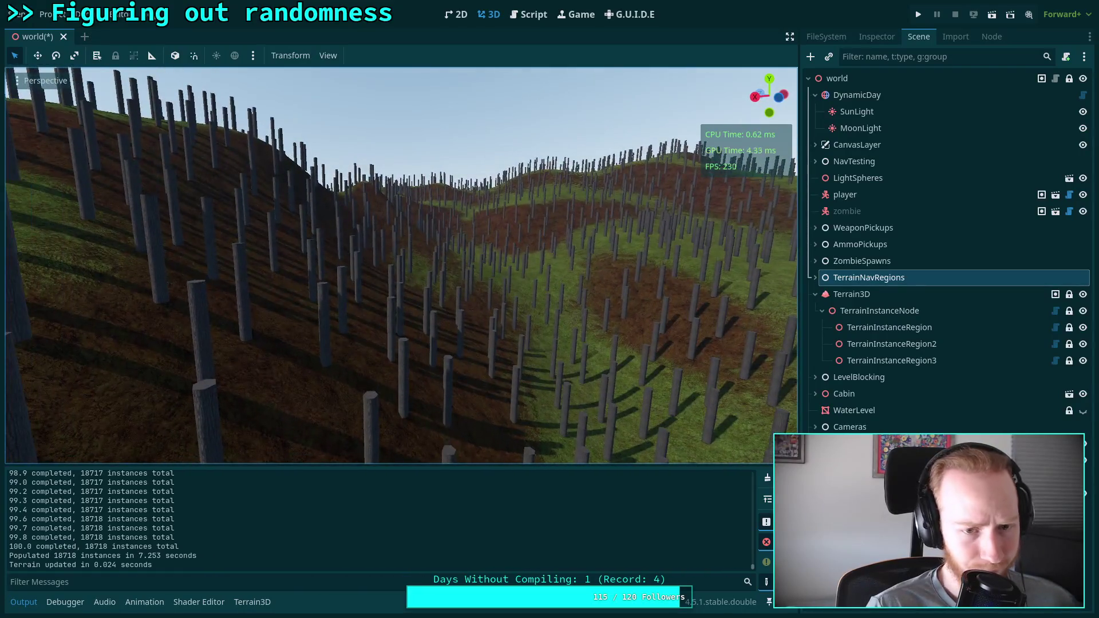
{"action": "scroll", "coordinate": [400, 265], "scroll_direction": "up", "scroll_amount": 2}
{"action": "left_click_drag", "start_coordinate": [401, 265], "coordinate": [400, 281]}
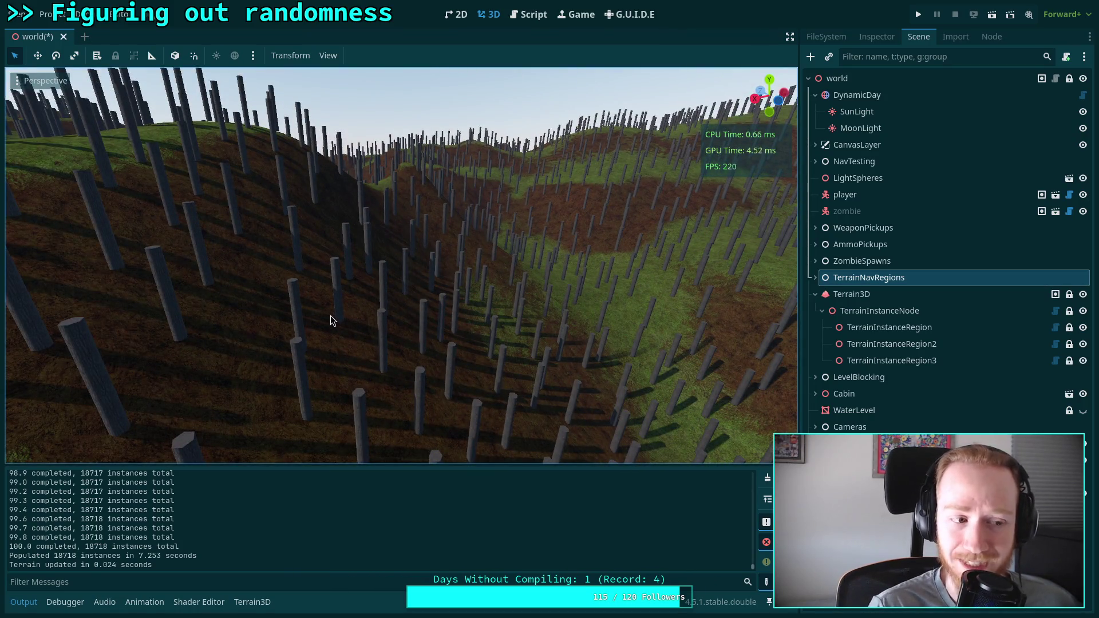
Step: Fly across the forested hillside and dirt path toward the ridge and sea
{"action": "mouse_move", "coordinate": [333, 315]}
{"action": "left_mouse_down"}
{"action": "mouse_move", "coordinate": [312, 319]}
{"action": "mouse_move", "coordinate": [381, 252]}
{"action": "mouse_move", "coordinate": [350, 282]}
{"action": "mouse_move", "coordinate": [326, 285]}
{"action": "left_mouse_up"}
{"action": "mouse_move", "coordinate": [433, 334]}
{"action": "left_mouse_down"}
{"action": "mouse_move", "coordinate": [422, 368]}
{"action": "mouse_move", "coordinate": [551, 315]}
{"action": "left_mouse_up"}
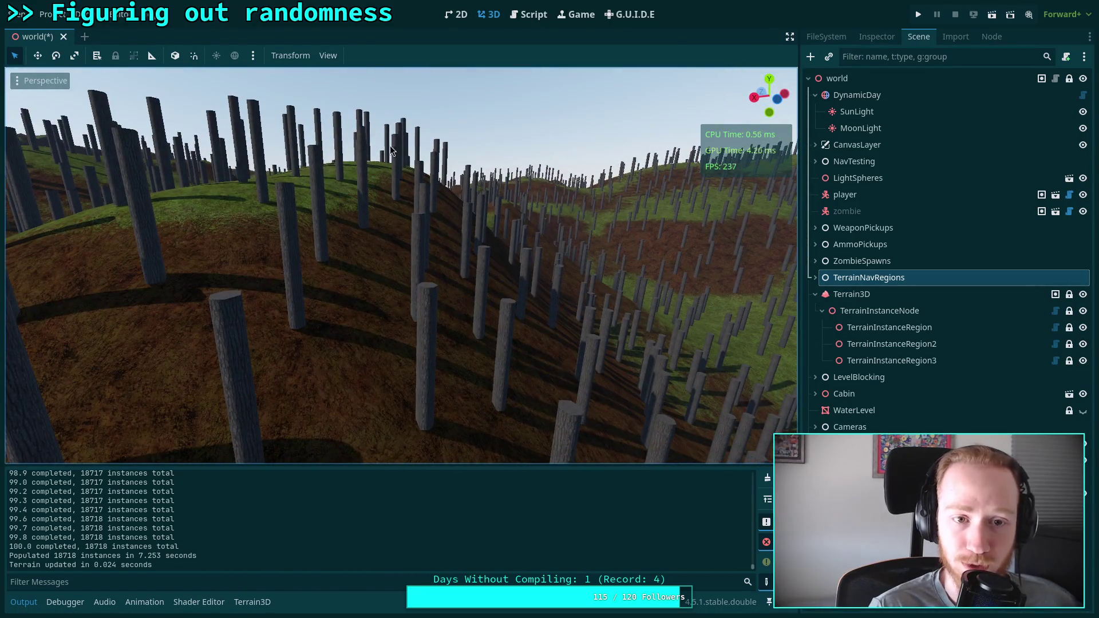
{"action": "mouse_move", "coordinate": [462, 274]}
{"action": "left_mouse_down"}
{"action": "mouse_move", "coordinate": [403, 261]}
{"action": "mouse_move", "coordinate": [344, 269]}
{"action": "left_mouse_up"}
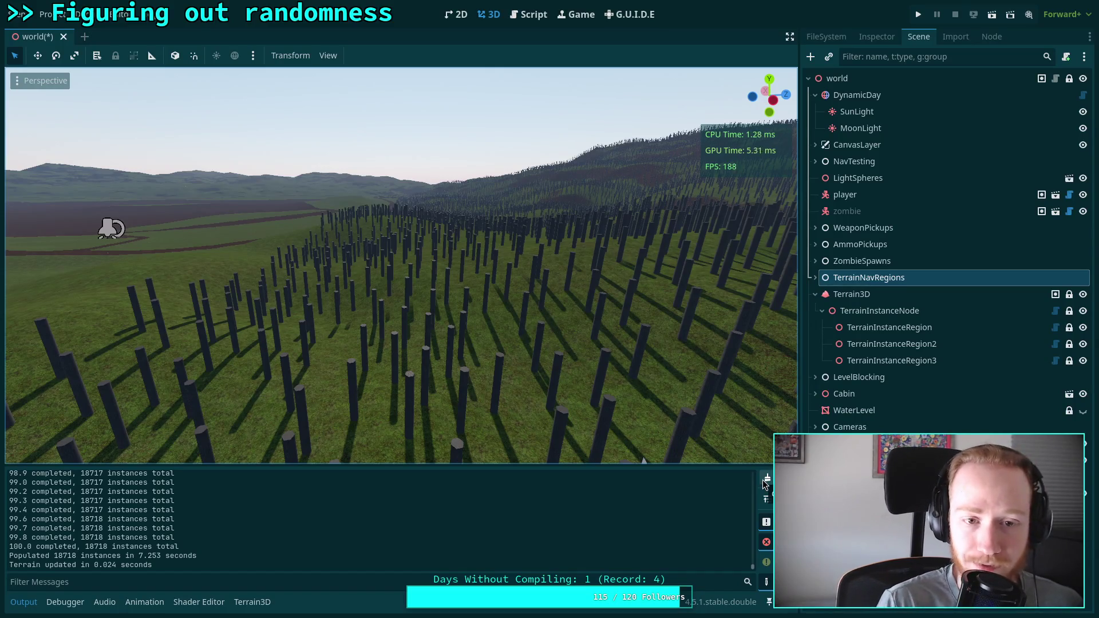
{"action": "left_click_drag", "start_coordinate": [395, 263], "coordinate": [378, 265]}
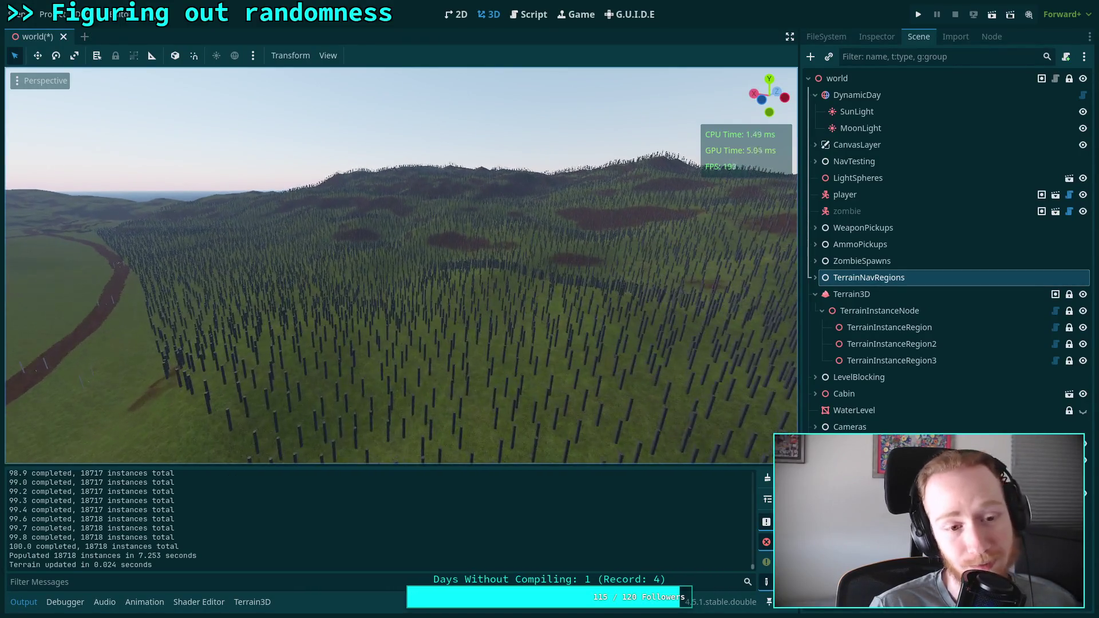
{"action": "left_click_drag", "start_coordinate": [378, 265], "coordinate": [301, 274]}
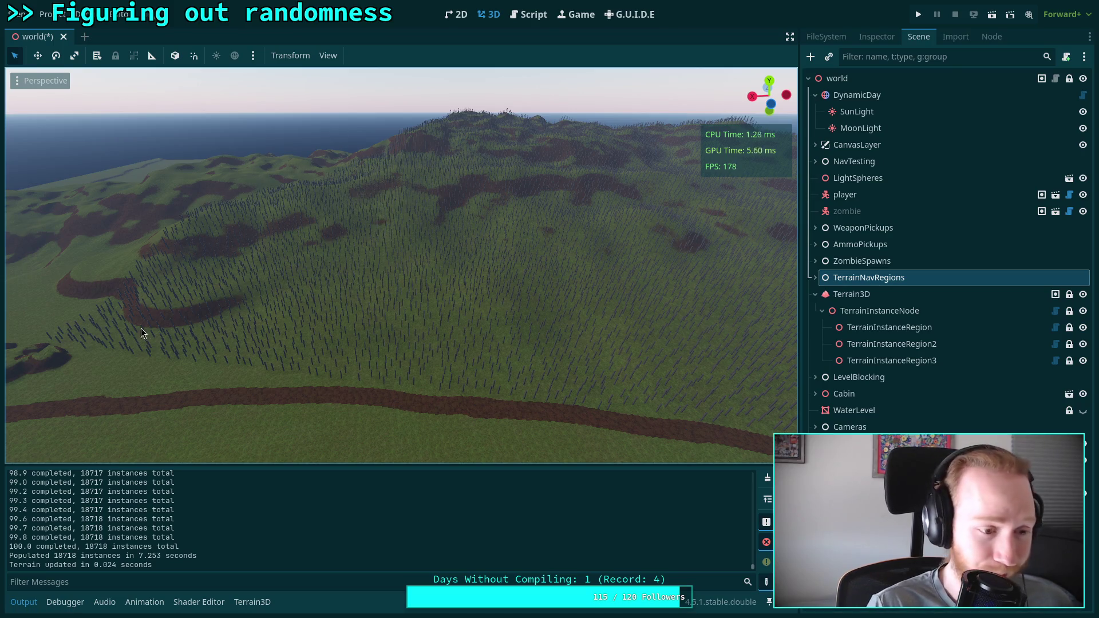
{"action": "left_click_drag", "start_coordinate": [300, 274], "coordinate": [243, 279]}
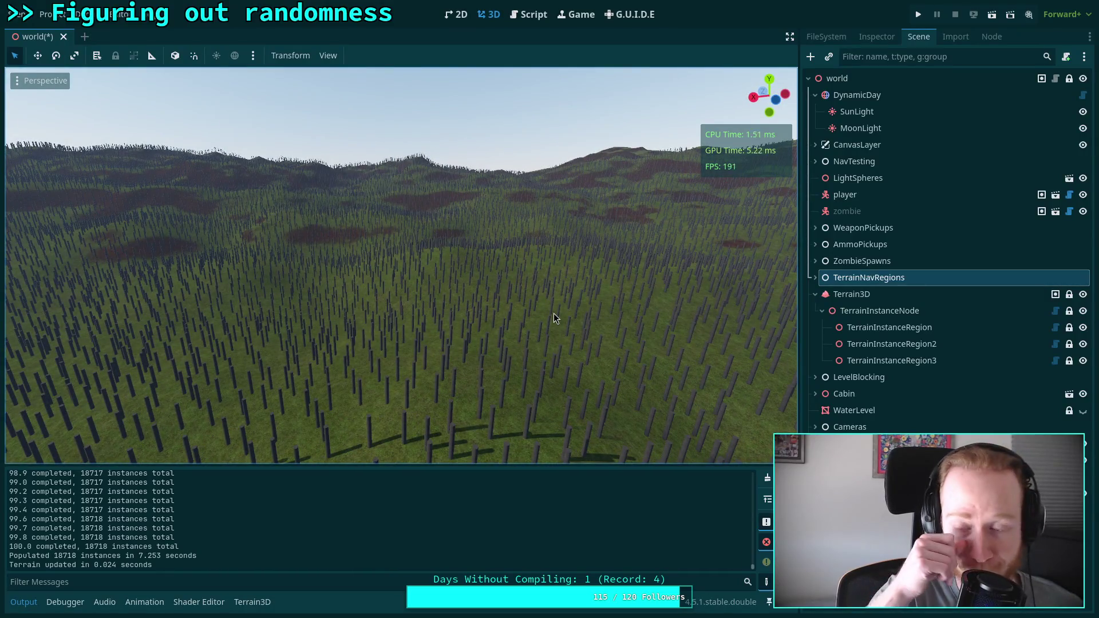
{"action": "left_click_drag", "start_coordinate": [536, 313], "coordinate": [519, 315]}
{"action": "left_click_drag", "start_coordinate": [263, 275], "coordinate": [260, 277]}
{"action": "left_click_drag", "start_coordinate": [653, 229], "coordinate": [635, 233]}
{"action": "left_click_drag", "start_coordinate": [606, 304], "coordinate": [541, 313]}
{"action": "mouse_move", "coordinate": [410, 282]}
{"action": "left_mouse_down"}
{"action": "mouse_move", "coordinate": [441, 330]}
{"action": "mouse_move", "coordinate": [472, 330]}
{"action": "left_mouse_up"}
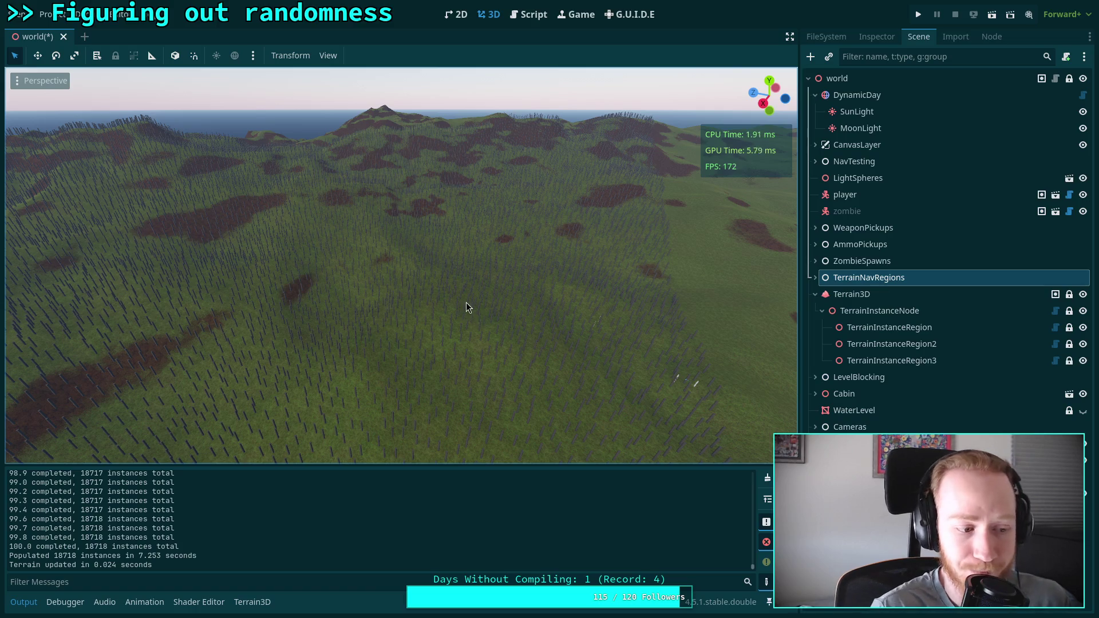
Step: Clear all placed instances from TerrainInstanceRegion3 with Clear Region
{"action": "left_click", "coordinate": [880, 360]}
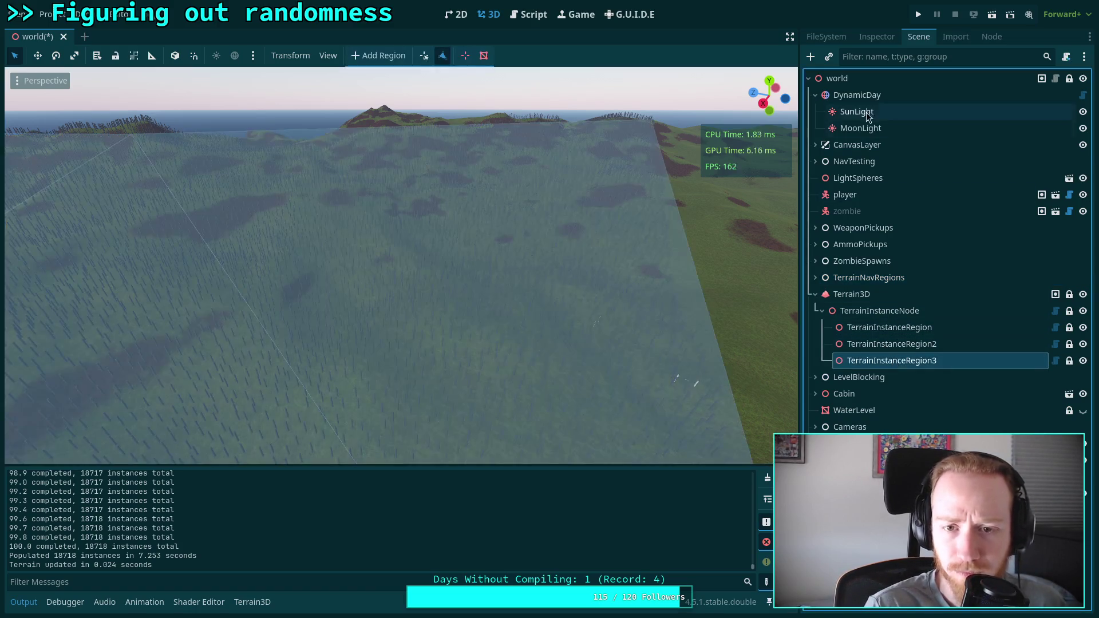
{"action": "left_click", "coordinate": [876, 36]}
{"action": "left_click", "coordinate": [939, 154]}
{"action": "left_click", "coordinate": [919, 36]}
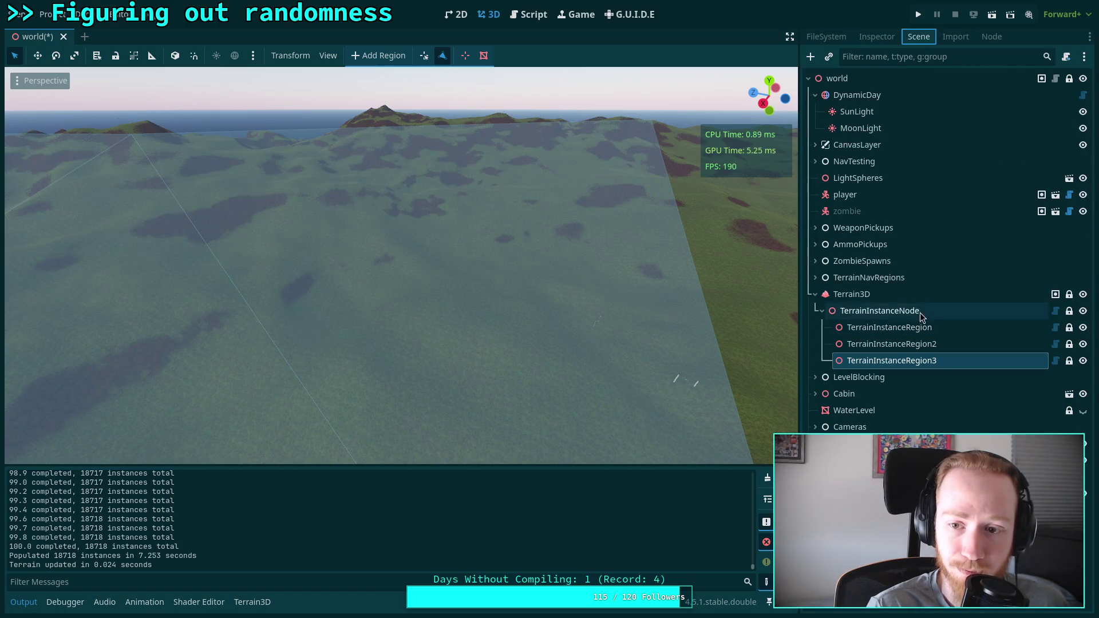
Step: Frame the terrain to inspect the cleared forest, save the world scene, and switch to the terminal
{"action": "left_click", "coordinate": [920, 294]}
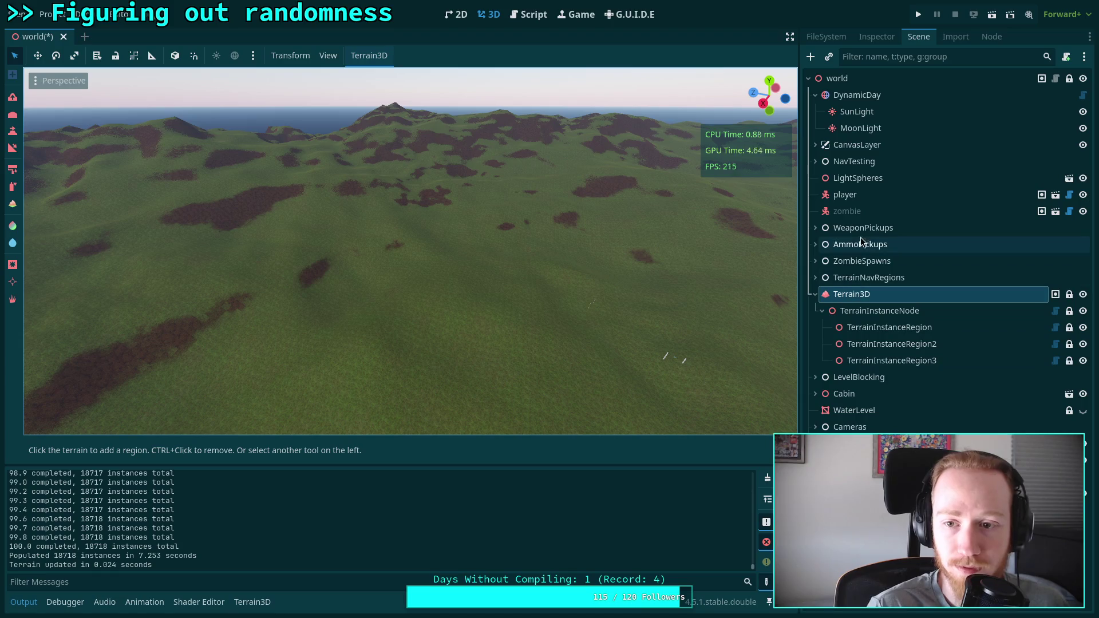
{"action": "left_click", "coordinate": [880, 278]}
{"action": "key", "text": "f"}
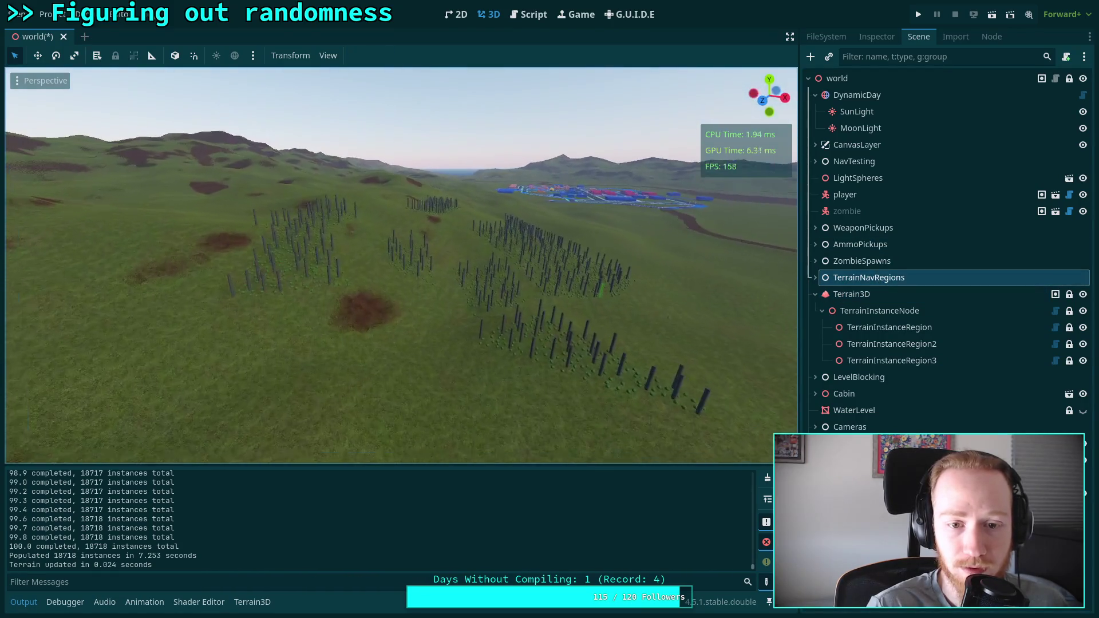
{"action": "left_click", "coordinate": [23, 602]}
{"action": "key", "text": "w"}
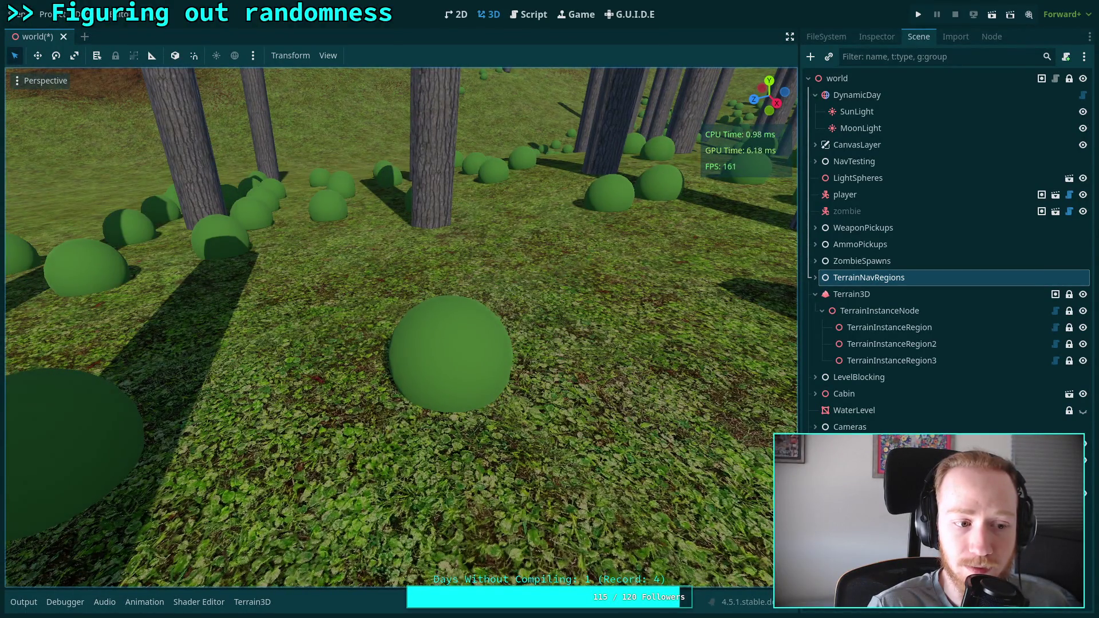
{"action": "key", "text": "s"}
{"action": "scroll", "coordinate": [400, 326], "scroll_direction": "up", "scroll_amount": 2}
{"action": "key", "text": "s"}
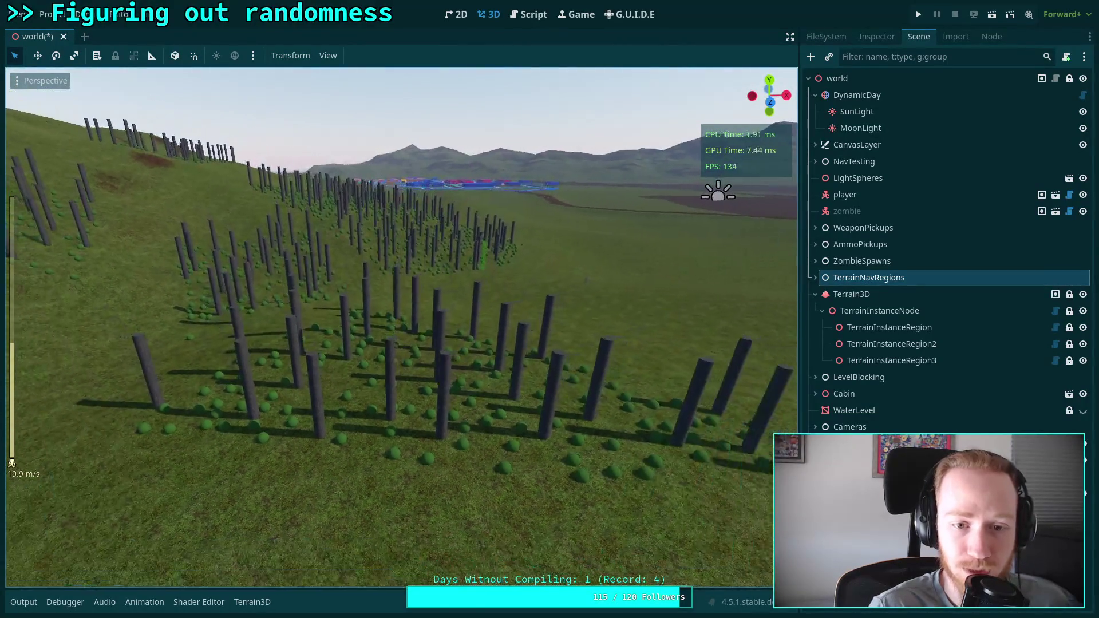
{"action": "key", "text": "a"}
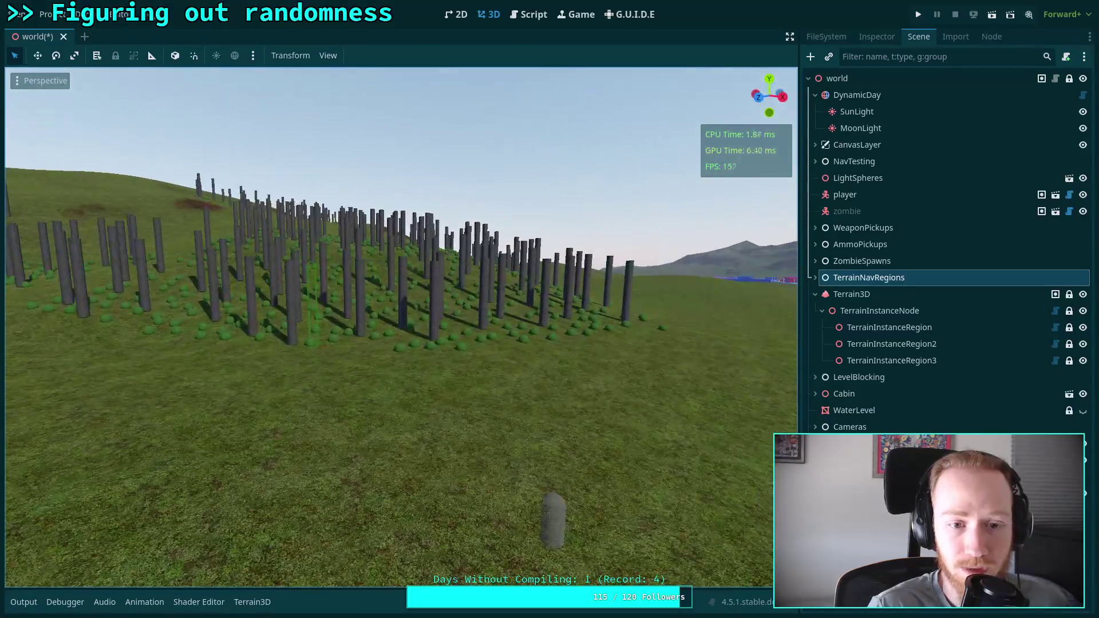
{"action": "key", "text": "s"}
{"action": "key", "text": "ctrl+s"}
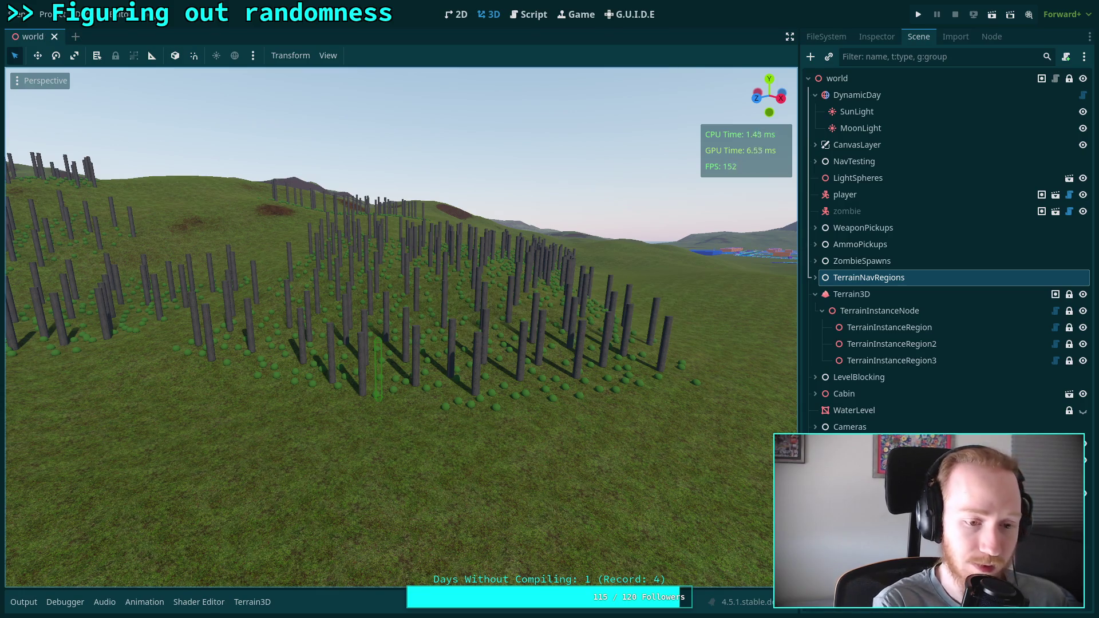
{"action": "key", "text": "super+2"}
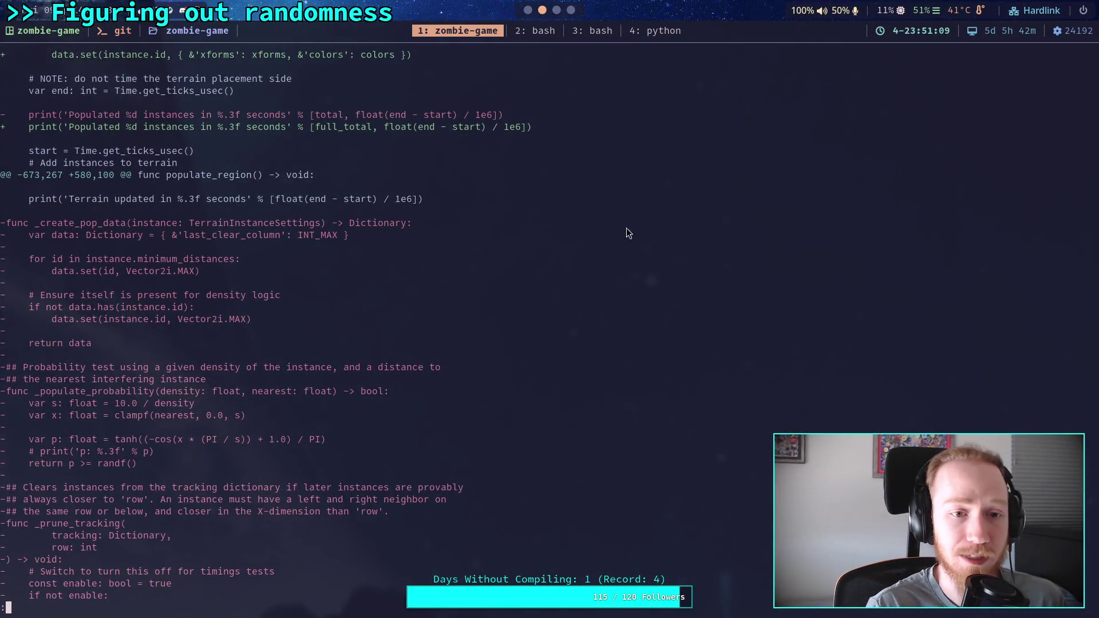
Step: Page through the git diff to the TerrainInstanceRegionData and Settings changes
{"action": "scroll", "coordinate": [531, 326], "scroll_direction": "down", "scroll_amount": 3}
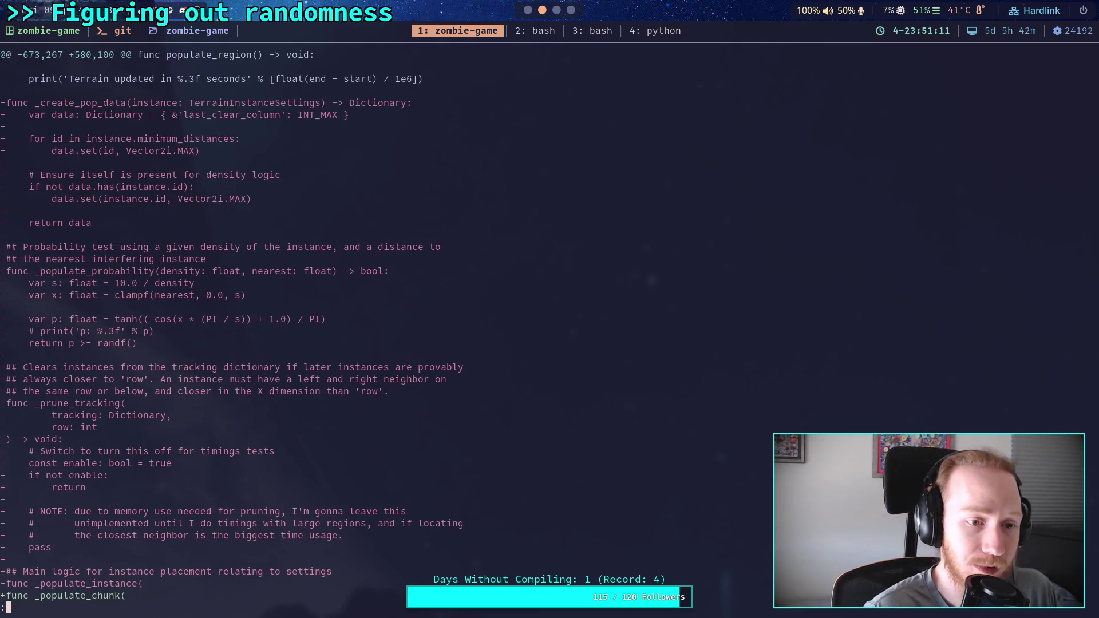
{"action": "scroll", "coordinate": [530, 326], "scroll_direction": "down", "scroll_amount": 10}
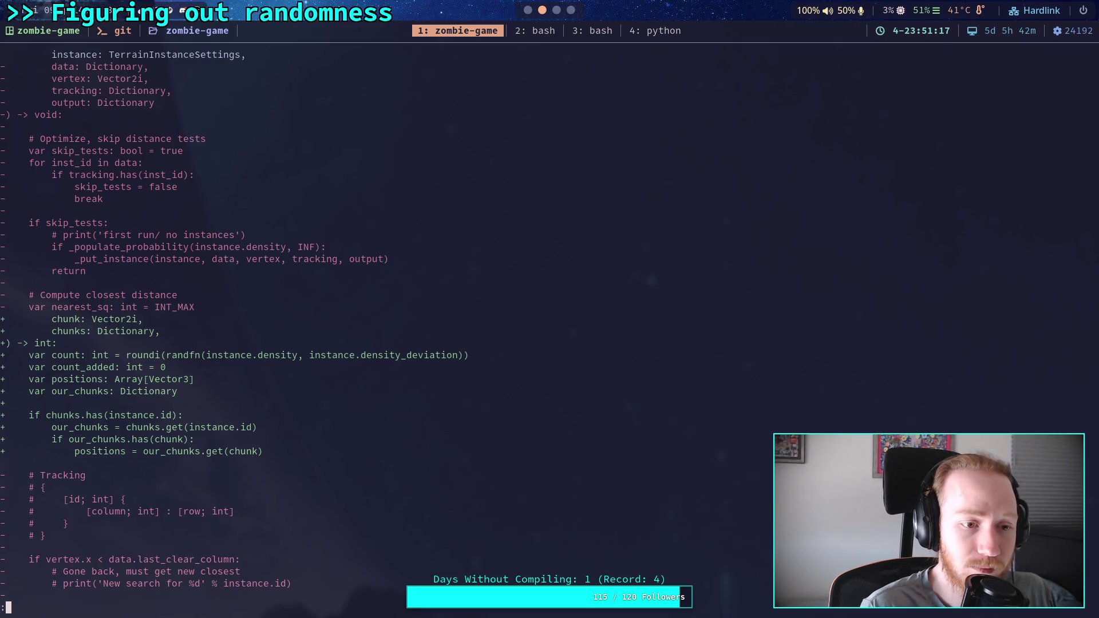
{"action": "key", "text": "b"}
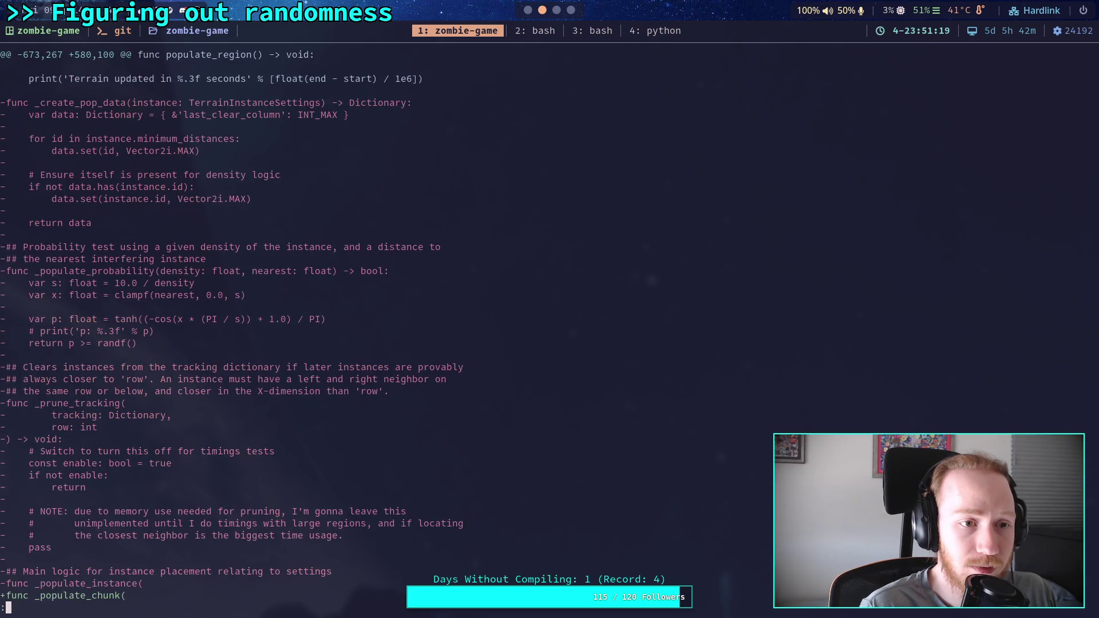
{"action": "key", "text": "f"}
{"action": "key", "text": "f"}
{"action": "key", "text": "f"}
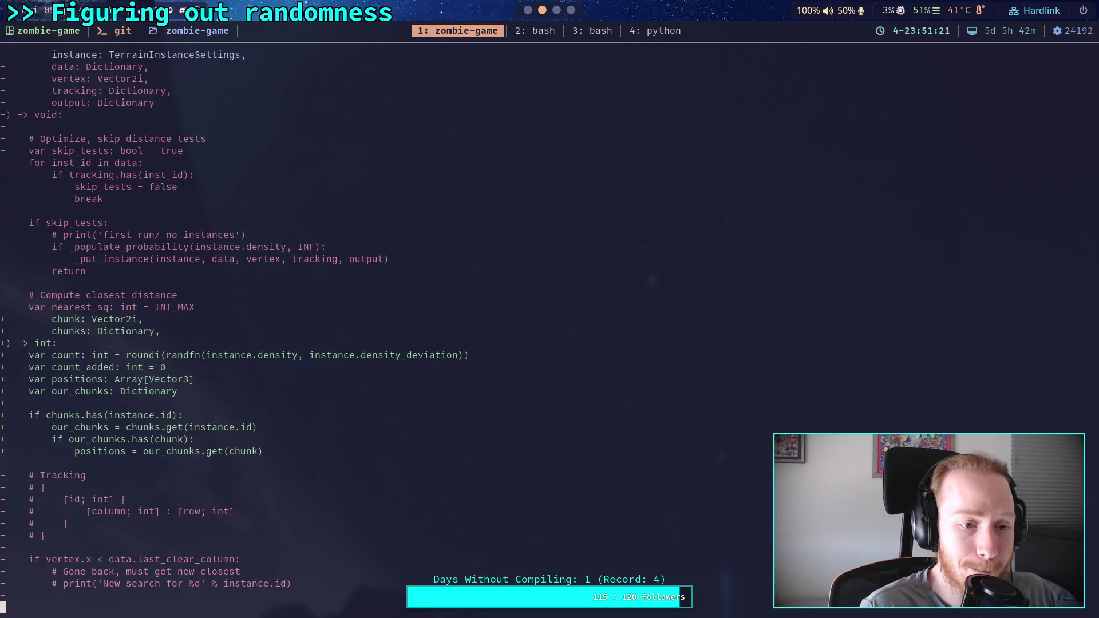
{"action": "key", "text": "f"}
{"action": "key", "text": "f"}
{"action": "key", "text": "f"}
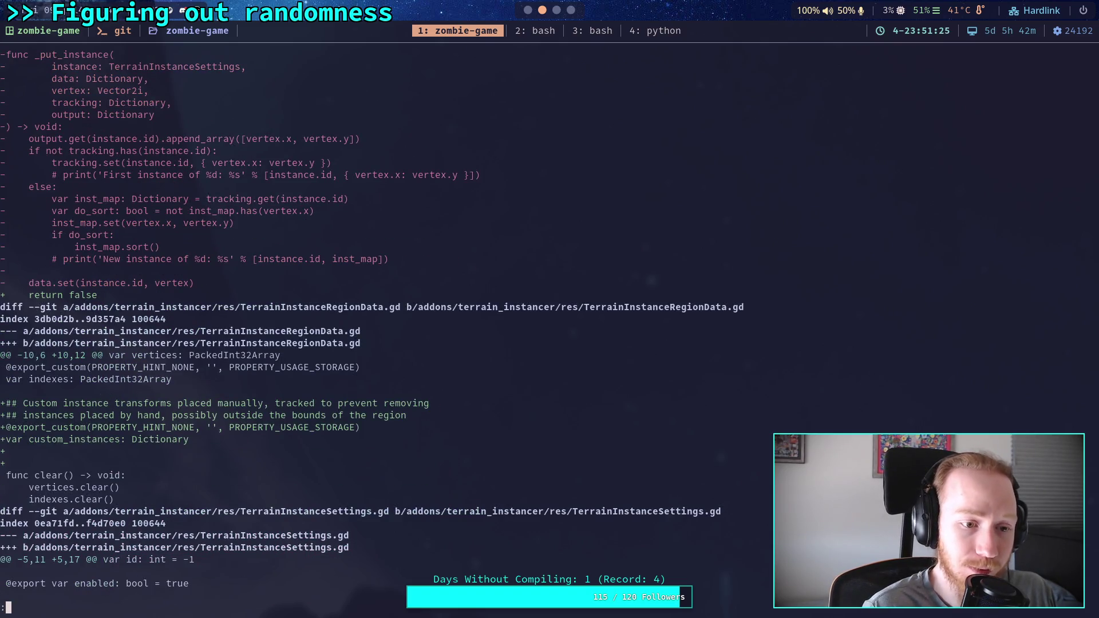
{"action": "scroll", "coordinate": [372, 327], "scroll_direction": "down", "scroll_amount": 4}
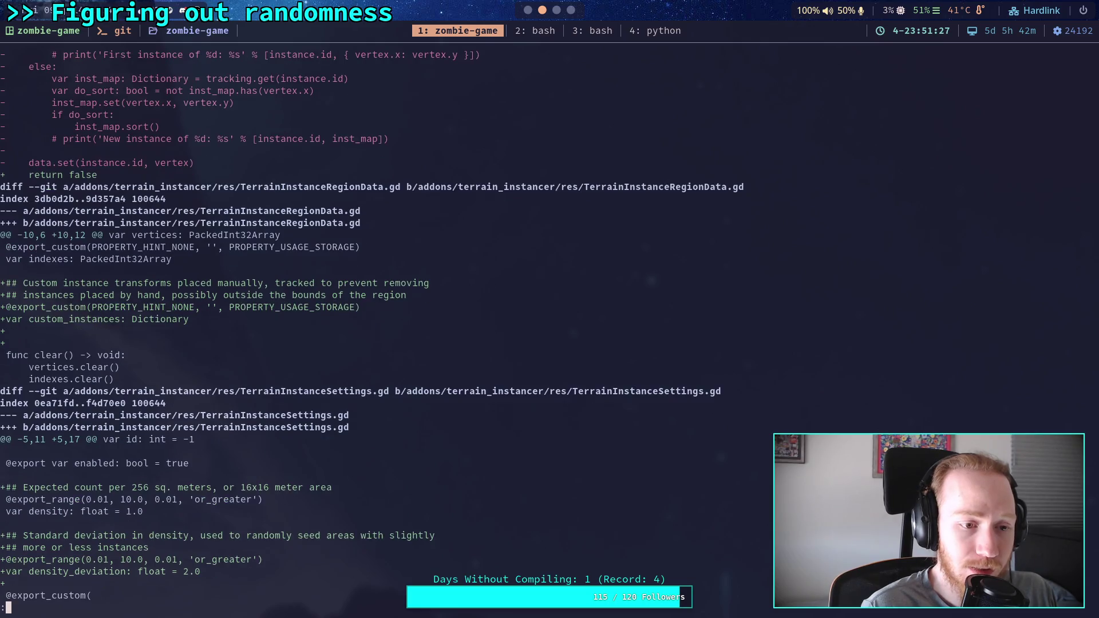
{"action": "scroll", "coordinate": [372, 327], "scroll_direction": "down", "scroll_amount": 4}
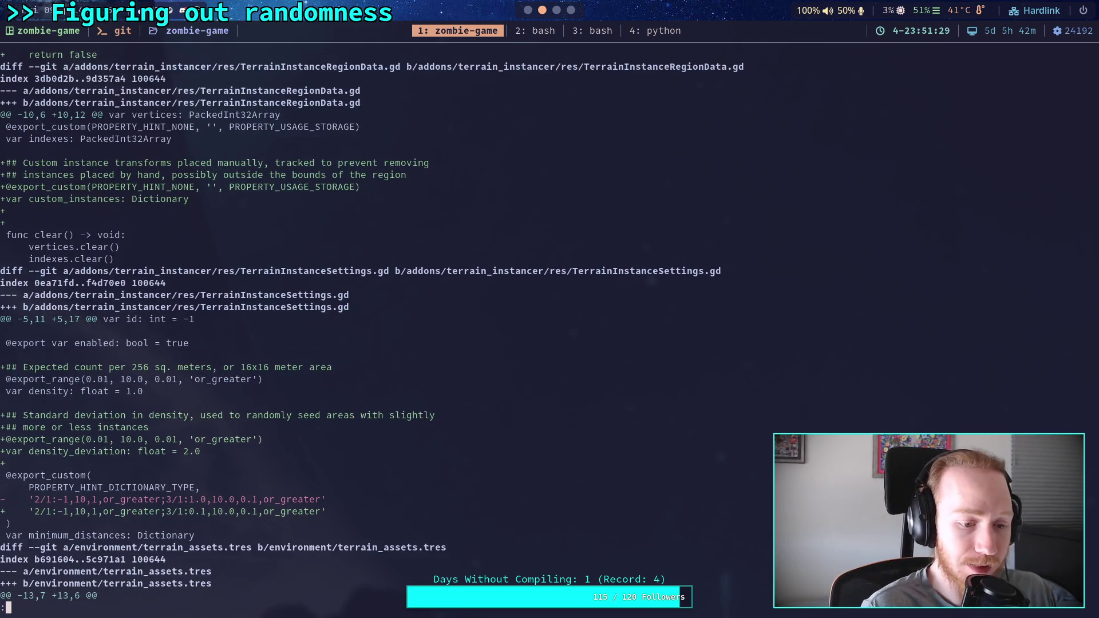
Step: Quit the pager, run git status, and review the modified and untracked files
{"action": "type", "text": "qgit status"}
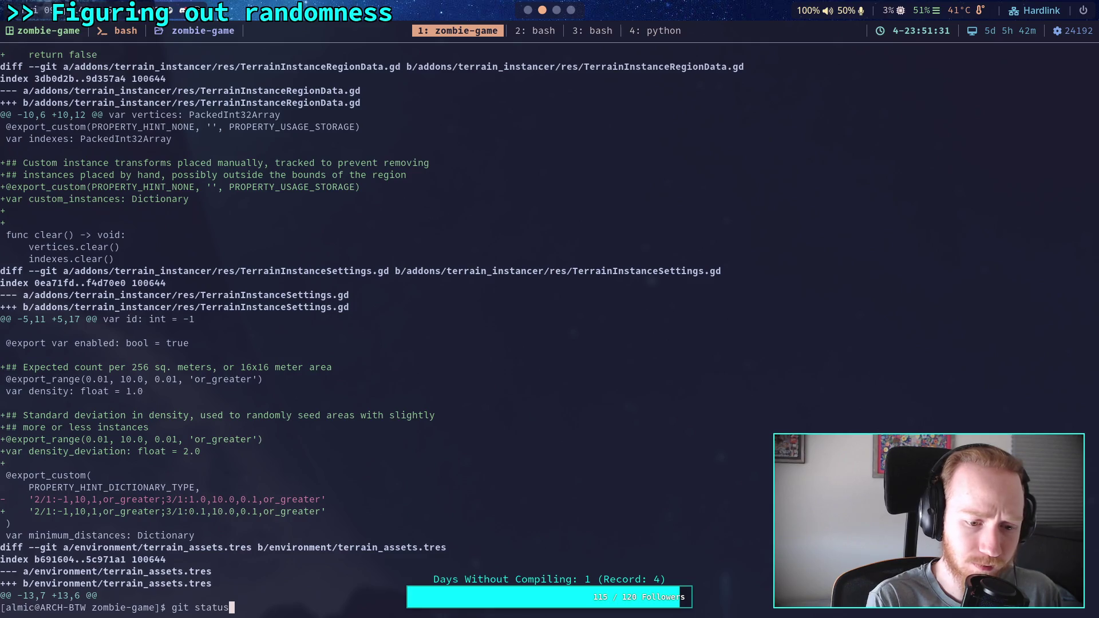
{"action": "key", "text": "Return"}
{"action": "type", "text": "git restore"}
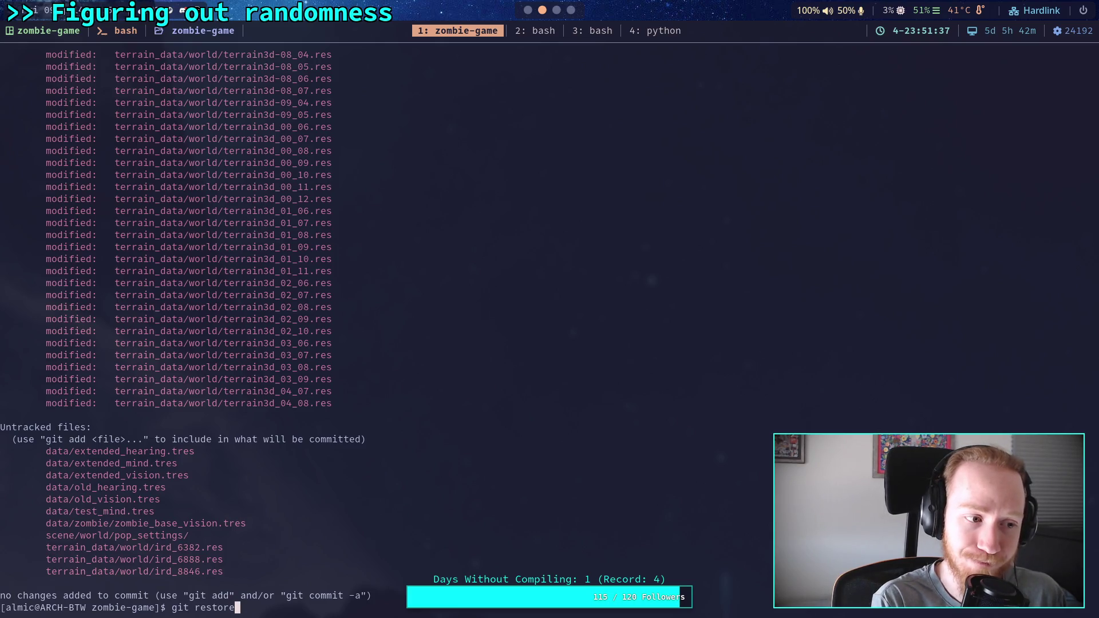
{"action": "key", "text": "ctrl+w"}
{"action": "key", "text": "ctrl+w"}
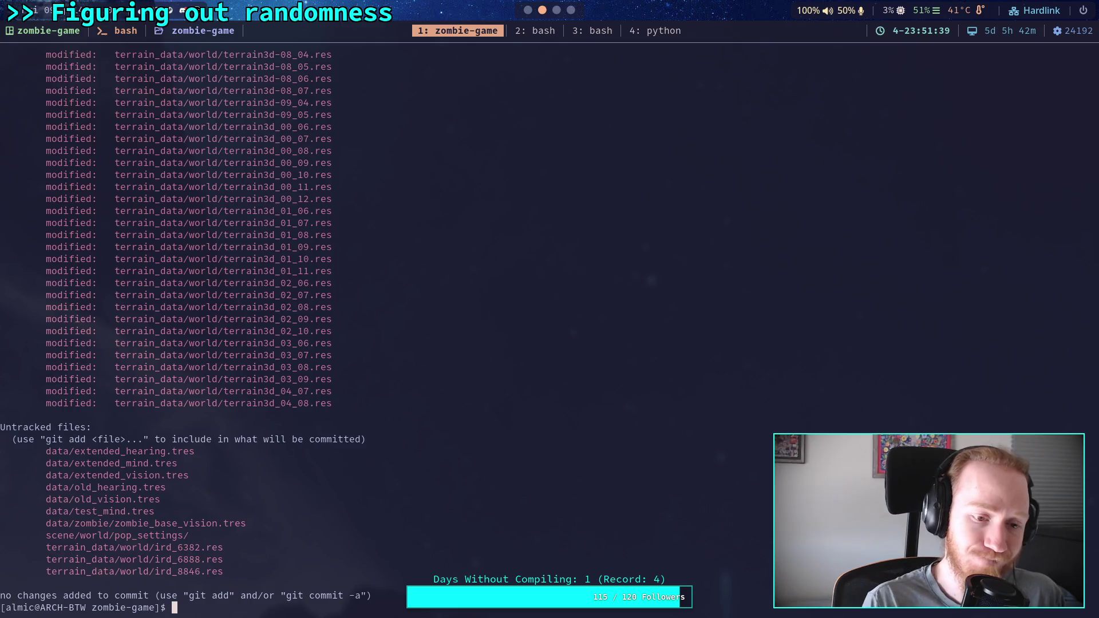
{"action": "scroll", "coordinate": [589, 290], "scroll_direction": "up", "scroll_amount": 14}
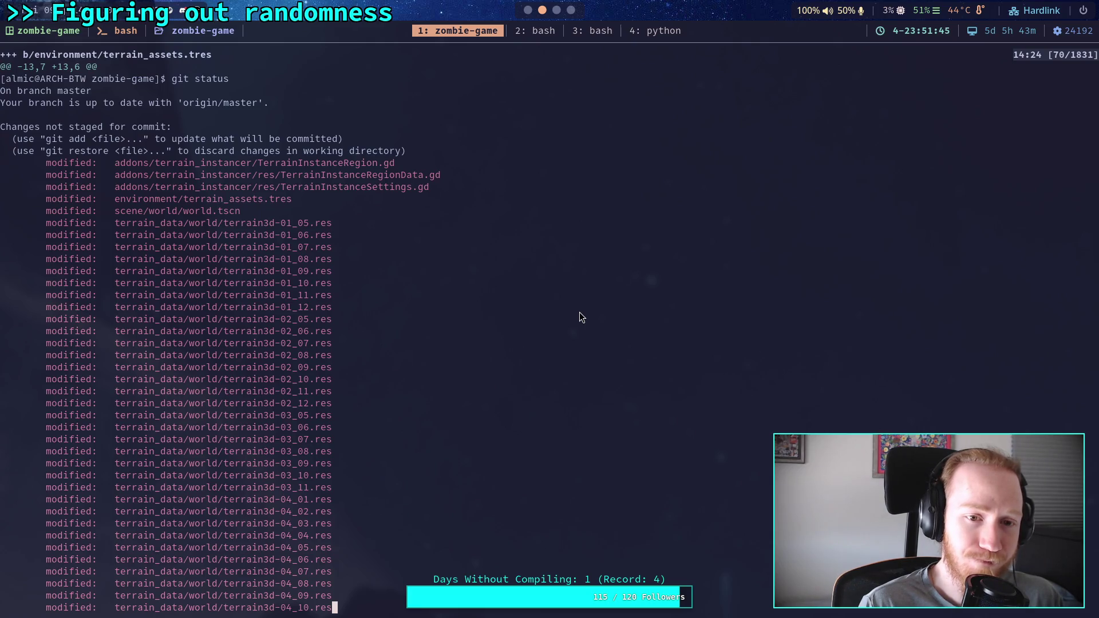
{"action": "scroll", "coordinate": [580, 313], "scroll_direction": "up", "scroll_amount": 14}
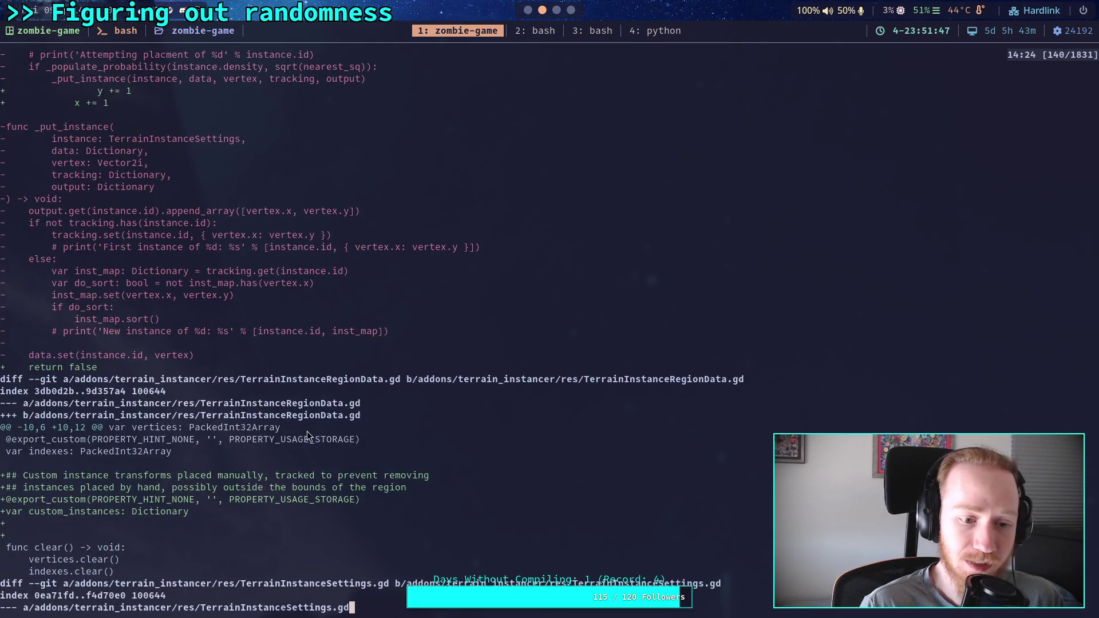
{"action": "scroll", "coordinate": [307, 431], "scroll_direction": "down", "scroll_amount": 5}
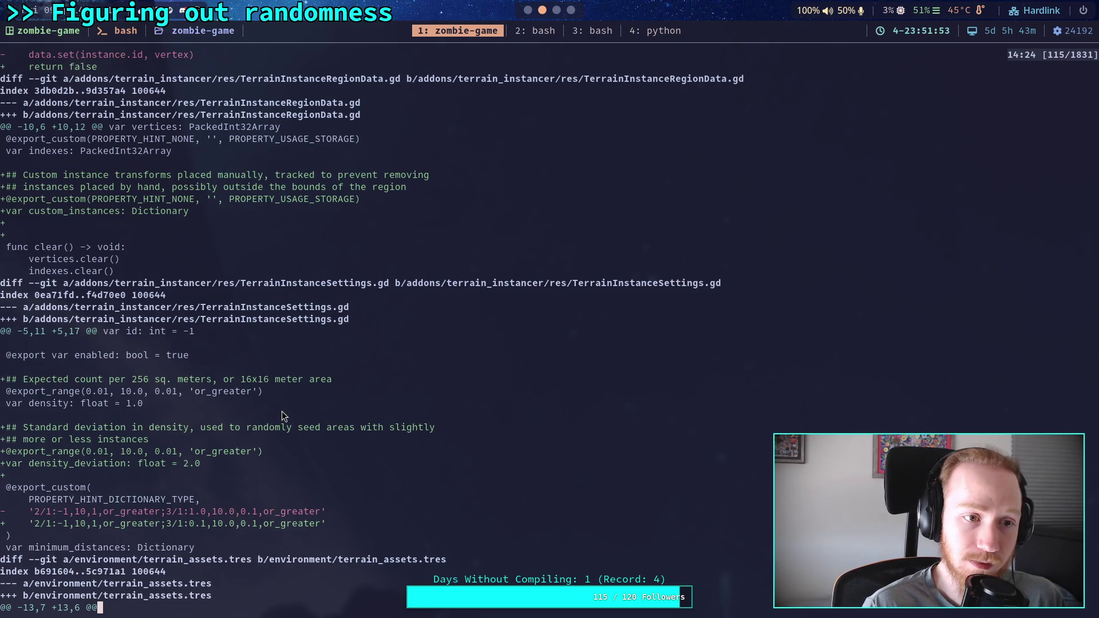
{"action": "scroll", "coordinate": [301, 411], "scroll_direction": "down", "scroll_amount": 5}
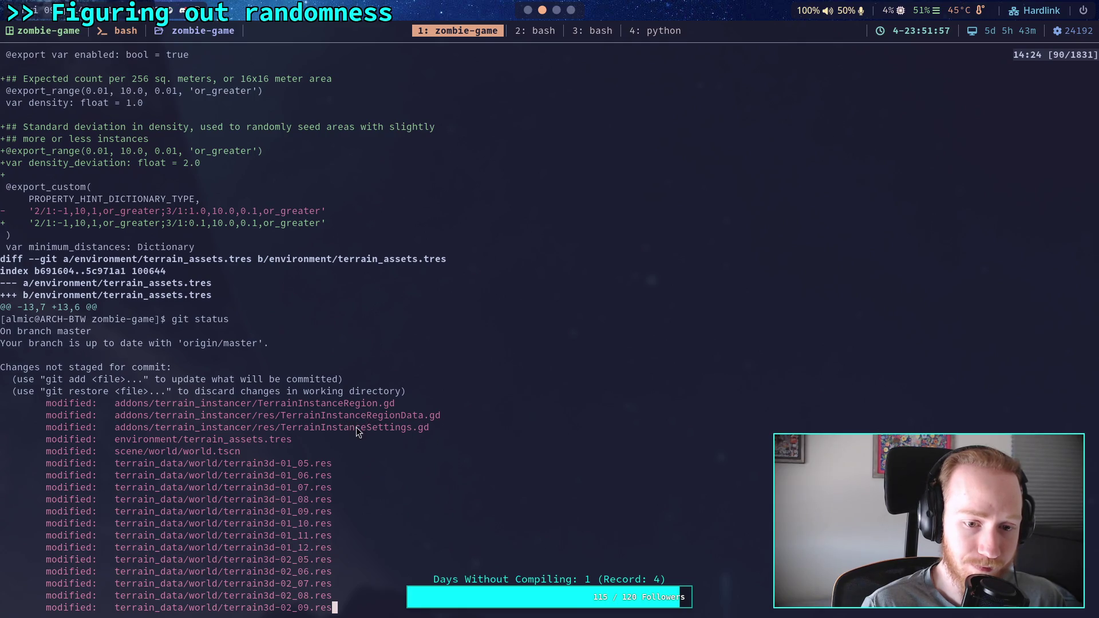
Step: Stage addons/terrain_instancer/TerrainInstanceRegion.gd and res/TerrainInstanceSettings.gd with git add
{"action": "type", "text": "q"}
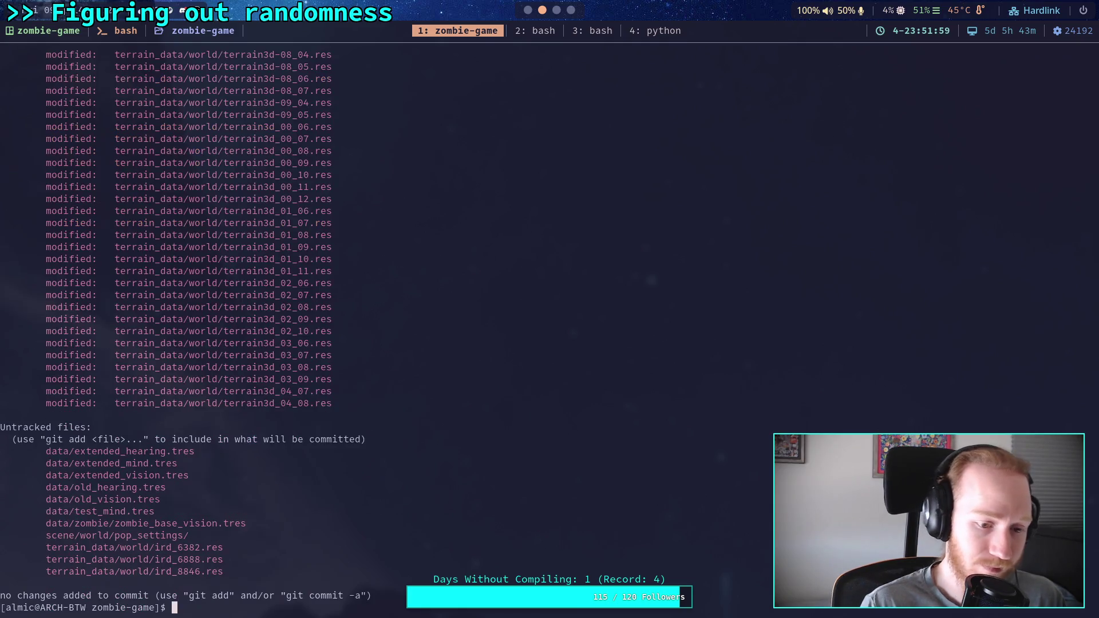
{"action": "type", "text": "git add addons/"}
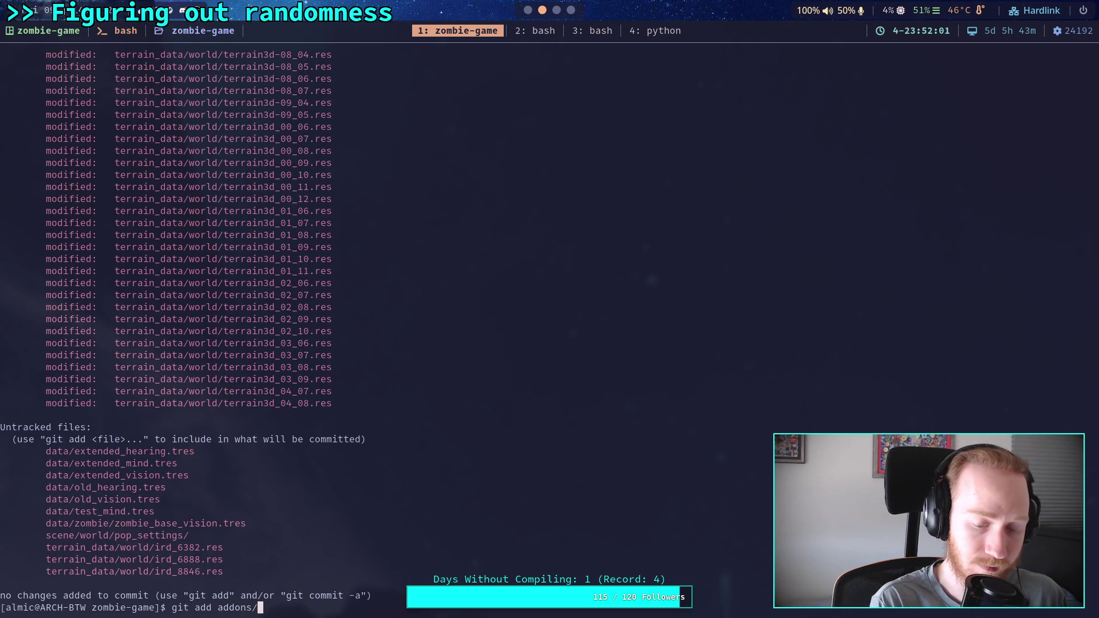
{"action": "type", "text": "terrain_instancer/"}
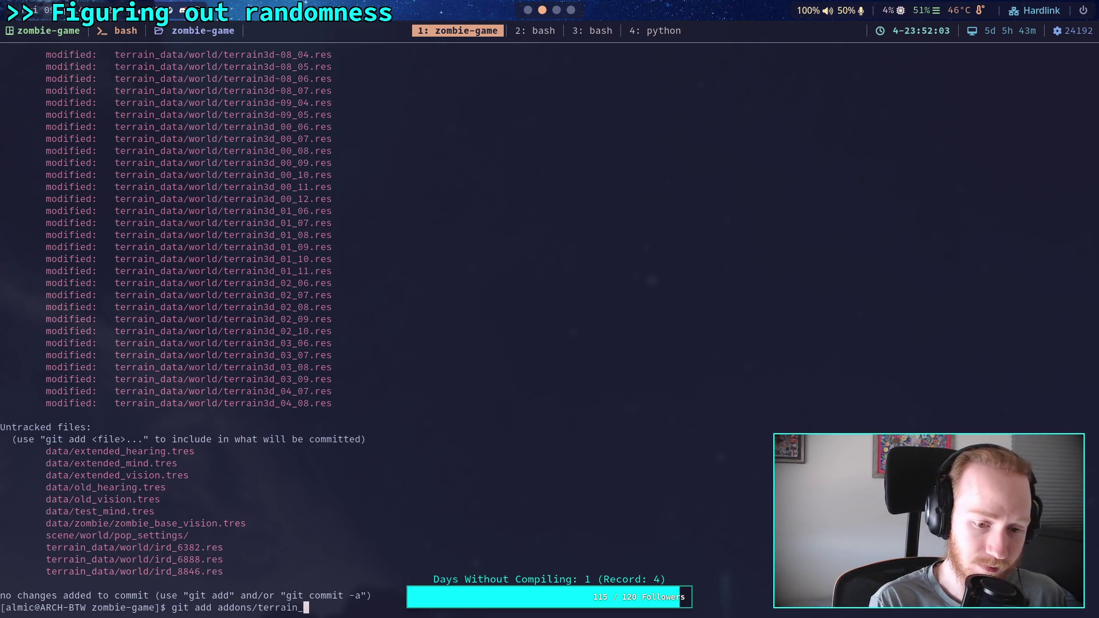
{"action": "type", "text": "T"}
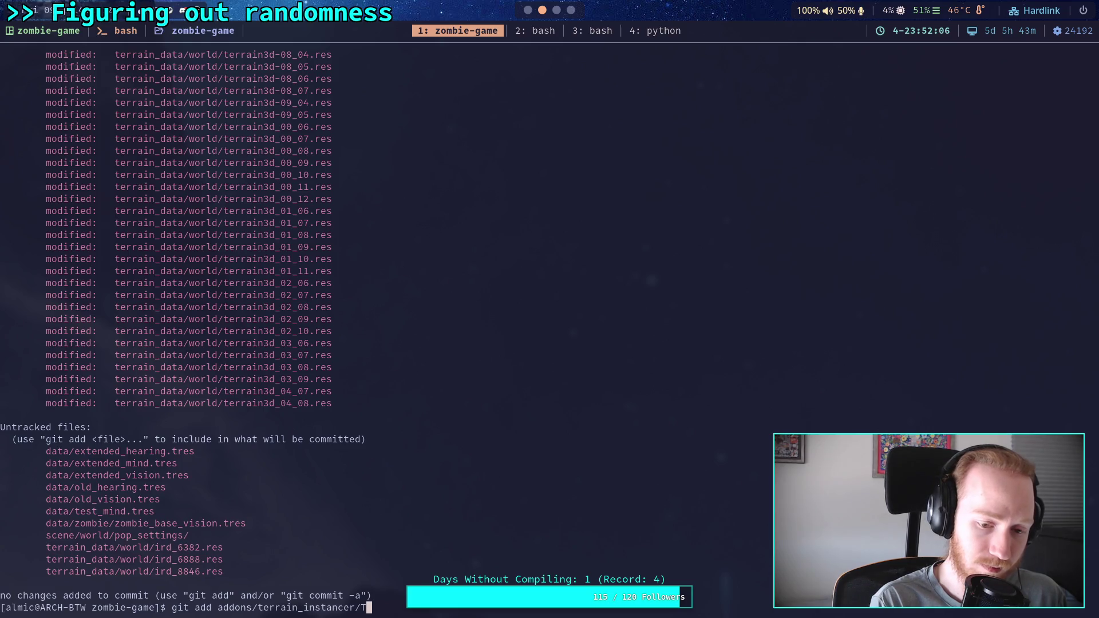
{"action": "key", "text": "Tab"}
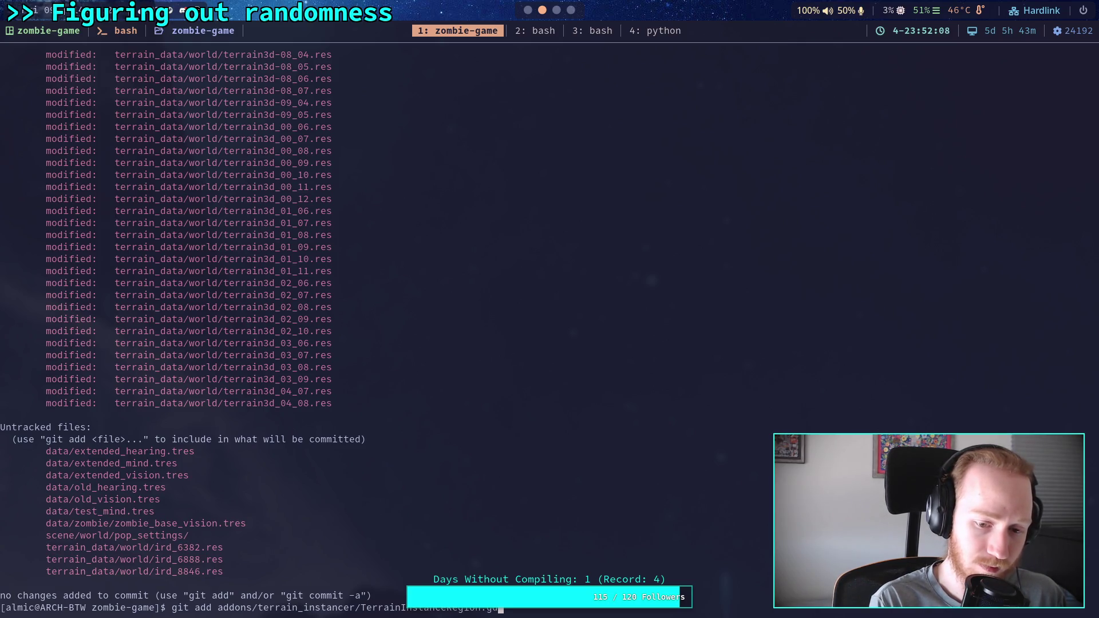
{"action": "key", "text": "Return"}
{"action": "key", "text": "Up"}
{"action": "key", "text": "BackSpace"}
{"action": "key", "text": "BackSpace"}
{"action": "key", "text": "BackSpace"}
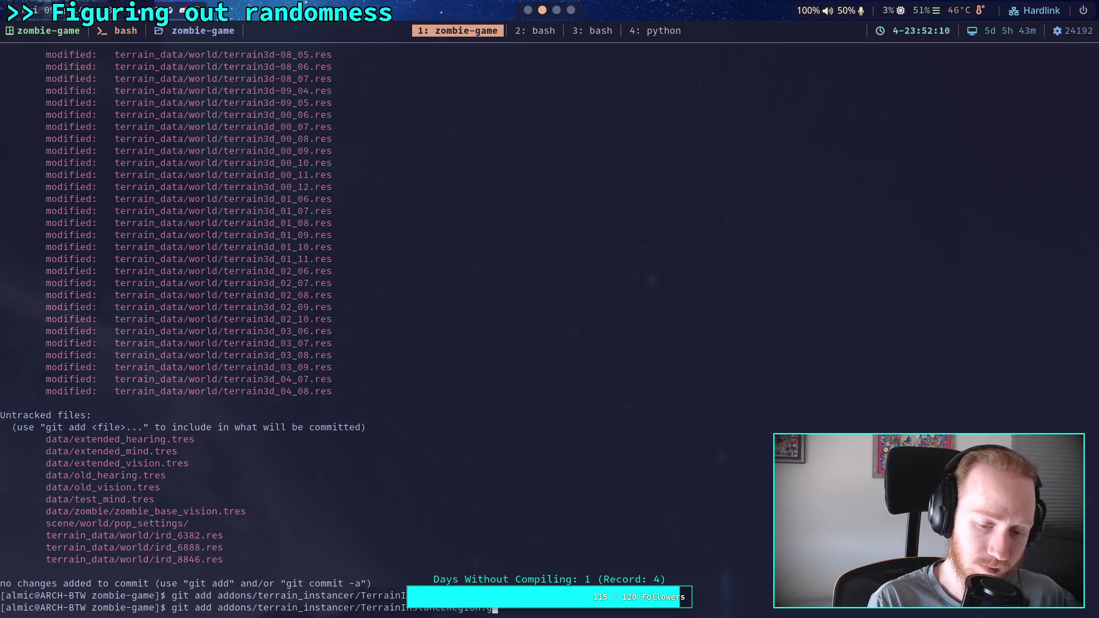
{"action": "type", "text": "res/"}
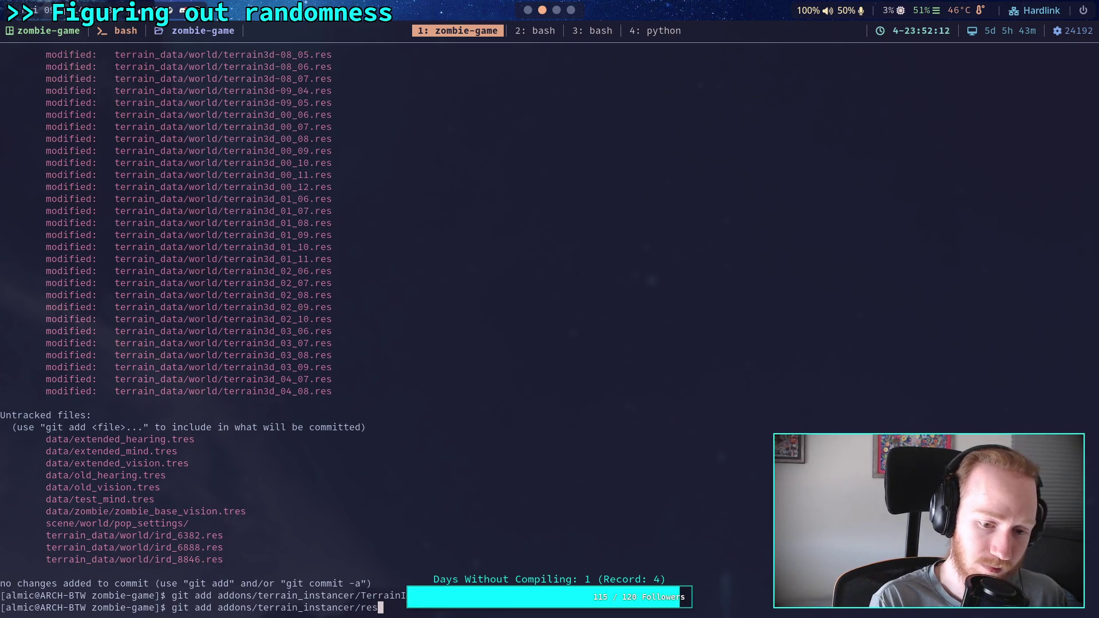
{"action": "key", "text": "Tab"}
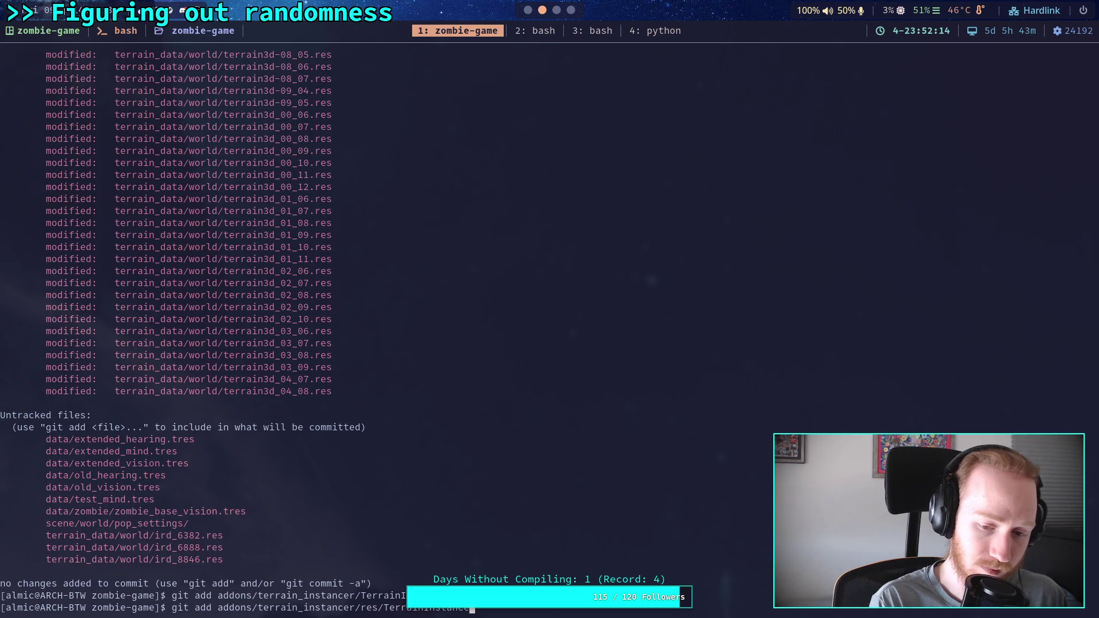
{"action": "type", "text": "R"}
{"action": "key", "text": "Tab"}
{"action": "key", "text": "Return"}
Step: Run git status to confirm the staged files, then enter git diff scene/
{"action": "type", "text": "git sta"}
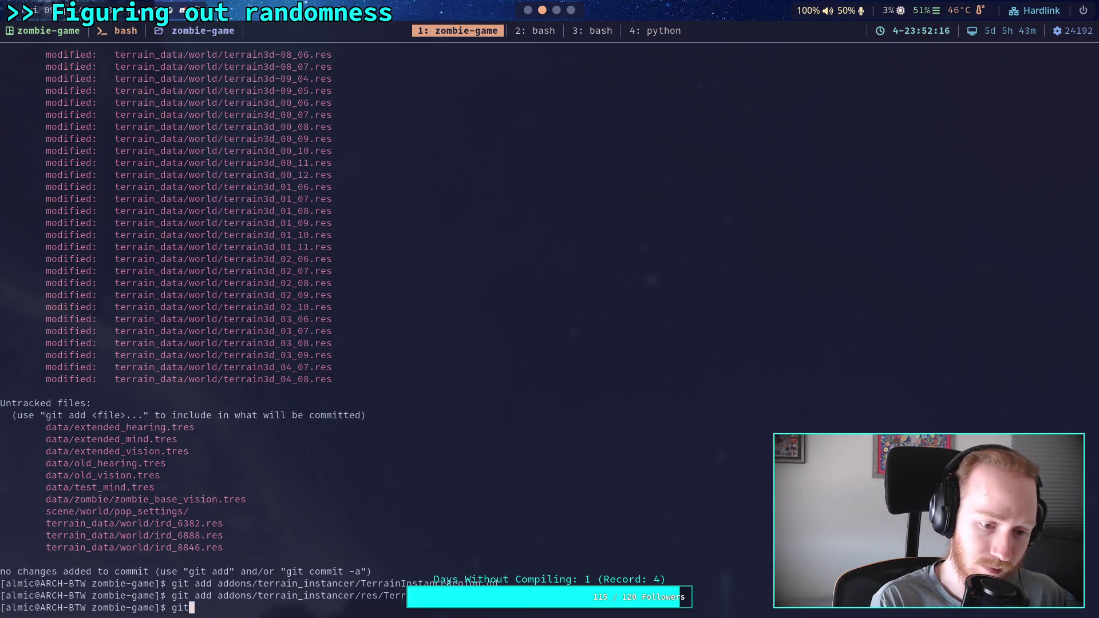
{"action": "type", "text": "tus"}
{"action": "key", "text": "Return"}
{"action": "scroll", "coordinate": [426, 435], "scroll_direction": "up", "scroll_amount": 17}
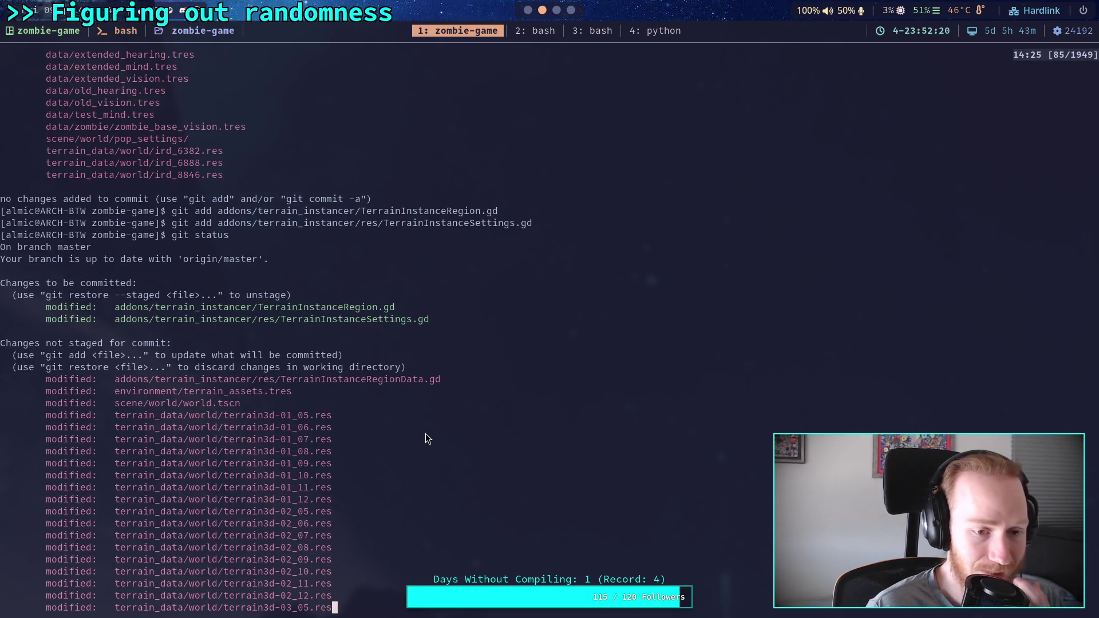
{"action": "scroll", "coordinate": [426, 436], "scroll_direction": "down", "scroll_amount": 17}
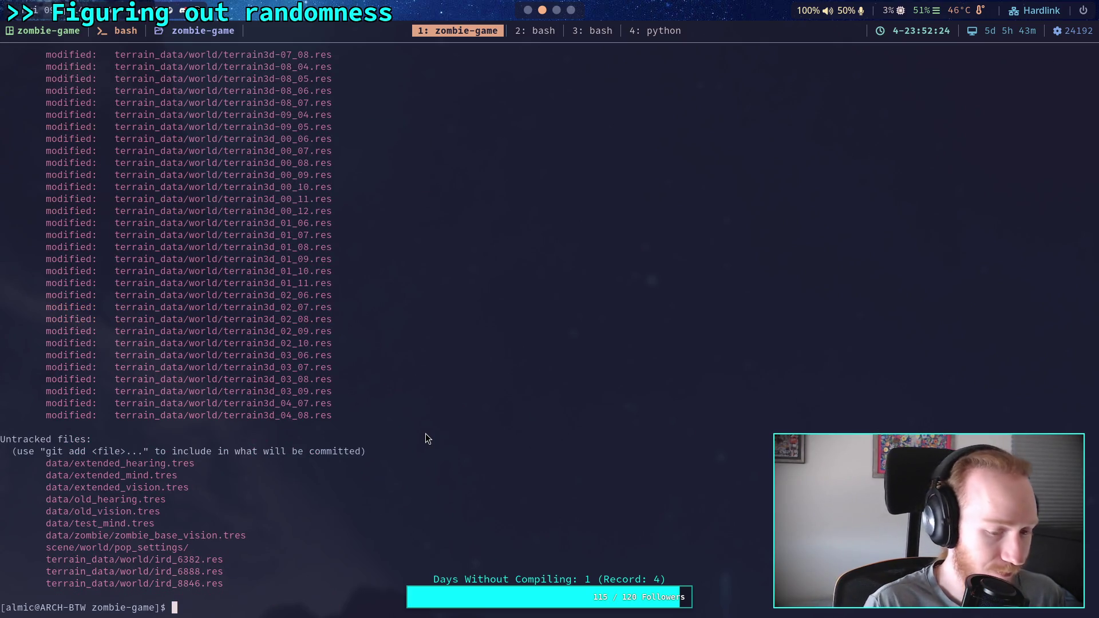
{"action": "type", "text": "git diff scene/"}
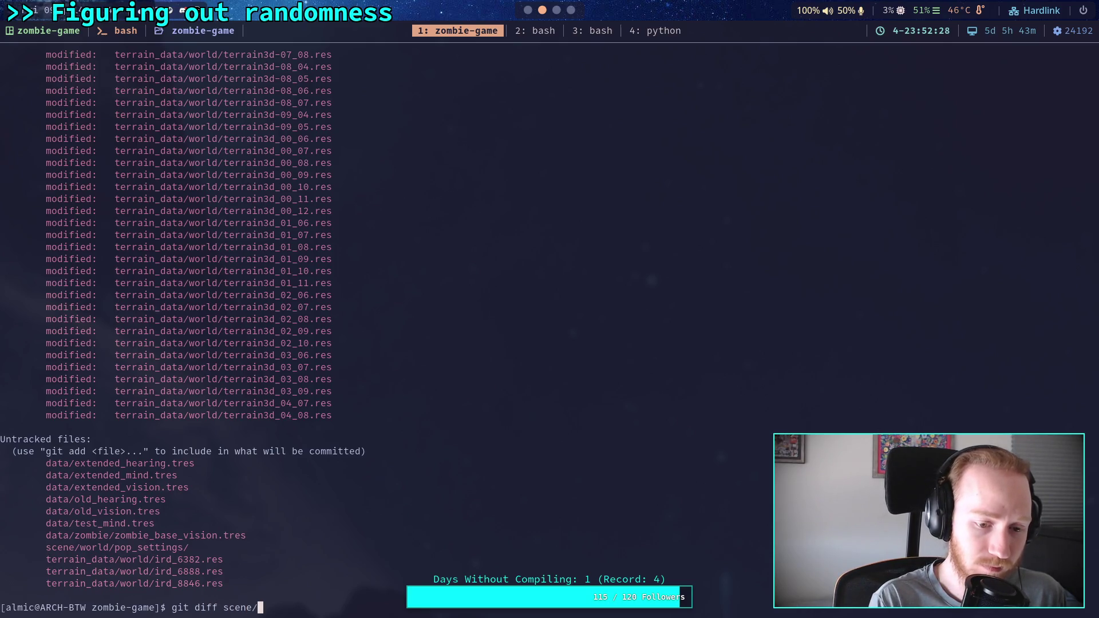
Step: Read through the world.tscn diff to its end
{"action": "key", "text": "Return"}
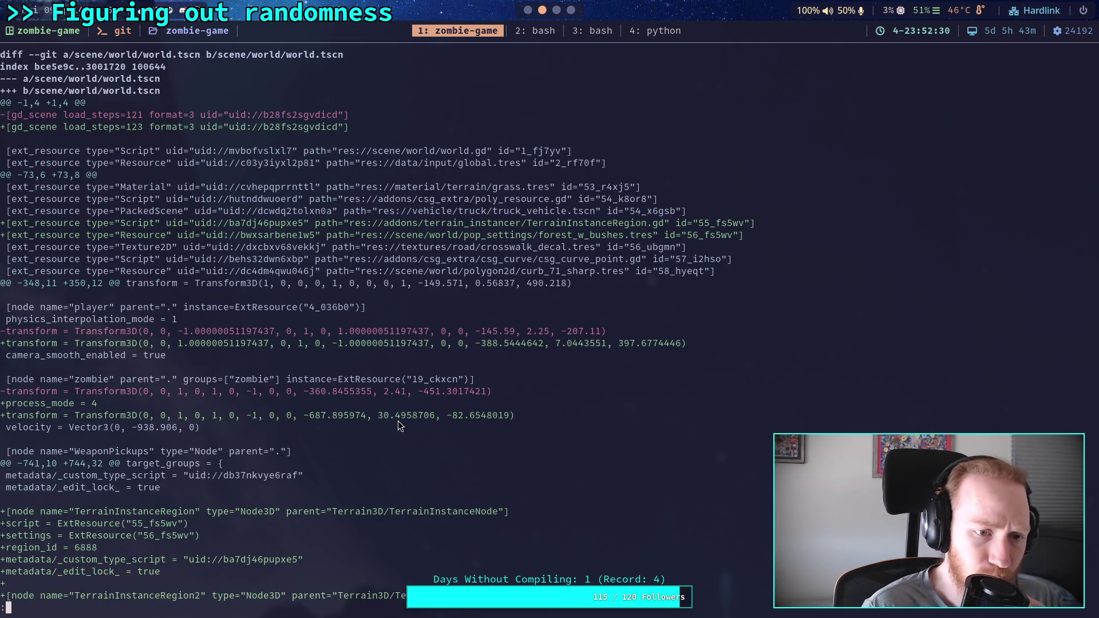
{"action": "key", "text": "j"}
{"action": "key", "text": "j"}
{"action": "key", "text": "j"}
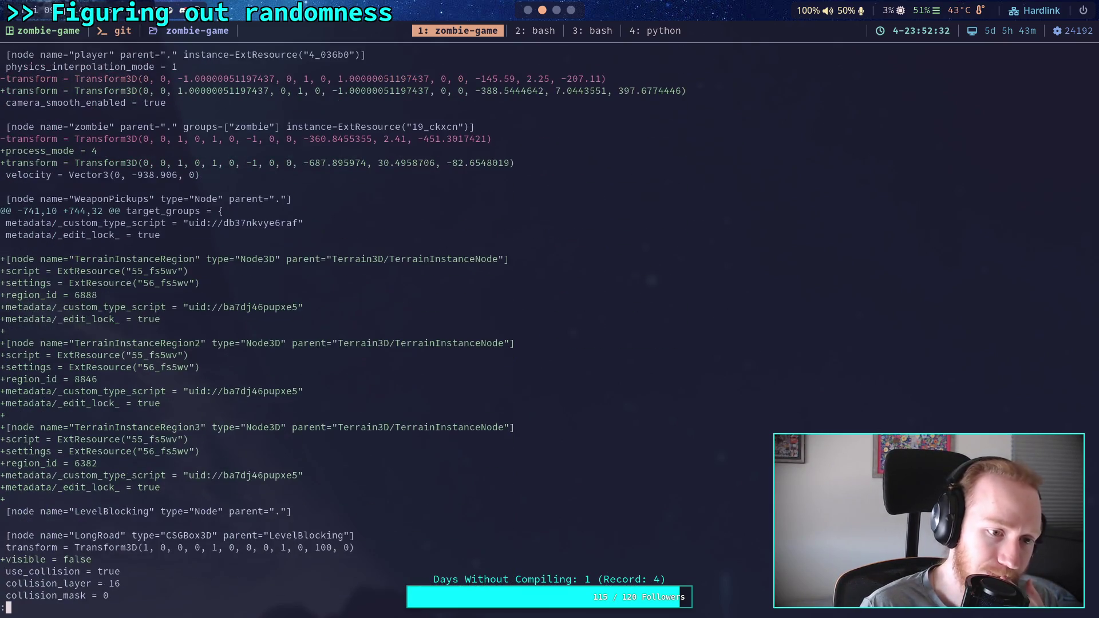
{"action": "key", "text": "j"}
{"action": "key", "text": "j"}
{"action": "key", "text": "j"}
{"action": "key", "text": "j"}
{"action": "key", "text": "j"}
{"action": "key", "text": "j"}
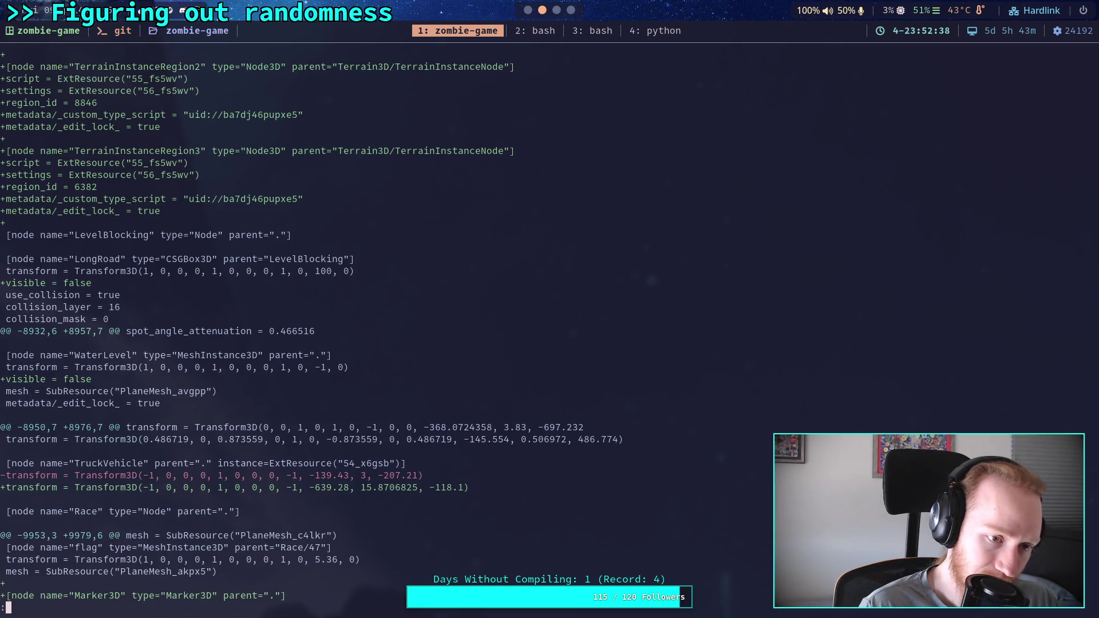
{"action": "key", "text": "j"}
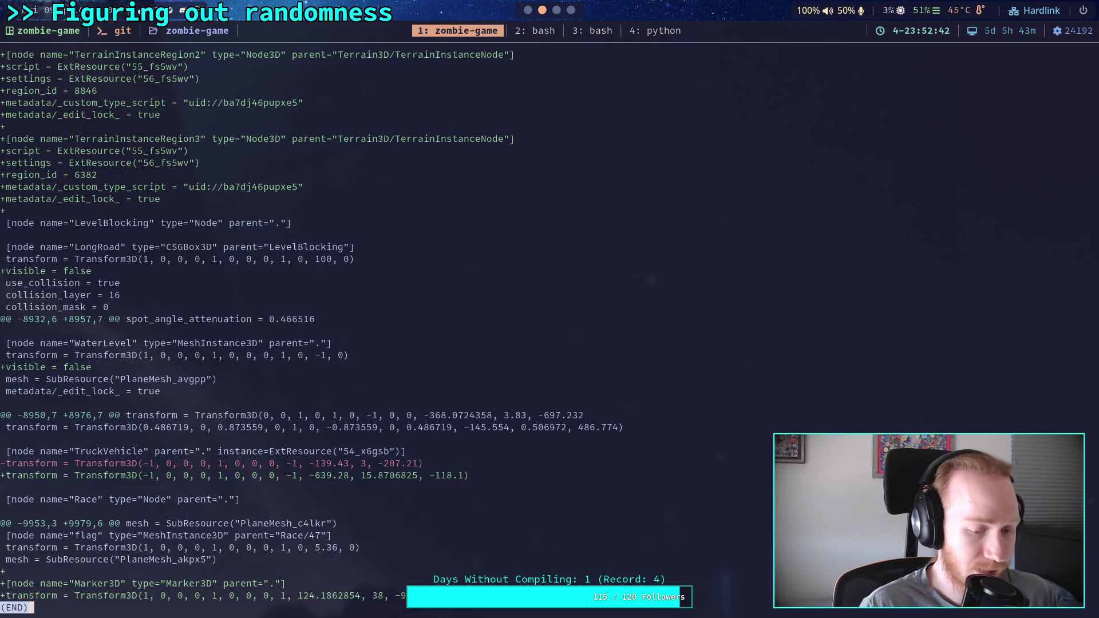
Step: Start git add -i on scene/world/ and choose patch mode for world.tscn
{"action": "type", "text": "qgit "}
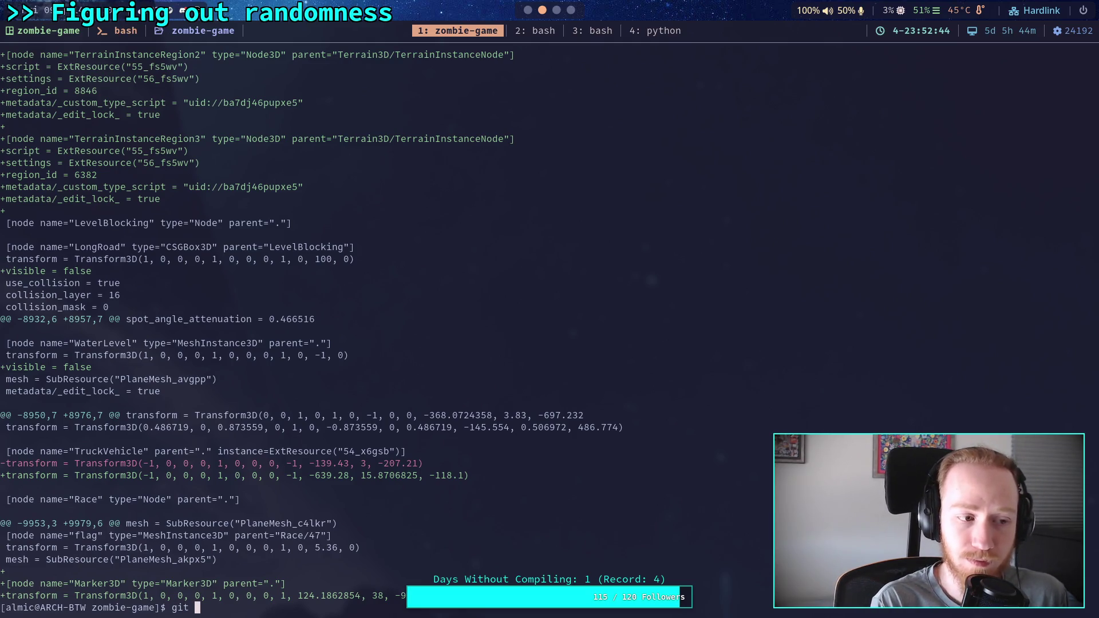
{"action": "type", "text": "add -i"}
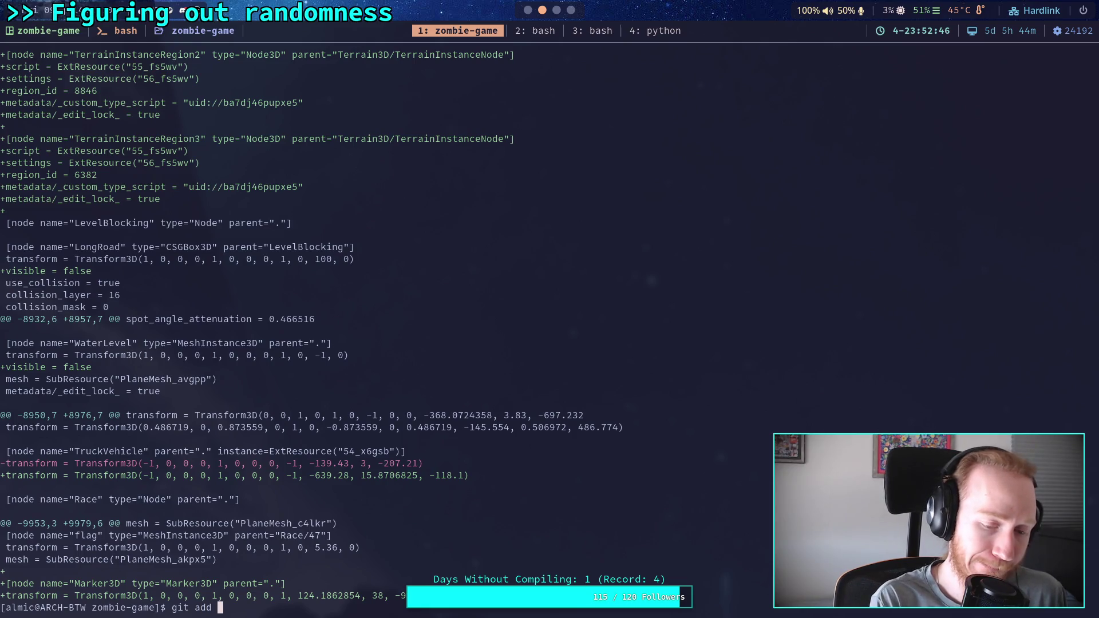
{"action": "type", "text": " scene/world/"}
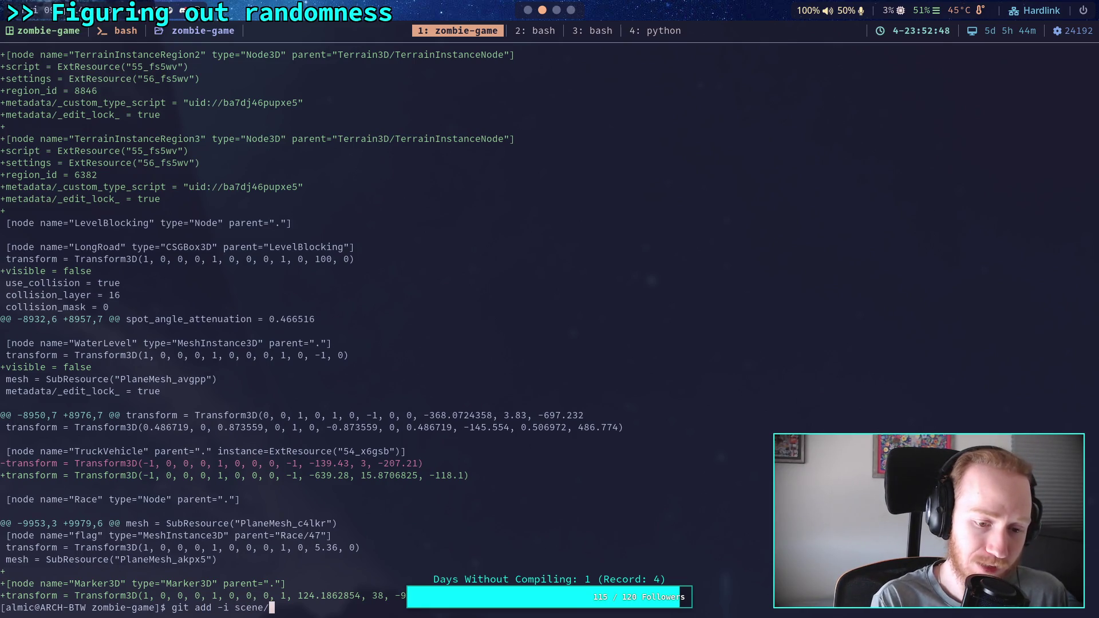
{"action": "key", "text": "Return"}
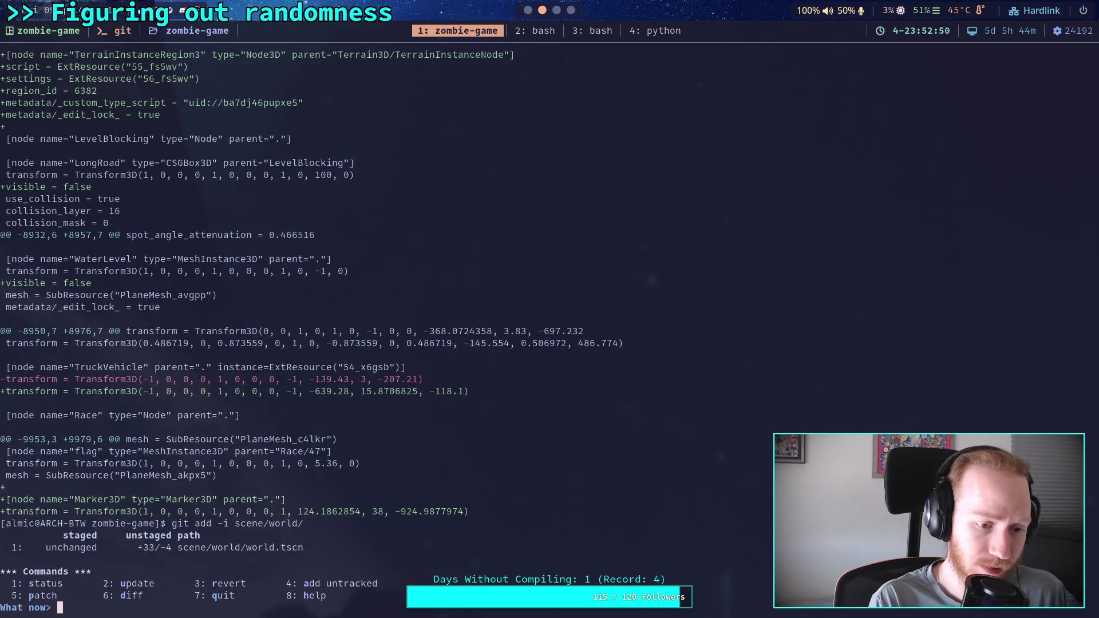
{"action": "type", "text": "5"}
{"action": "key", "text": "Return"}
{"action": "type", "text": "1"}
{"action": "key", "text": "Return"}
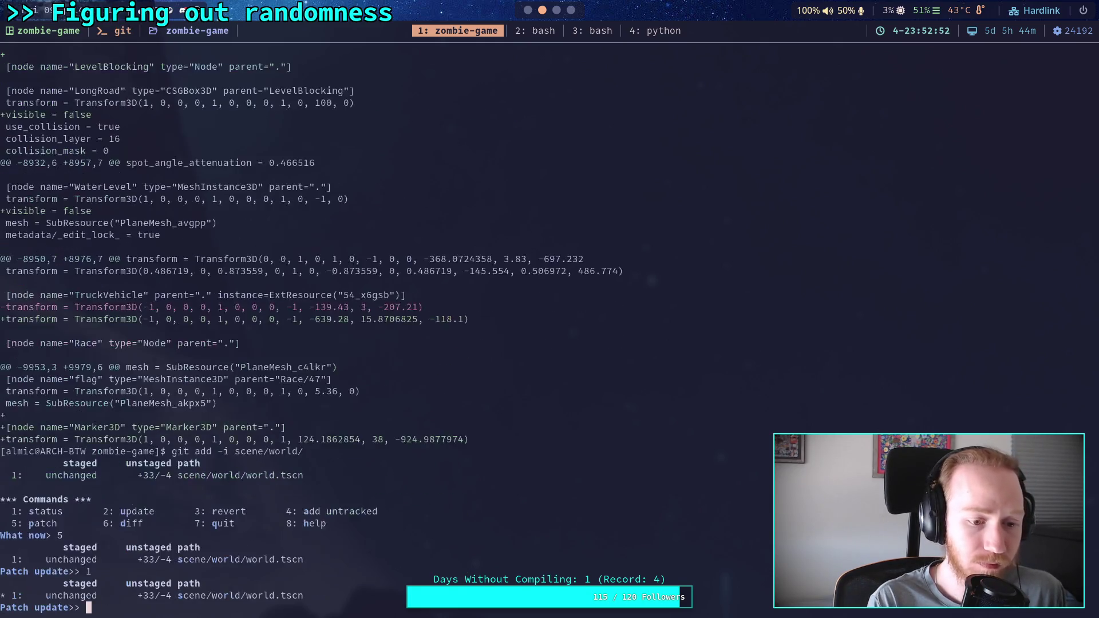
{"action": "key", "text": "Return"}
Step: Stage the first two scene hunks and skip the player and zombie transform hunk
{"action": "type", "text": "y"}
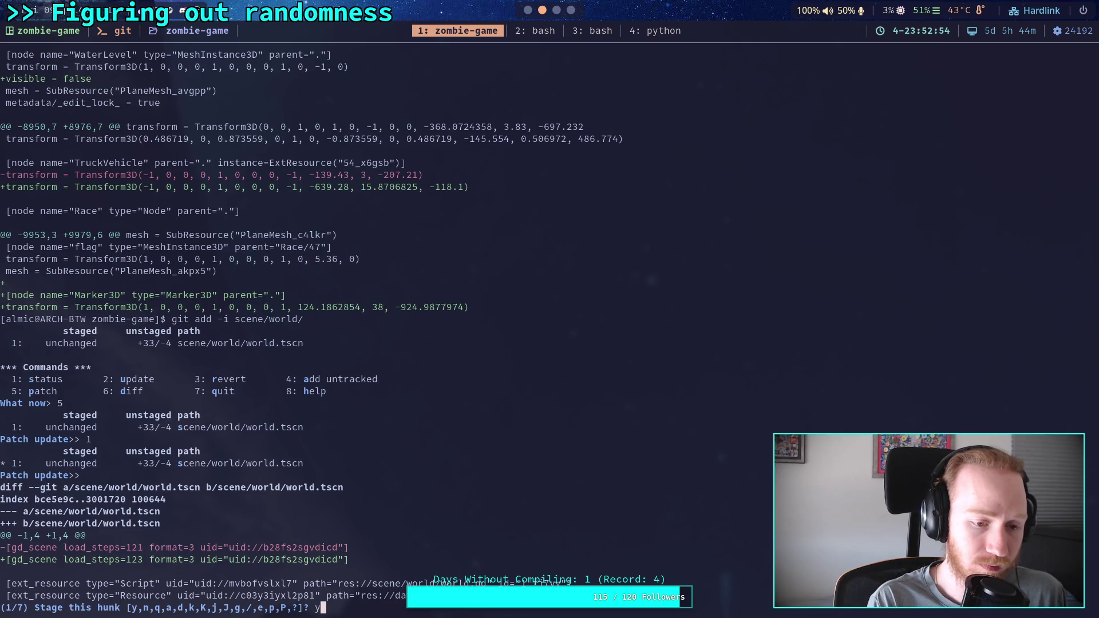
{"action": "key", "text": "Return"}
{"action": "type", "text": "y"}
{"action": "key", "text": "Return"}
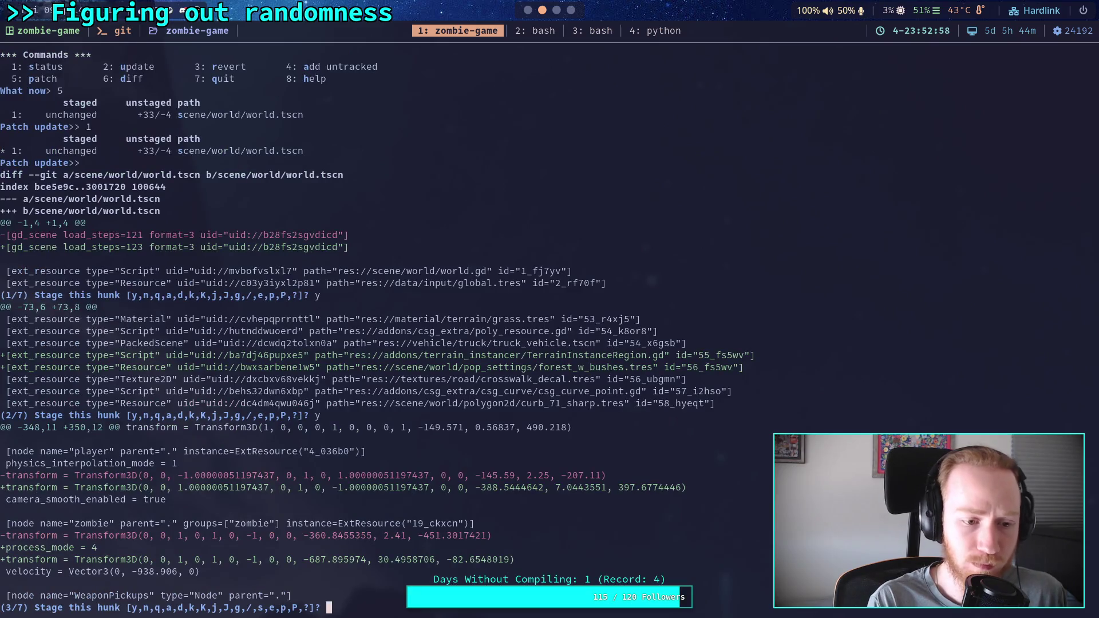
{"action": "type", "text": "n"}
{"action": "key", "text": "Return"}
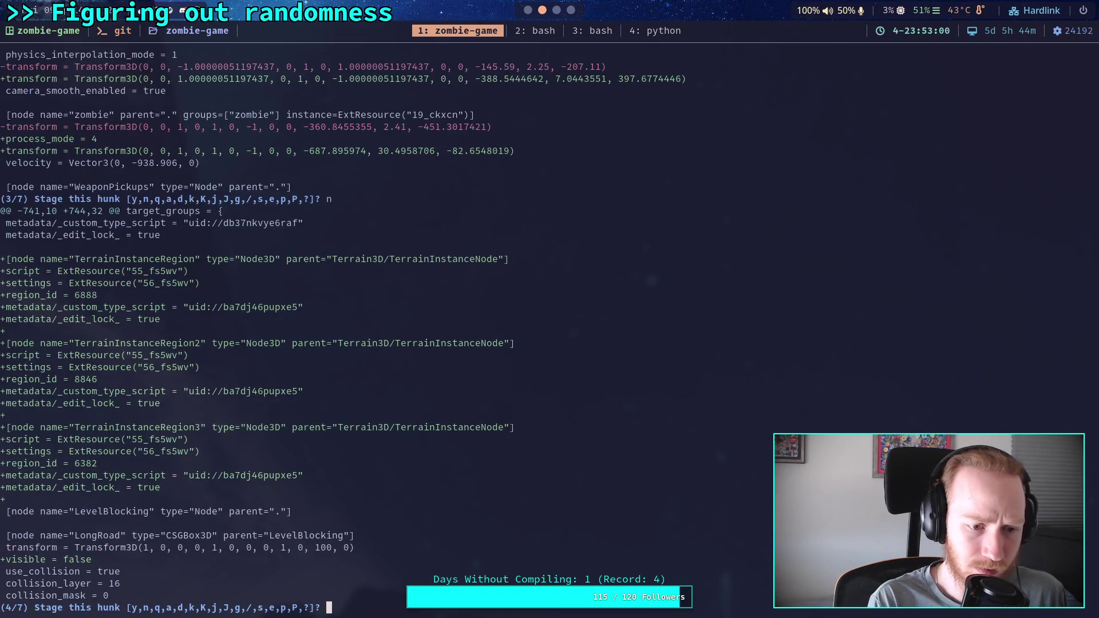
Step: Split the fourth hunk, stage the TerrainInstanceRegion nodes, skip LongRoad, WaterLevel, TruckVehicle and Marker3D hunks
{"action": "type", "text": "s"}
{"action": "key", "text": "Return"}
{"action": "type", "text": "y"}
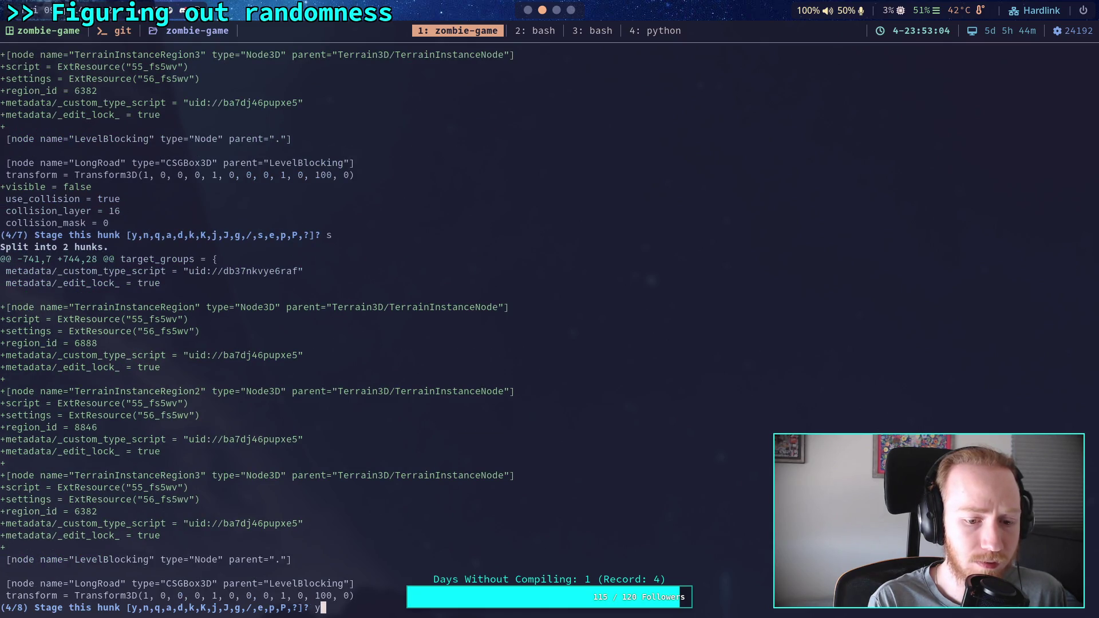
{"action": "key", "text": "Return"}
{"action": "type", "text": "n"}
{"action": "key", "text": "Return"}
{"action": "type", "text": "n"}
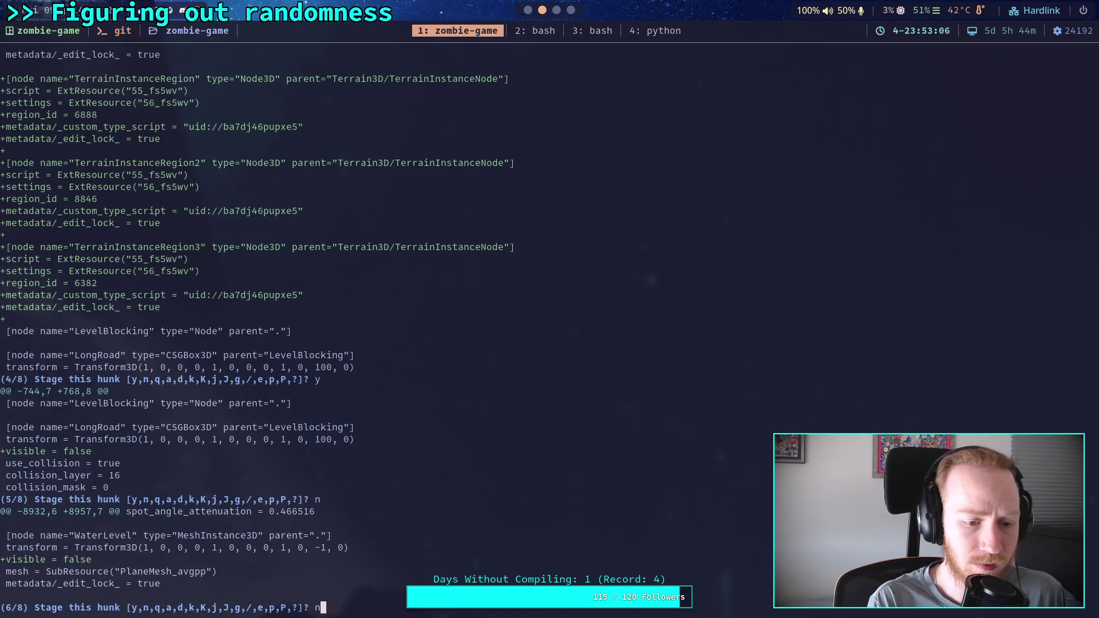
{"action": "key", "text": "Return"}
{"action": "type", "text": "n"}
{"action": "key", "text": "Return"}
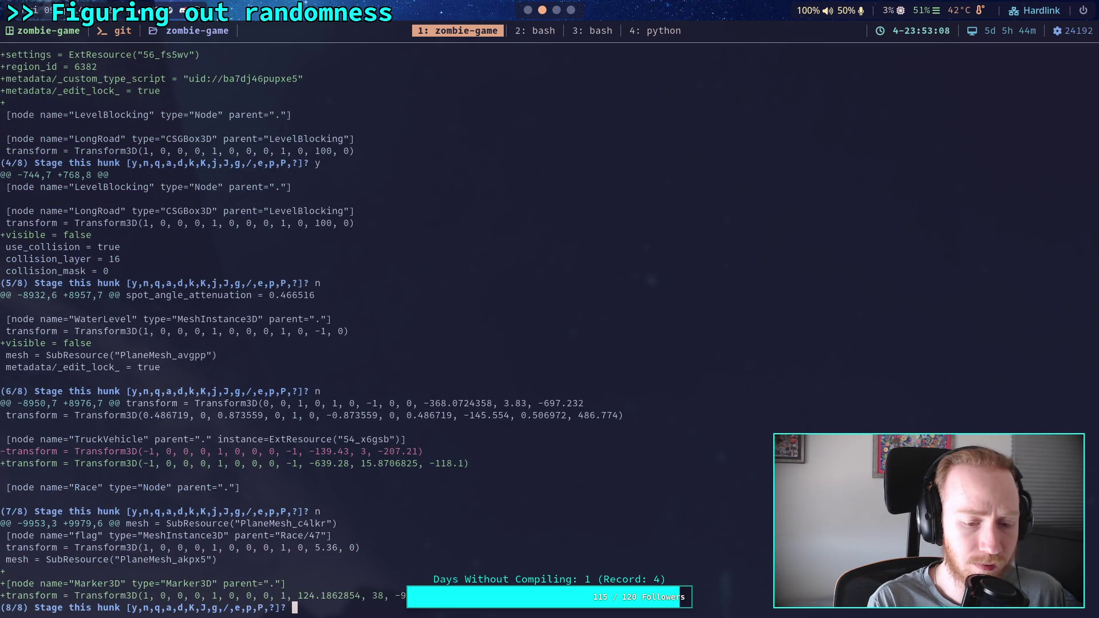
{"action": "type", "text": "n"}
{"action": "key", "text": "Return"}
Step: Quit interactive staging and run git status
{"action": "type", "text": "q"}
{"action": "key", "text": "Return"}
{"action": "type", "text": "git "}
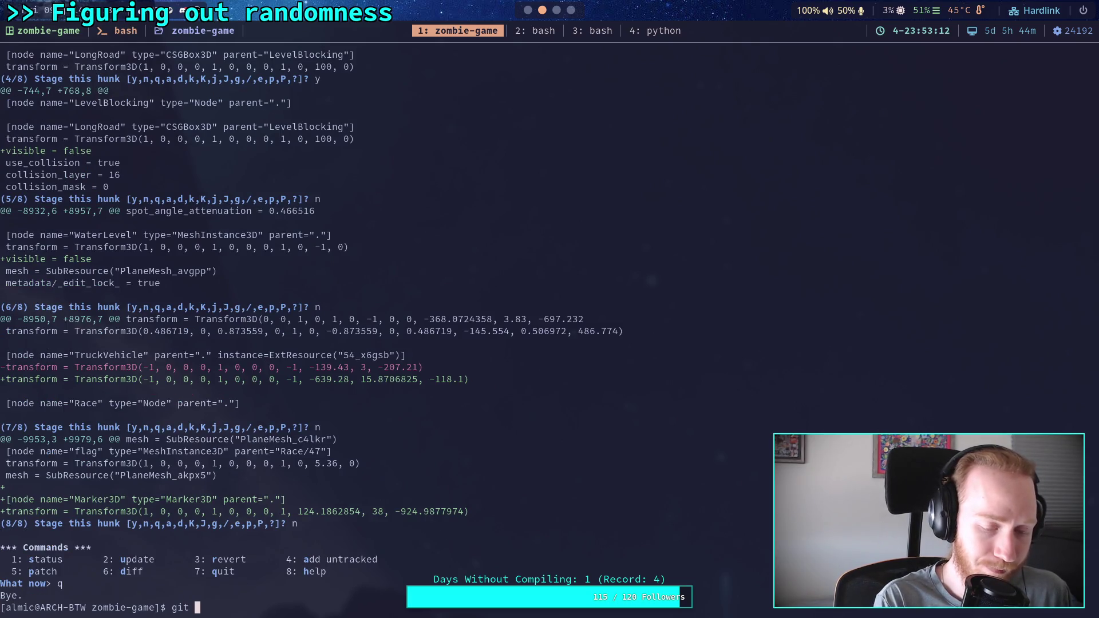
{"action": "type", "text": "status"}
{"action": "key", "text": "Return"}
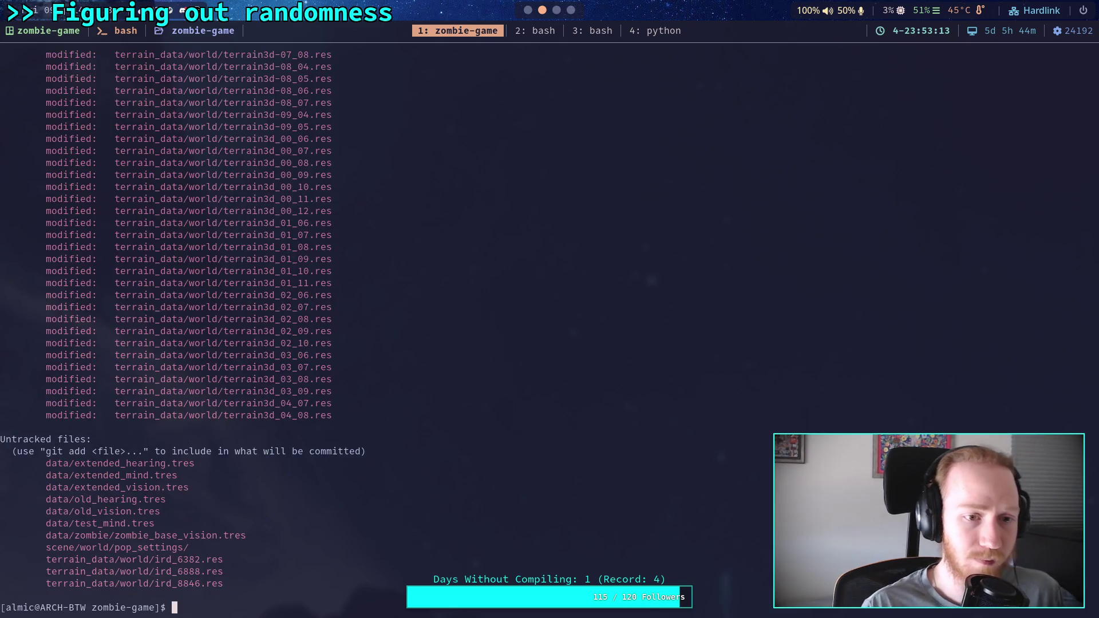
Step: Show the changes in the environment/ folder with git diff
{"action": "scroll", "coordinate": [462, 410], "scroll_direction": "up", "scroll_amount": 15}
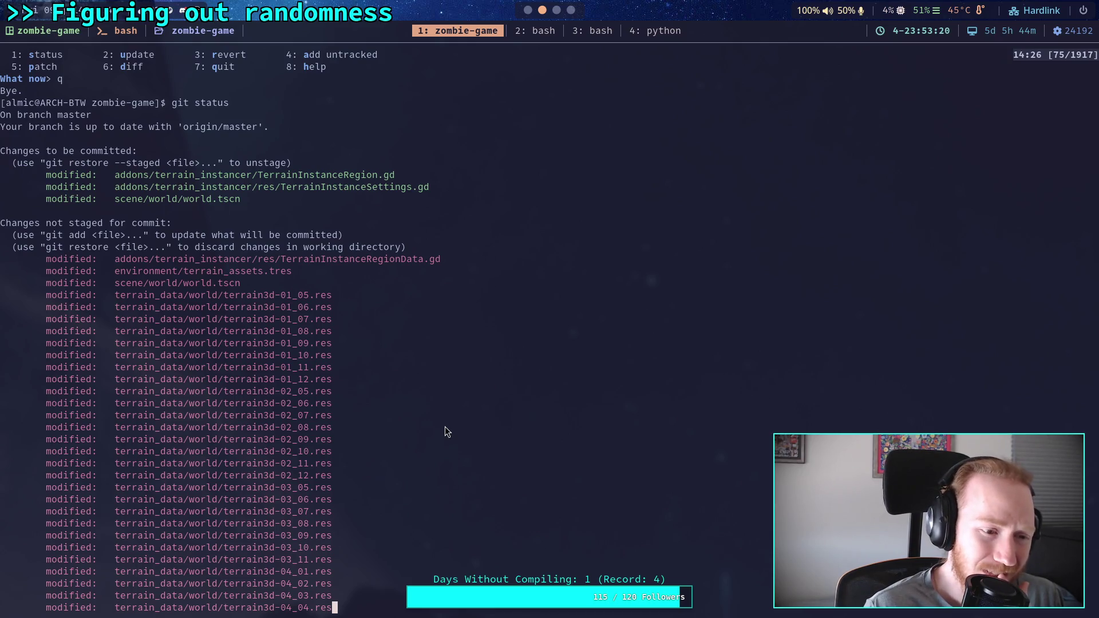
{"action": "scroll", "coordinate": [446, 427], "scroll_direction": "down", "scroll_amount": 15}
{"action": "type", "text": "git "}
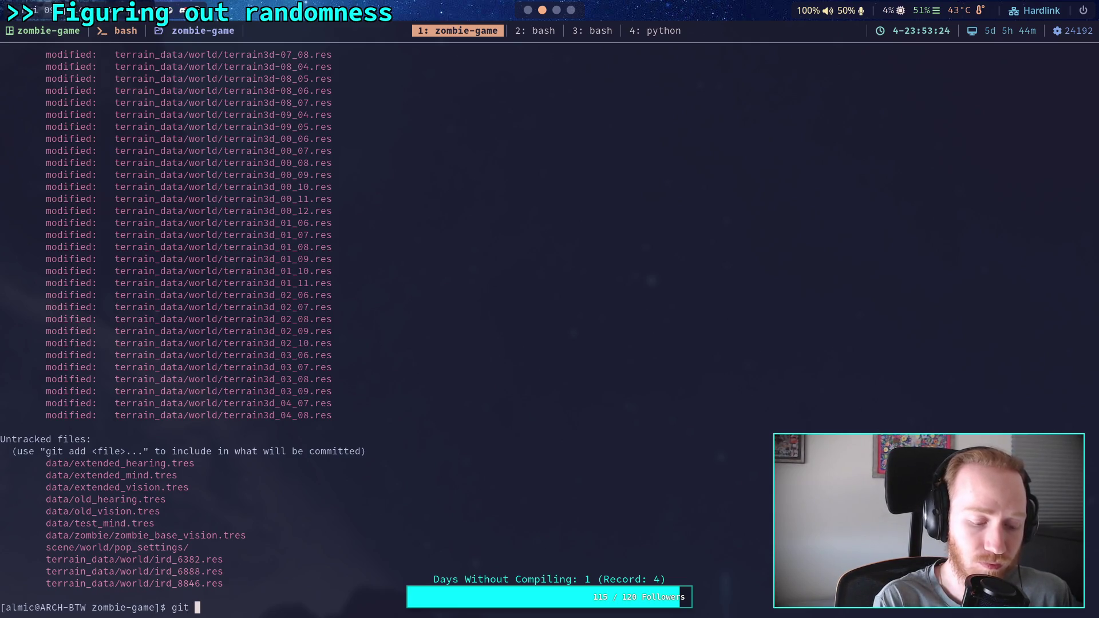
{"action": "type", "text": "diff env"}
{"action": "key", "text": "Tab"}
{"action": "key", "text": "Return"}
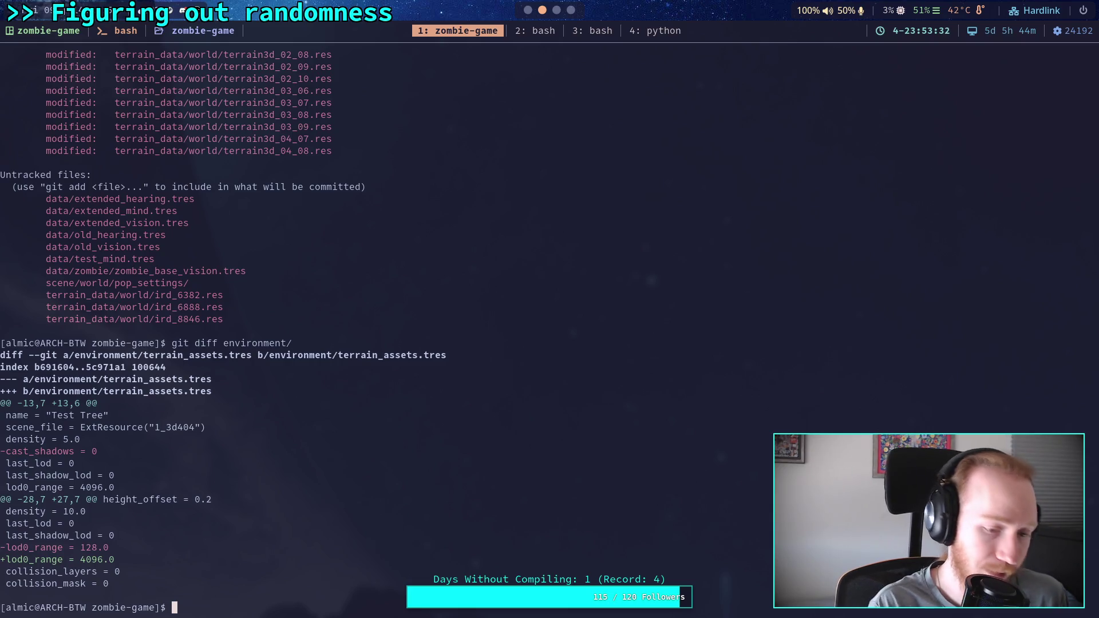
Step: Stage environment/terrain_assets.tres, check git status, then stage terrain_data/world/ird_* files
{"action": "type", "text": "git add env"}
{"action": "key", "text": "Tab"}
{"action": "type", "text": "terrain_as"}
{"action": "key", "text": "Tab"}
{"action": "key", "text": "Return"}
{"action": "type", "text": "git status"}
{"action": "key", "text": "Return"}
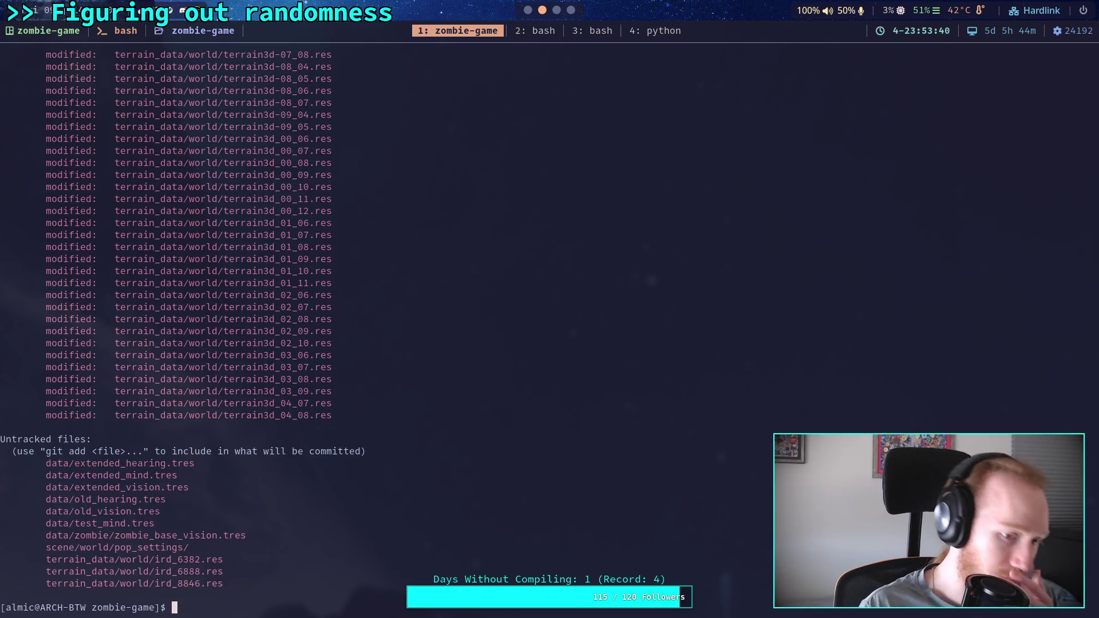
{"action": "scroll", "coordinate": [430, 422], "scroll_direction": "up", "scroll_amount": 16}
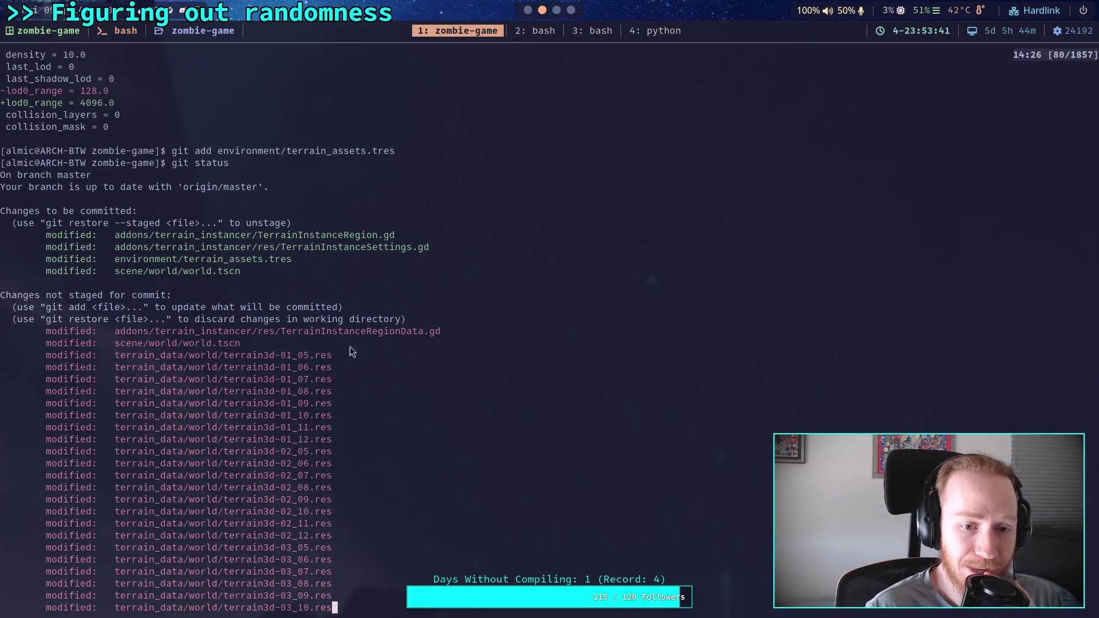
{"action": "scroll", "coordinate": [376, 390], "scroll_direction": "down", "scroll_amount": 16}
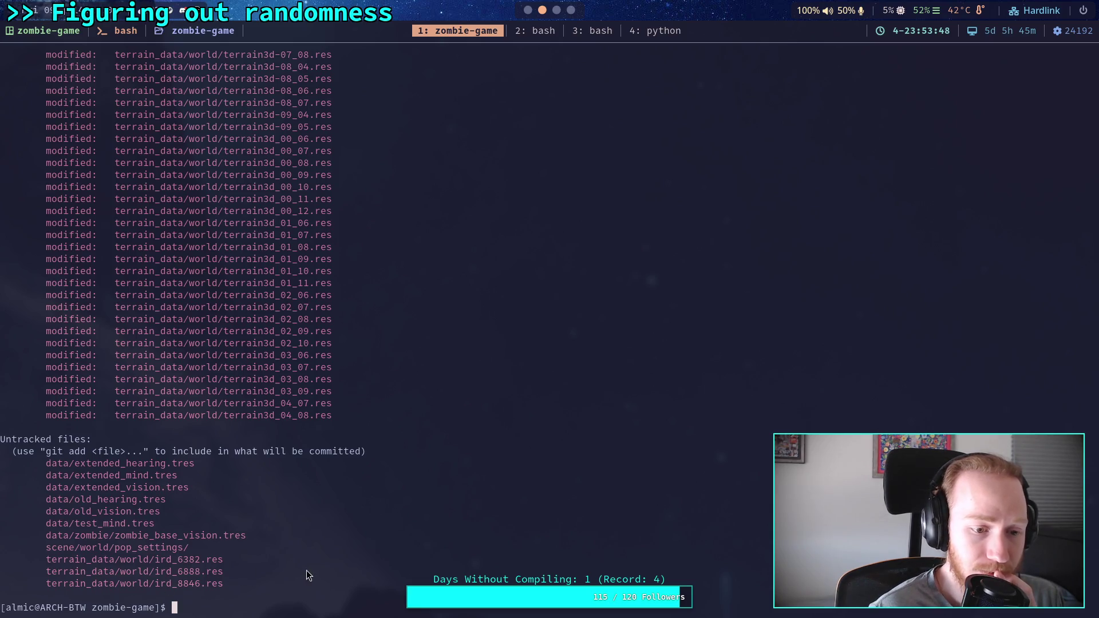
{"action": "type", "text": "git add terrain_data/world/ird_*"}
{"action": "key", "text": "Return"}
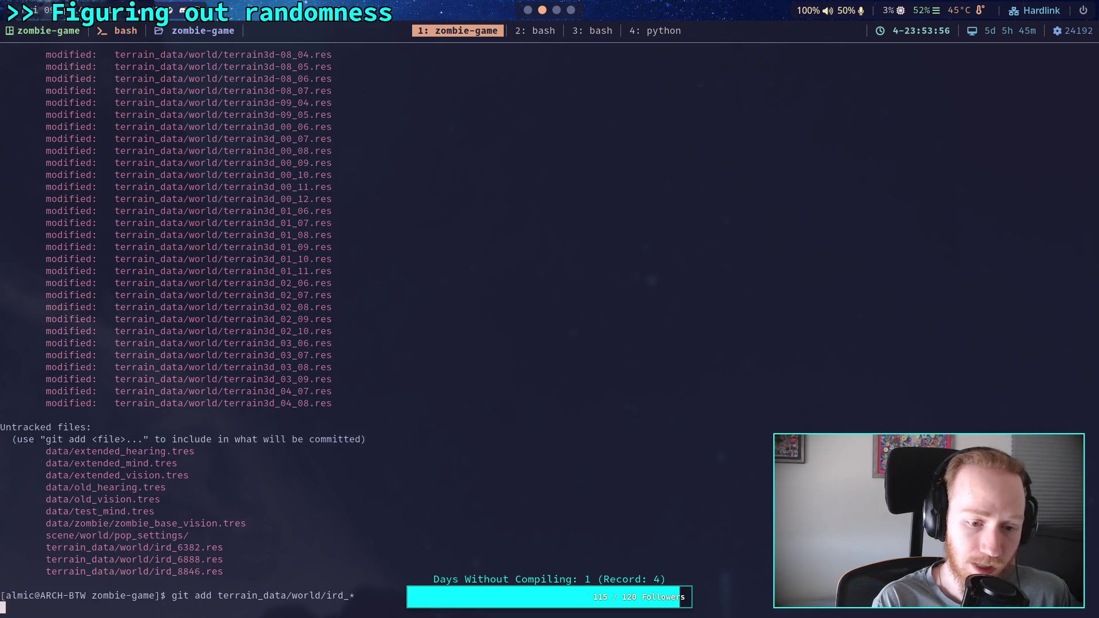
Step: Stage the scene/world/pop_settings folder with git add and review git status
{"action": "type", "text": "git add "}
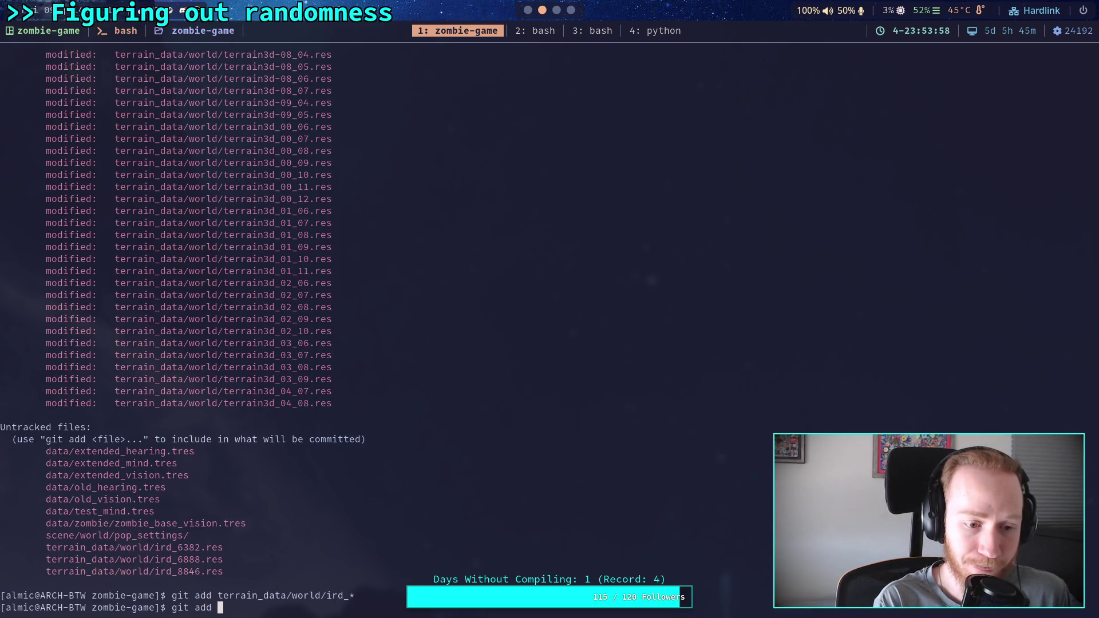
{"action": "type", "text": "sce"}
{"action": "key", "text": "Tab"}
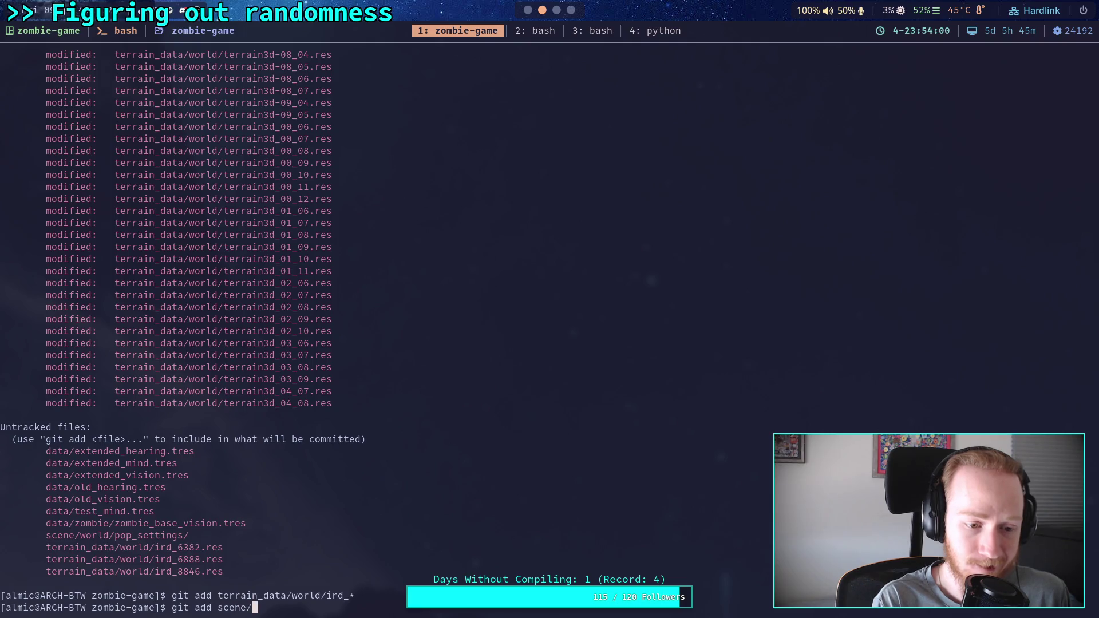
{"action": "type", "text": "wo"}
{"action": "key", "text": "Tab"}
{"action": "type", "text": "po"}
{"action": "key", "text": "Tab"}
{"action": "key", "text": "Return"}
{"action": "type", "text": "git status"}
{"action": "key", "text": "Return"}
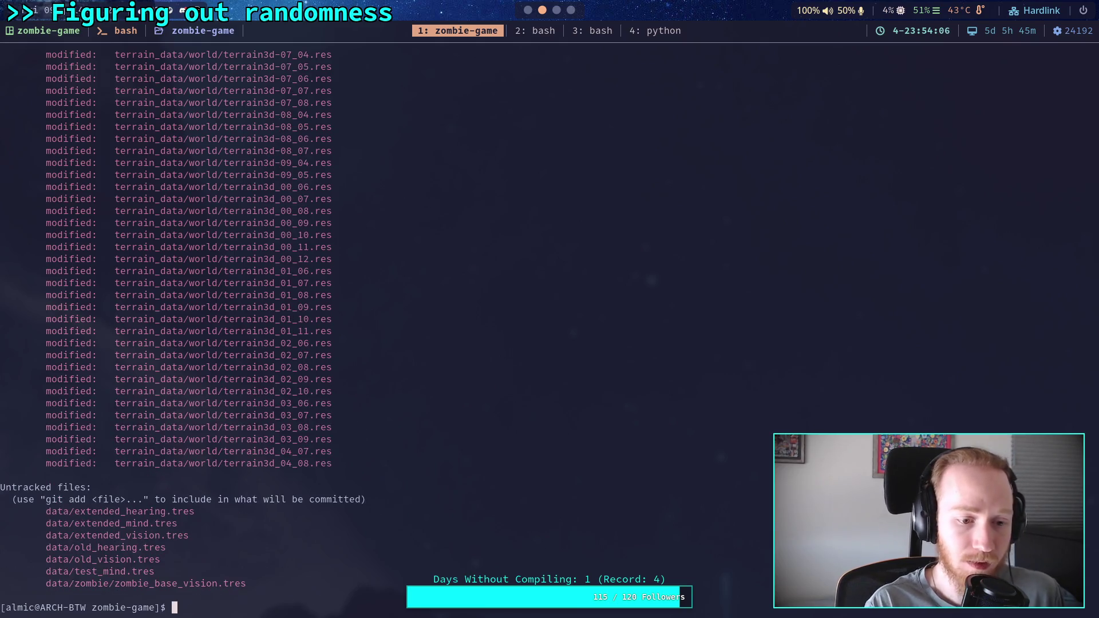
{"action": "scroll", "coordinate": [318, 551], "scroll_direction": "up", "scroll_amount": 14}
{"action": "scroll", "coordinate": [318, 552], "scroll_direction": "up", "scroll_amount": 3}
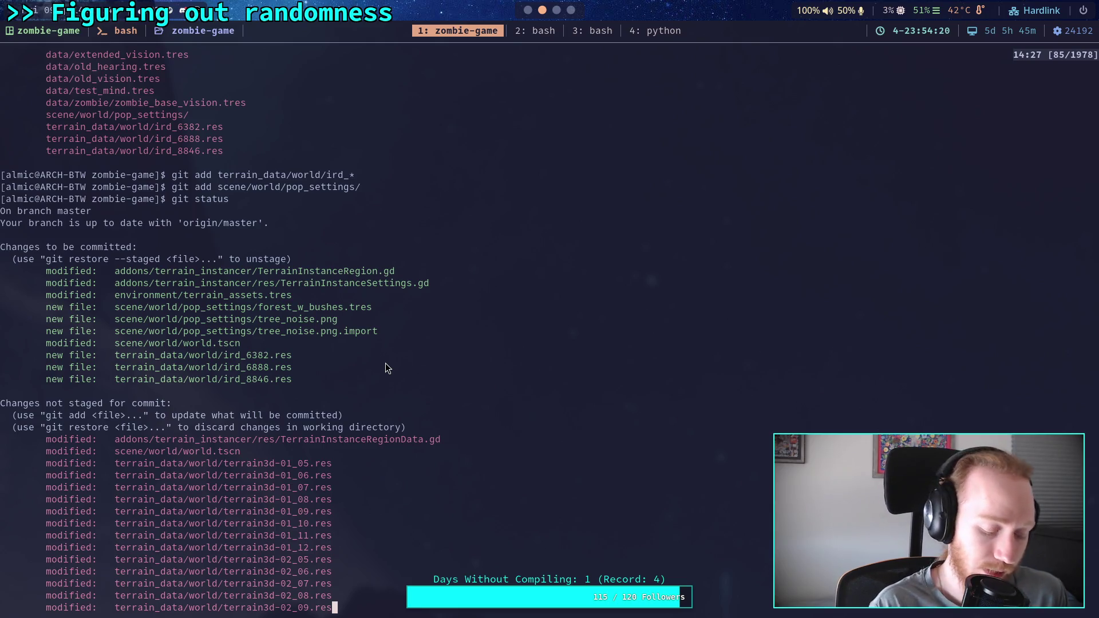
Step: Run git restore on the pop_settings tree_noise files and recheck the status
{"action": "type", "text": "qgit restore "}
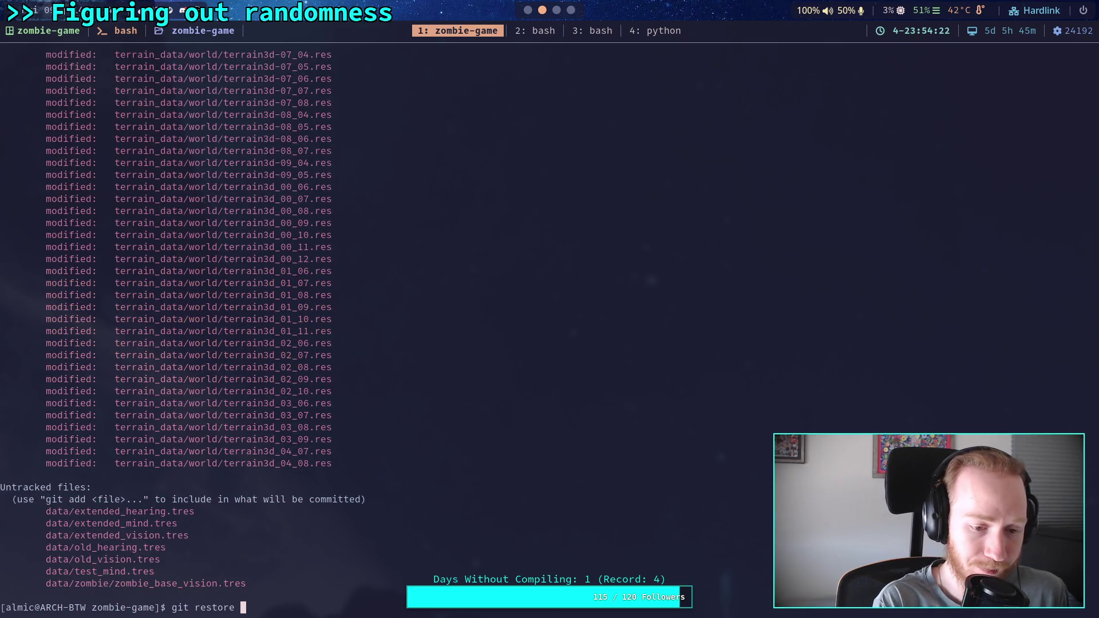
{"action": "type", "text": "scene/world/"}
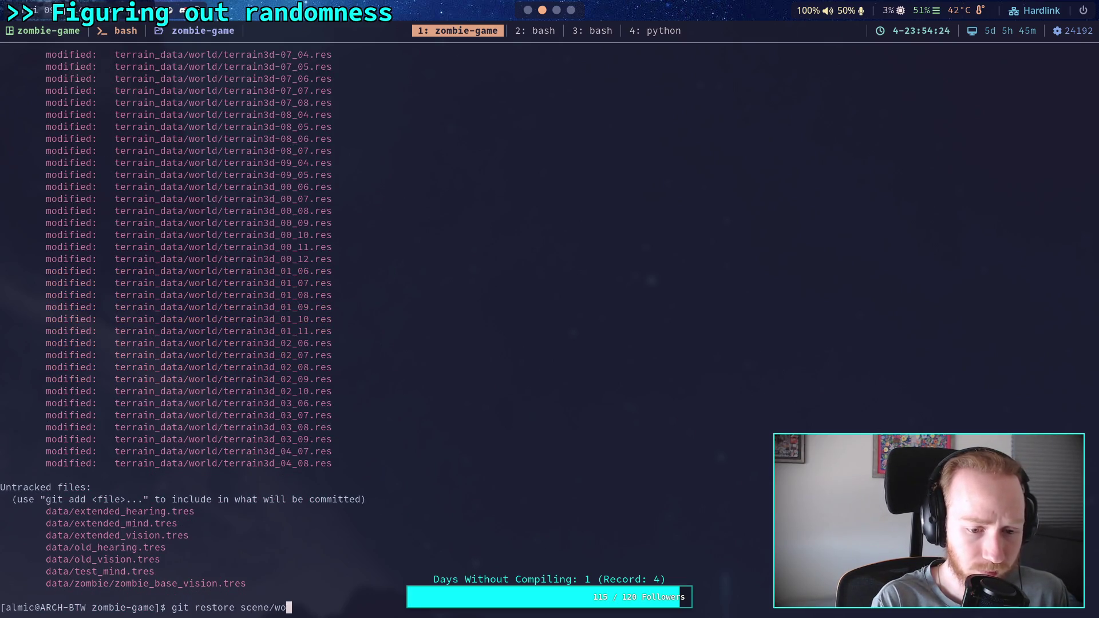
{"action": "type", "text": "pop"}
{"action": "key", "text": "Tab"}
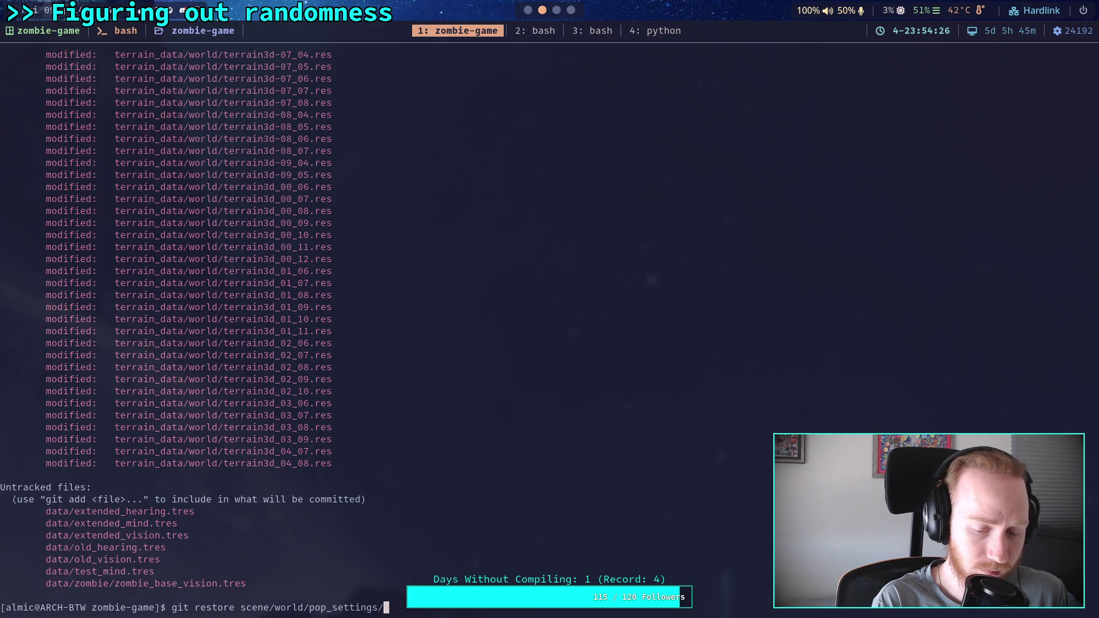
{"action": "scroll", "coordinate": [375, 367], "scroll_direction": "up", "scroll_amount": 17}
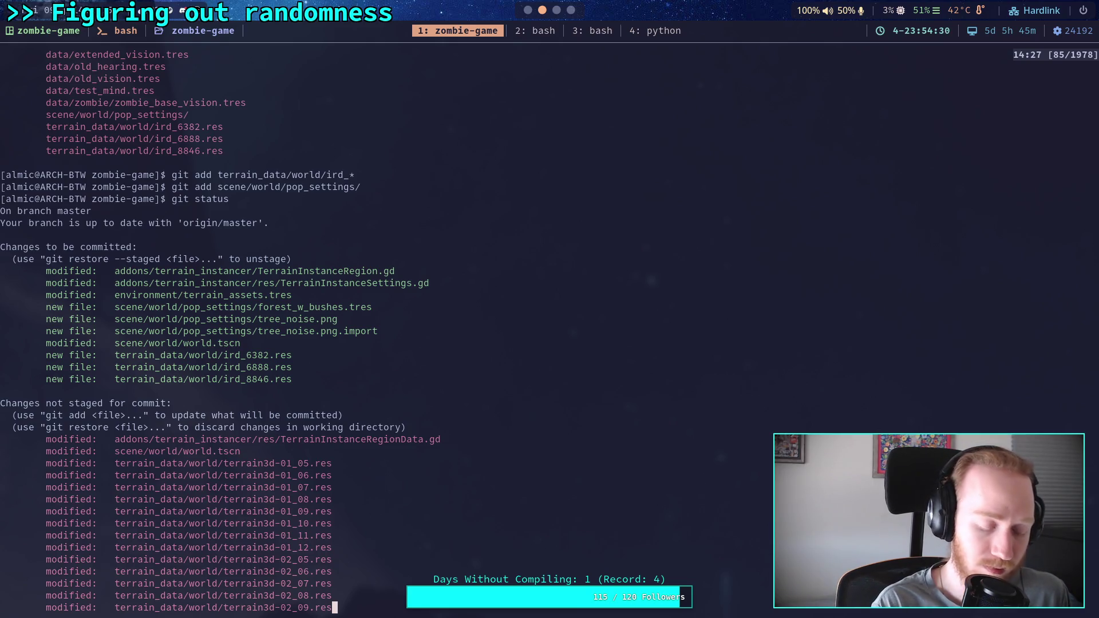
{"action": "scroll", "coordinate": [375, 367], "scroll_direction": "down", "scroll_amount": 17}
{"action": "type", "text": "tree"}
{"action": "key", "text": "Tab"}
{"action": "key", "text": "BackSpace"}
{"action": "key", "text": "BackSpace"}
{"action": "key", "text": "BackSpace"}
{"action": "key", "text": "Return"}
{"action": "type", "text": "git status"}
{"action": "key", "text": "Return"}
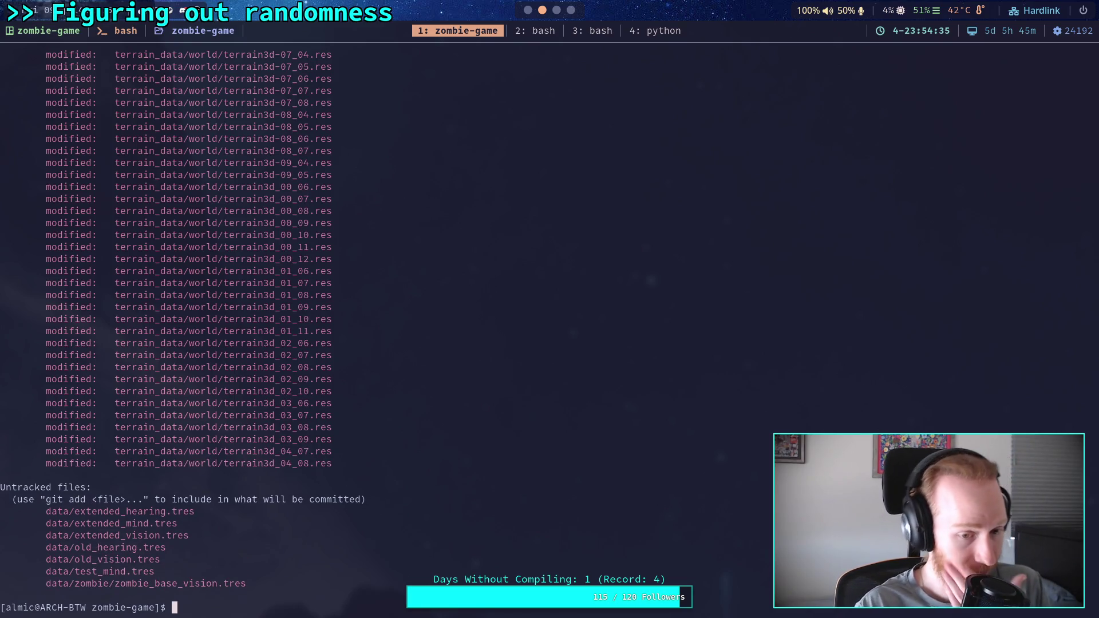
Step: Unstage the tree_noise files with git restore --staged and confirm they are untracked
{"action": "scroll", "coordinate": [376, 366], "scroll_direction": "up", "scroll_amount": 19}
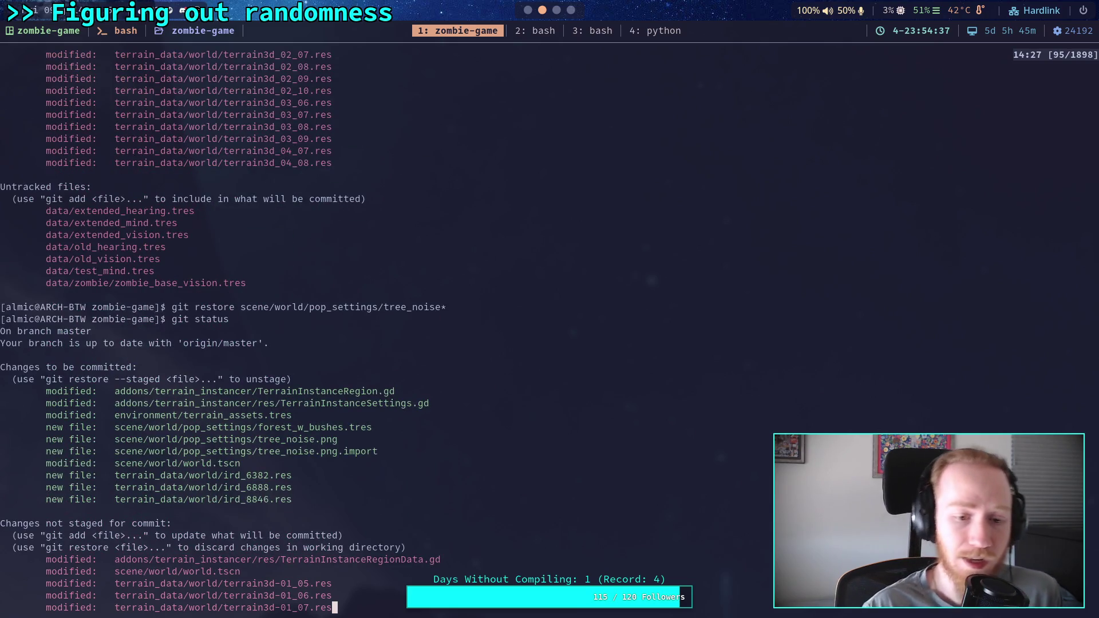
{"action": "key", "text": "q"}
{"action": "key", "text": "Up"}
{"action": "key", "text": "Up"}
{"action": "key", "text": "Left"}
{"action": "key", "text": "Left"}
{"action": "key", "text": "Left"}
{"action": "key", "text": "Left"}
{"action": "key", "text": "Left"}
{"action": "key", "text": "Left"}
{"action": "type", "text": "--staged"}
{"action": "key", "text": "Return"}
{"action": "type", "text": "git status"}
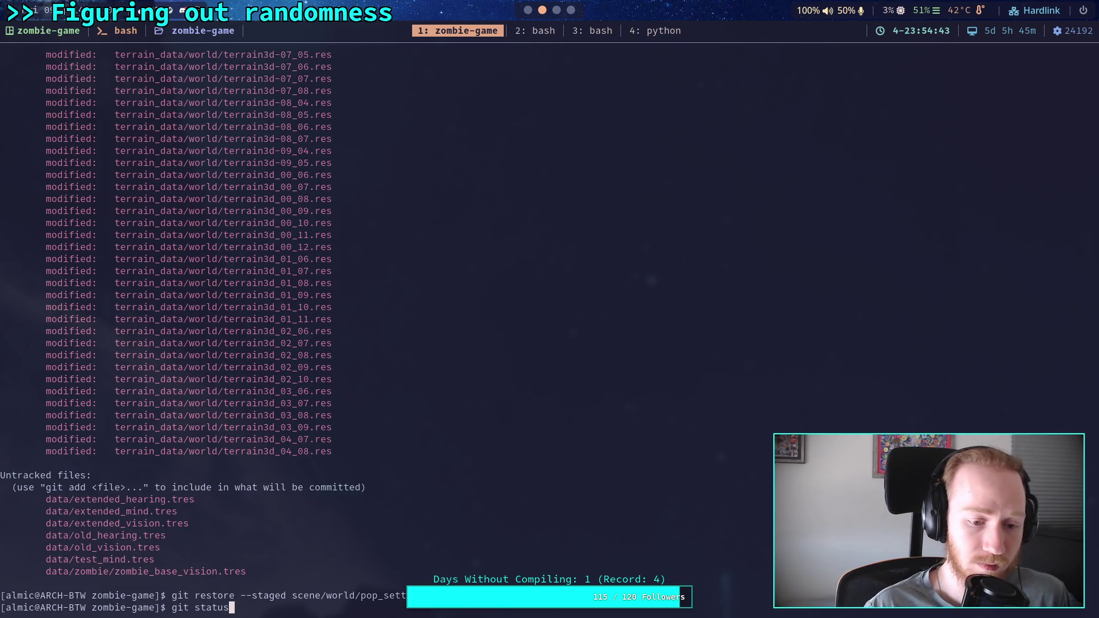
{"action": "key", "text": "Return"}
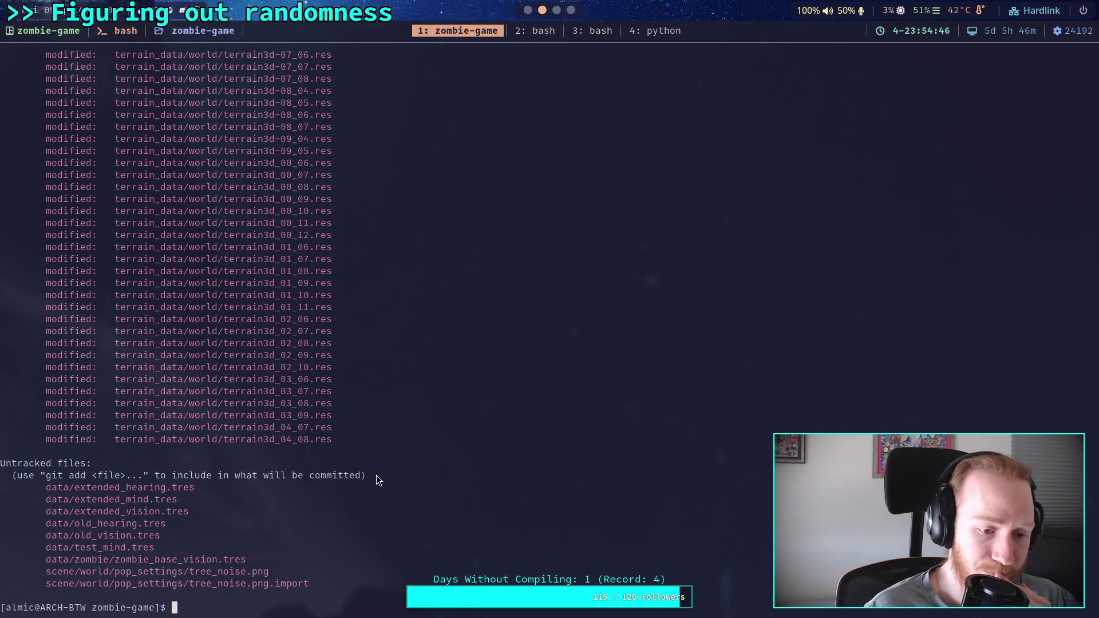
{"action": "scroll", "coordinate": [376, 475], "scroll_direction": "up", "scroll_amount": 17}
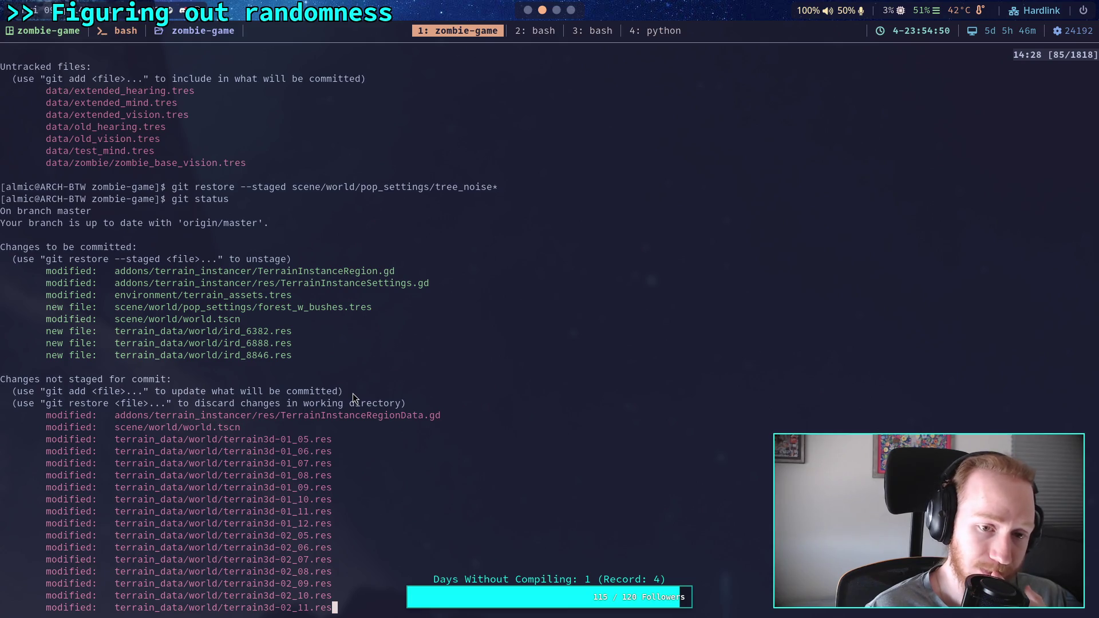
{"action": "scroll", "coordinate": [353, 393], "scroll_direction": "down", "scroll_amount": 17}
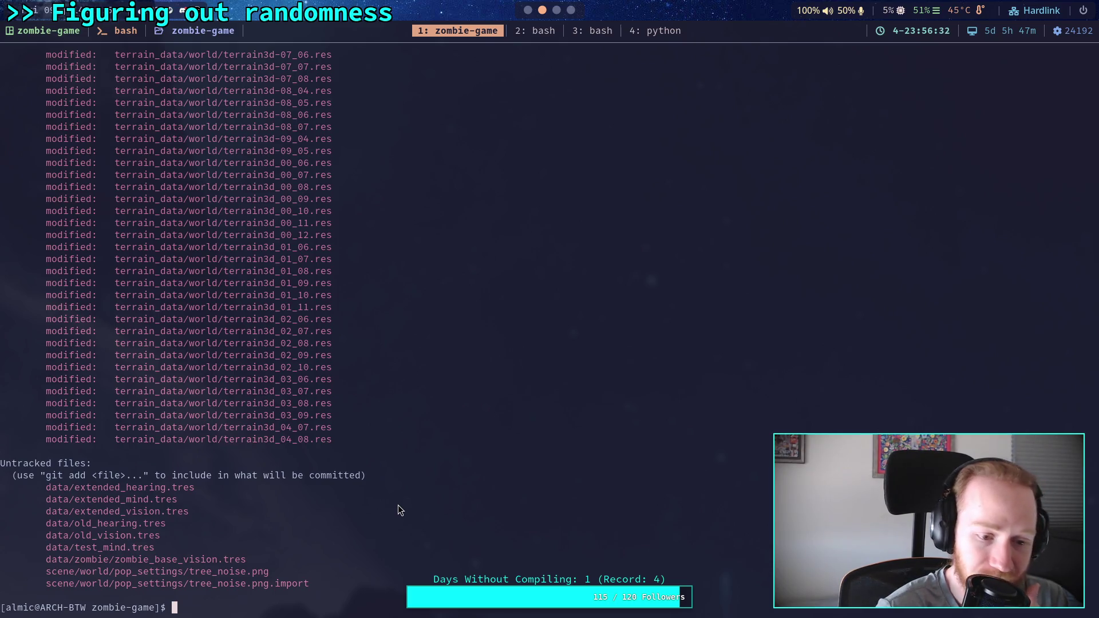
Step: Open git diff and read the WaterLevel and other world.tscn change hunks
{"action": "scroll", "coordinate": [397, 505], "scroll_direction": "up", "scroll_amount": 16}
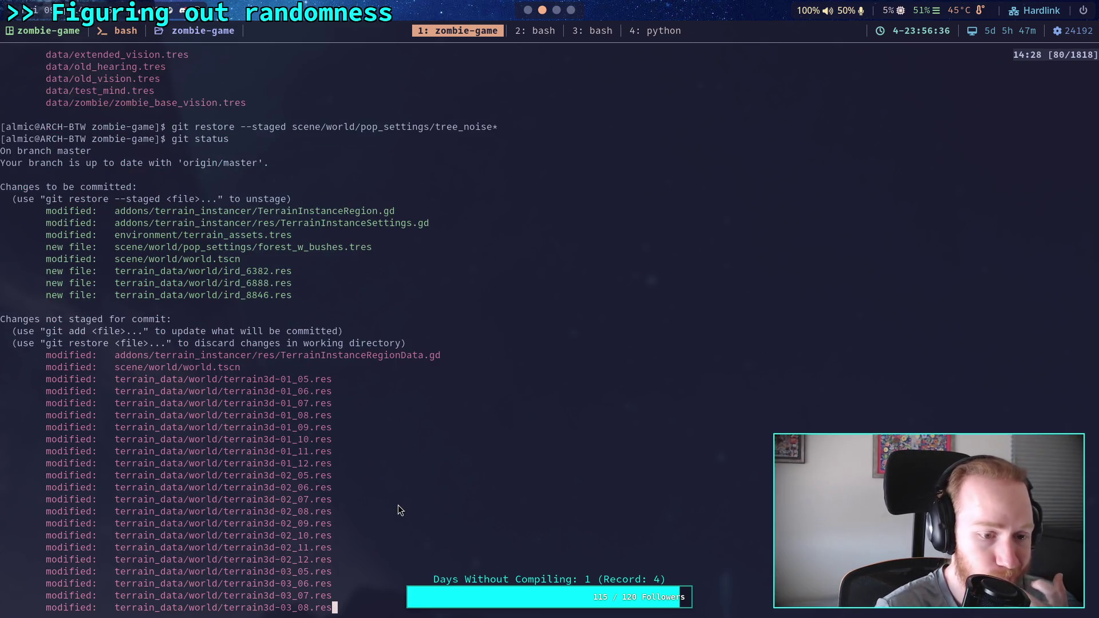
{"action": "type", "text": "qgit diff"}
{"action": "key", "text": "Return"}
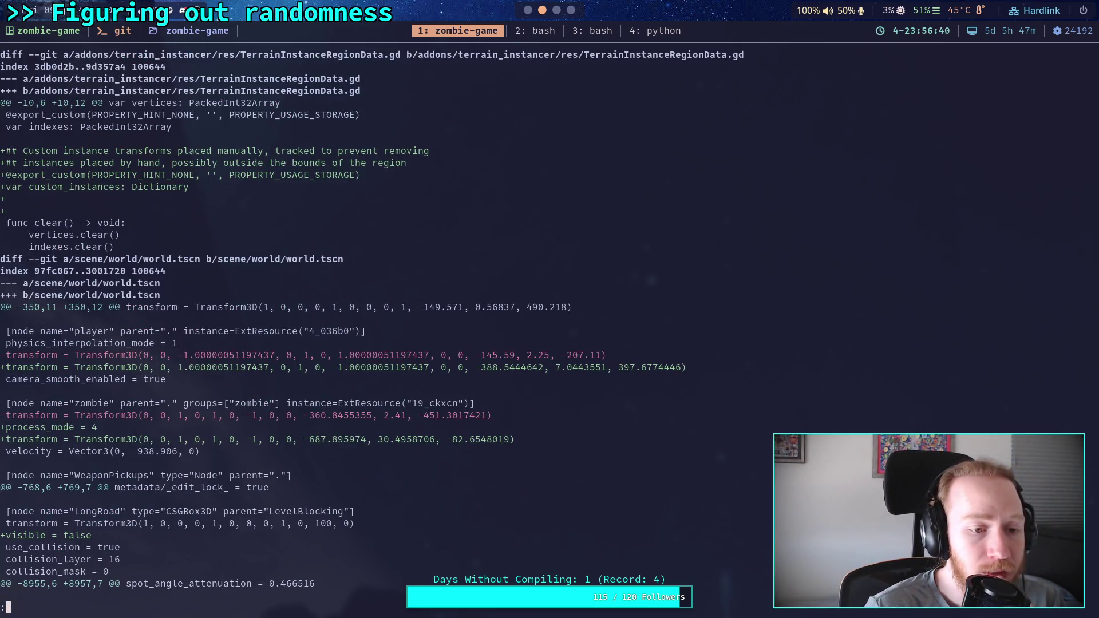
{"action": "key", "text": "j"}
{"action": "key", "text": "j"}
{"action": "key", "text": "j"}
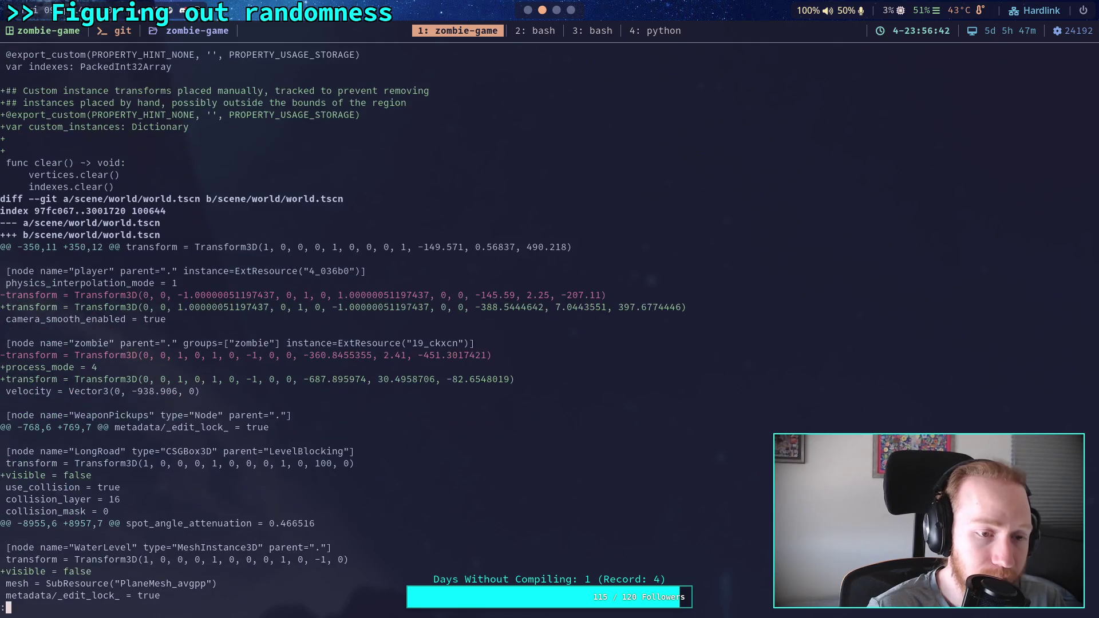
{"action": "key", "text": "j"}
{"action": "key", "text": "j"}
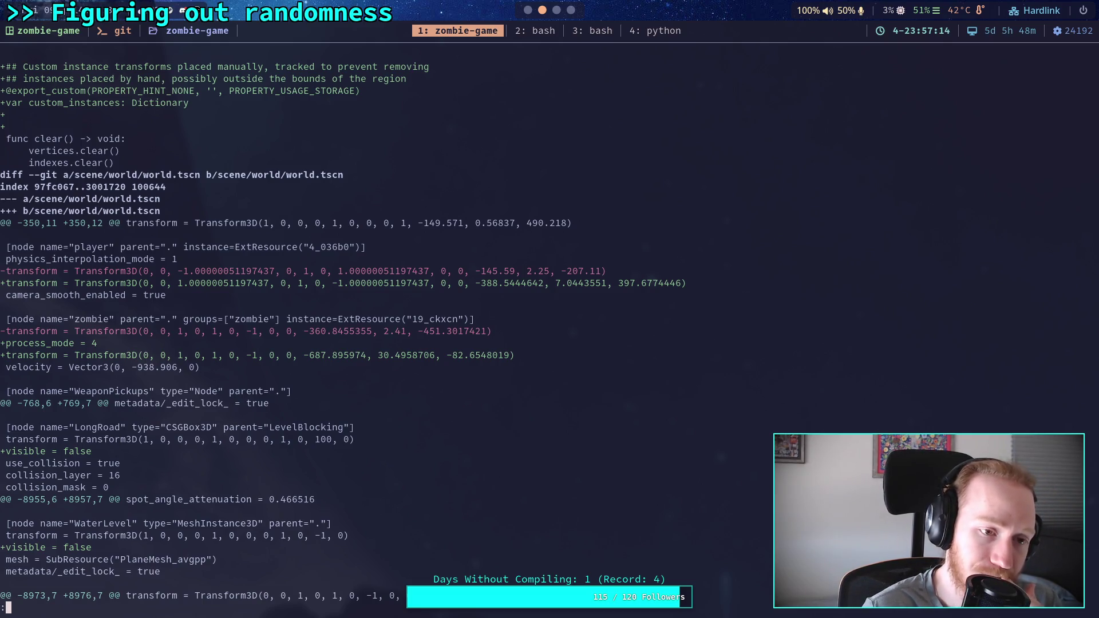
{"action": "scroll", "coordinate": [401, 320], "scroll_direction": "down", "scroll_amount": 2}
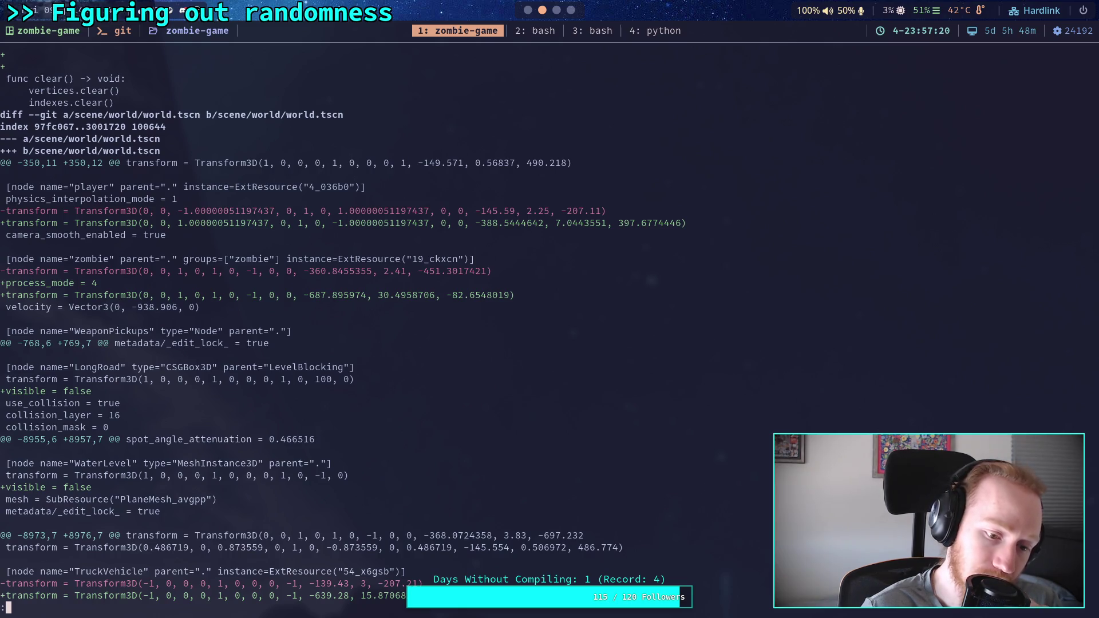
{"action": "scroll", "coordinate": [344, 331], "scroll_direction": "down", "scroll_amount": 2}
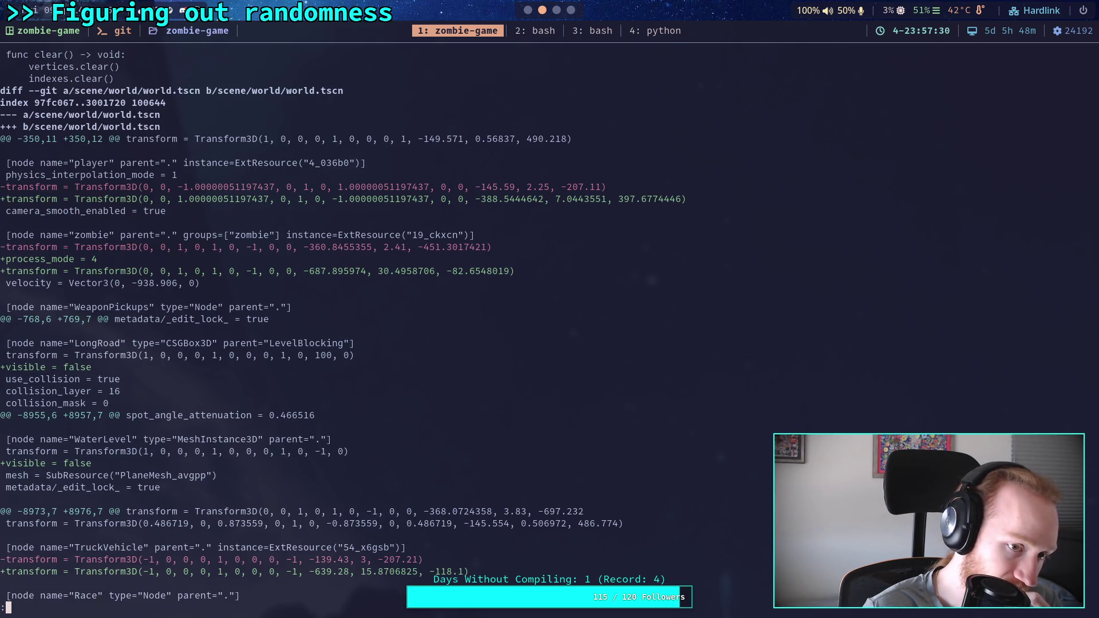
Step: Page through the Marker3D and terrain .res diffs, quit the pager, and run git status
{"action": "key", "text": "j"}
{"action": "key", "text": "j"}
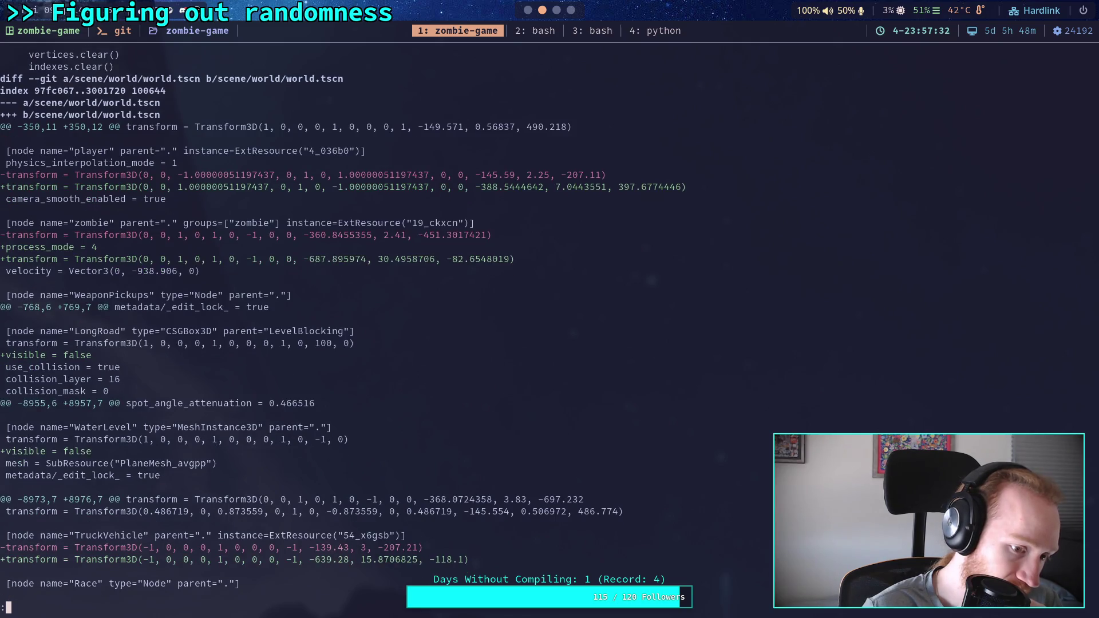
{"action": "key", "text": "k"}
{"action": "key", "text": "k"}
{"action": "key", "text": "j"}
{"action": "key", "text": "j"}
{"action": "key", "text": "j"}
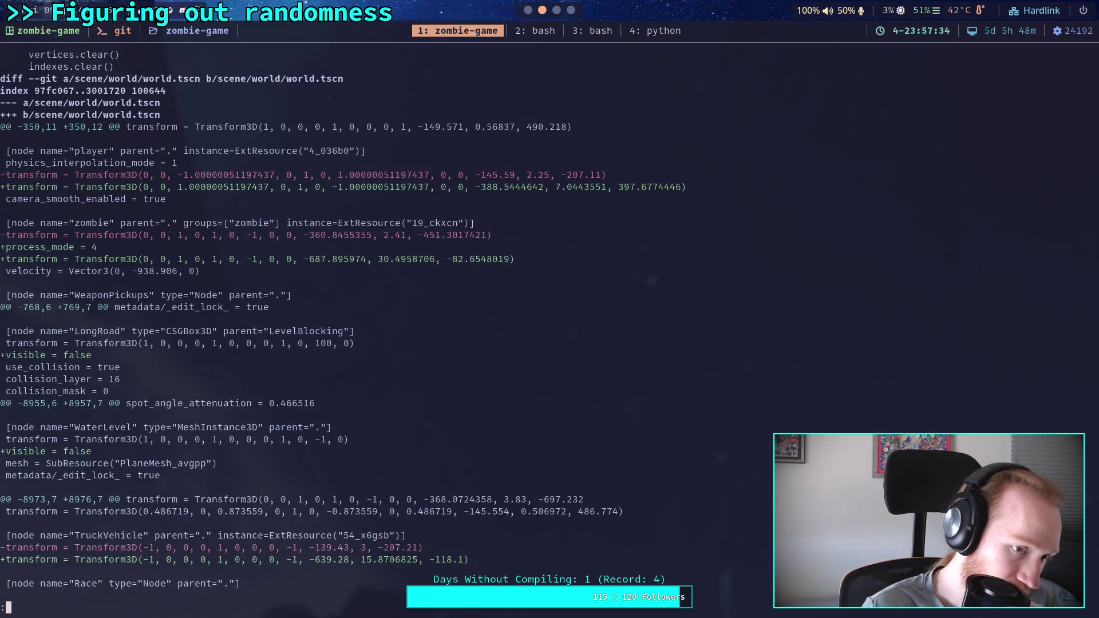
{"action": "key", "text": "j"}
{"action": "key", "text": "j"}
{"action": "key", "text": "j"}
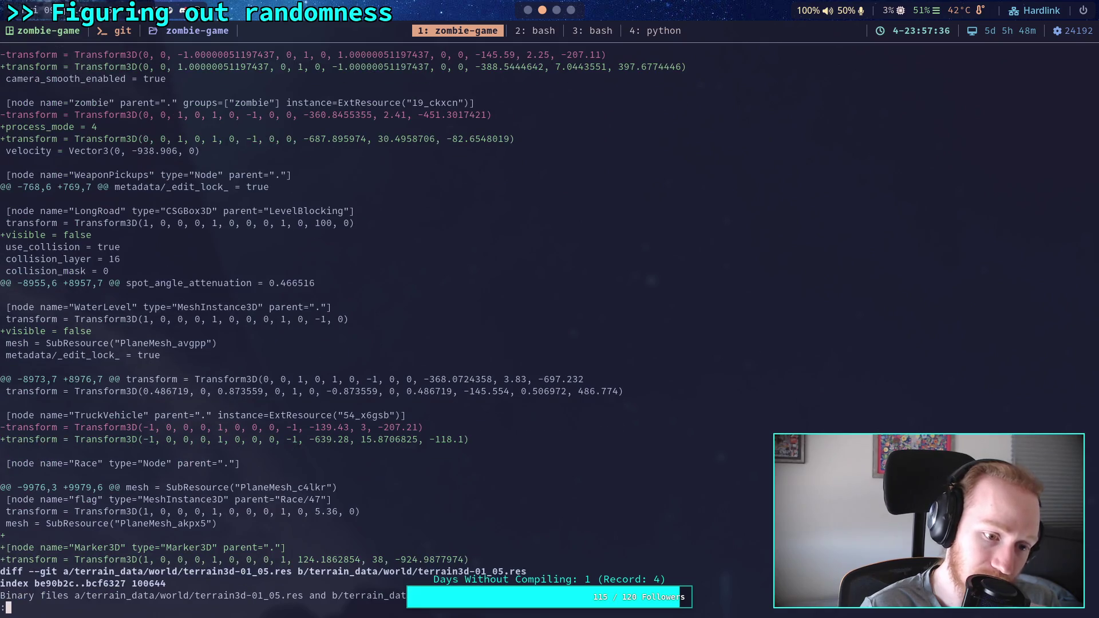
{"action": "key", "text": "j"}
{"action": "key", "text": "j"}
{"action": "key", "text": "j"}
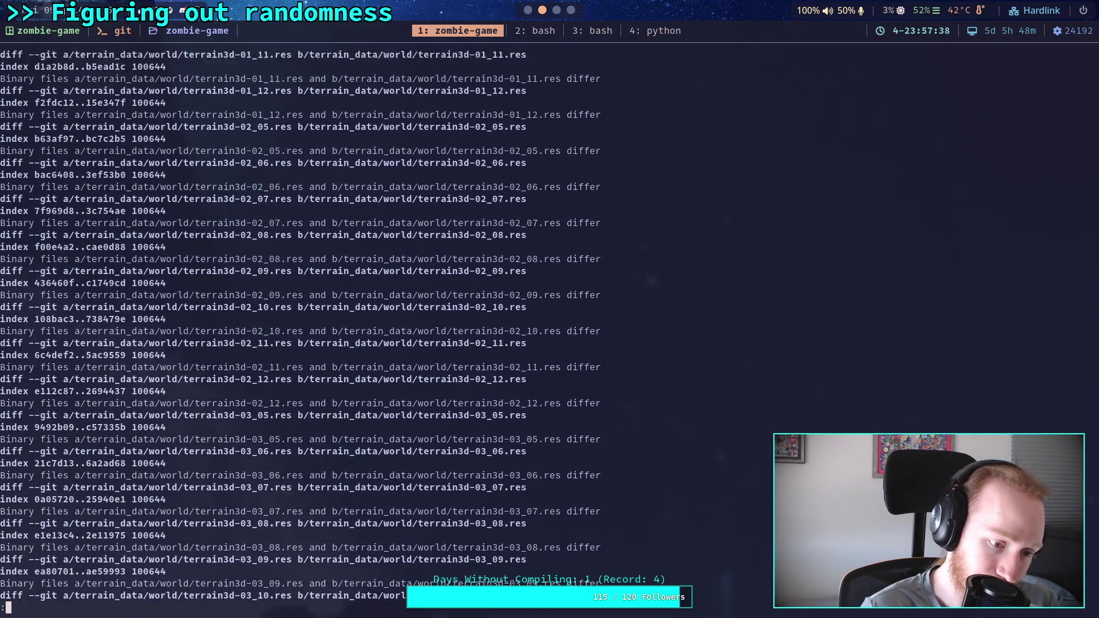
{"action": "key", "text": "j"}
{"action": "key", "text": "j"}
{"action": "key", "text": "j"}
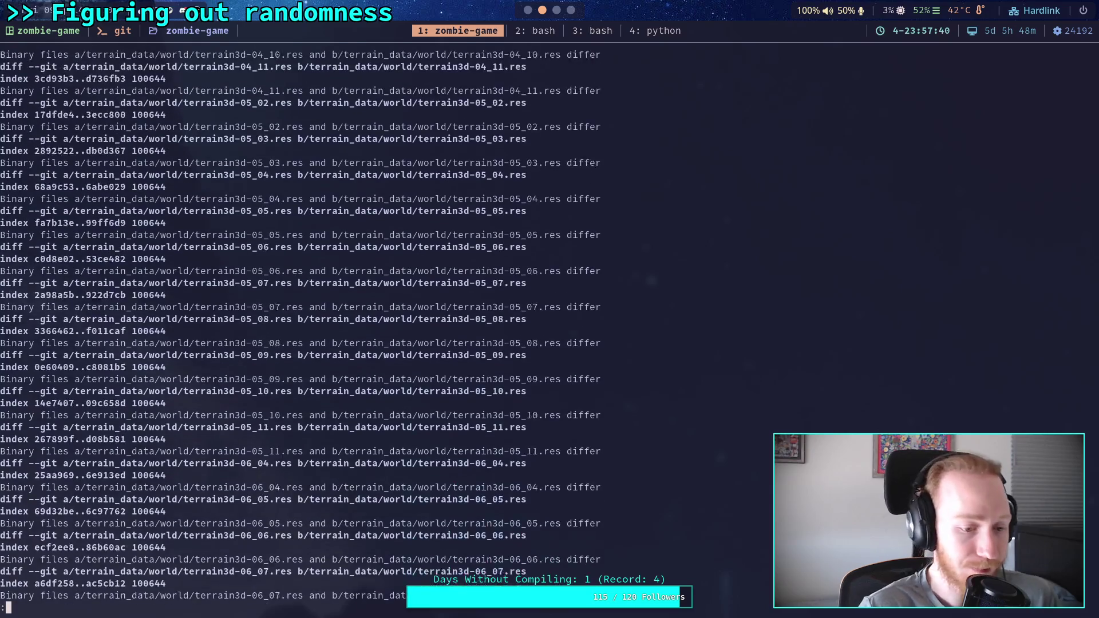
{"action": "type", "text": "qgit status"}
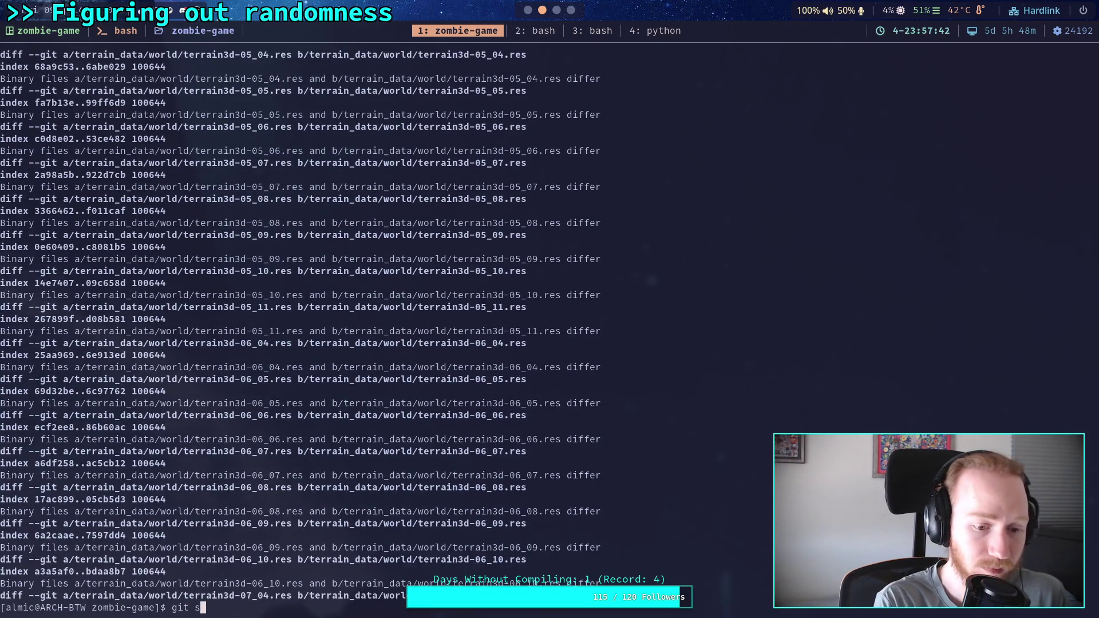
{"action": "key", "text": "Return"}
Step: Bring up the staged changes with git diff --staged
{"action": "type", "text": "git"}
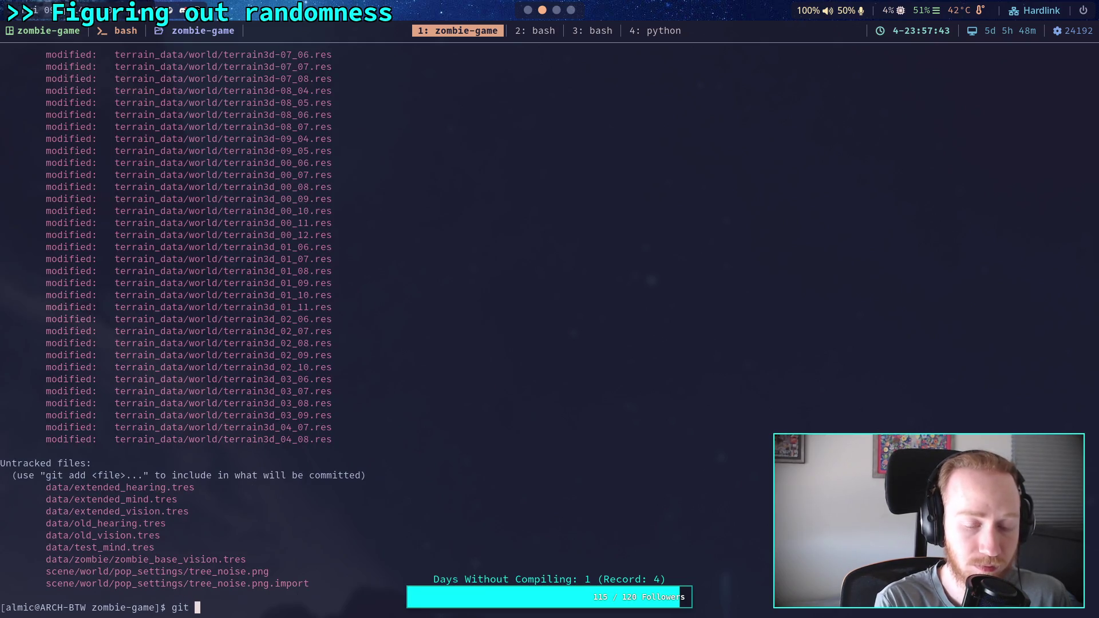
{"action": "scroll", "coordinate": [400, 510], "scroll_direction": "up", "scroll_amount": 15}
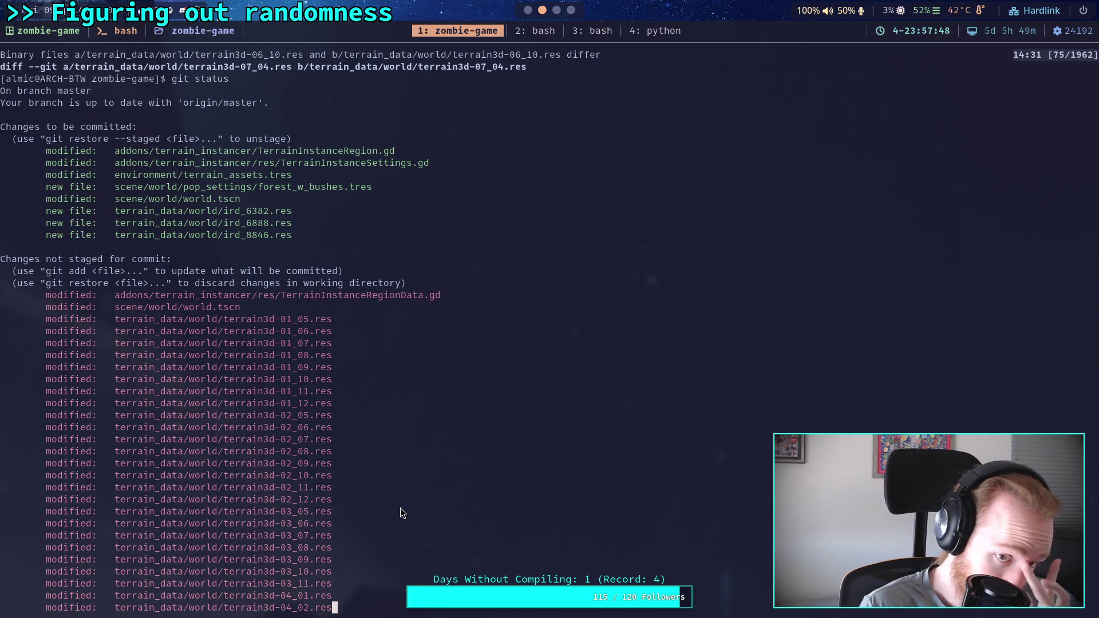
{"action": "type", "text": "qdif"}
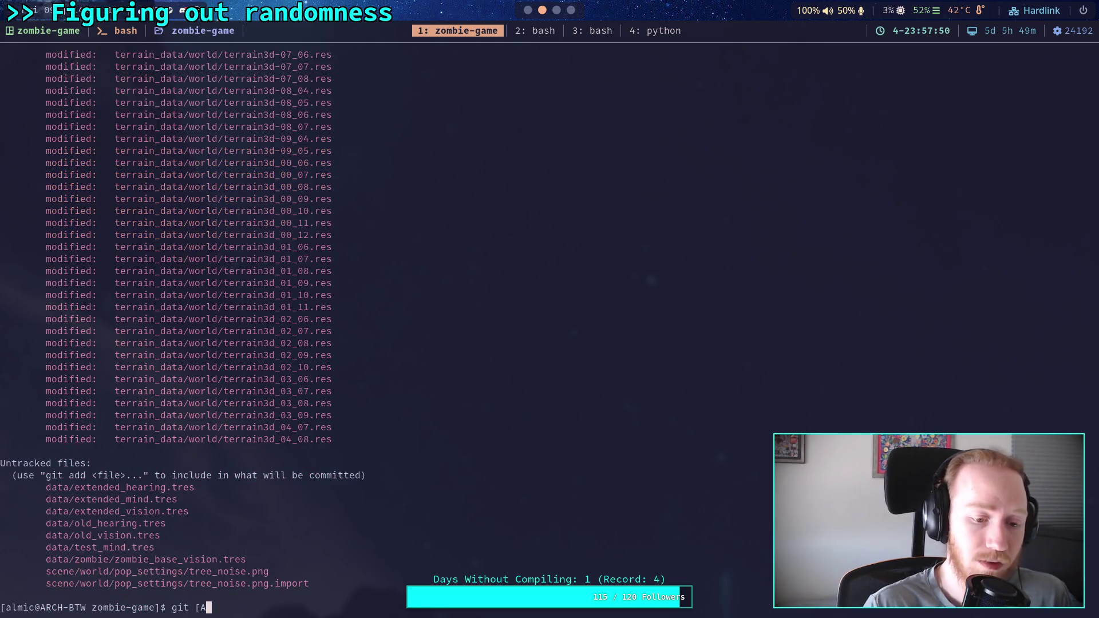
{"action": "type", "text": "f --staged"}
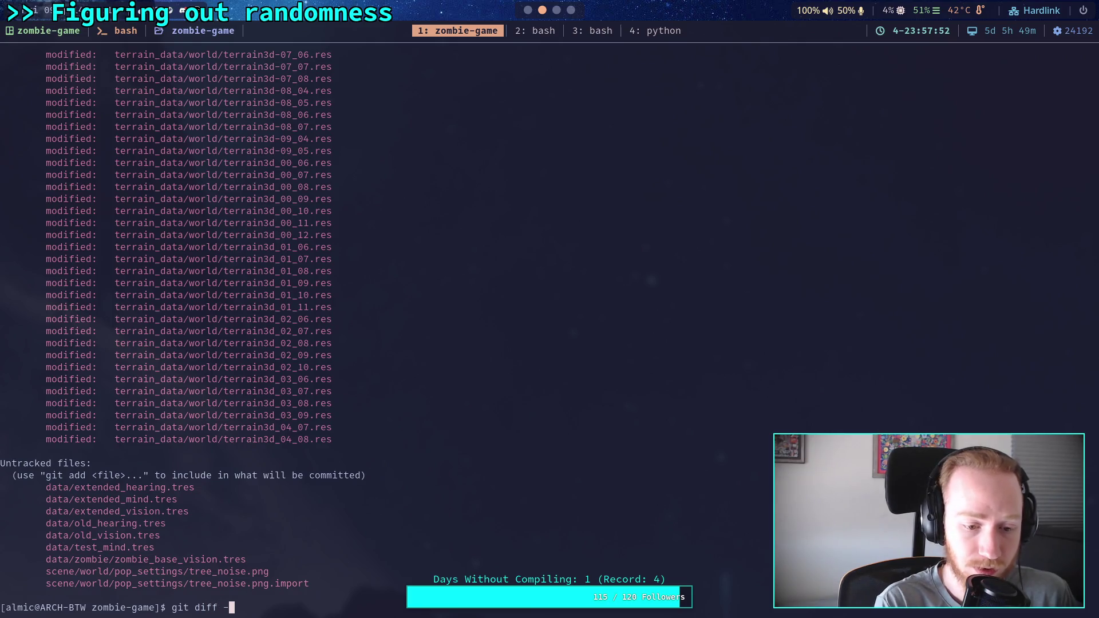
{"action": "key", "text": "Return"}
Step: Scroll the staged diff down to the TerrainInstanceSettings.gd and terrain_assets.tres changes
{"action": "scroll", "coordinate": [326, 332], "scroll_direction": "down", "scroll_amount": 3}
{"action": "scroll", "coordinate": [327, 332], "scroll_direction": "down", "scroll_amount": 10}
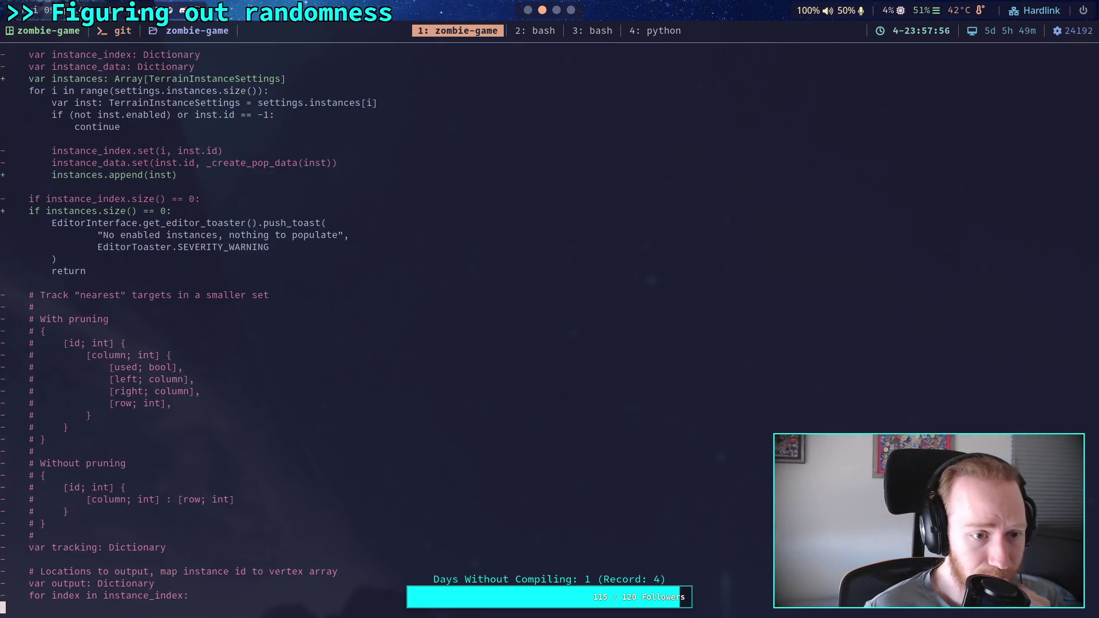
{"action": "scroll", "coordinate": [326, 332], "scroll_direction": "down", "scroll_amount": 20}
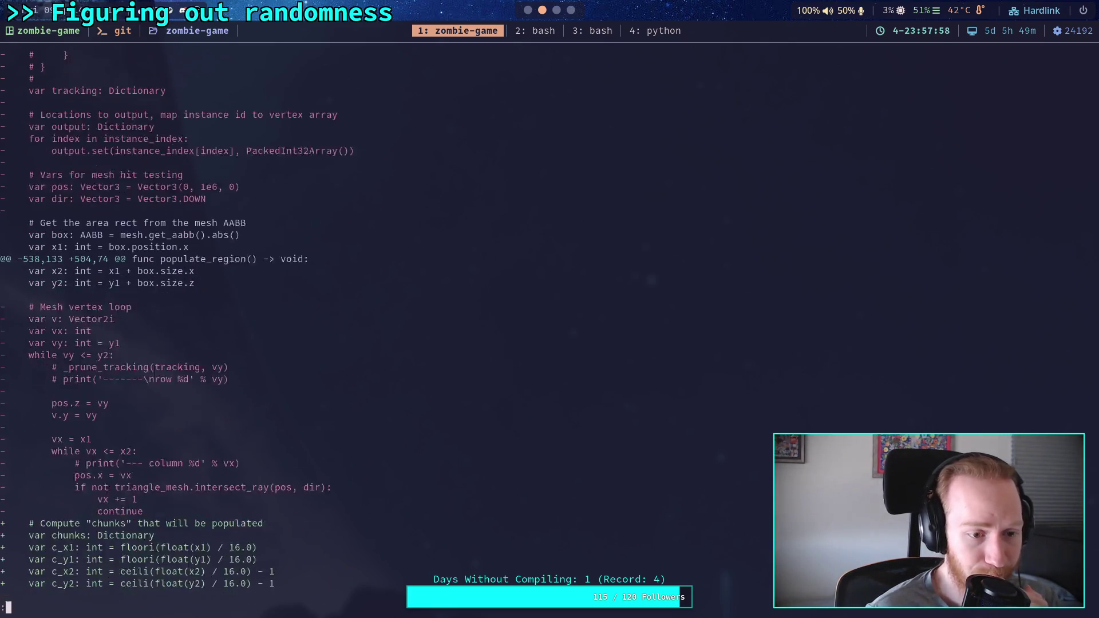
{"action": "scroll", "coordinate": [327, 332], "scroll_direction": "down", "scroll_amount": 20}
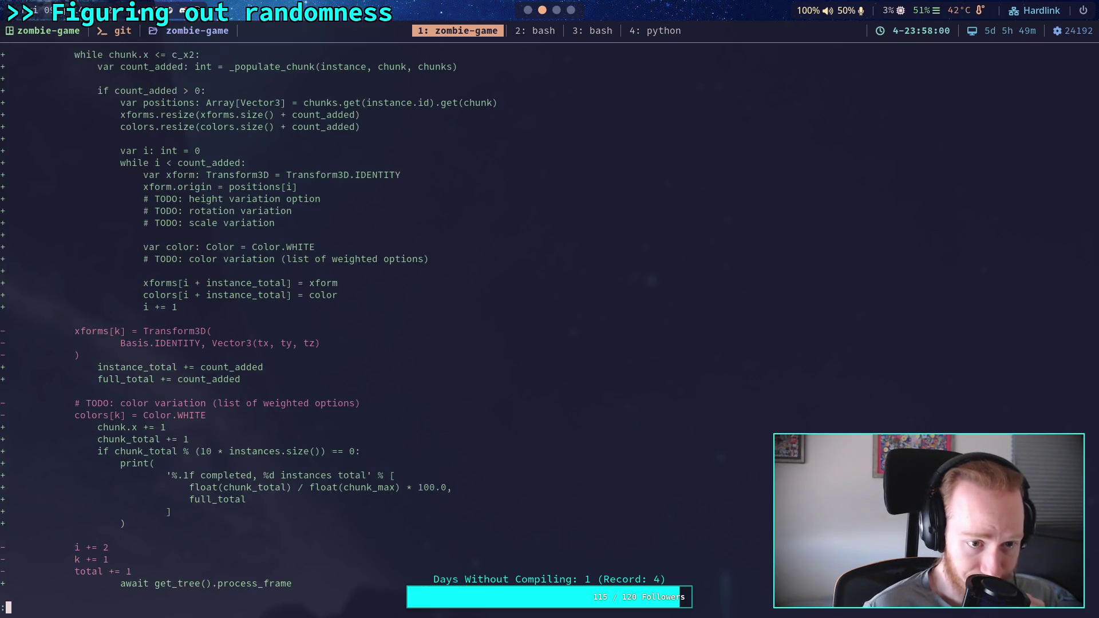
{"action": "scroll", "coordinate": [327, 332], "scroll_direction": "down", "scroll_amount": 20}
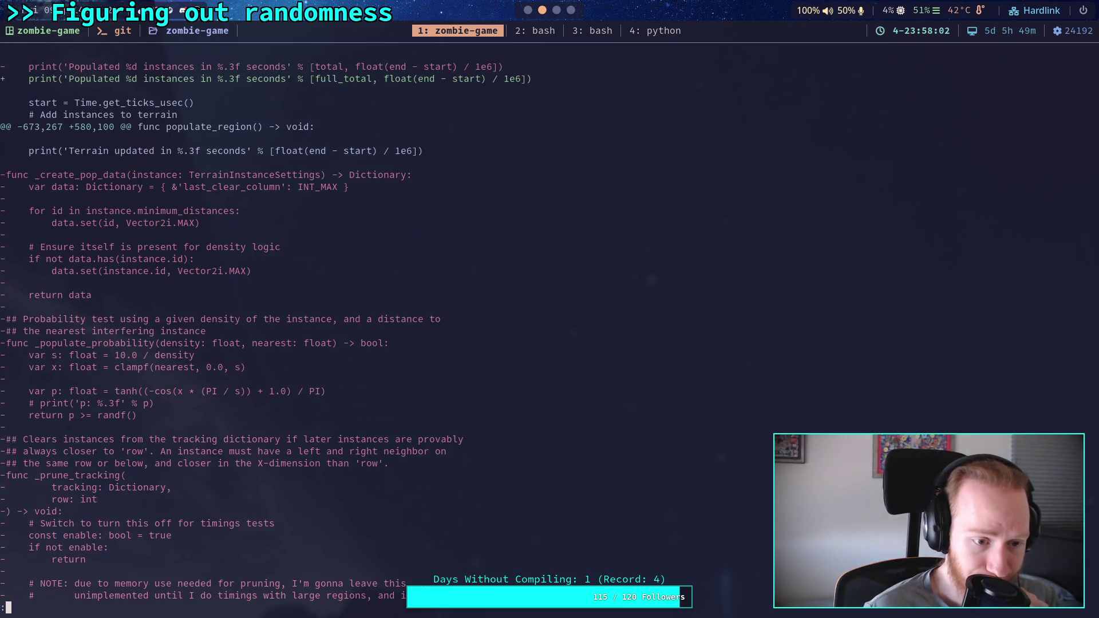
{"action": "scroll", "coordinate": [326, 332], "scroll_direction": "down", "scroll_amount": 20}
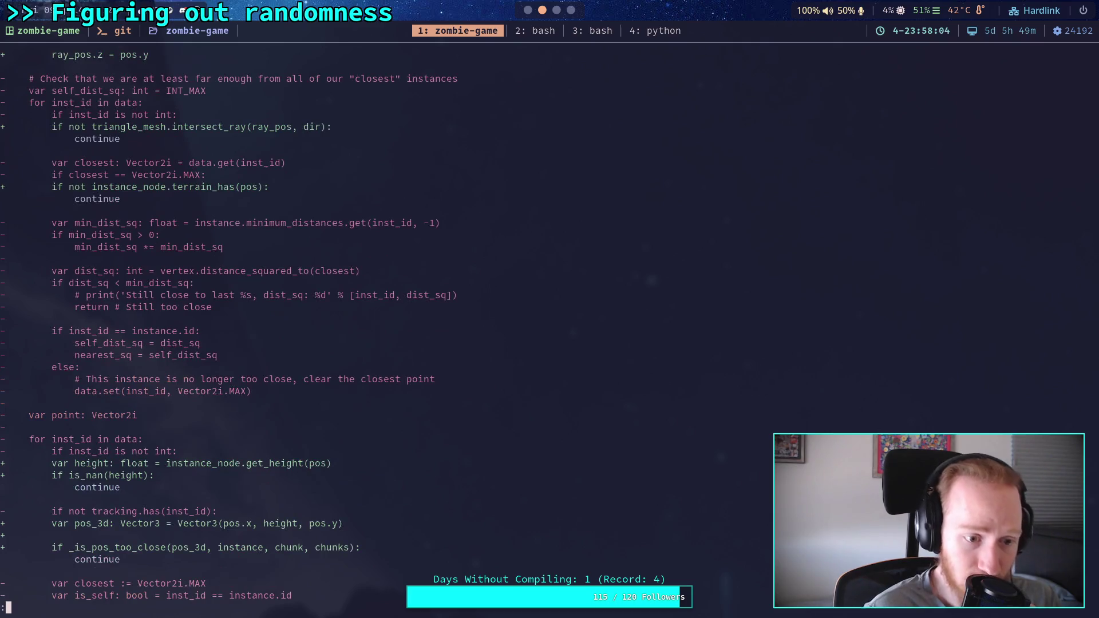
{"action": "scroll", "coordinate": [327, 332], "scroll_direction": "down", "scroll_amount": 15}
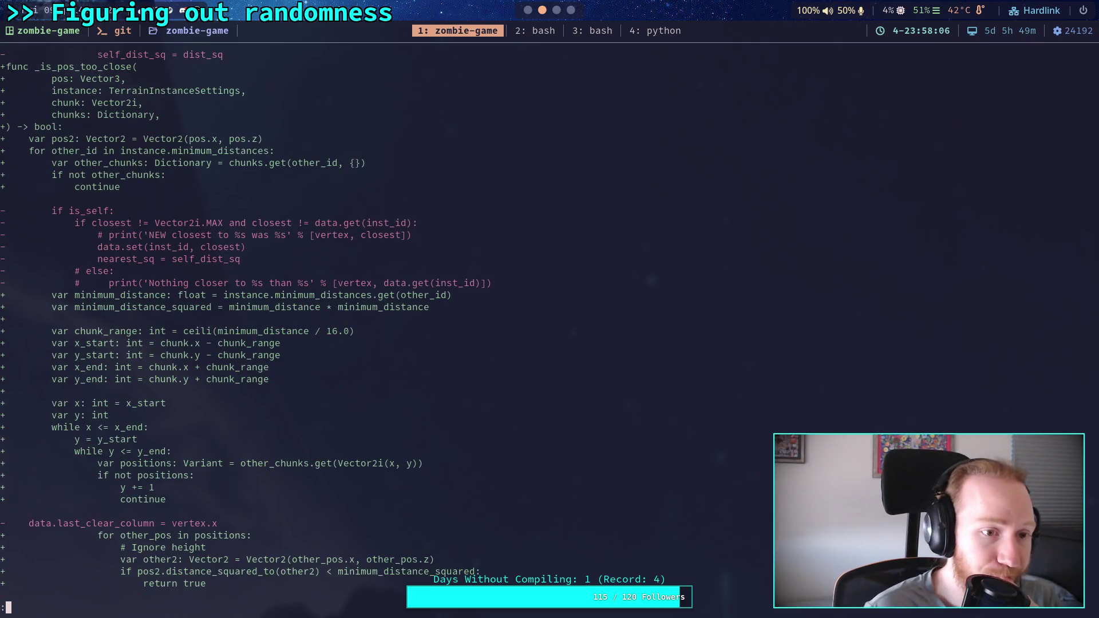
{"action": "key", "text": "q"}
{"action": "scroll", "coordinate": [326, 332], "scroll_direction": "down", "scroll_amount": 20}
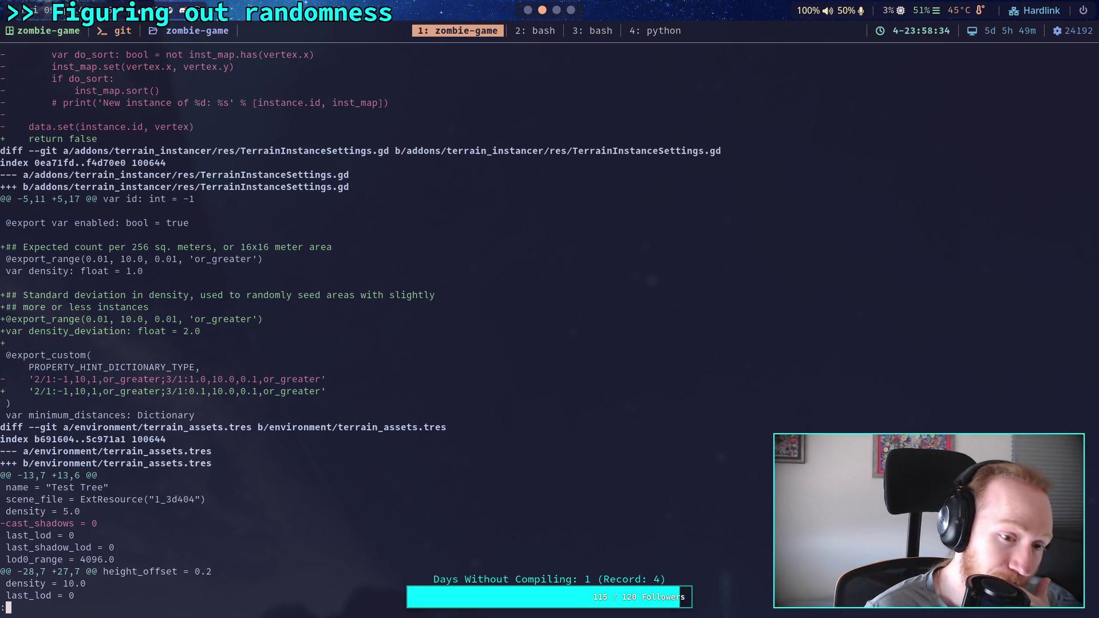
Step: Read the staged diff to its end: forest_w_bushes.tres, three region nodes, three ird files
{"action": "scroll", "coordinate": [366, 325], "scroll_direction": "down", "scroll_amount": 6}
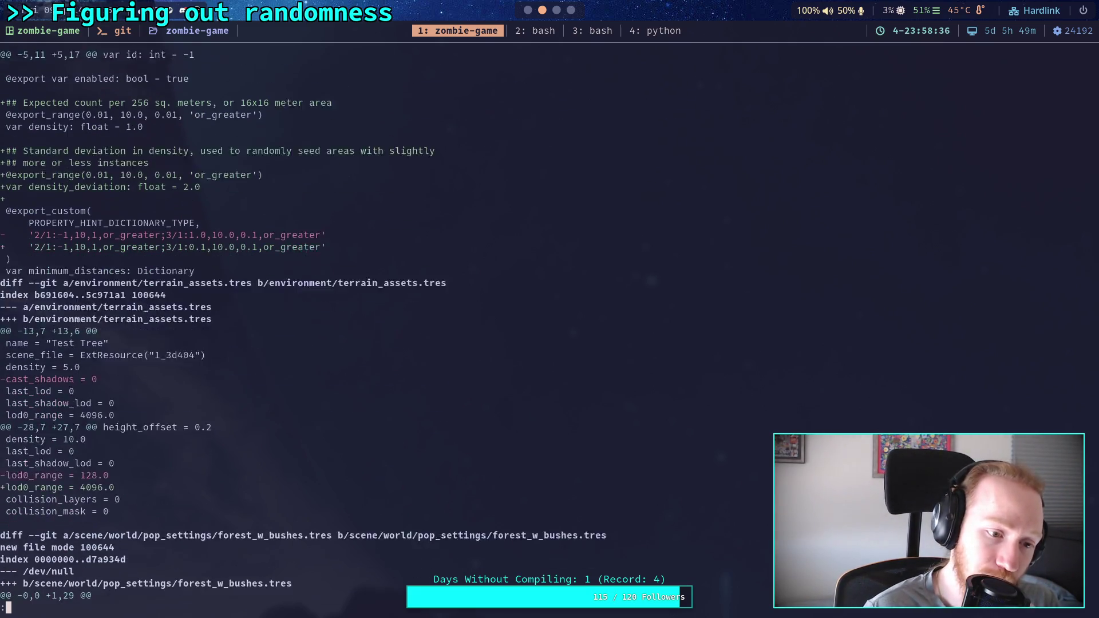
{"action": "scroll", "coordinate": [367, 325], "scroll_direction": "down", "scroll_amount": 3}
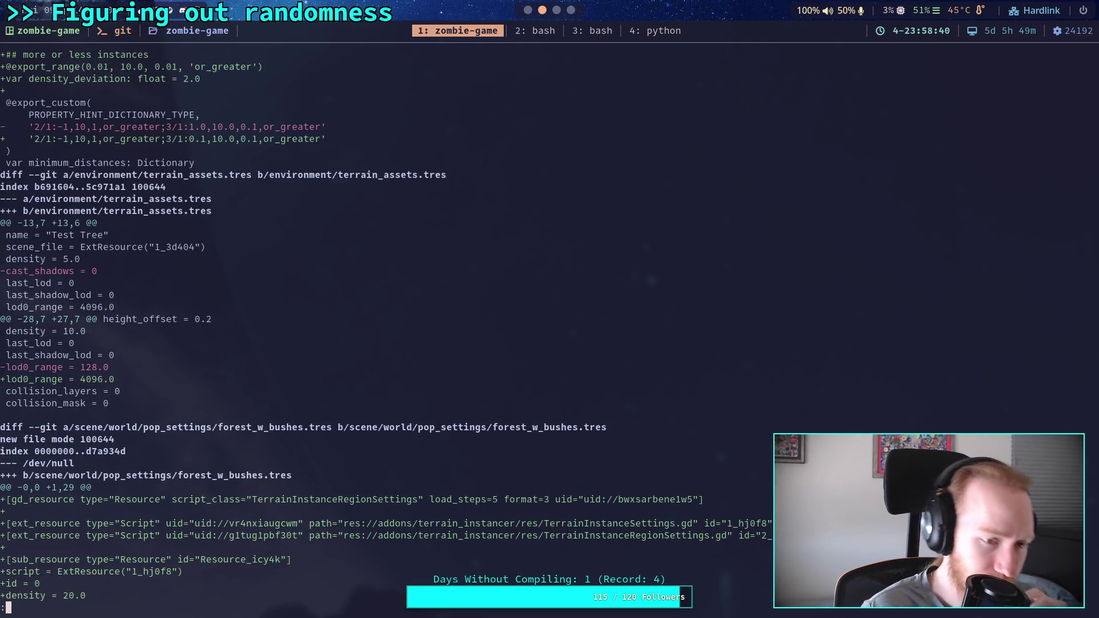
{"action": "scroll", "coordinate": [366, 325], "scroll_direction": "down", "scroll_amount": 6}
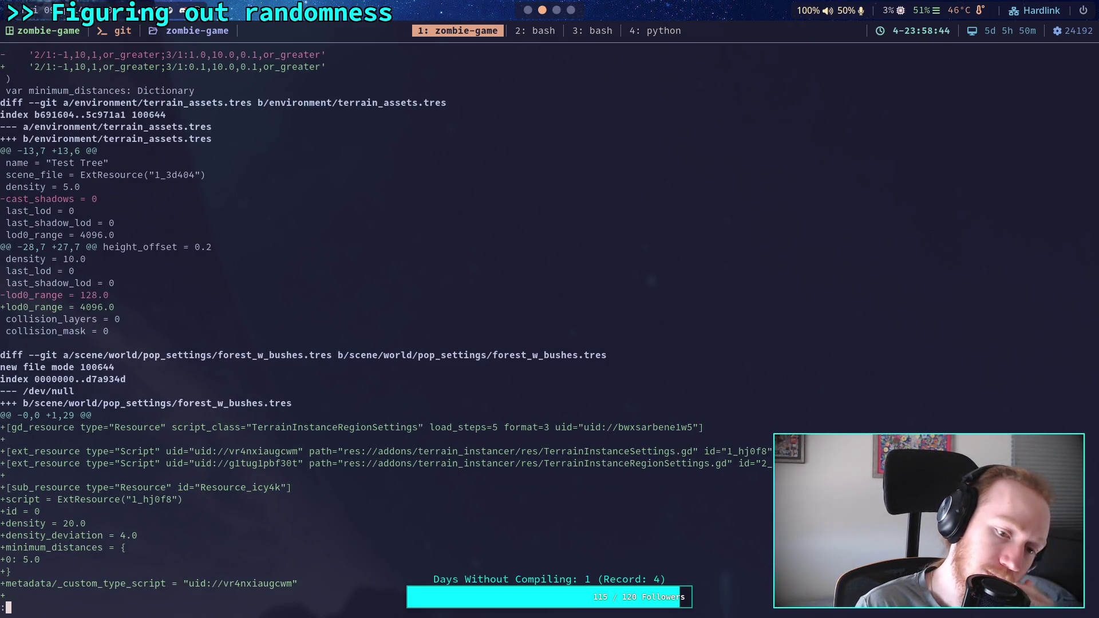
{"action": "scroll", "coordinate": [386, 326], "scroll_direction": "down", "scroll_amount": 4}
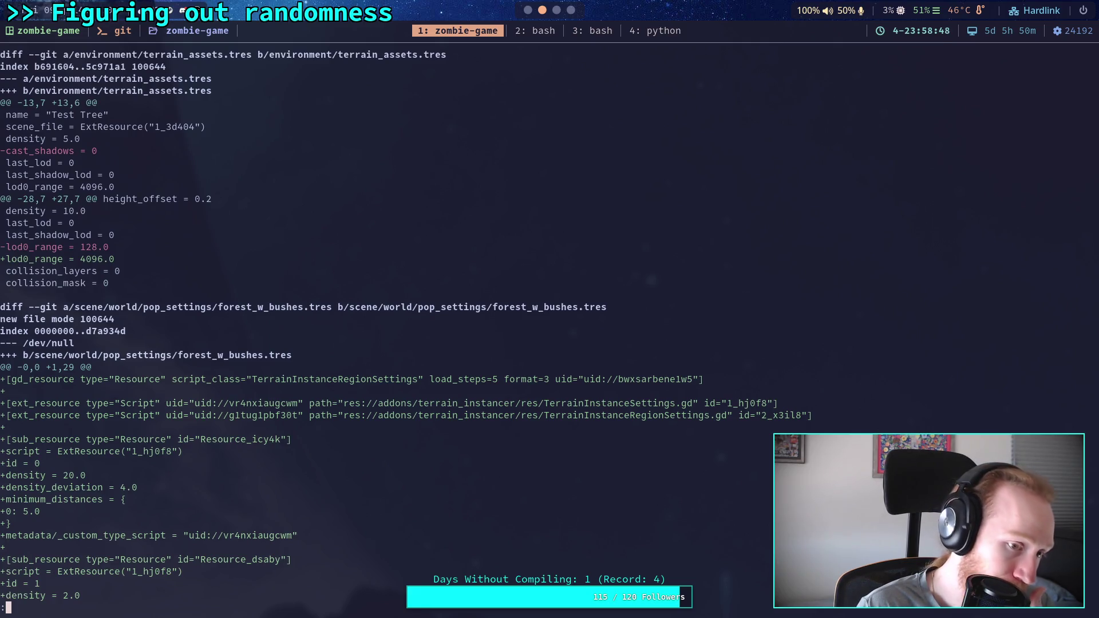
{"action": "scroll", "coordinate": [405, 332], "scroll_direction": "down", "scroll_amount": 5}
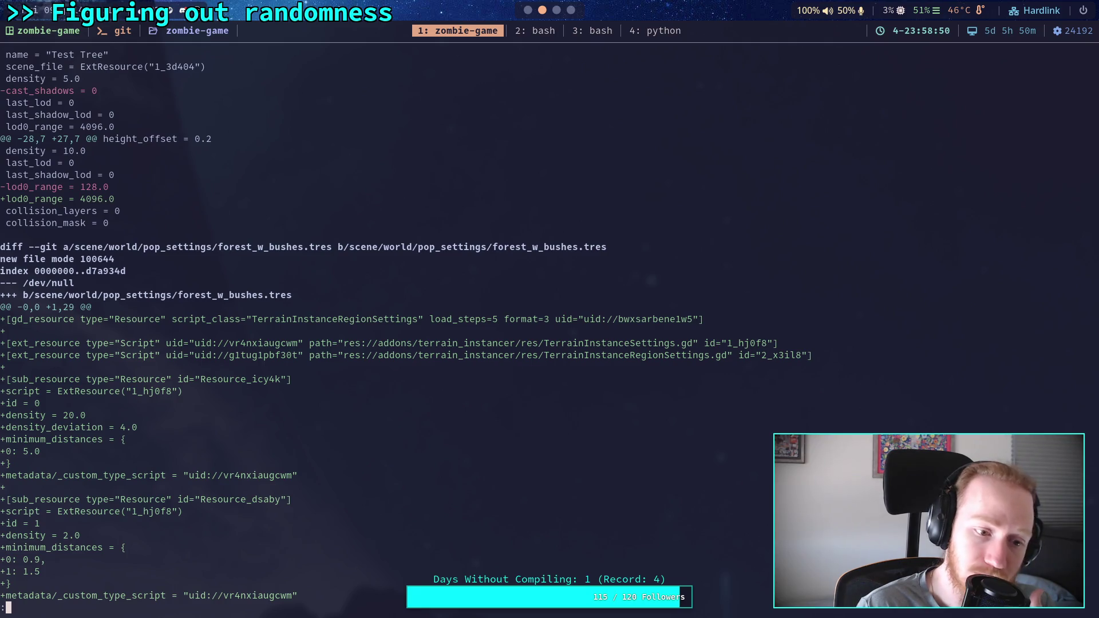
{"action": "scroll", "coordinate": [405, 326], "scroll_direction": "down", "scroll_amount": 8}
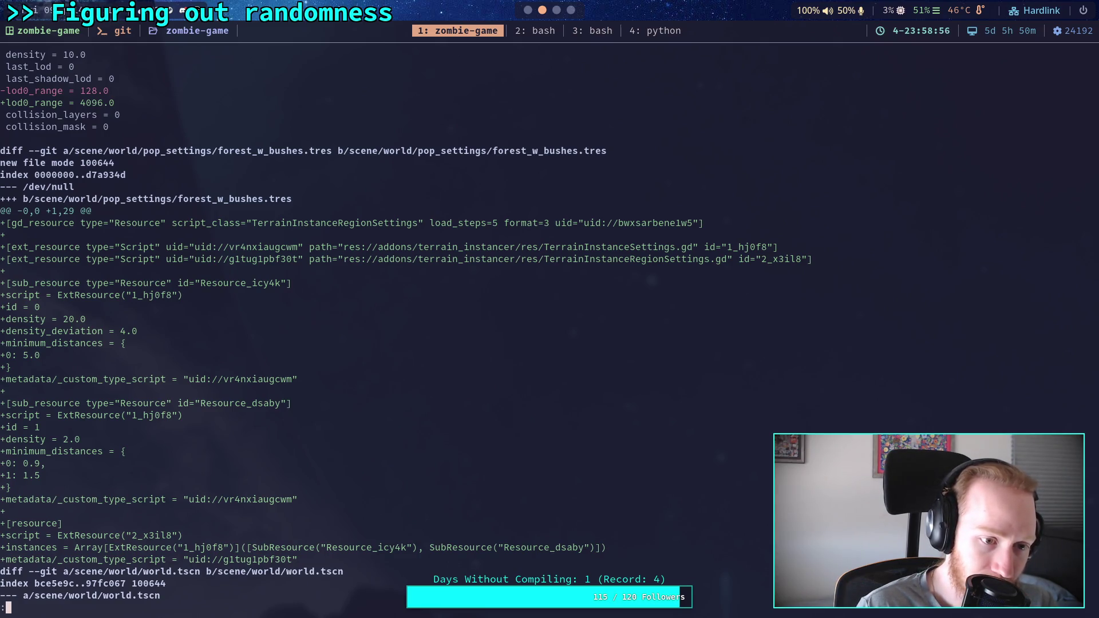
{"action": "scroll", "coordinate": [405, 325], "scroll_direction": "down", "scroll_amount": 19}
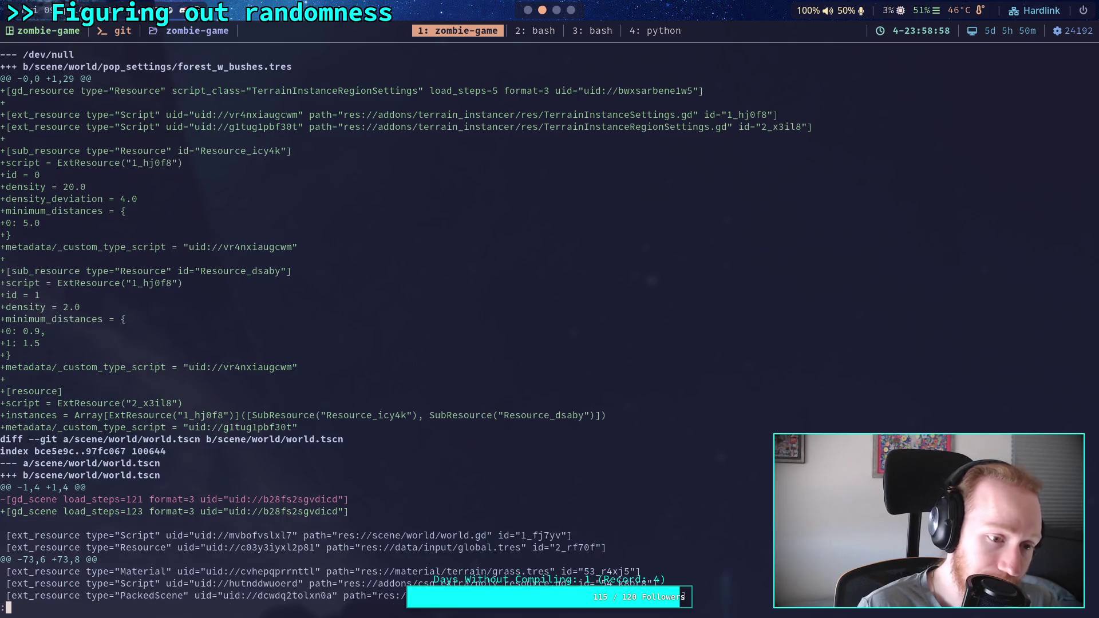
{"action": "scroll", "coordinate": [405, 325], "scroll_direction": "down", "scroll_amount": 20}
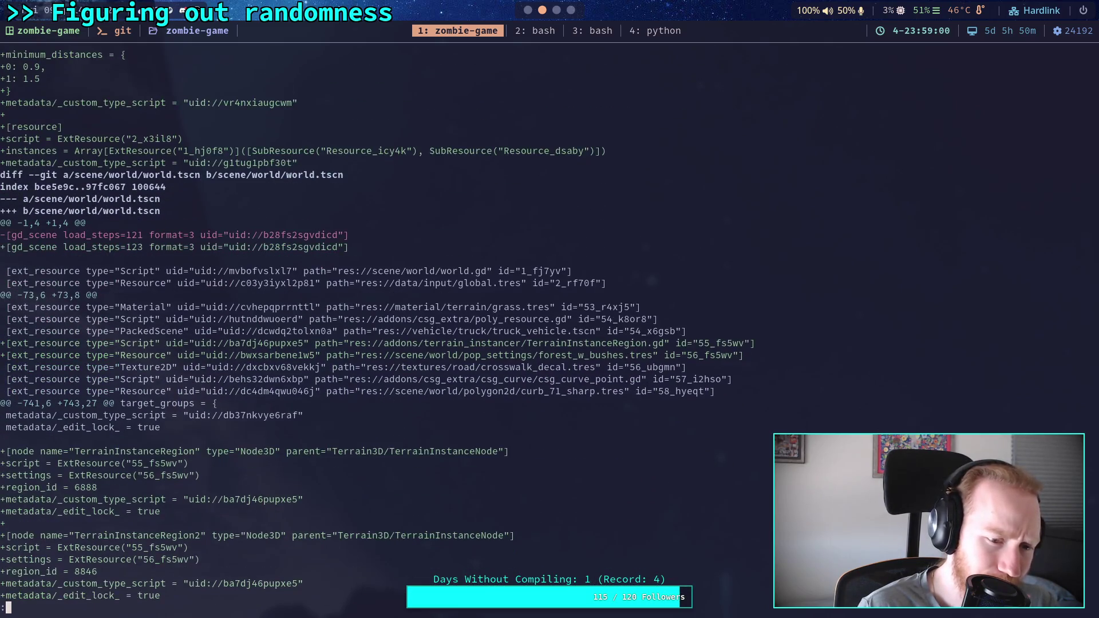
{"action": "scroll", "coordinate": [467, 325], "scroll_direction": "down", "scroll_amount": 1}
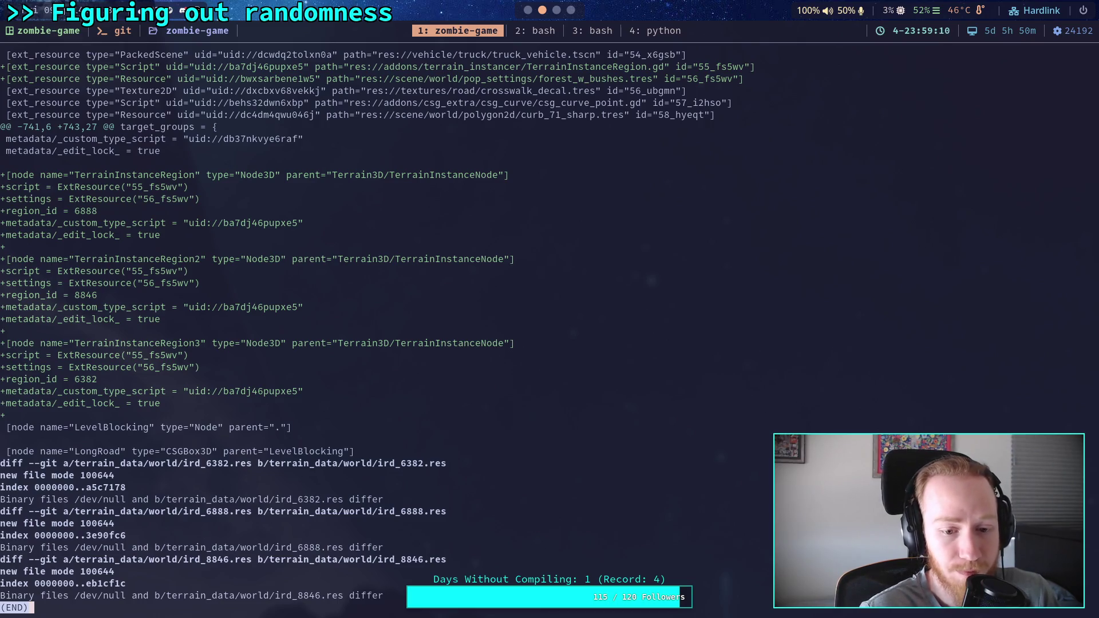
{"action": "type", "text": "q"}
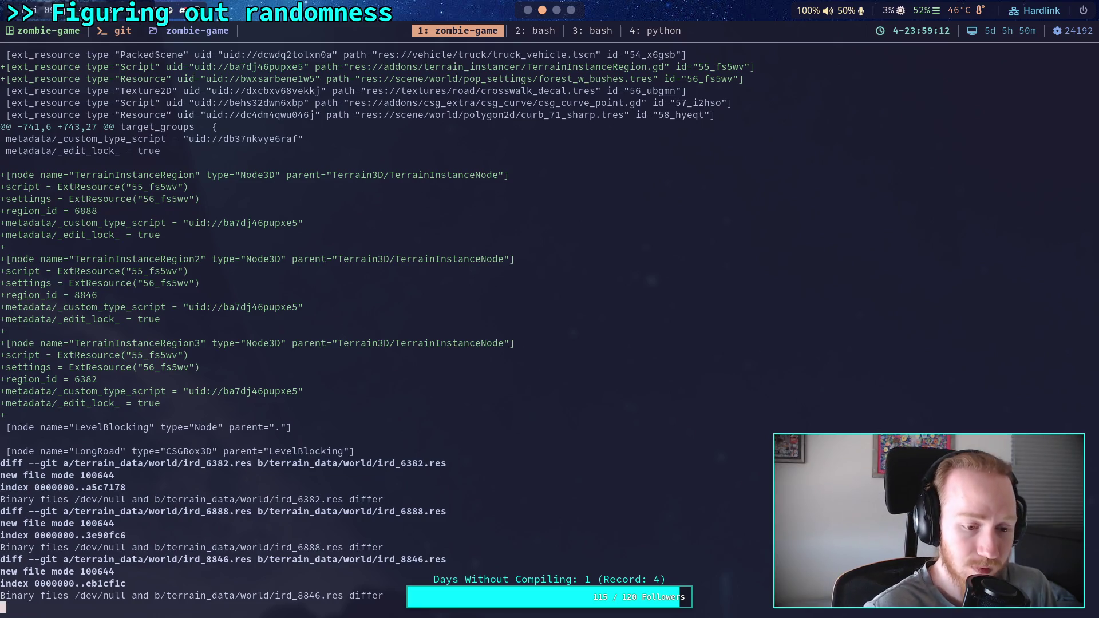
{"action": "type", "text": "git o"}
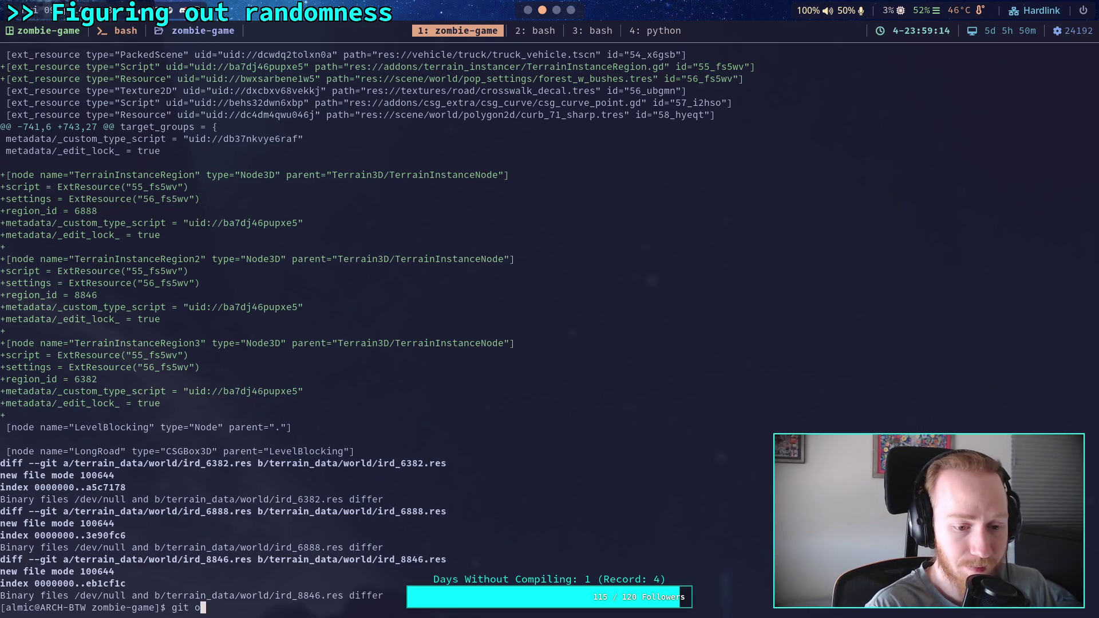
{"action": "type", "text": "ommit"}
Step: Start git commit with title 'Change terrain instance population algorithm' and a density/deviation bullet
{"action": "key", "text": "Return"}
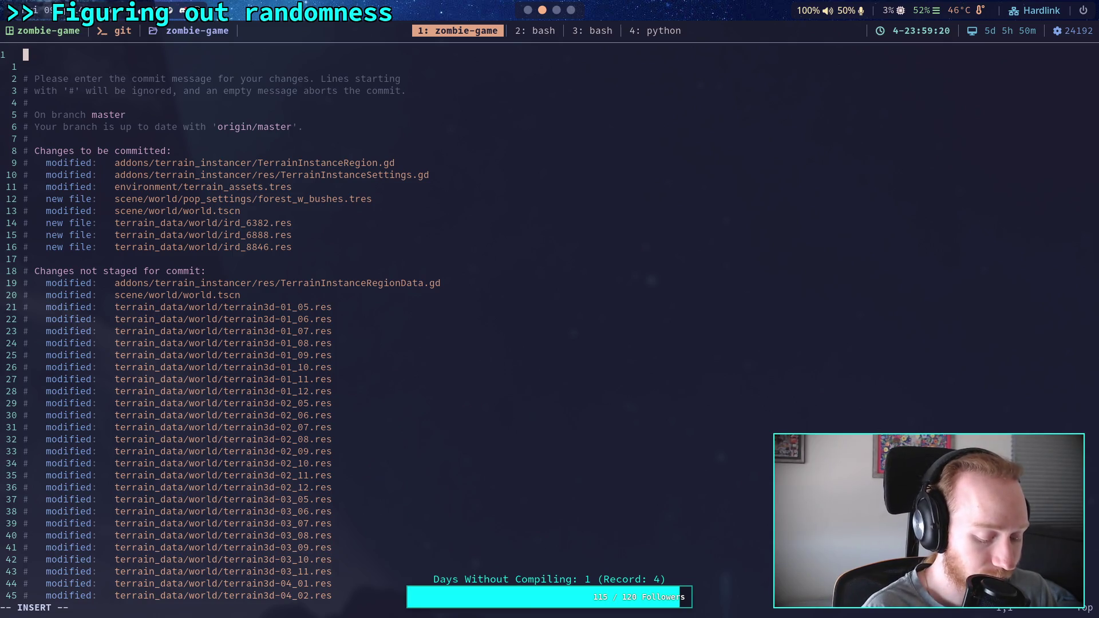
{"action": "type", "text": "hange terrain instance population"}
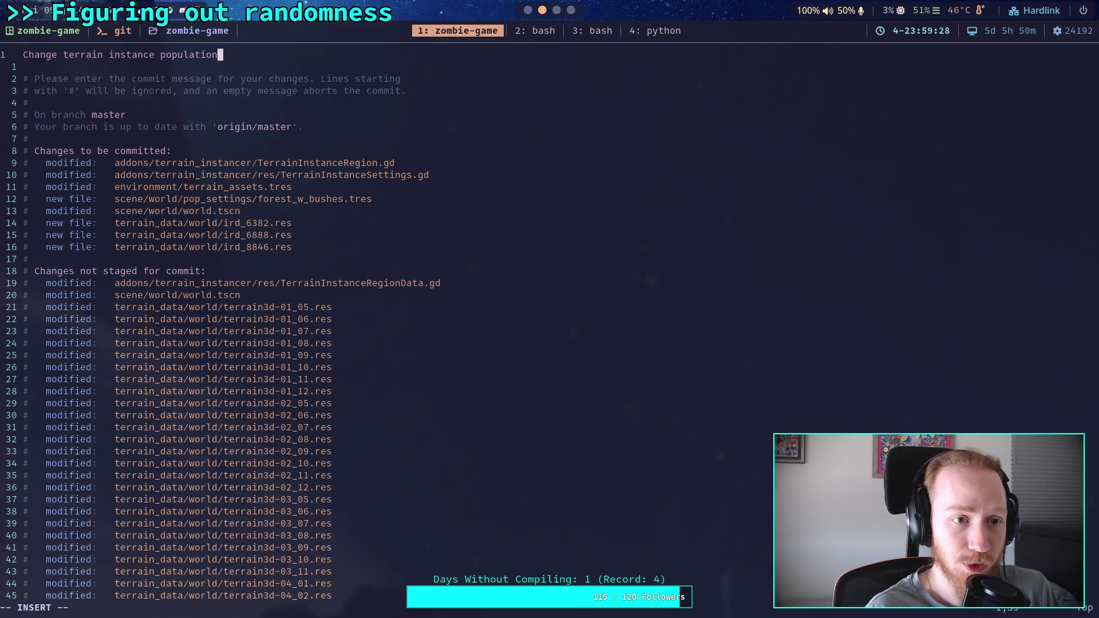
{"action": "type", "text": " algorith"}
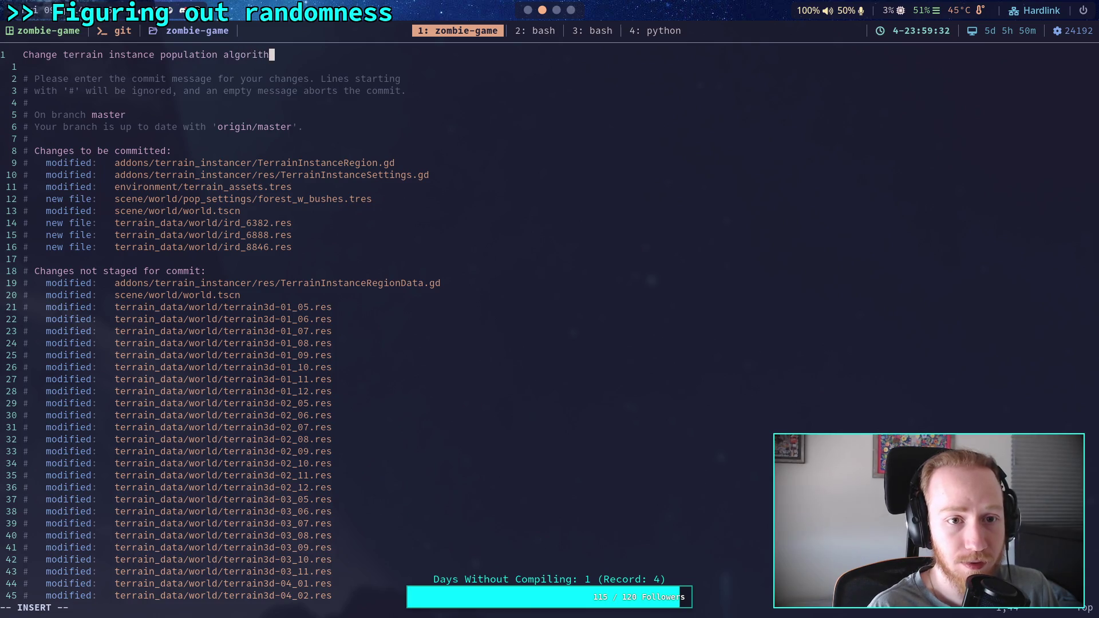
{"action": "type", "text": "m"}
{"action": "key", "text": "Return"}
{"action": "key", "text": "Return"}
{"action": "type", "text": "- Uses "}
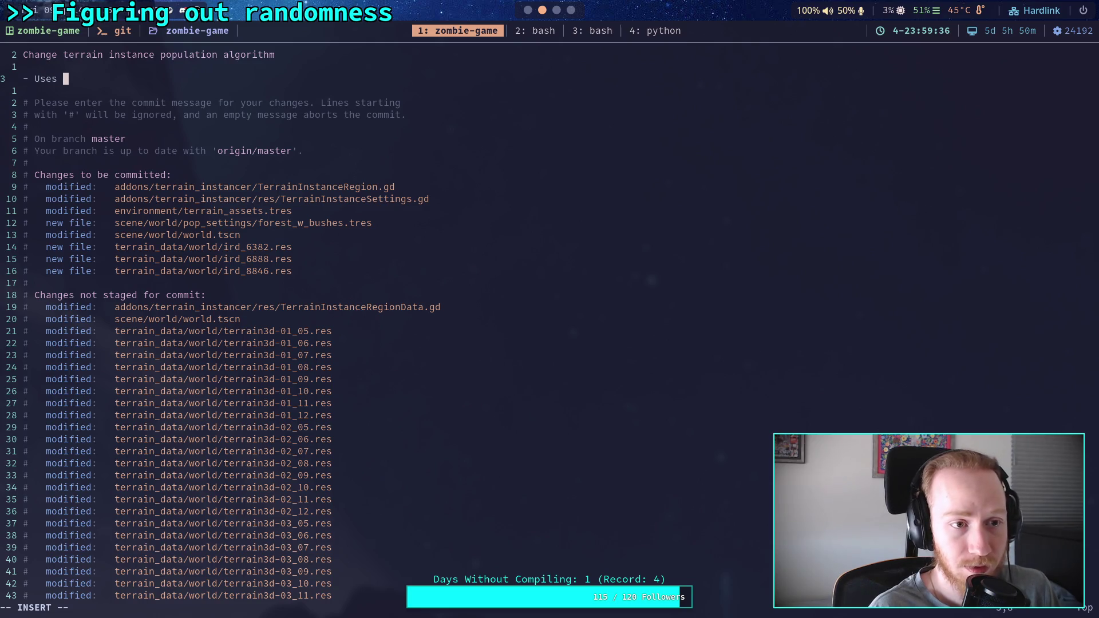
{"action": "type", "text": "density and deviation for pop"}
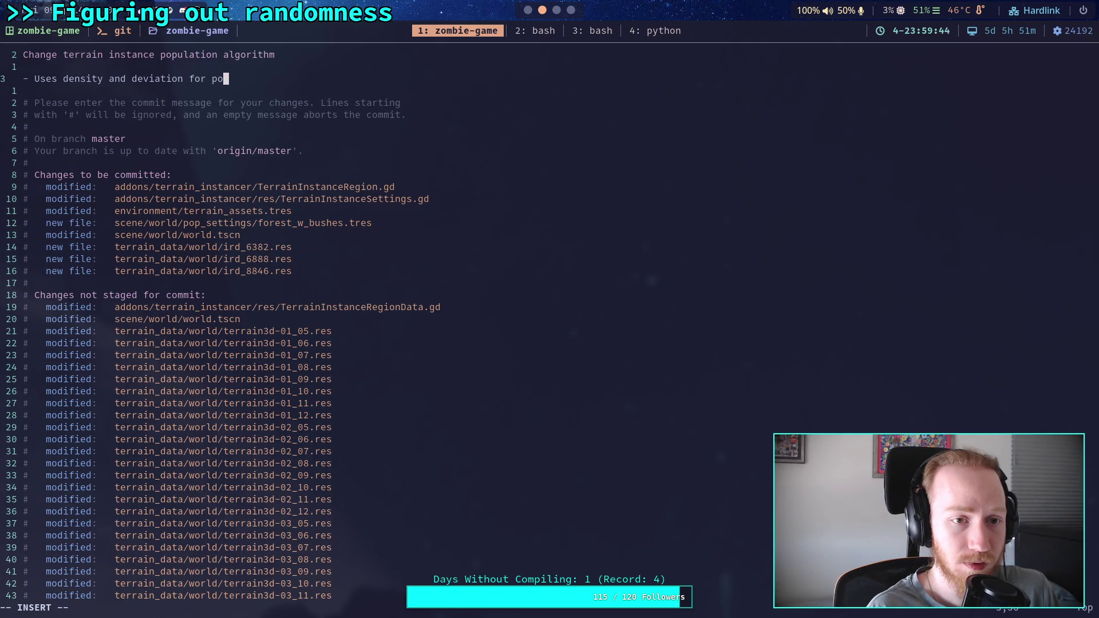
{"action": "type", "text": "ula"}
{"action": "key", "text": "BackSpace"}
{"action": "key", "text": "BackSpace"}
{"action": "key", "text": "BackSpace"}
{"action": "type", "text": "ulation"}
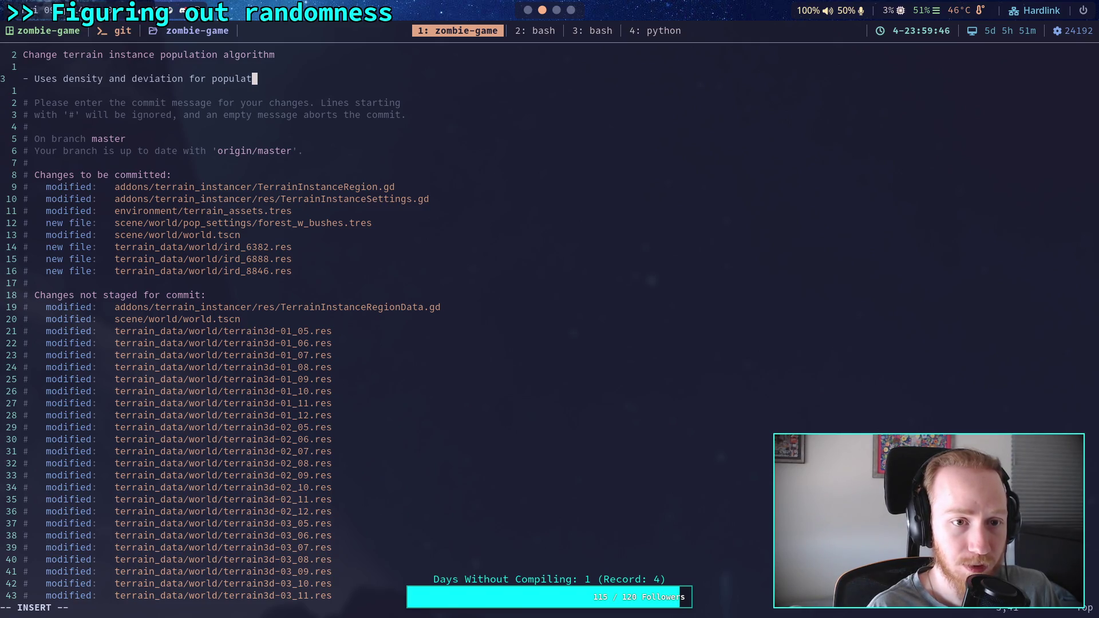
Step: Add a bullet about the chunk system managing minimum distance testing
{"action": "key", "text": "Return"}
{"action": "type", "text": "- "}
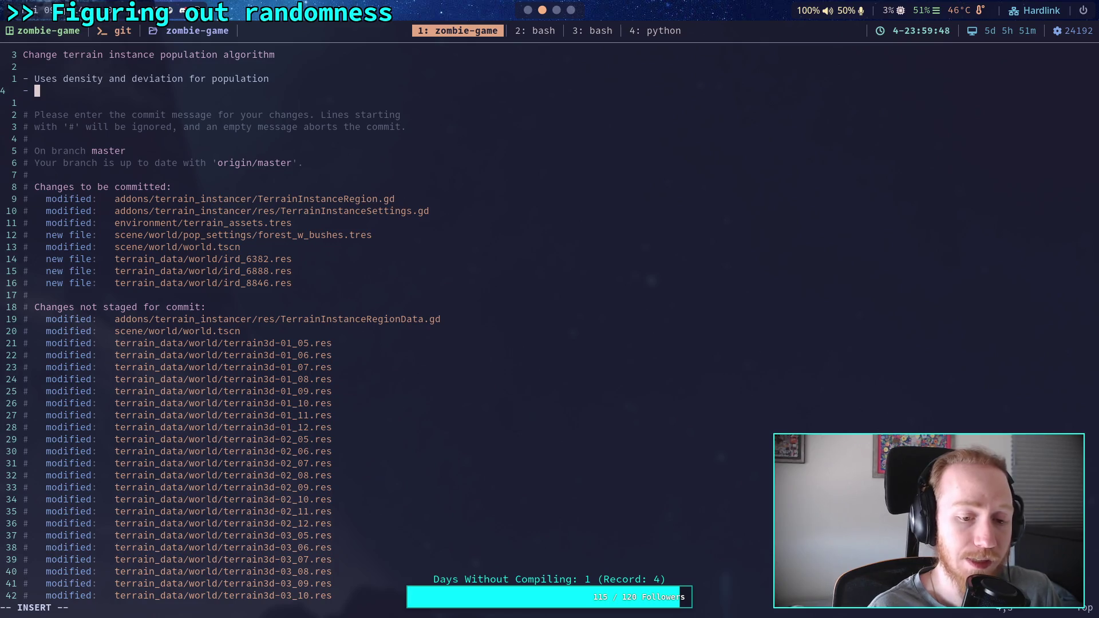
{"action": "type", "text": "E"}
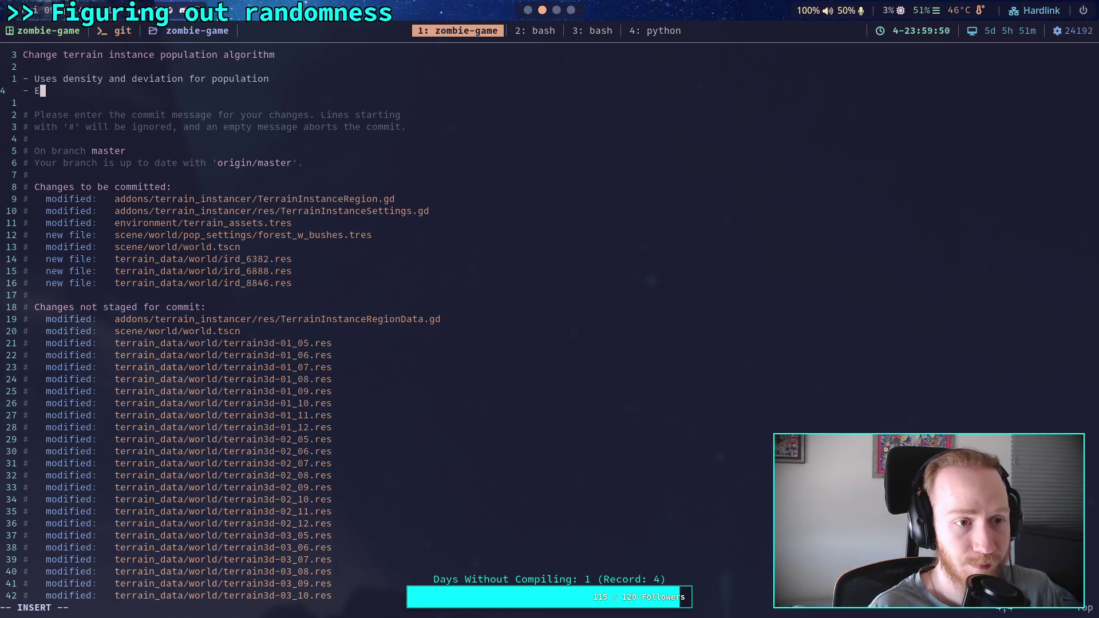
{"action": "type", "text": "es a"}
{"action": "type", "text": "ell"}
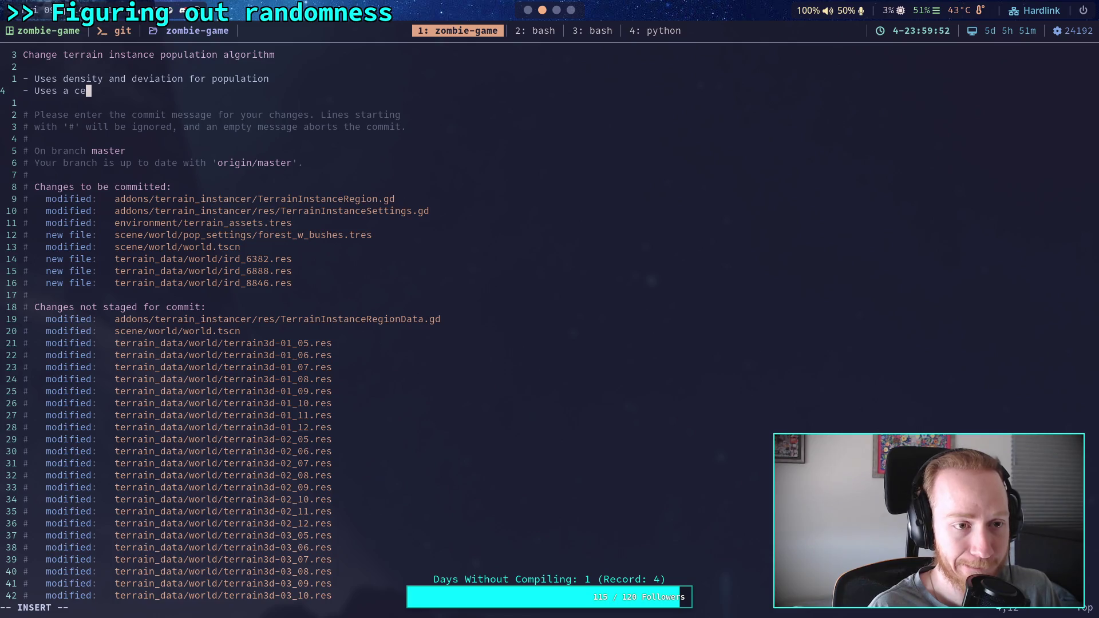
{"action": "key", "text": "BackSpace"}
{"action": "key", "text": "BackSpace"}
{"action": "key", "text": "BackSpace"}
{"action": "type", "text": "chunk "}
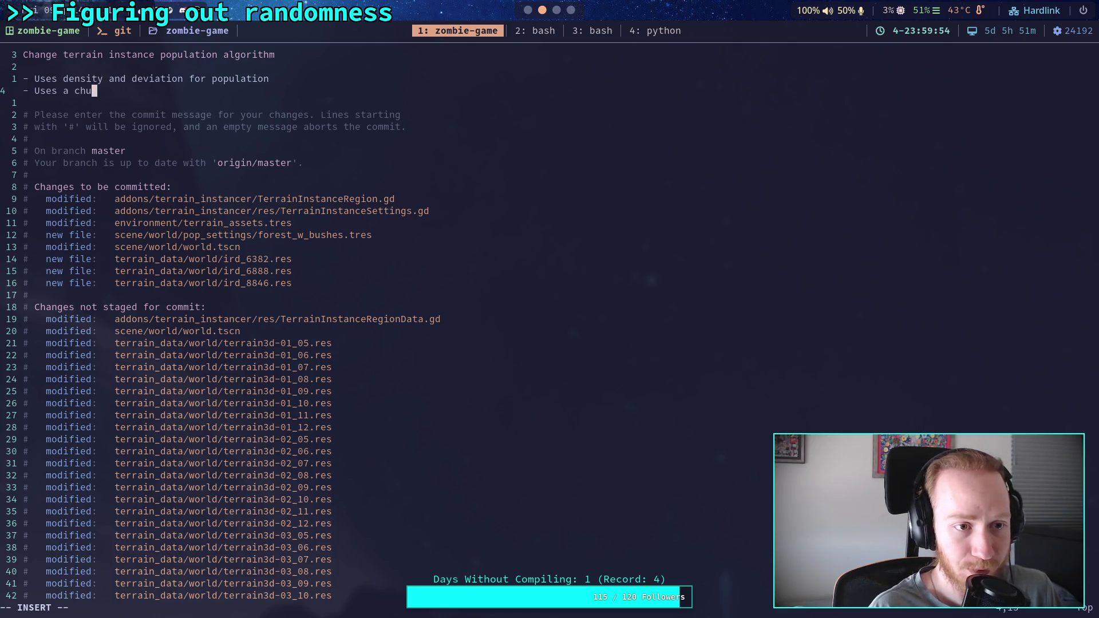
{"action": "type", "text": "system to "}
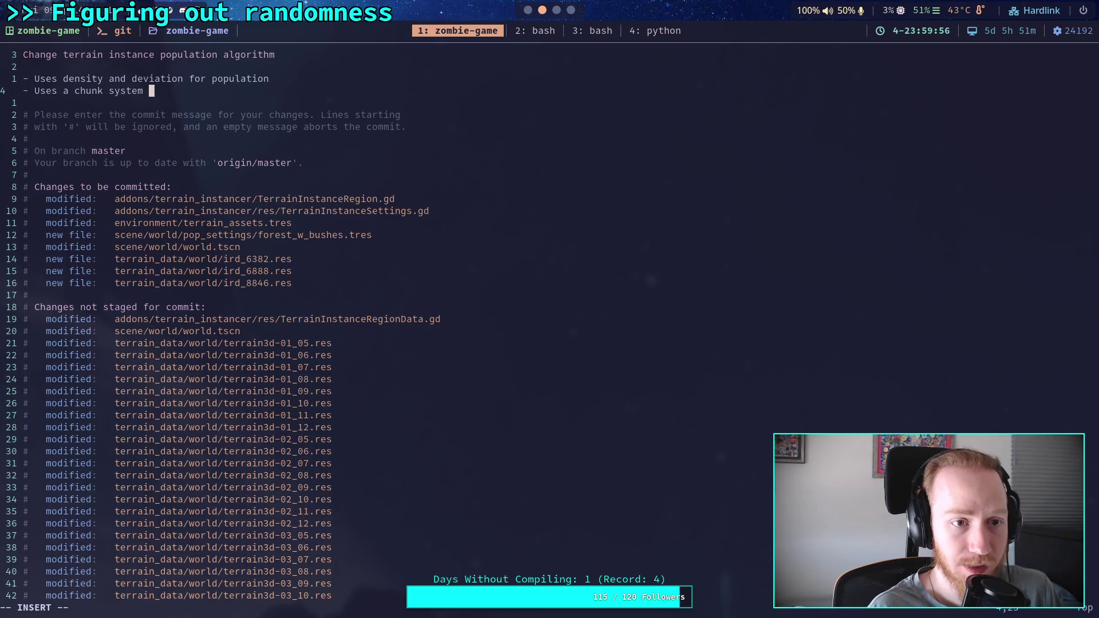
{"action": "type", "text": "stra"}
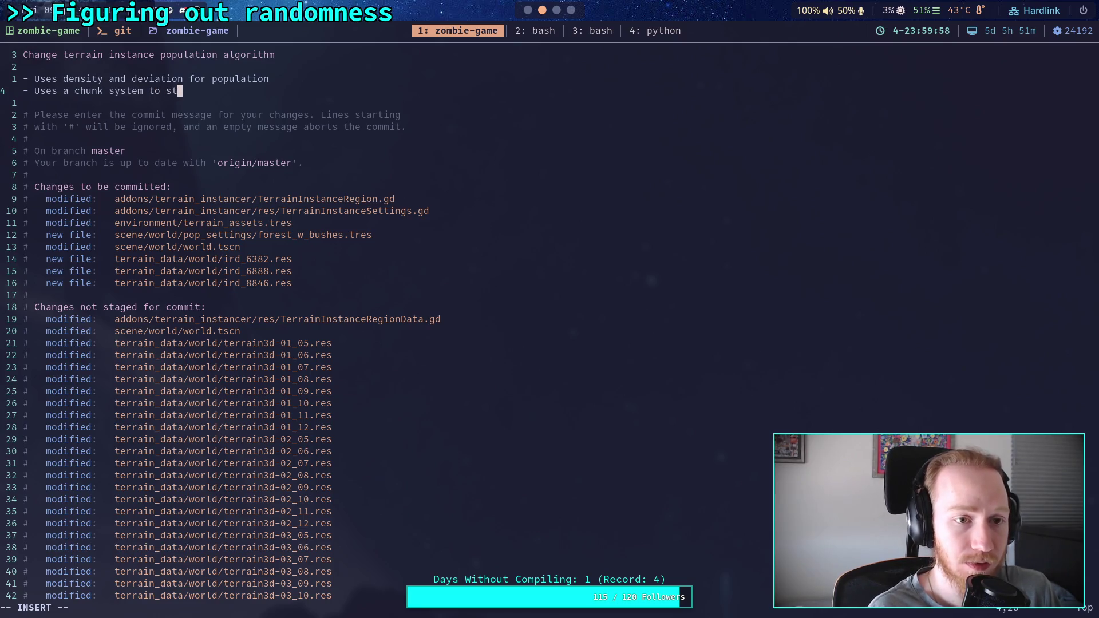
{"action": "type", "text": "tegi"}
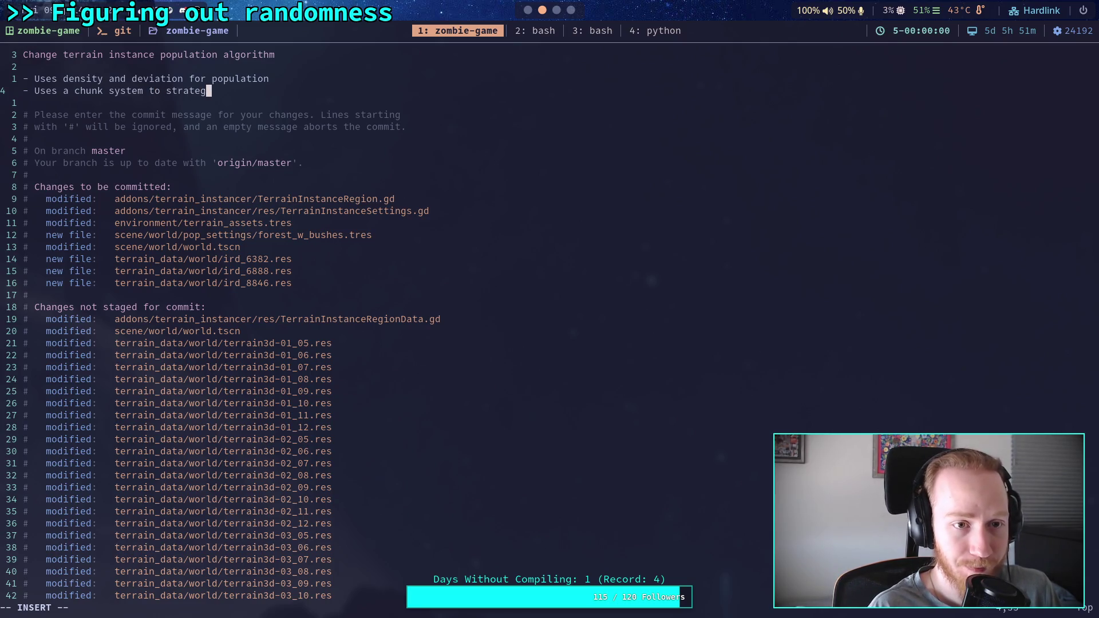
{"action": "type", "text": "cally manage"}
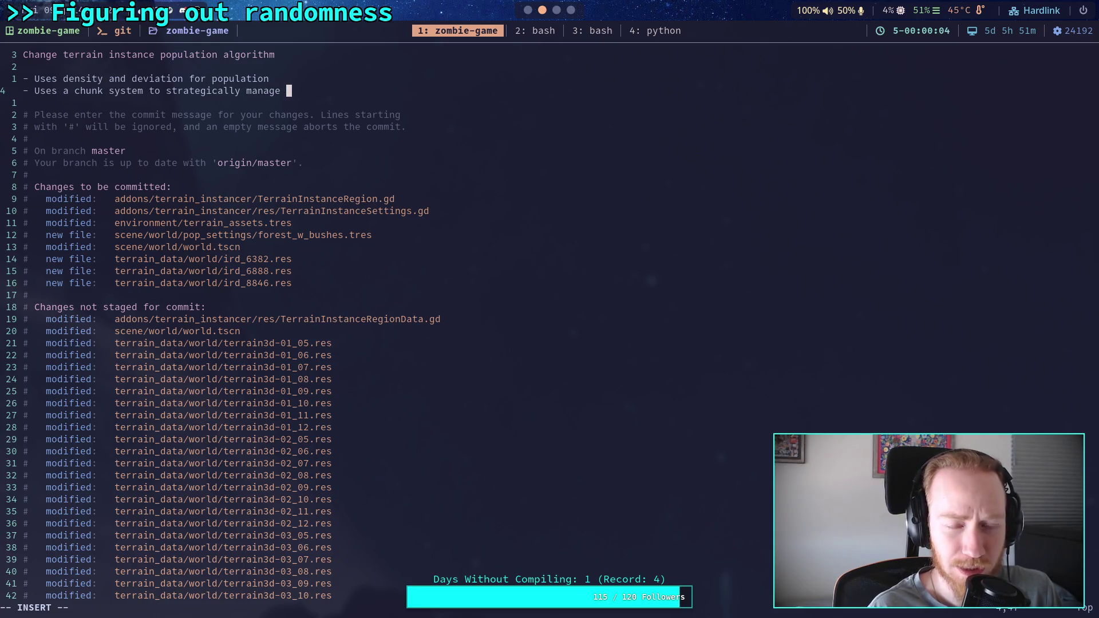
{"action": "type", "text": " minimum"}
{"action": "key", "text": "Return"}
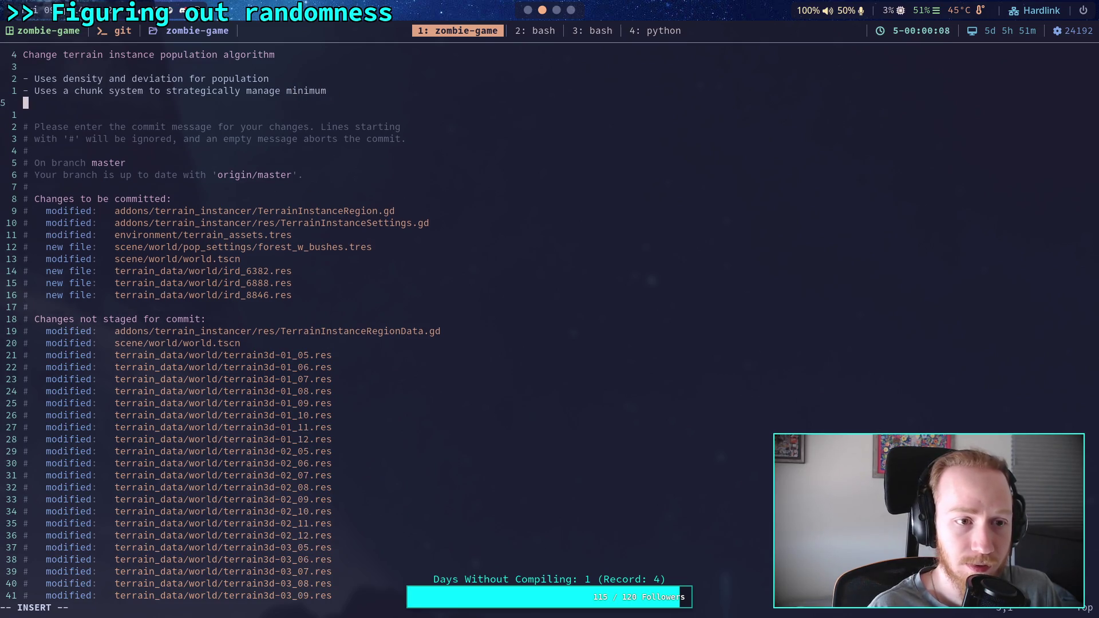
{"action": "type", "text": "dus"}
{"action": "key", "text": "BackSpace"}
{"action": "key", "text": "BackSpace"}
{"action": "type", "text": "istance testing"}
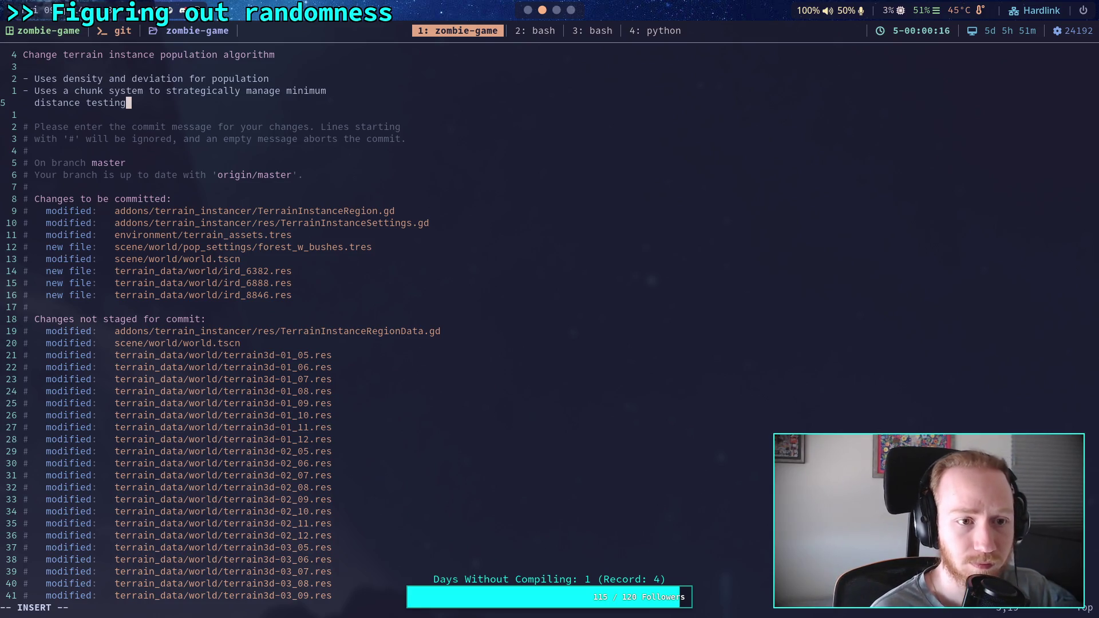
{"action": "key", "text": "Return"}
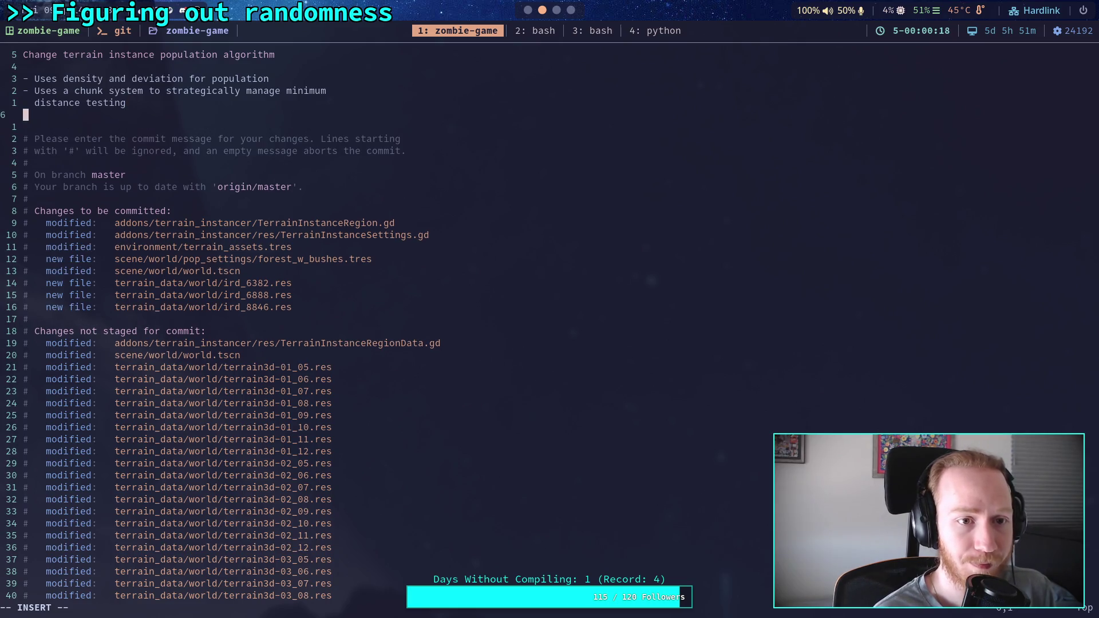
{"action": "key", "text": "BackSpace"}
{"action": "key", "text": "Return"}
Step: Add a white noise (randf) placement bullet and save the message with :wq
{"action": "type", "text": "- White ni"}
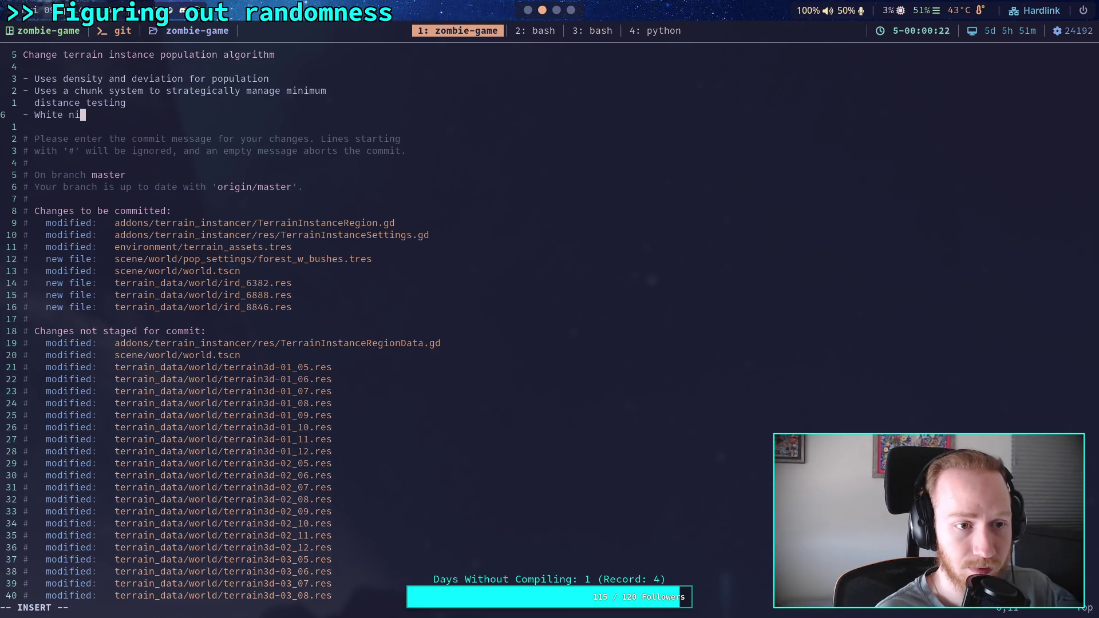
{"action": "key", "text": "BackSpace"}
{"action": "type", "text": "ou"}
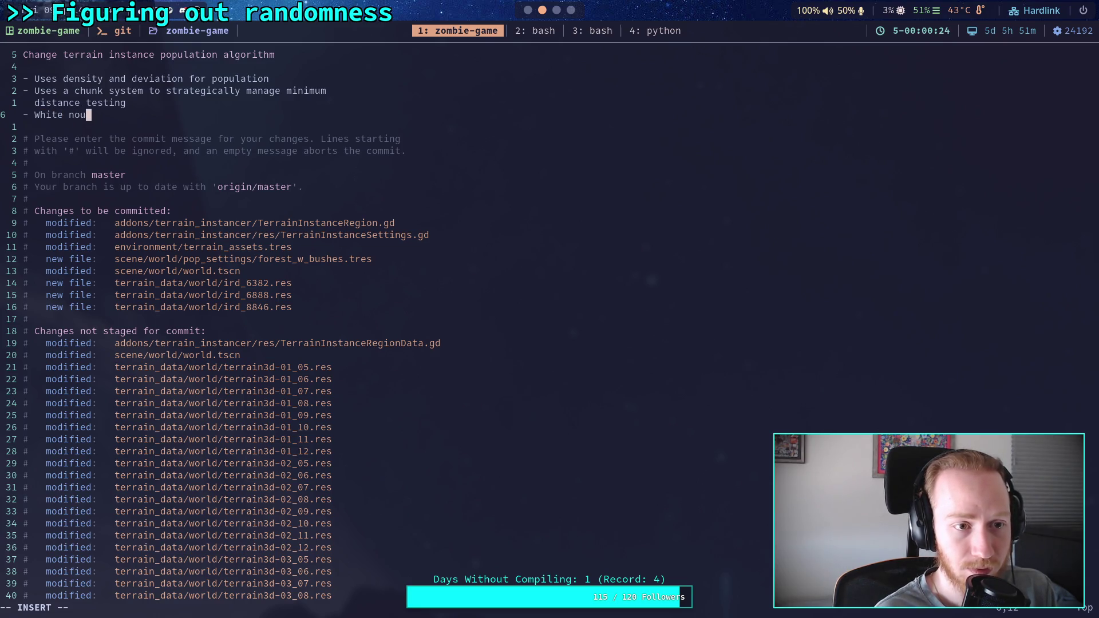
{"action": "type", "text": "e "}
{"action": "type", "text": "ran"}
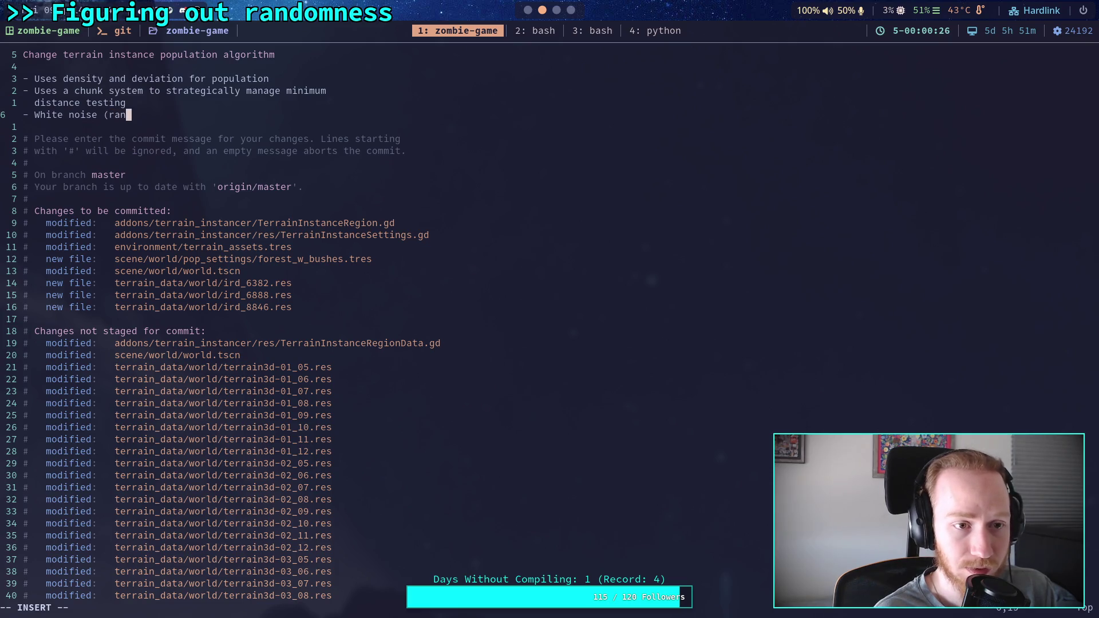
{"action": "type", "text": "f"}
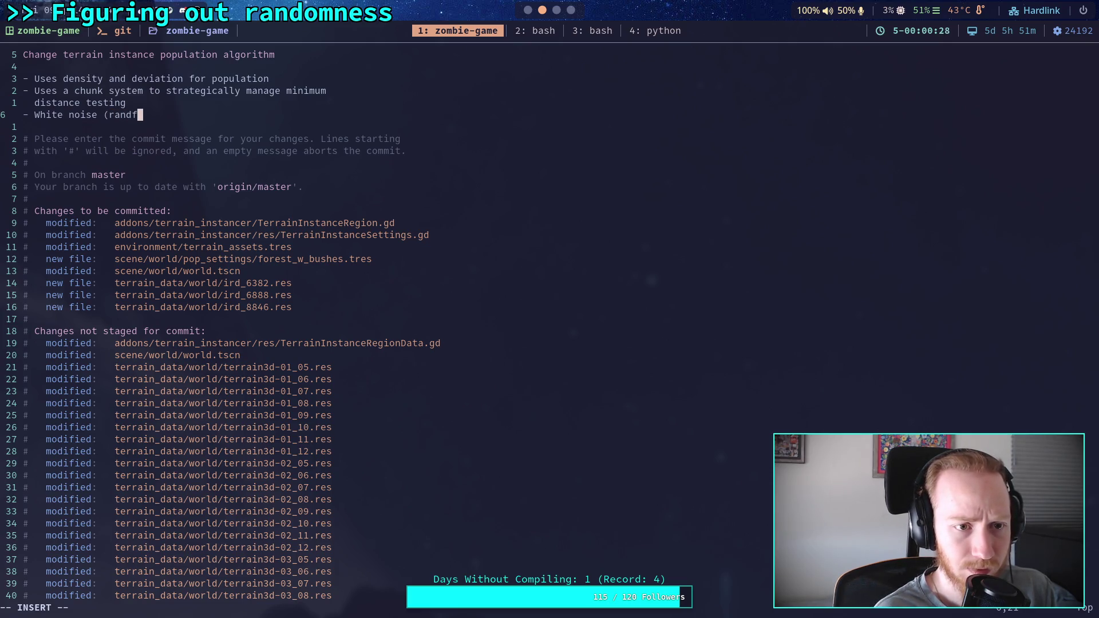
{"action": "type", "text": " plac"}
{"action": "type", "text": "ment"}
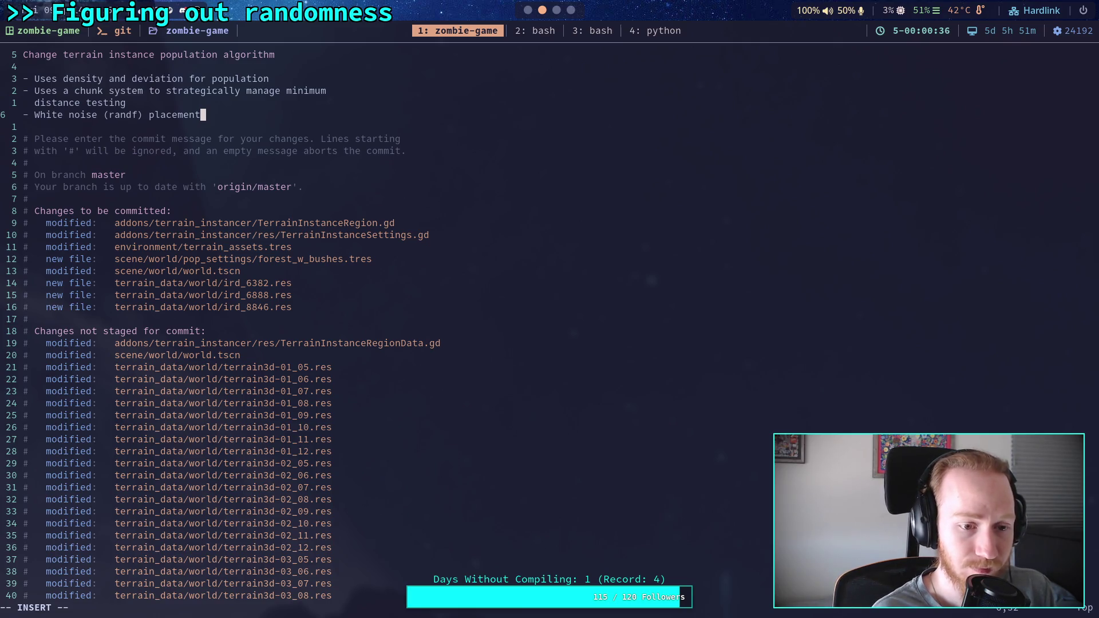
{"action": "key", "text": "Escape"}
{"action": "type", "text": ":wq"}
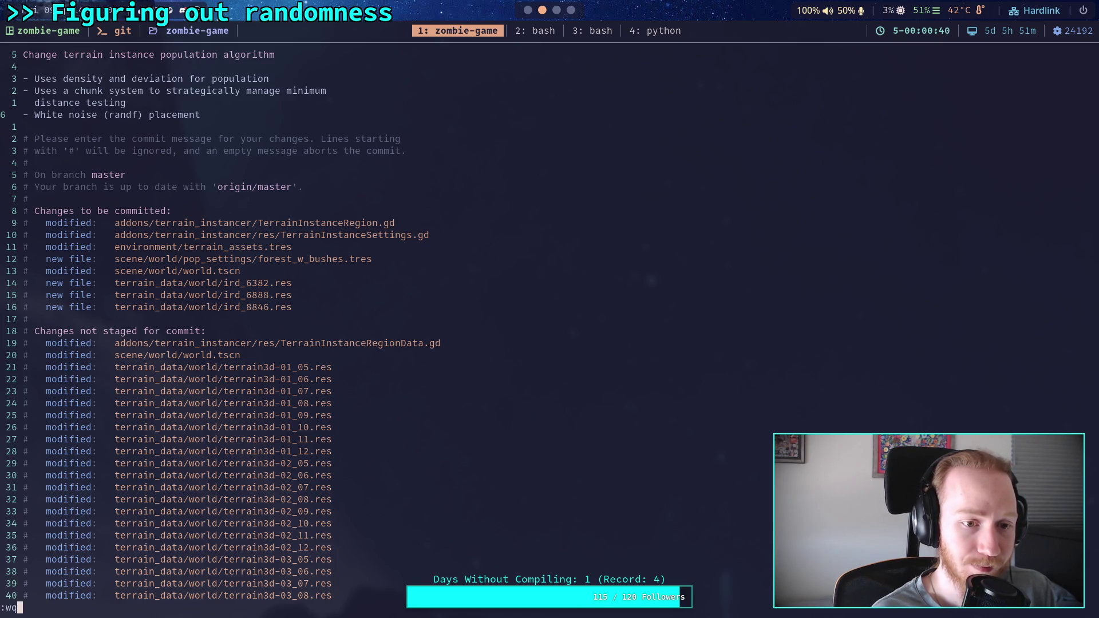
{"action": "key", "text": "Return"}
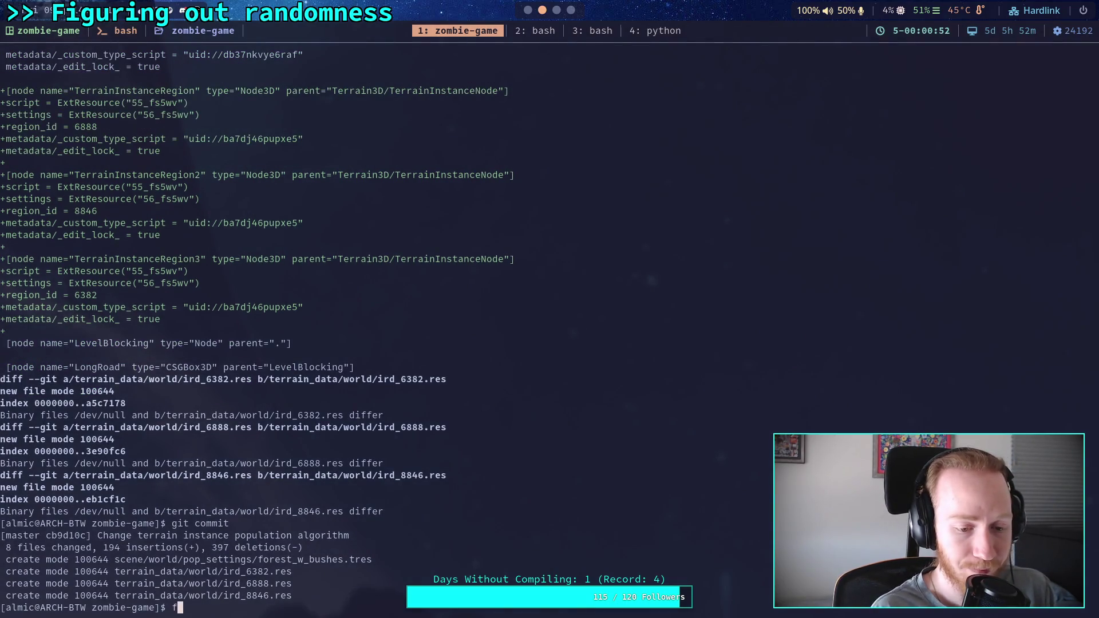
Step: Push the commit to origin master, discard terrain_data changes with git restore, and check status
{"action": "type", "text": "git push"}
{"action": "key", "text": "Return"}
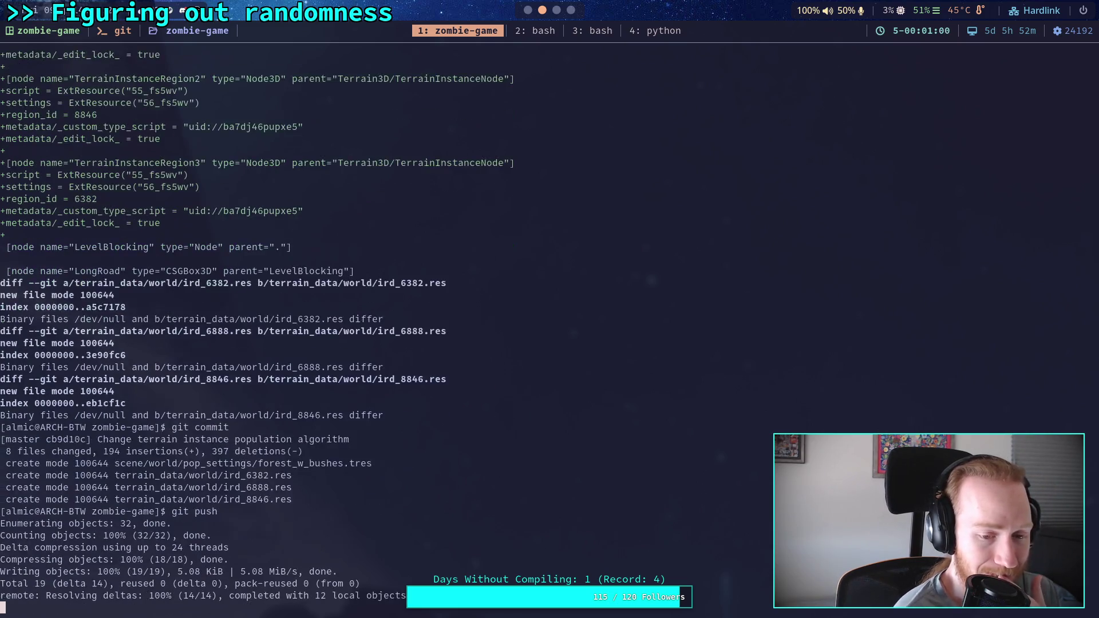
{"action": "type", "text": "git restore terr"}
{"action": "key", "text": "Tab"}
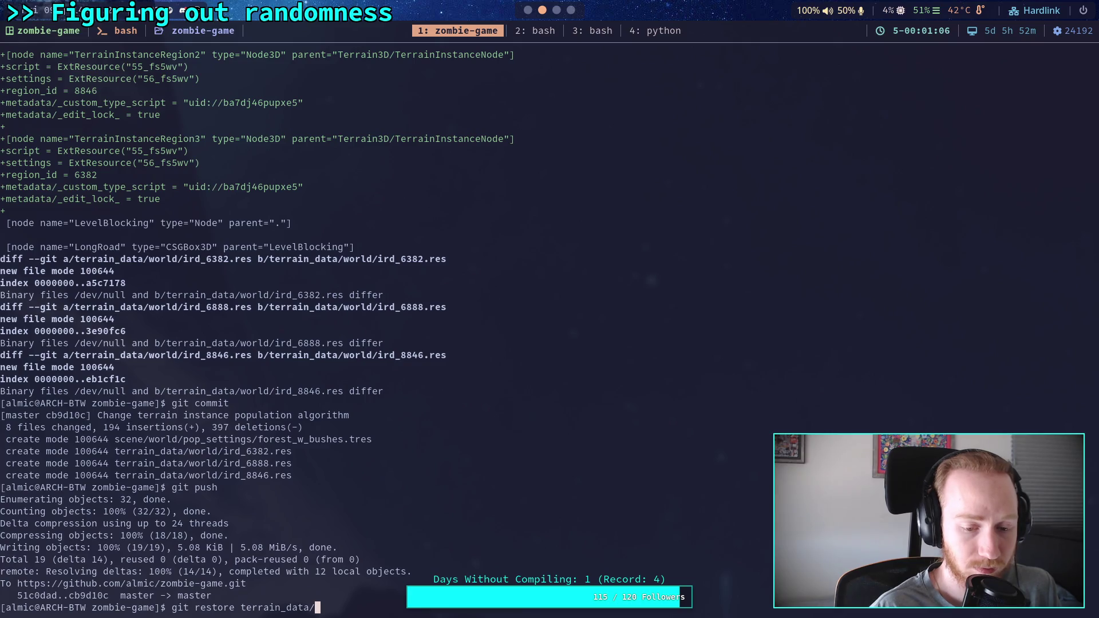
{"action": "key", "text": "Return"}
{"action": "type", "text": "git status"}
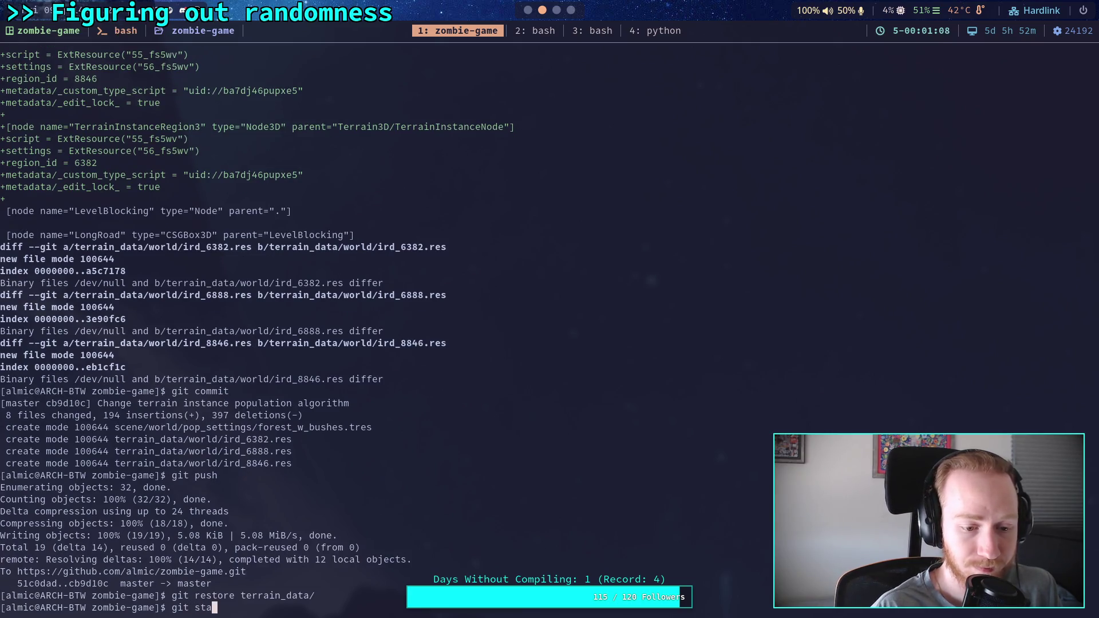
{"action": "key", "text": "Return"}
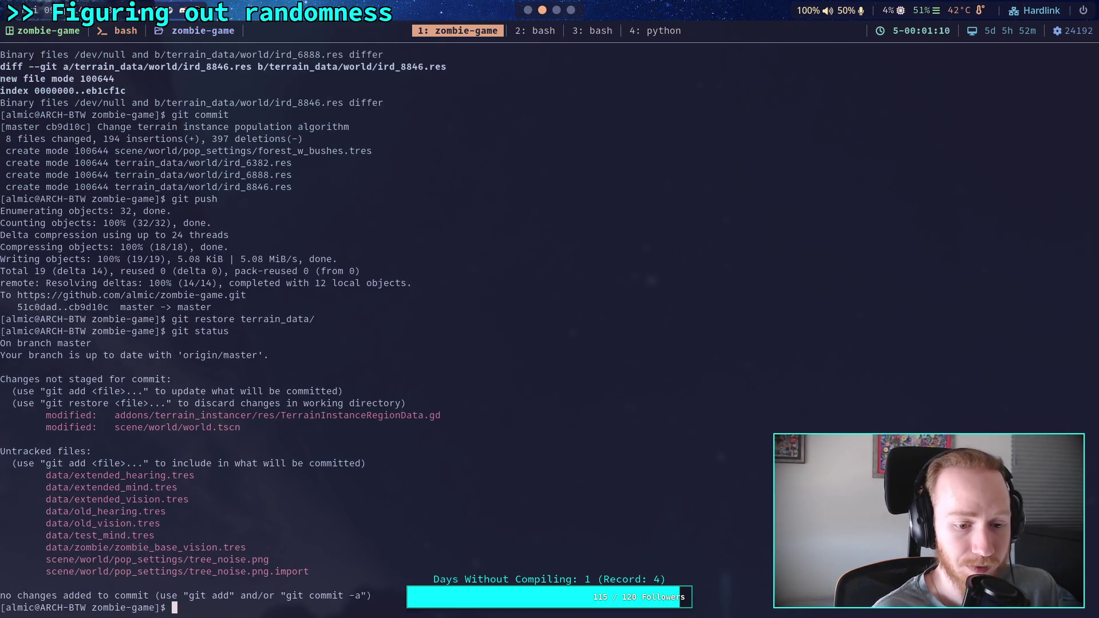
{"action": "key", "text": "super+2"}
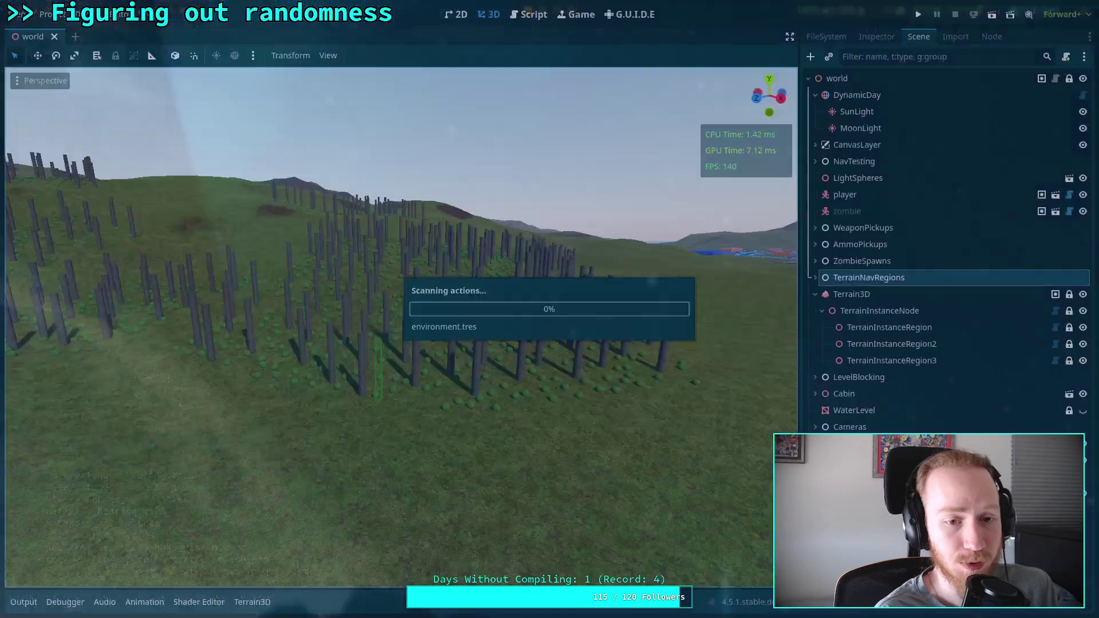
Step: Close the world scene and run Project > Reload Current Project
{"action": "left_click", "coordinate": [17, 13]}
{"action": "left_click", "coordinate": [23, 21]}
{"action": "left_click", "coordinate": [54, 37]}
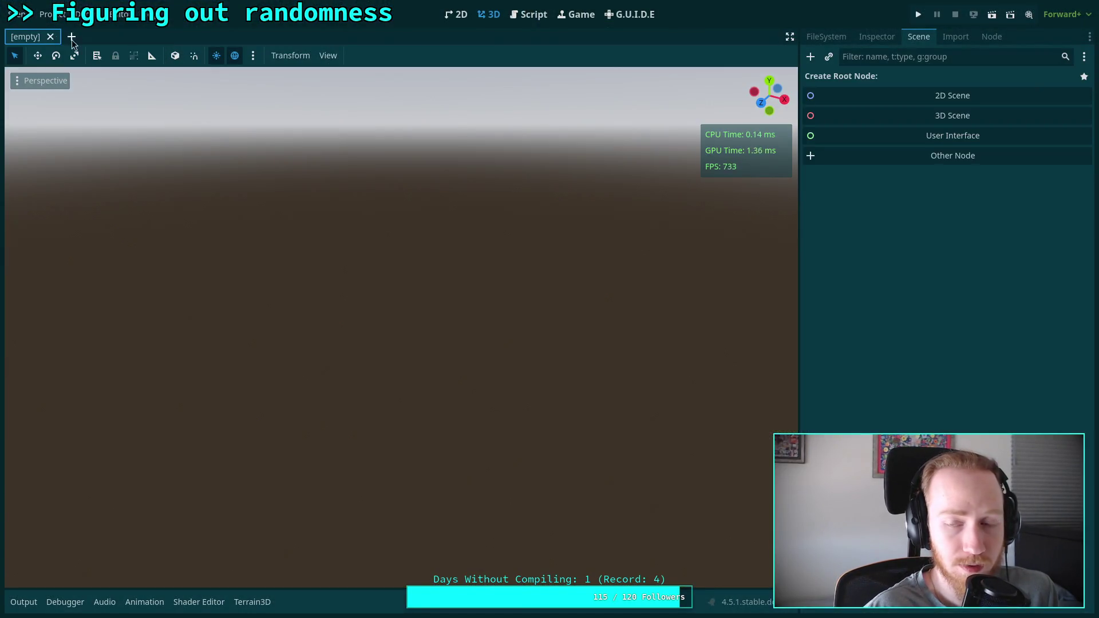
{"action": "left_click", "coordinate": [23, 15]}
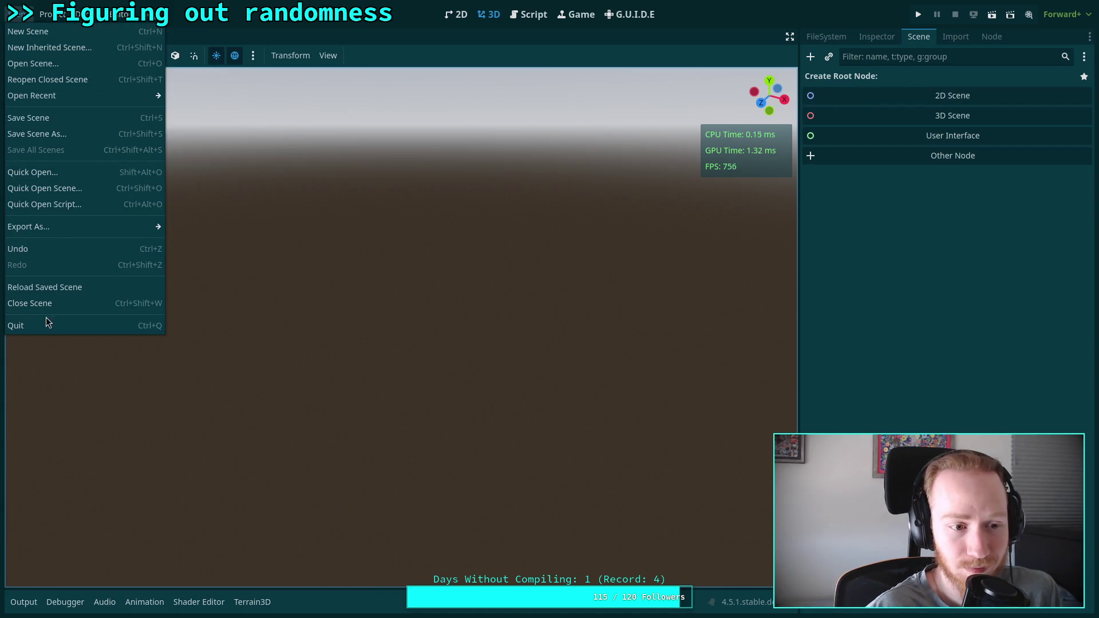
{"action": "left_click", "coordinate": [49, 14]}
{"action": "left_click", "coordinate": [87, 188]}
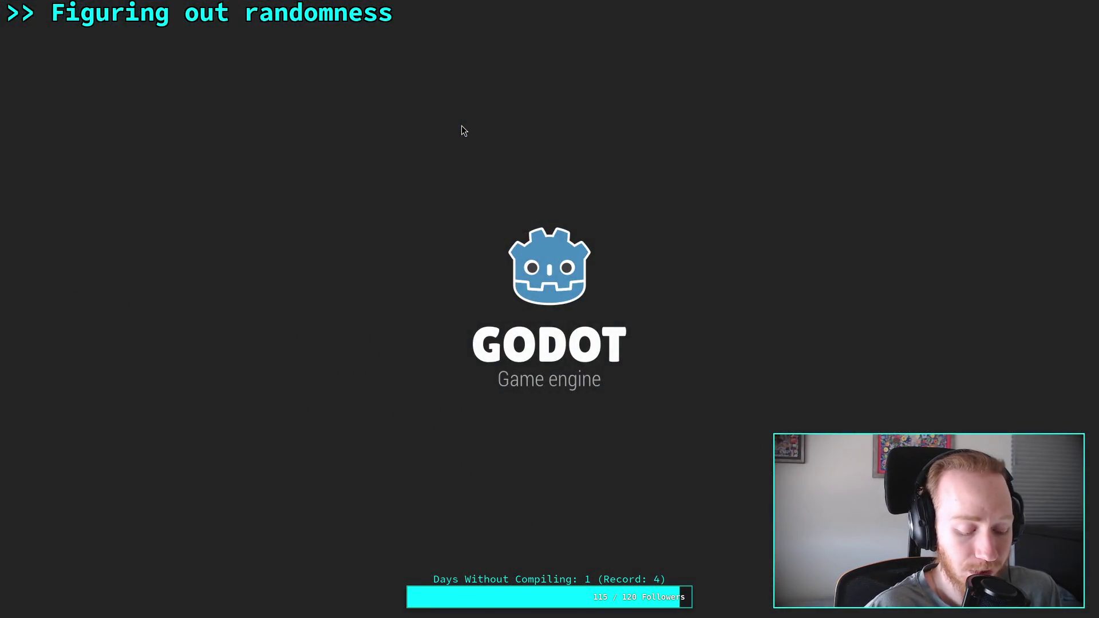
Step: Switch to the terminal and run git status
{"action": "key", "text": "super+2"}
{"action": "type", "text": "git status"}
{"action": "key", "text": "Return"}
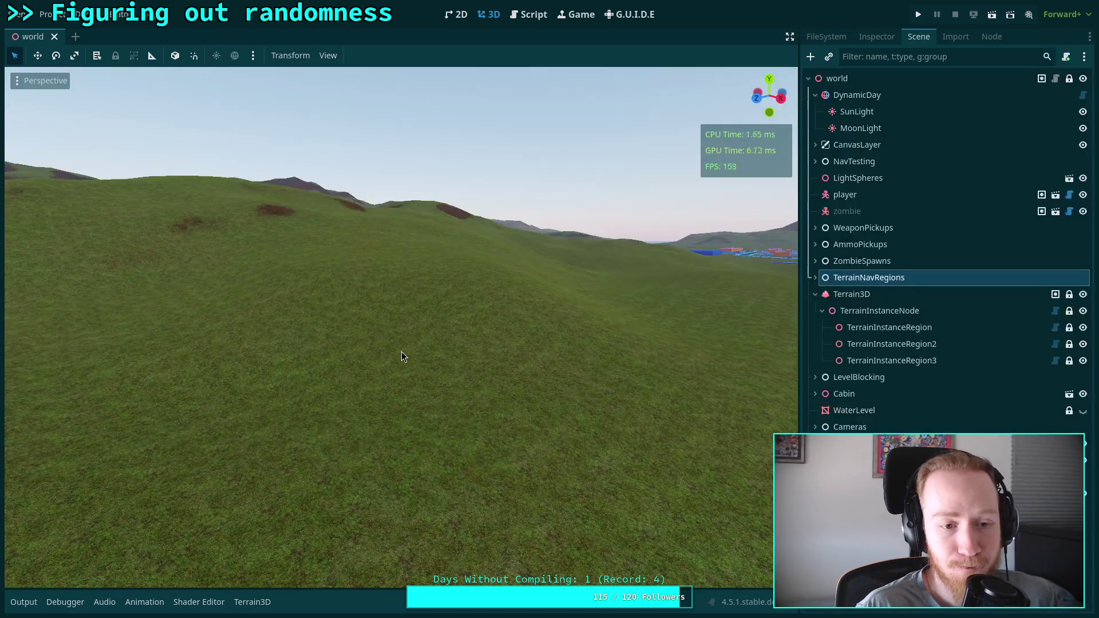
Step: Fly over the grey tree-trunk instances on the grassy hillside, then select Terrain3D
{"action": "left_click", "coordinate": [841, 293]}
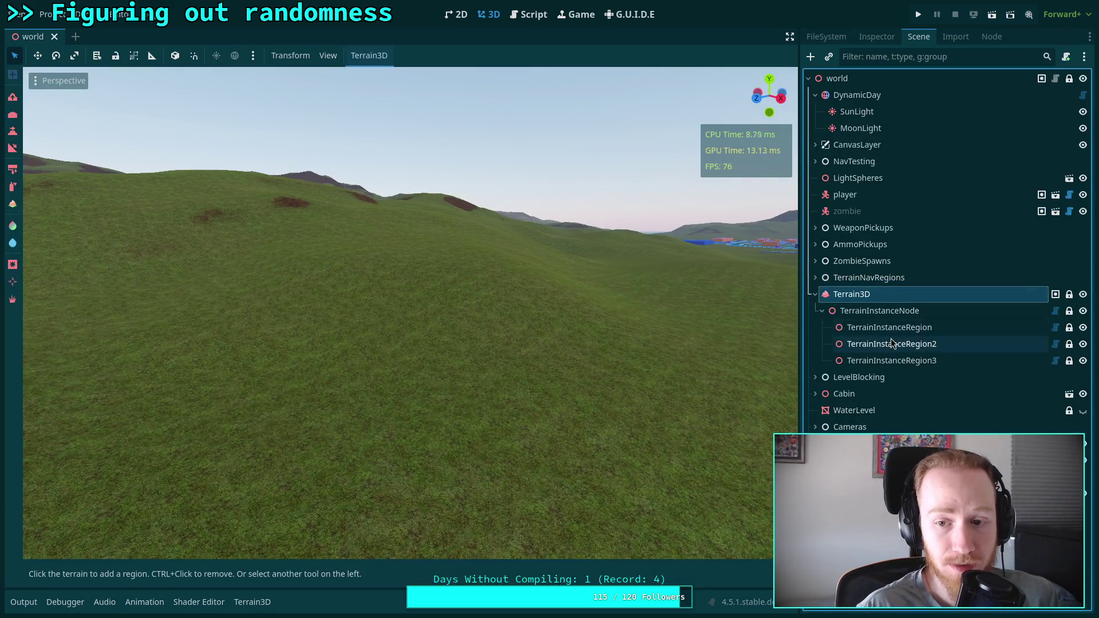
{"action": "left_click", "coordinate": [865, 376]}
{"action": "mouse_move", "coordinate": [629, 441]}
{"action": "left_mouse_down"}
{"action": "mouse_move", "coordinate": [571, 153]}
{"action": "mouse_move", "coordinate": [166, 277]}
{"action": "mouse_move", "coordinate": [343, 257]}
{"action": "mouse_move", "coordinate": [400, 287]}
{"action": "mouse_move", "coordinate": [412, 275]}
{"action": "mouse_move", "coordinate": [435, 286]}
{"action": "mouse_move", "coordinate": [515, 354]}
{"action": "mouse_move", "coordinate": [608, 403]}
{"action": "mouse_move", "coordinate": [539, 502]}
{"action": "mouse_move", "coordinate": [509, 360]}
{"action": "left_mouse_up"}
{"action": "scroll", "coordinate": [400, 326], "scroll_direction": "up", "scroll_amount": 2}
{"action": "scroll", "coordinate": [401, 326], "scroll_direction": "up", "scroll_amount": 5}
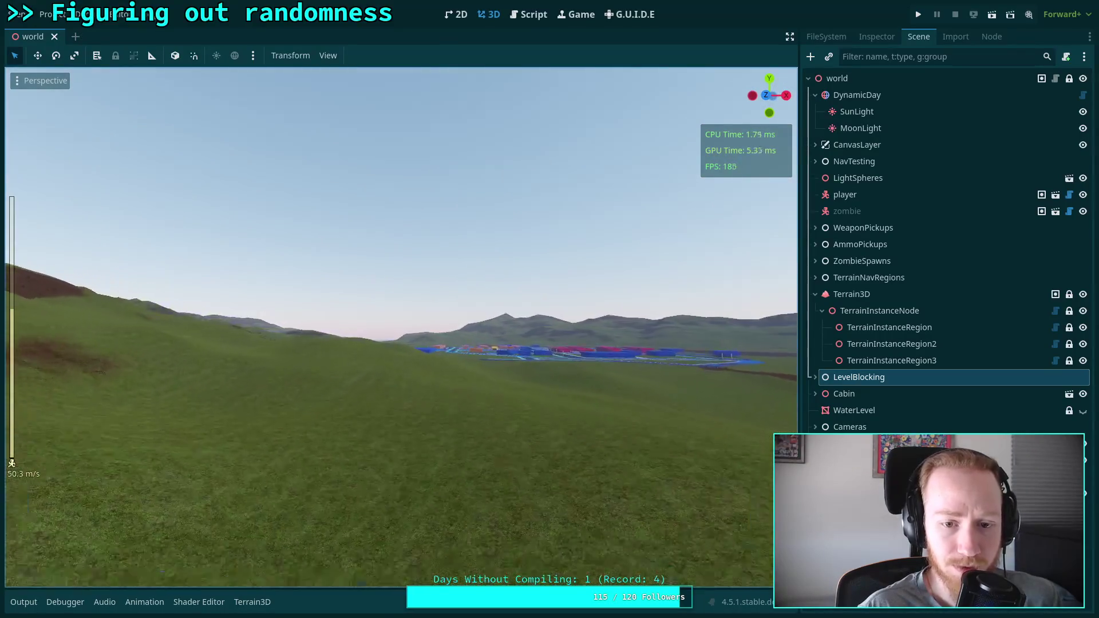
{"action": "key", "text": "w"}
{"action": "key", "text": "w"}
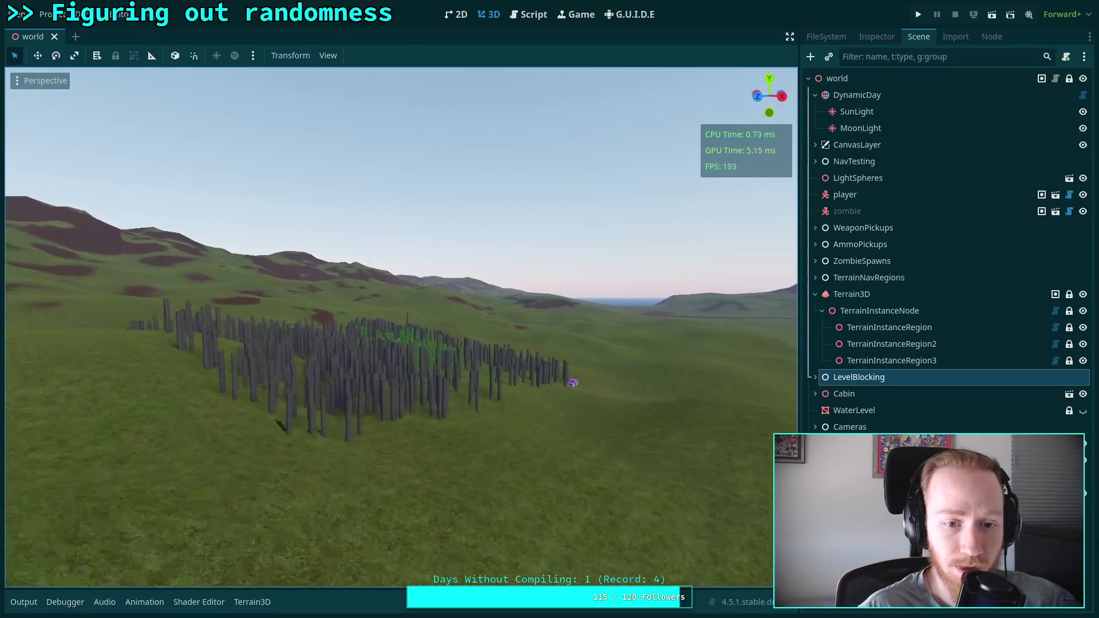
{"action": "key", "text": "w"}
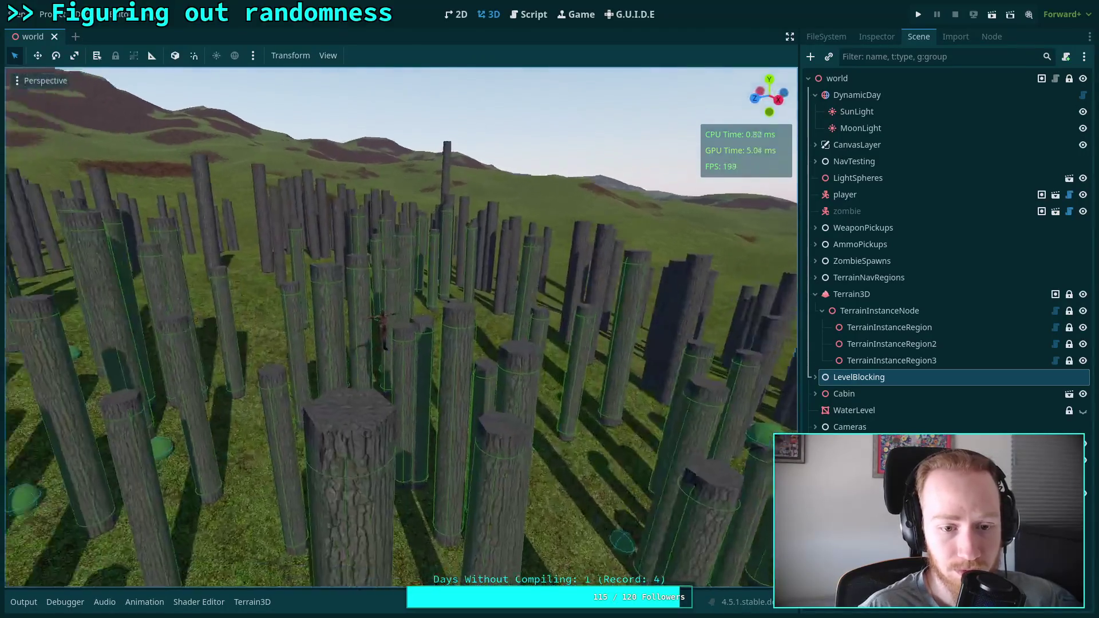
{"action": "key", "text": "s"}
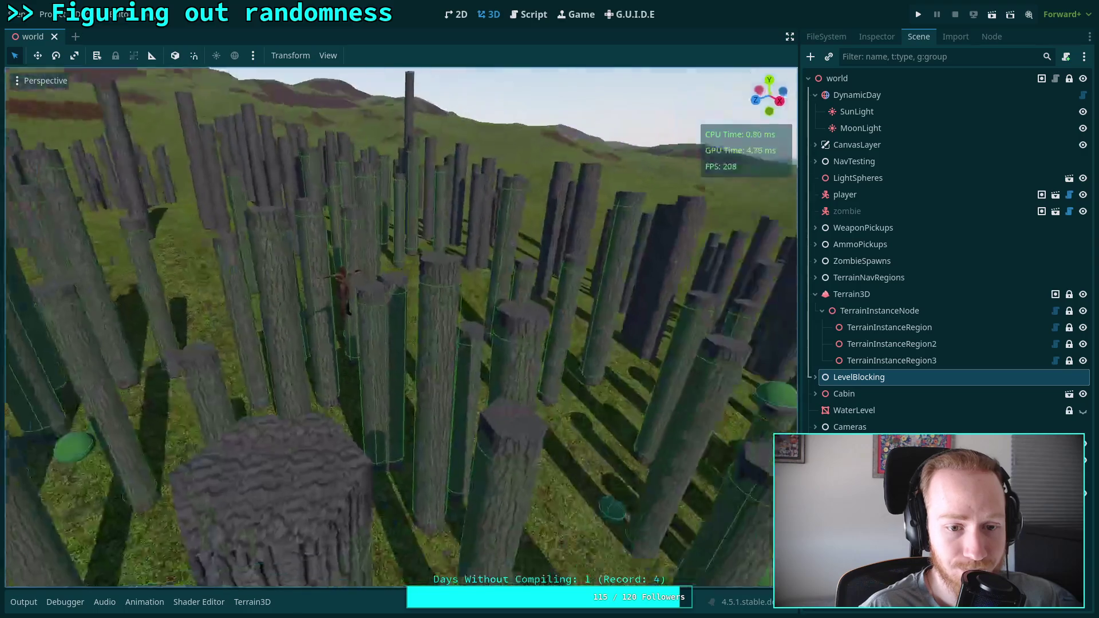
{"action": "key", "text": "s"}
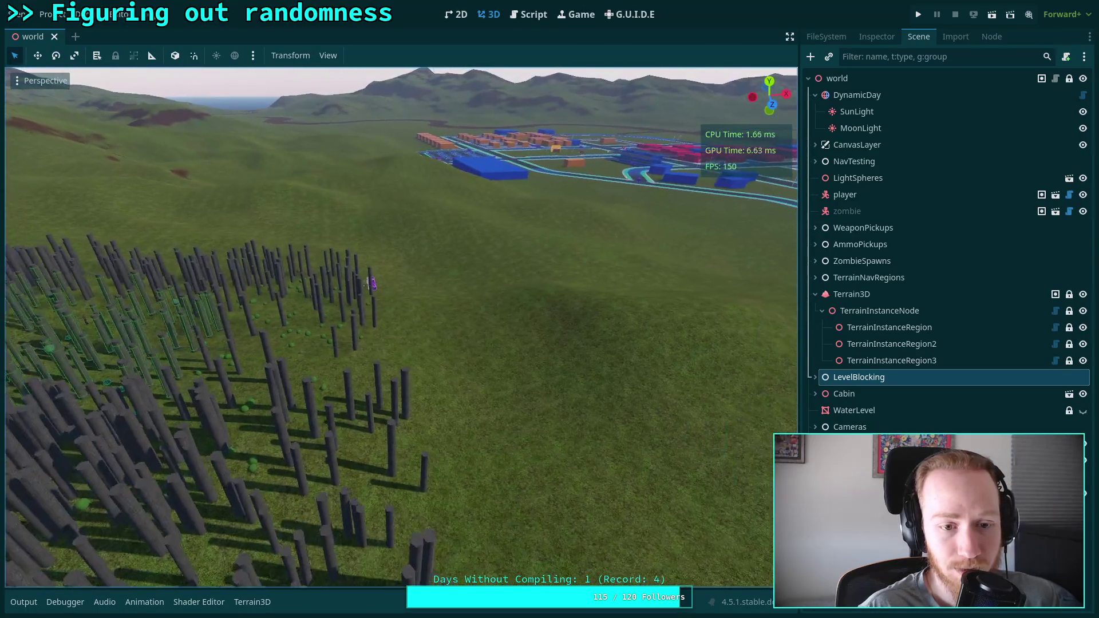
{"action": "key", "text": "a"}
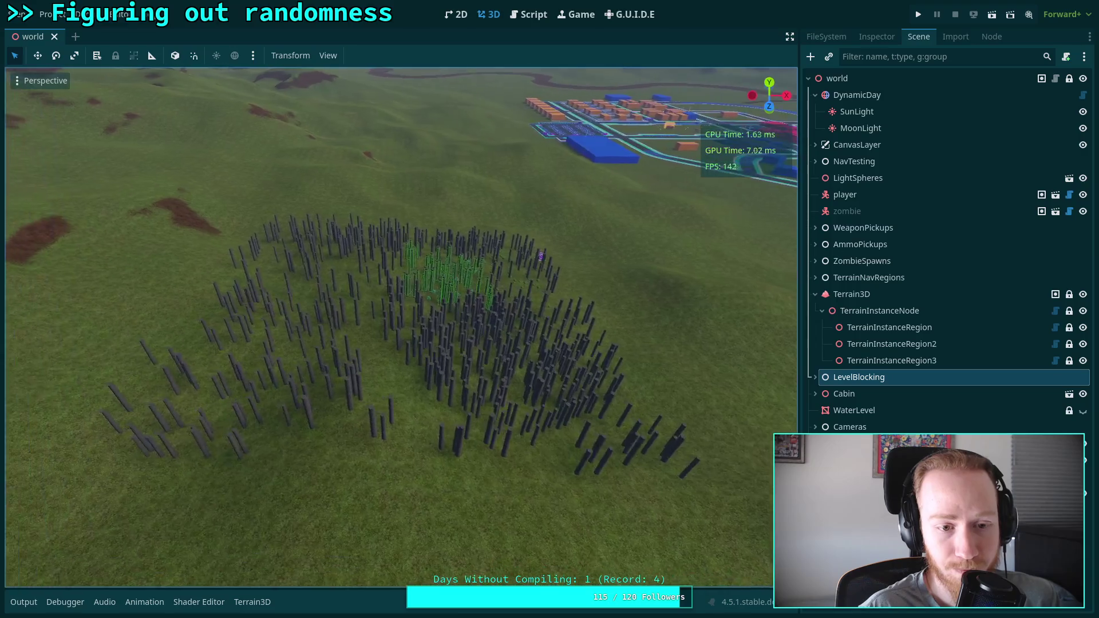
{"action": "left_click", "coordinate": [882, 295]}
{"action": "key", "text": "s"}
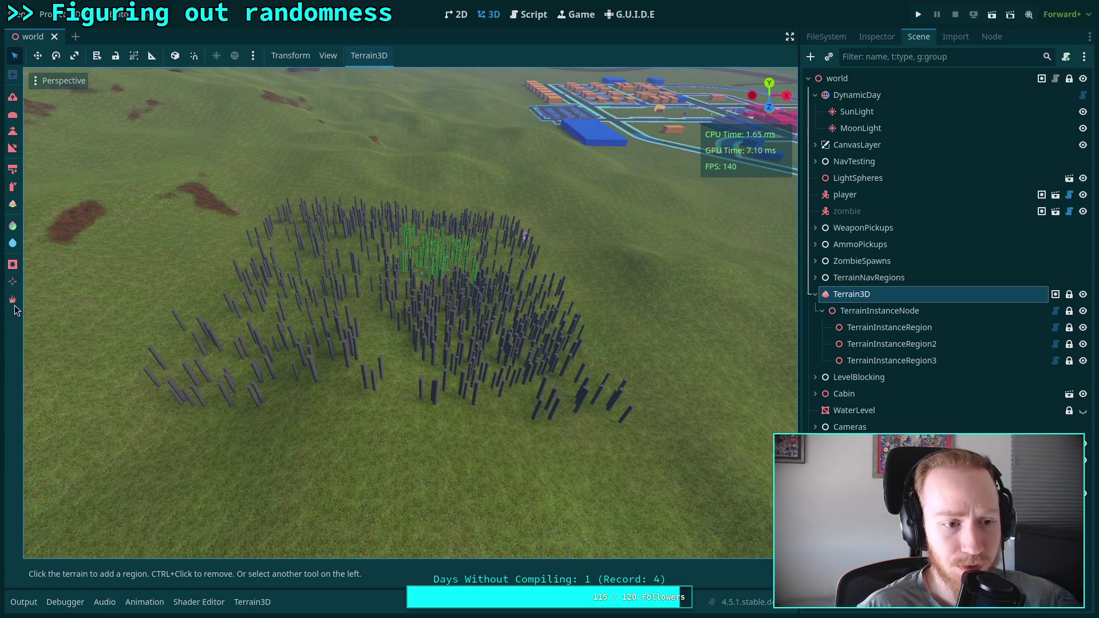
Step: Switch to the Terrain3D instancer brush and set its size to 10 m
{"action": "left_click", "coordinate": [12, 300]}
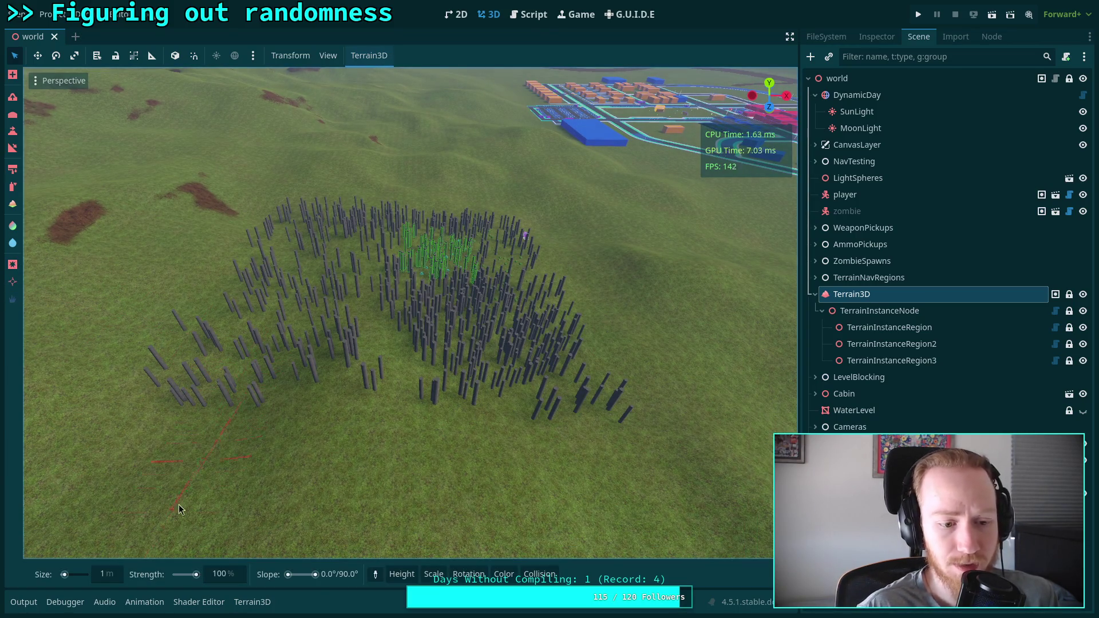
{"action": "left_click", "coordinate": [109, 571]}
{"action": "type", "text": "0"}
{"action": "key", "text": "Return"}
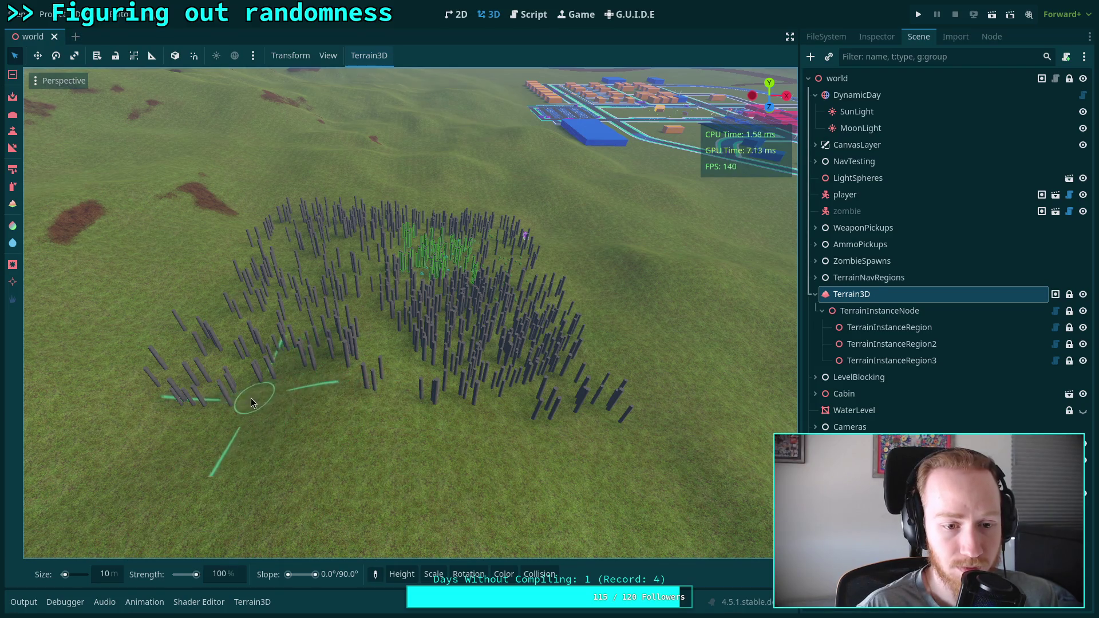
Step: Erase the pillar instances along the cluster's left edge and lower field in remove mode
{"action": "mouse_move", "coordinate": [183, 395]}
{"action": "left_mouse_down"}
{"action": "mouse_move", "coordinate": [174, 344]}
{"action": "mouse_move", "coordinate": [247, 349]}
{"action": "mouse_move", "coordinate": [253, 367]}
{"action": "mouse_move", "coordinate": [199, 341]}
{"action": "mouse_move", "coordinate": [246, 379]}
{"action": "mouse_move", "coordinate": [380, 370]}
{"action": "mouse_move", "coordinate": [403, 394]}
{"action": "mouse_move", "coordinate": [619, 410]}
{"action": "left_mouse_up"}
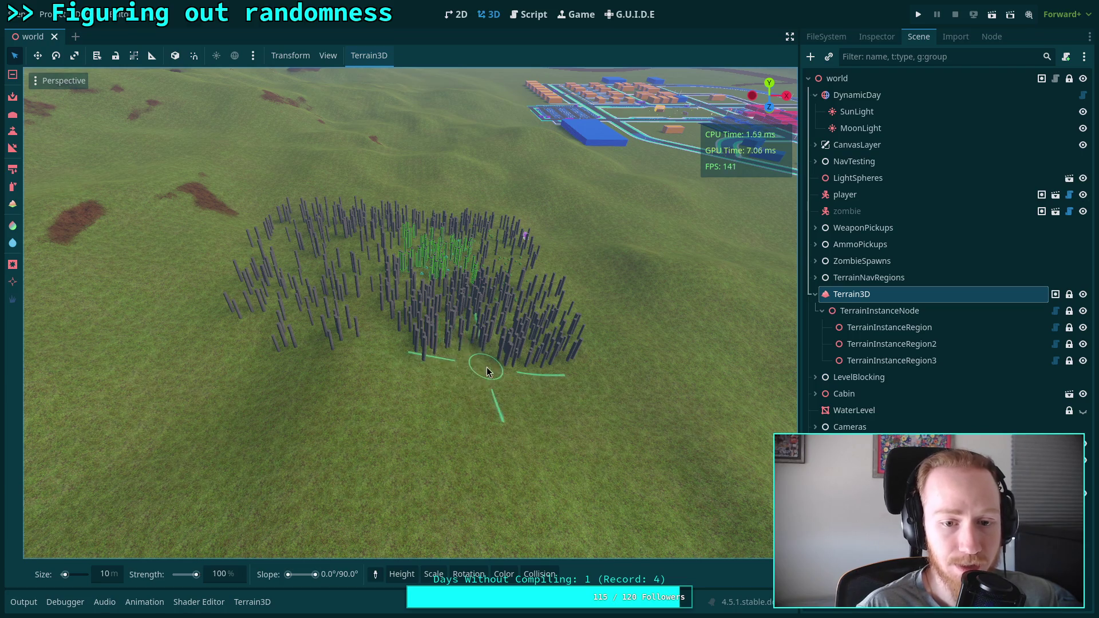
{"action": "scroll", "coordinate": [407, 340], "scroll_direction": "up", "scroll_amount": 5}
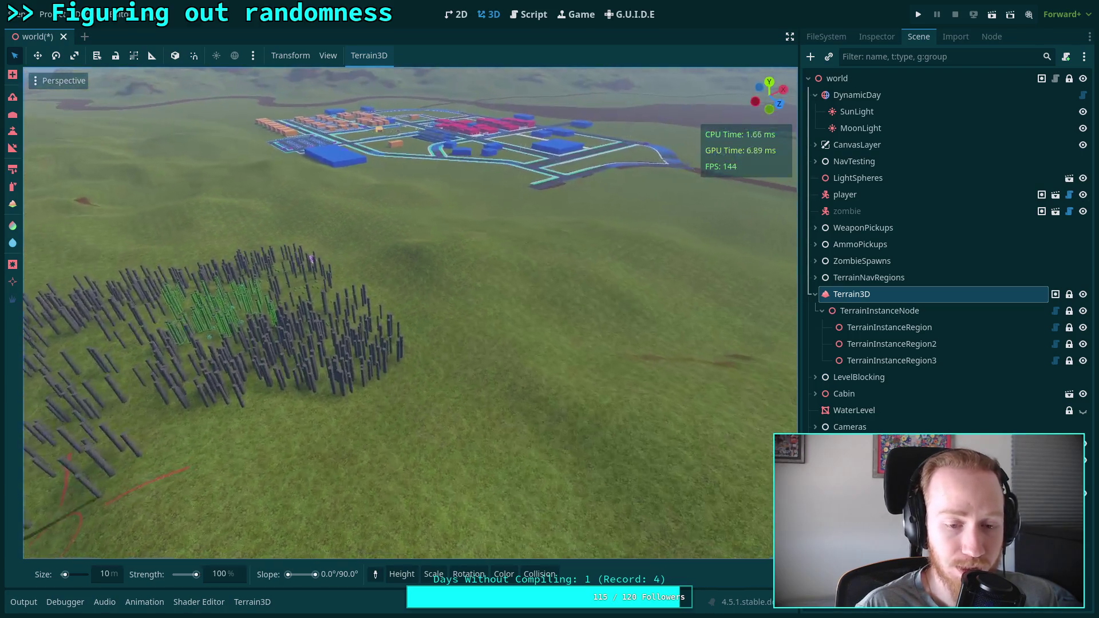
{"action": "left_click_drag", "start_coordinate": [301, 386], "coordinate": [379, 390], "text": "ctrl"}
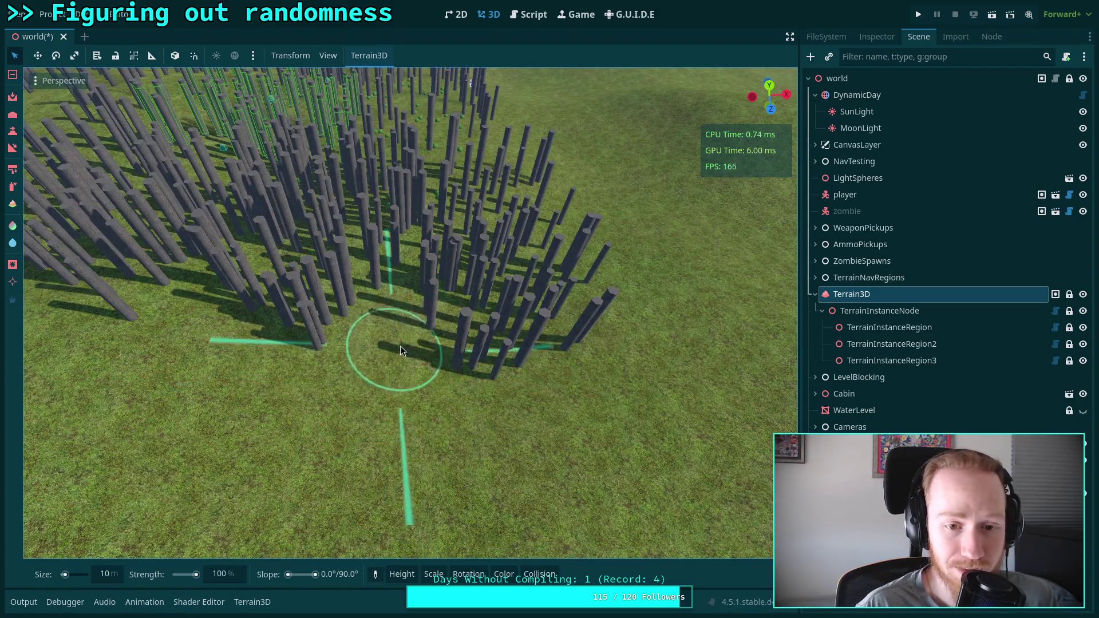
{"action": "mouse_move", "coordinate": [445, 279]}
{"action": "left_mouse_down", "text": "ctrl"}
{"action": "mouse_move", "coordinate": [348, 273]}
{"action": "mouse_move", "coordinate": [352, 334]}
{"action": "mouse_move", "coordinate": [191, 287]}
{"action": "mouse_move", "coordinate": [253, 255]}
{"action": "mouse_move", "coordinate": [395, 227]}
{"action": "left_mouse_up", "text": "ctrl"}
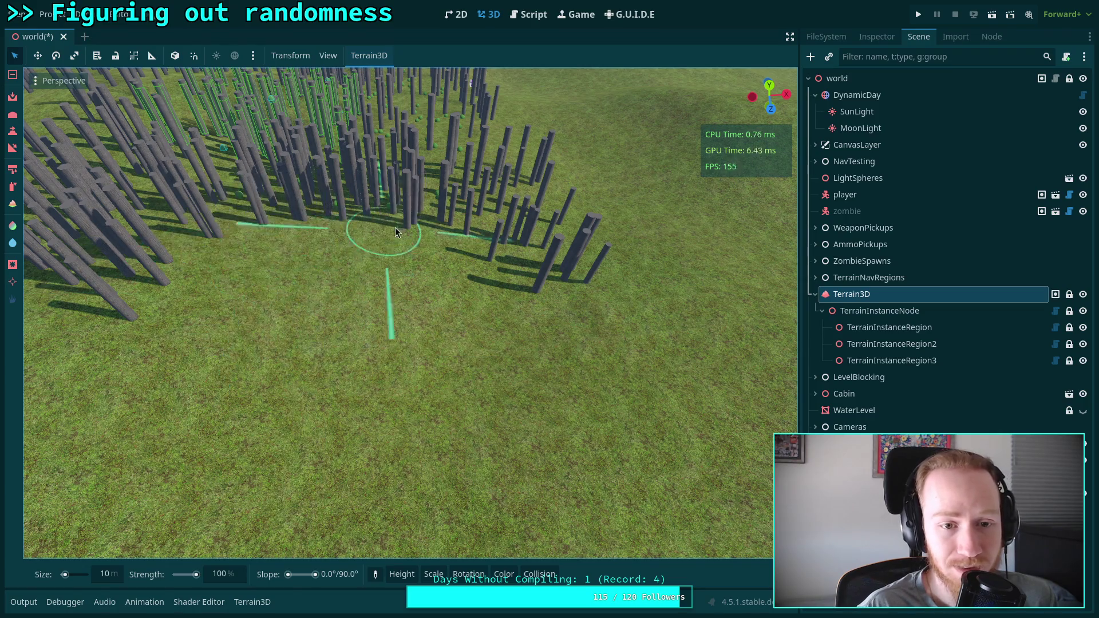
{"action": "mouse_move", "coordinate": [331, 218]}
{"action": "left_mouse_down", "text": "ctrl"}
{"action": "mouse_move", "coordinate": [172, 263]}
{"action": "mouse_move", "coordinate": [324, 290]}
{"action": "left_mouse_up", "text": "ctrl"}
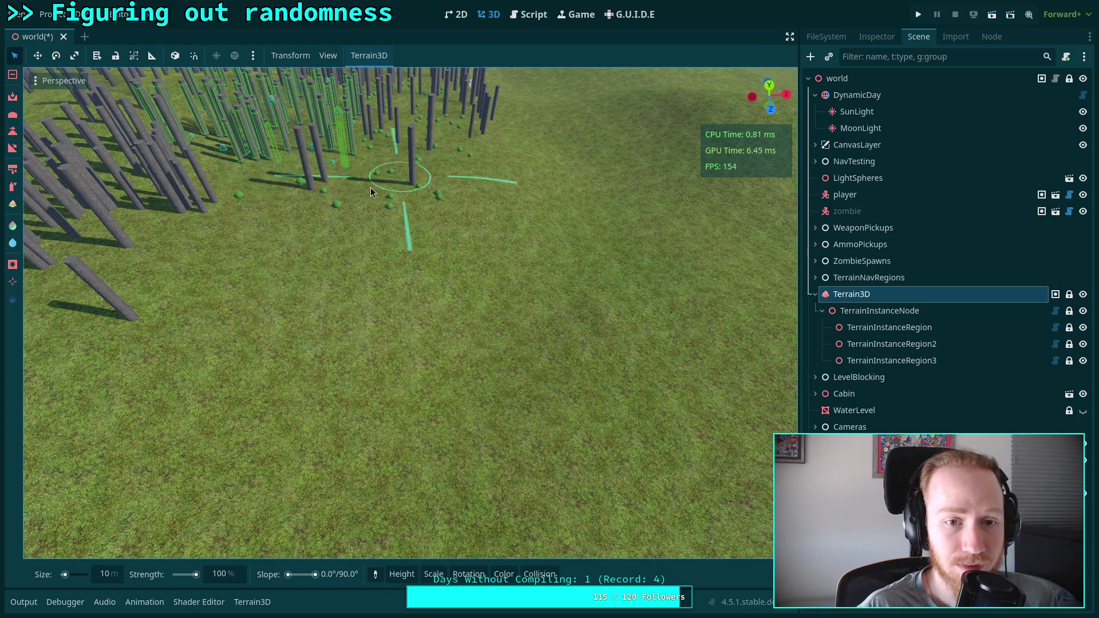
{"action": "left_click_drag", "start_coordinate": [396, 219], "coordinate": [398, 350], "text": "alt"}
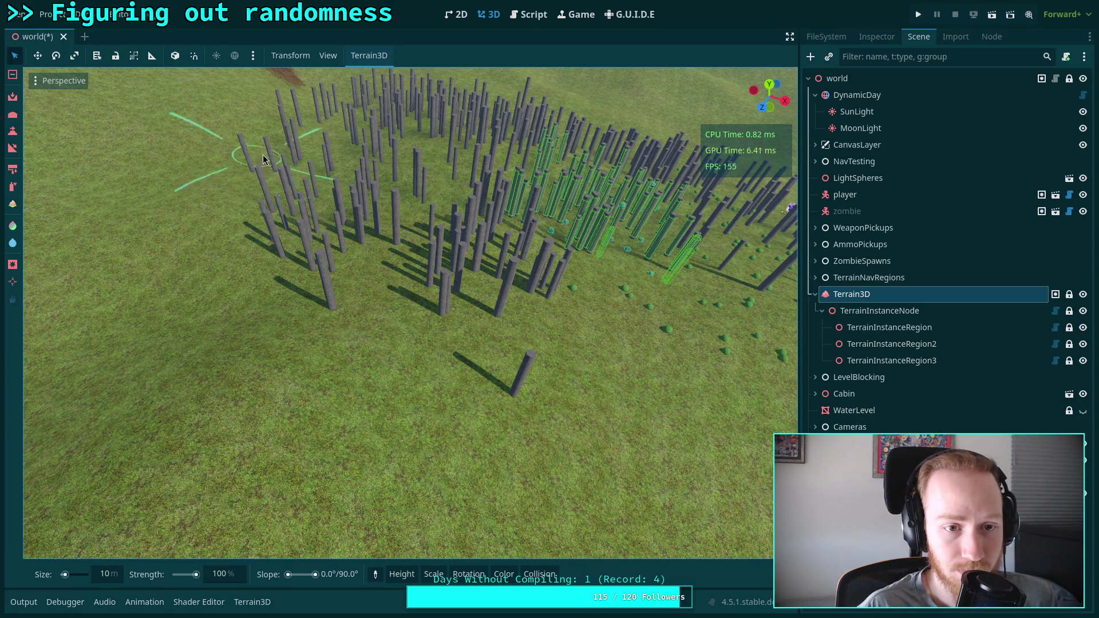
{"action": "mouse_move", "coordinate": [389, 315]}
{"action": "left_mouse_down", "text": "ctrl"}
{"action": "mouse_move", "coordinate": [427, 274]}
{"action": "mouse_move", "coordinate": [501, 324]}
{"action": "mouse_move", "coordinate": [548, 295]}
{"action": "left_mouse_up", "text": "ctrl"}
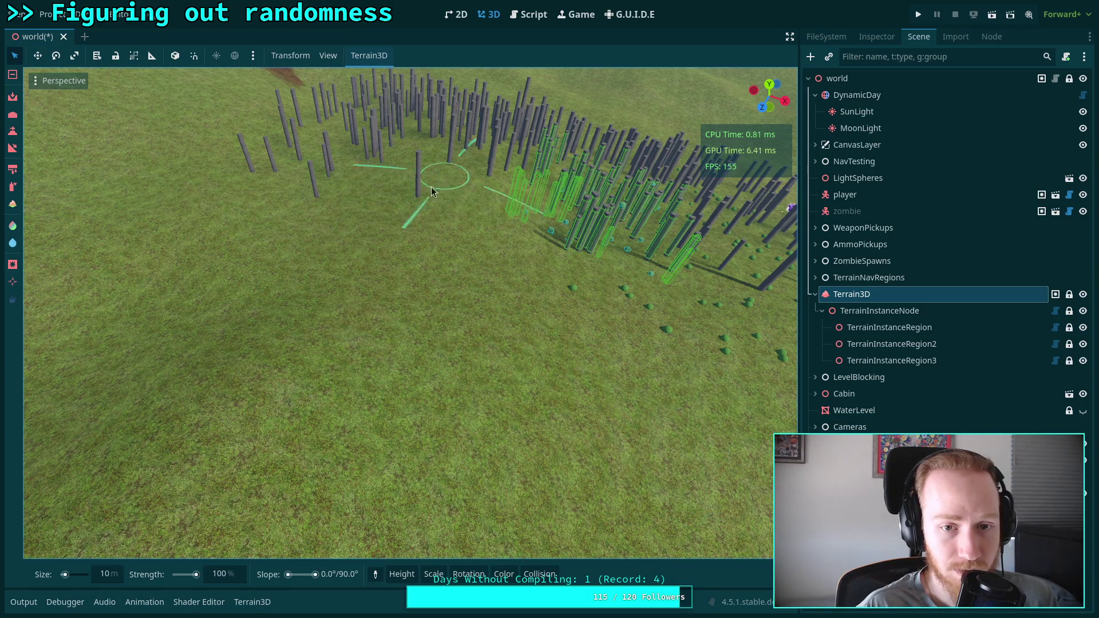
{"action": "scroll", "coordinate": [433, 192], "scroll_direction": "down", "scroll_amount": 3}
{"action": "scroll", "coordinate": [432, 192], "scroll_direction": "up", "scroll_amount": 6}
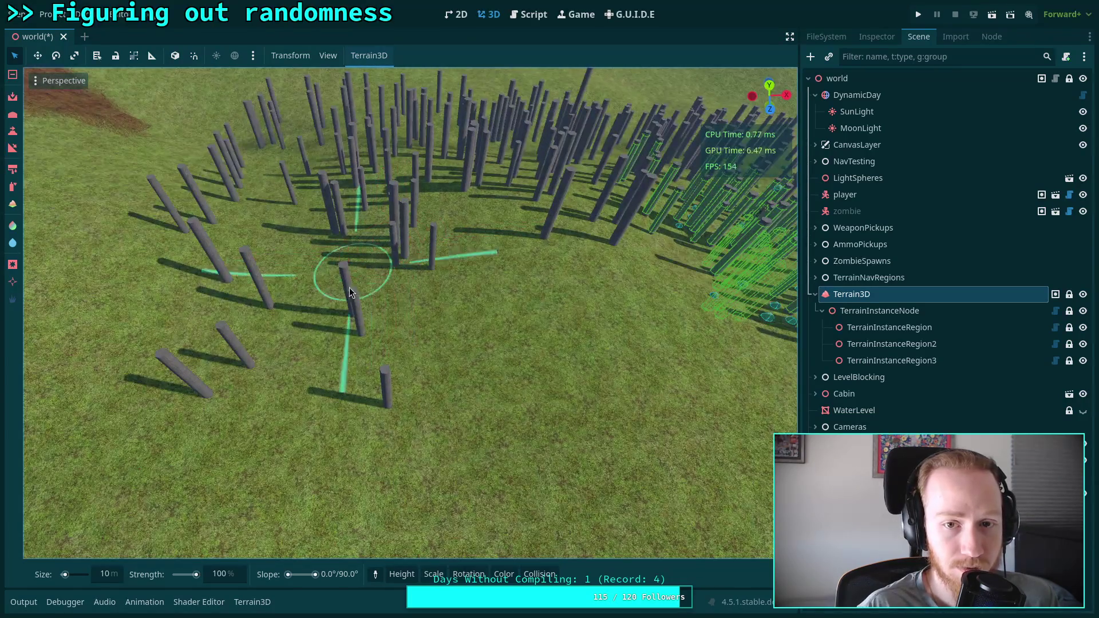
Step: Erase the remaining pillars across the centre and right side of the field
{"action": "right_click", "coordinate": [350, 288]}
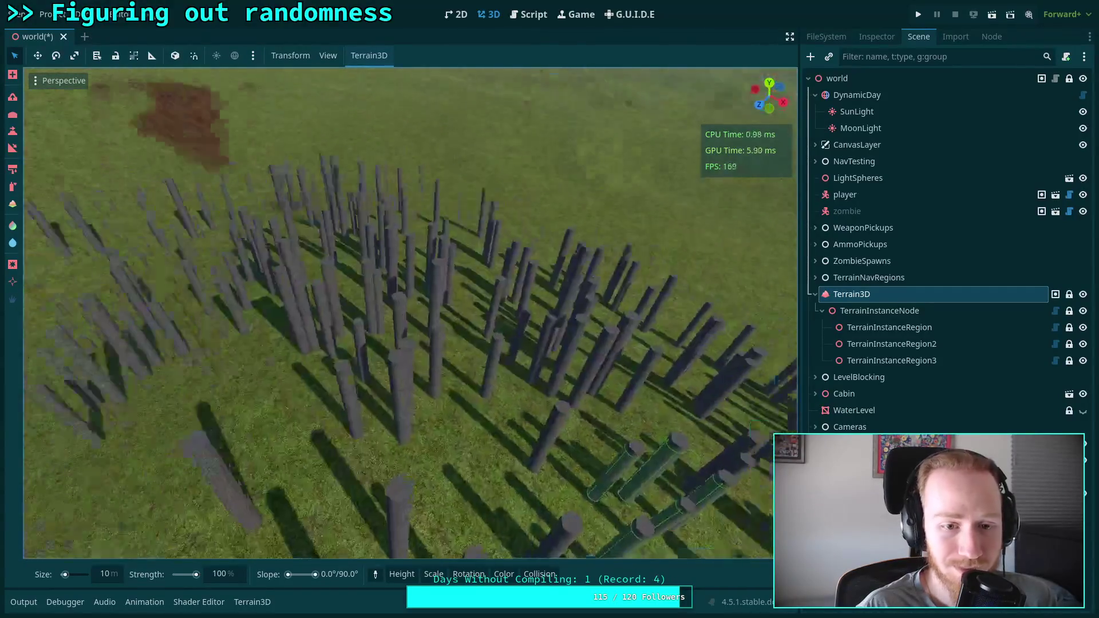
{"action": "mouse_move", "coordinate": [425, 421]}
{"action": "left_mouse_down"}
{"action": "mouse_move", "coordinate": [430, 387]}
{"action": "mouse_move", "coordinate": [270, 393]}
{"action": "mouse_move", "coordinate": [338, 261]}
{"action": "left_mouse_up"}
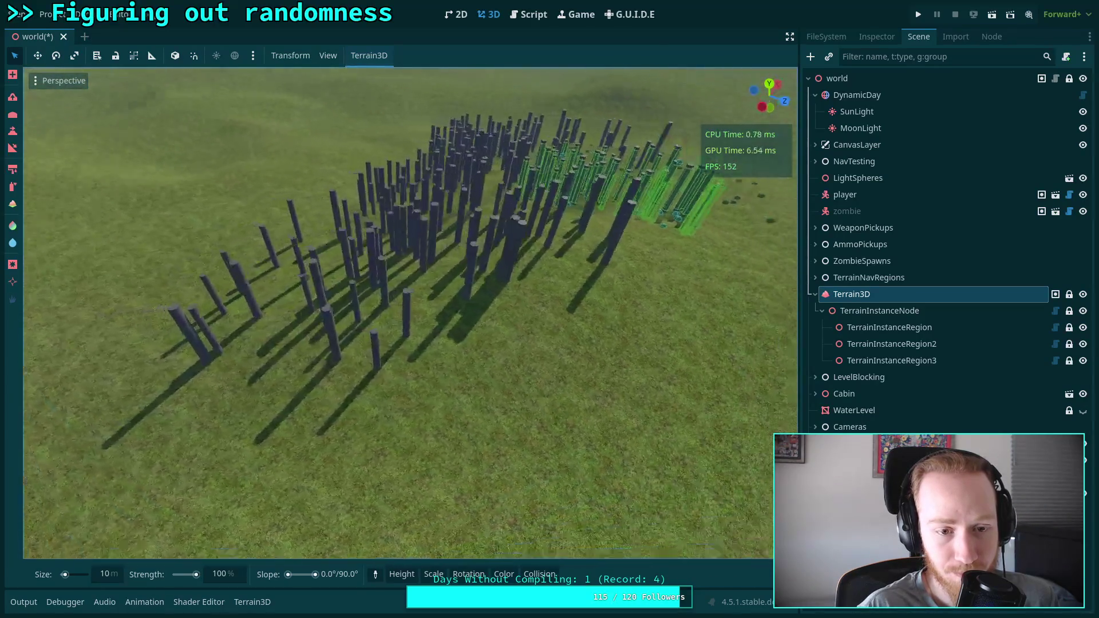
{"action": "mouse_move", "coordinate": [418, 332]}
{"action": "left_mouse_down"}
{"action": "mouse_move", "coordinate": [504, 313]}
{"action": "mouse_move", "coordinate": [368, 290]}
{"action": "mouse_move", "coordinate": [343, 246]}
{"action": "mouse_move", "coordinate": [571, 252]}
{"action": "left_mouse_up"}
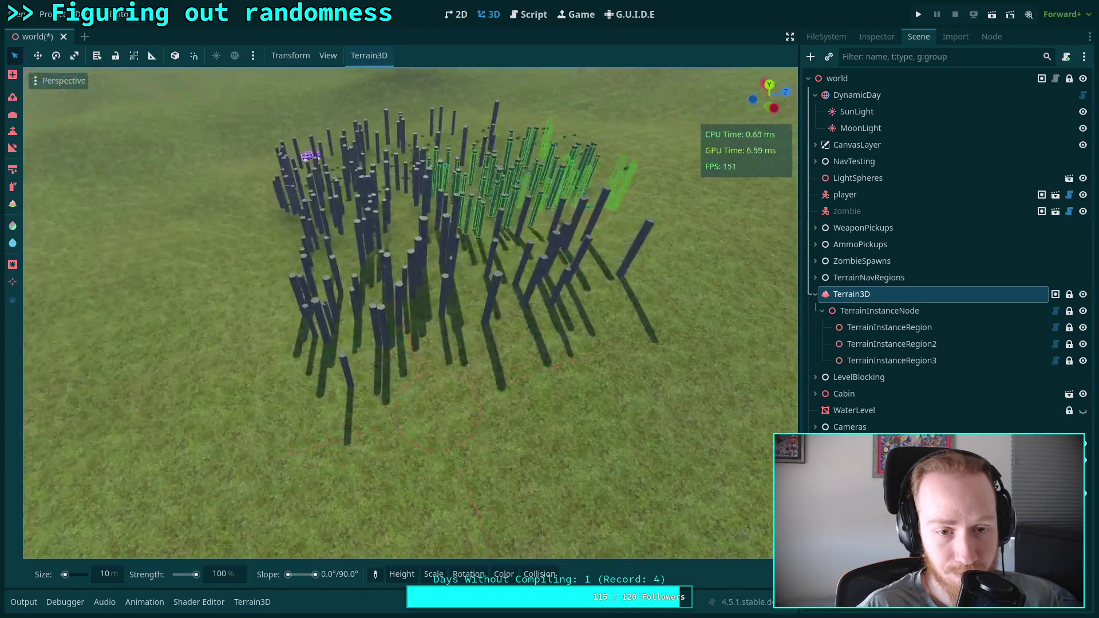
{"action": "mouse_move", "coordinate": [351, 324]}
{"action": "left_mouse_down"}
{"action": "mouse_move", "coordinate": [311, 307]}
{"action": "mouse_move", "coordinate": [417, 269]}
{"action": "mouse_move", "coordinate": [459, 212]}
{"action": "mouse_move", "coordinate": [570, 311]}
{"action": "left_mouse_up"}
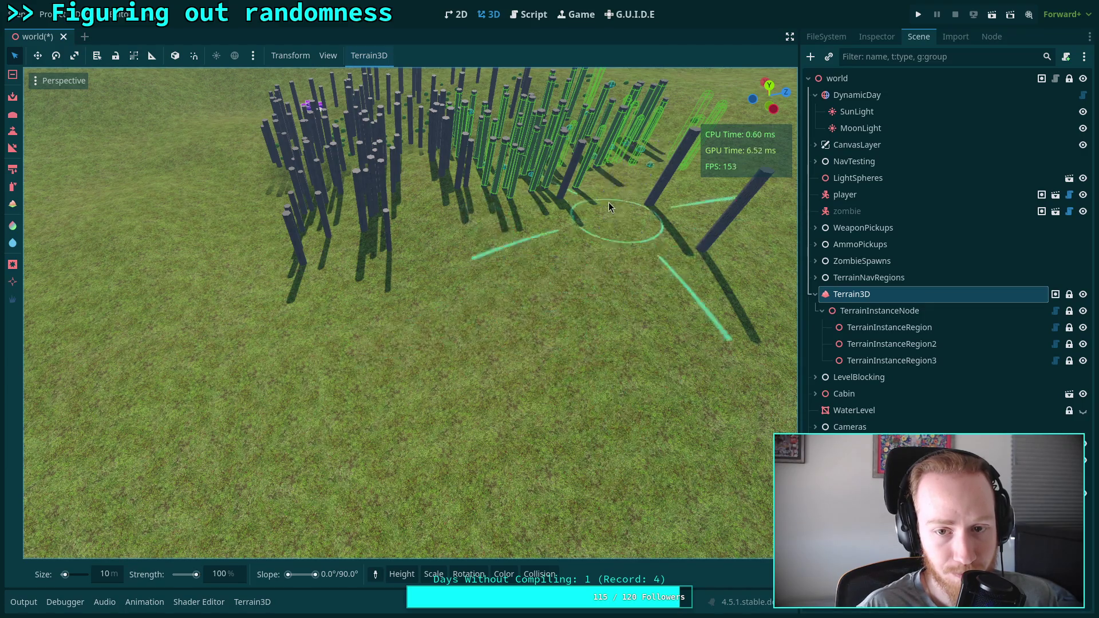
{"action": "scroll", "coordinate": [614, 259], "scroll_direction": "down", "scroll_amount": 3}
{"action": "scroll", "coordinate": [526, 342], "scroll_direction": "up", "scroll_amount": 3}
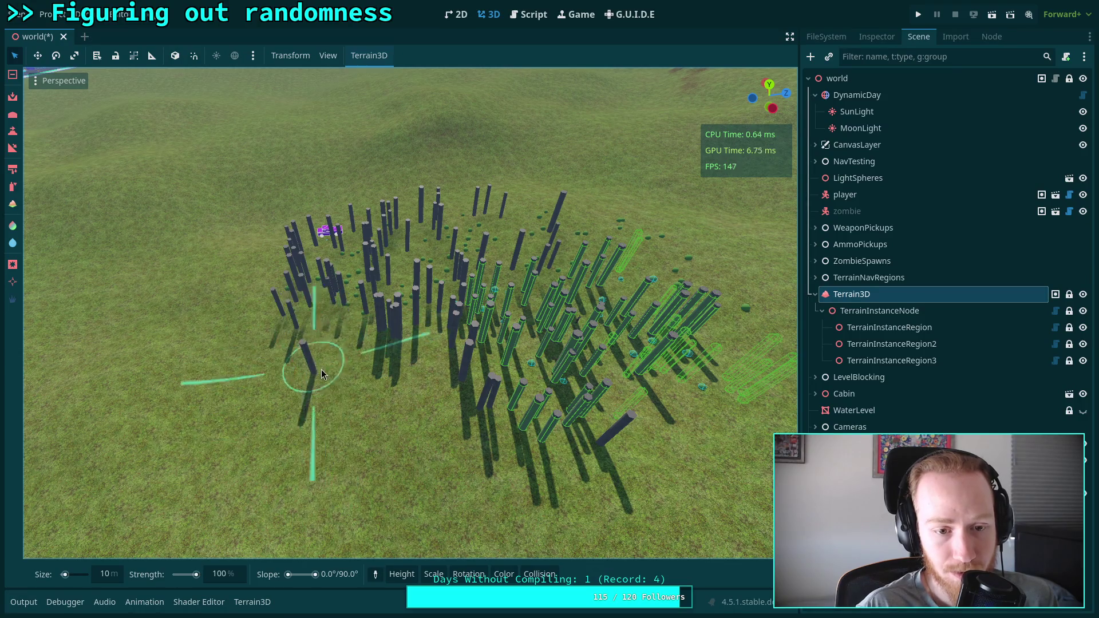
{"action": "mouse_move", "coordinate": [500, 385]}
{"action": "left_mouse_down"}
{"action": "mouse_move", "coordinate": [632, 432]}
{"action": "mouse_move", "coordinate": [584, 441]}
{"action": "mouse_move", "coordinate": [561, 319]}
{"action": "mouse_move", "coordinate": [607, 344]}
{"action": "mouse_move", "coordinate": [567, 360]}
{"action": "left_mouse_up"}
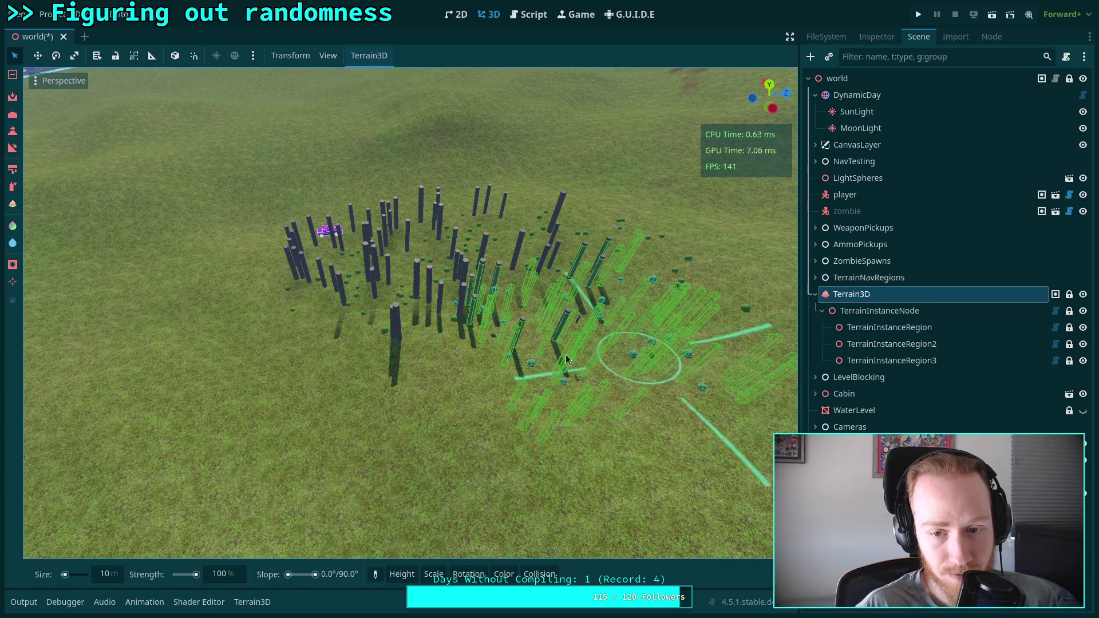
{"action": "left_click_drag", "start_coordinate": [552, 292], "coordinate": [576, 299]}
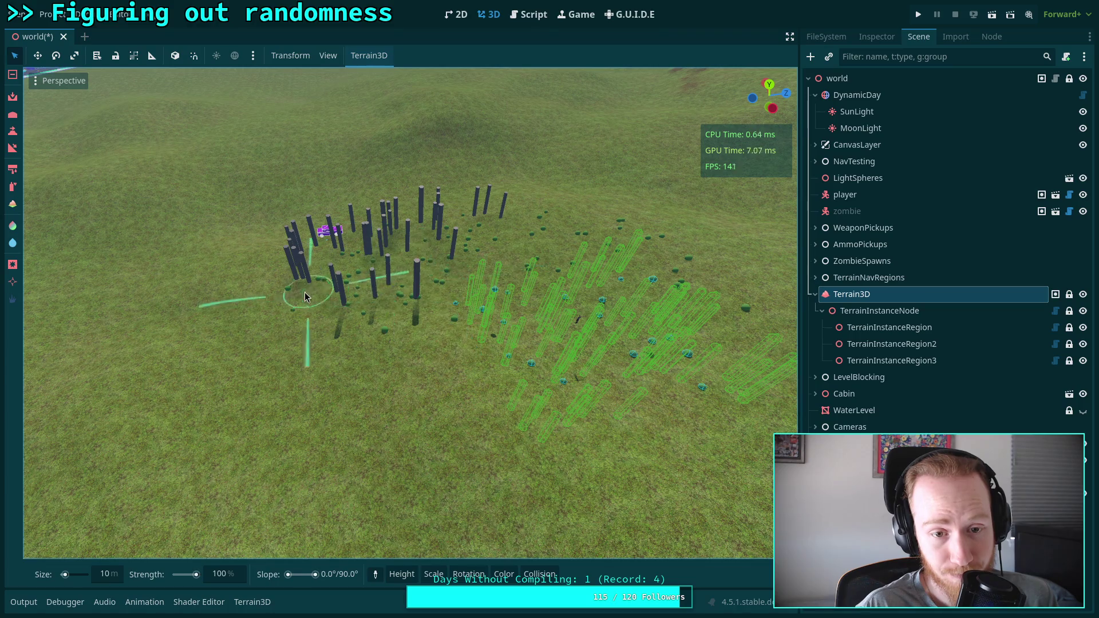
{"action": "scroll", "coordinate": [380, 304], "scroll_direction": "down", "scroll_amount": 3}
{"action": "scroll", "coordinate": [344, 344], "scroll_direction": "up", "scroll_amount": 8}
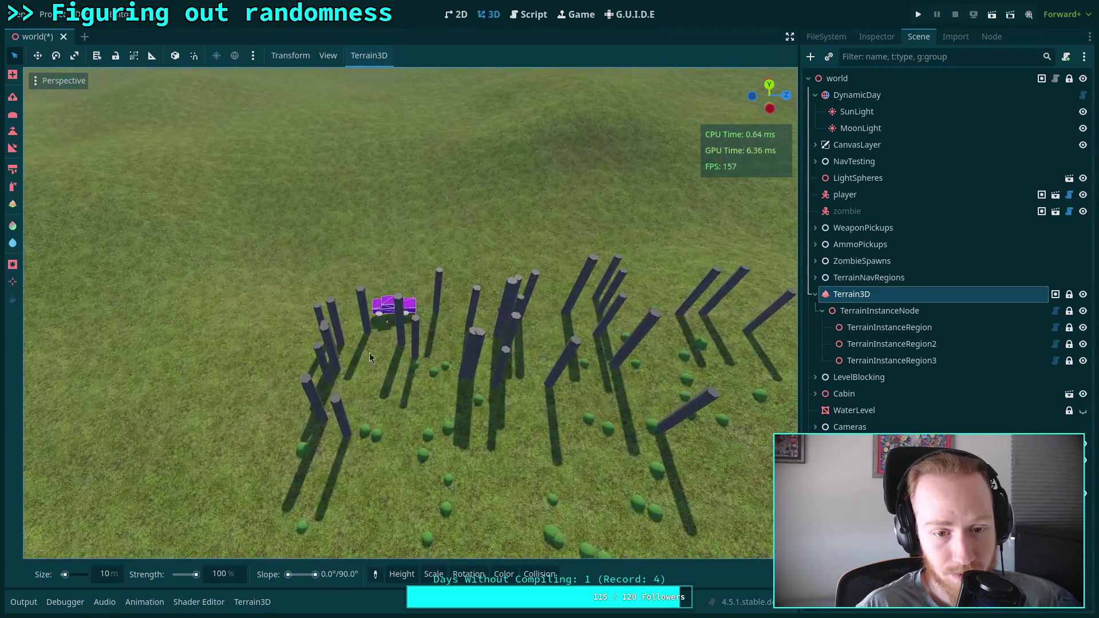
{"action": "mouse_move", "coordinate": [329, 365]}
{"action": "left_mouse_down"}
{"action": "mouse_move", "coordinate": [455, 317]}
{"action": "mouse_move", "coordinate": [564, 309]}
{"action": "mouse_move", "coordinate": [638, 348]}
{"action": "mouse_move", "coordinate": [701, 315]}
{"action": "left_mouse_up"}
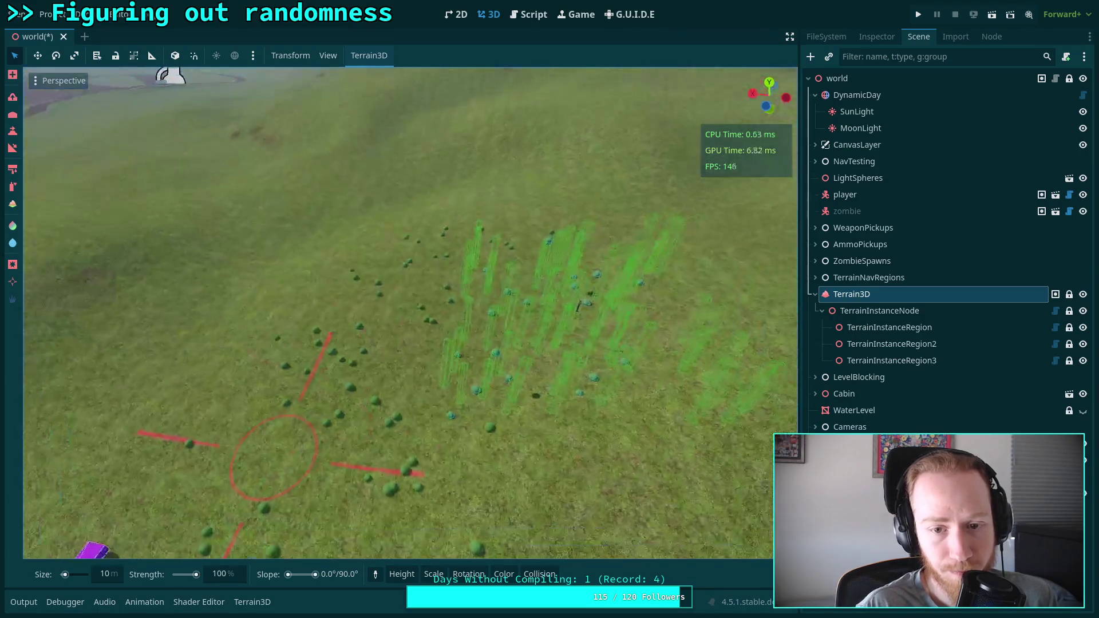
Step: Erase the remaining bushes until the instance count reads 0, then select TerrainInstanceRegion
{"action": "left_click", "coordinate": [255, 607]}
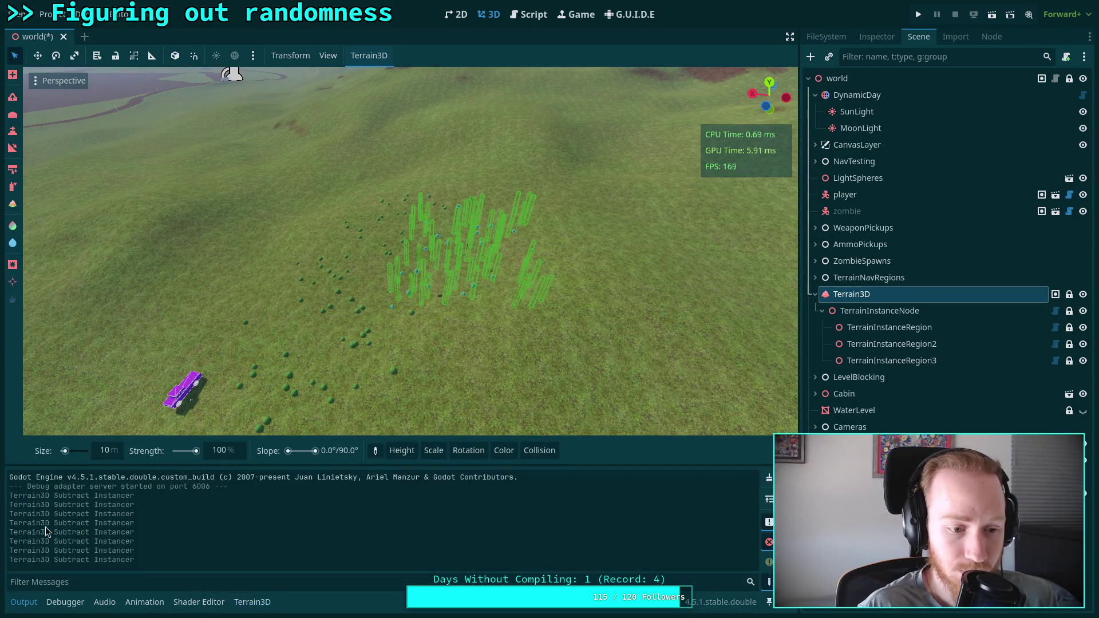
{"action": "left_click", "coordinate": [252, 606]}
{"action": "key", "text": "w"}
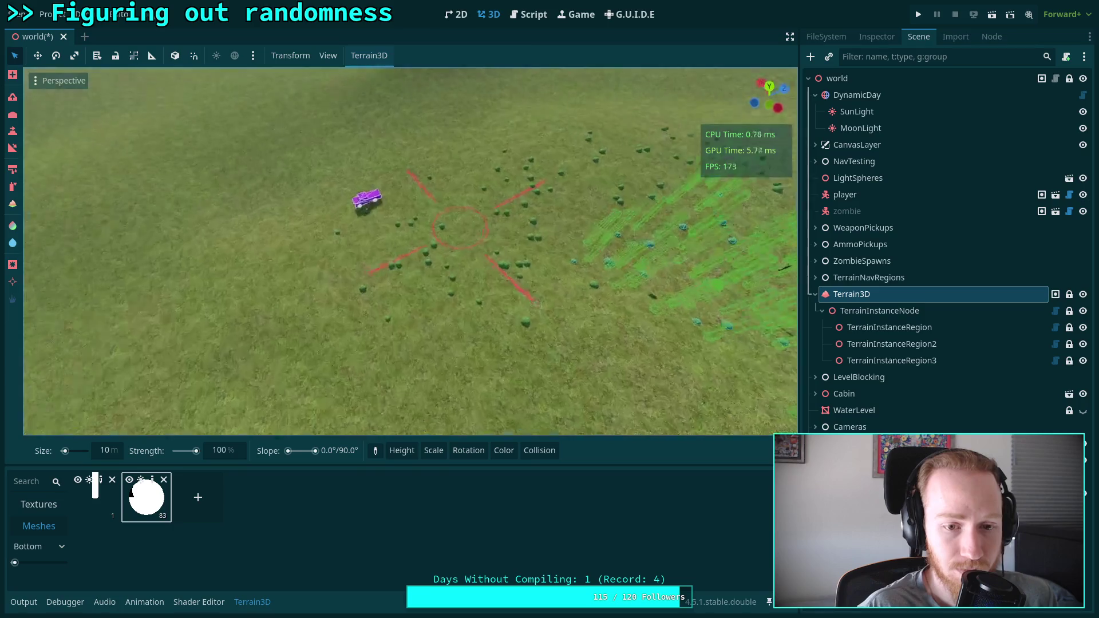
{"action": "mouse_move", "coordinate": [287, 304]}
{"action": "left_mouse_down"}
{"action": "mouse_move", "coordinate": [284, 226]}
{"action": "mouse_move", "coordinate": [380, 352]}
{"action": "mouse_move", "coordinate": [370, 203]}
{"action": "mouse_move", "coordinate": [461, 262]}
{"action": "mouse_move", "coordinate": [415, 190]}
{"action": "mouse_move", "coordinate": [576, 380]}
{"action": "mouse_move", "coordinate": [561, 258]}
{"action": "mouse_move", "coordinate": [518, 372]}
{"action": "left_mouse_up"}
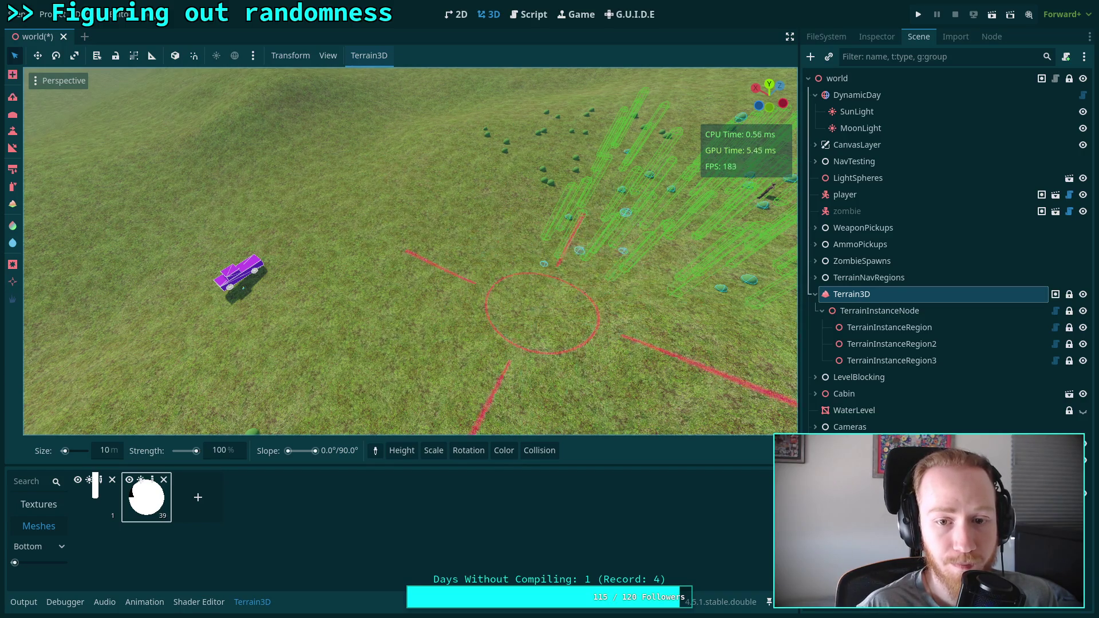
{"action": "mouse_move", "coordinate": [604, 249]}
{"action": "left_mouse_down"}
{"action": "mouse_move", "coordinate": [440, 243]}
{"action": "mouse_move", "coordinate": [283, 260]}
{"action": "mouse_move", "coordinate": [503, 238]}
{"action": "mouse_move", "coordinate": [503, 137]}
{"action": "left_mouse_up"}
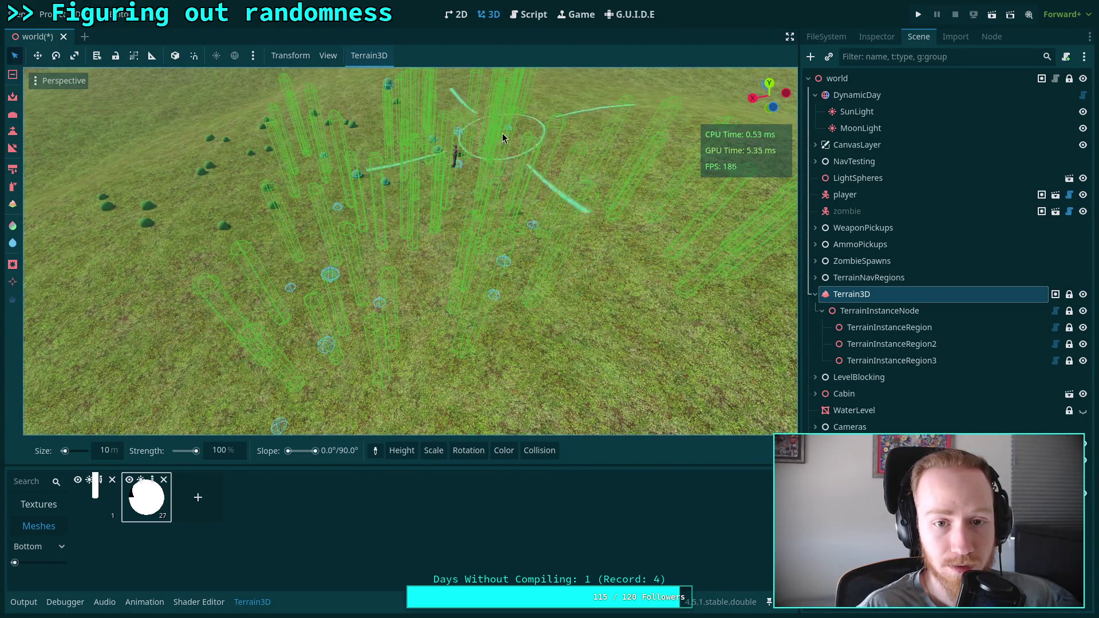
{"action": "mouse_move", "coordinate": [348, 137]}
{"action": "left_mouse_down"}
{"action": "mouse_move", "coordinate": [491, 309]}
{"action": "mouse_move", "coordinate": [513, 274]}
{"action": "left_mouse_up"}
{"action": "mouse_move", "coordinate": [421, 280]}
{"action": "left_mouse_down"}
{"action": "mouse_move", "coordinate": [416, 225]}
{"action": "mouse_move", "coordinate": [349, 177]}
{"action": "left_mouse_up"}
{"action": "key", "text": "s"}
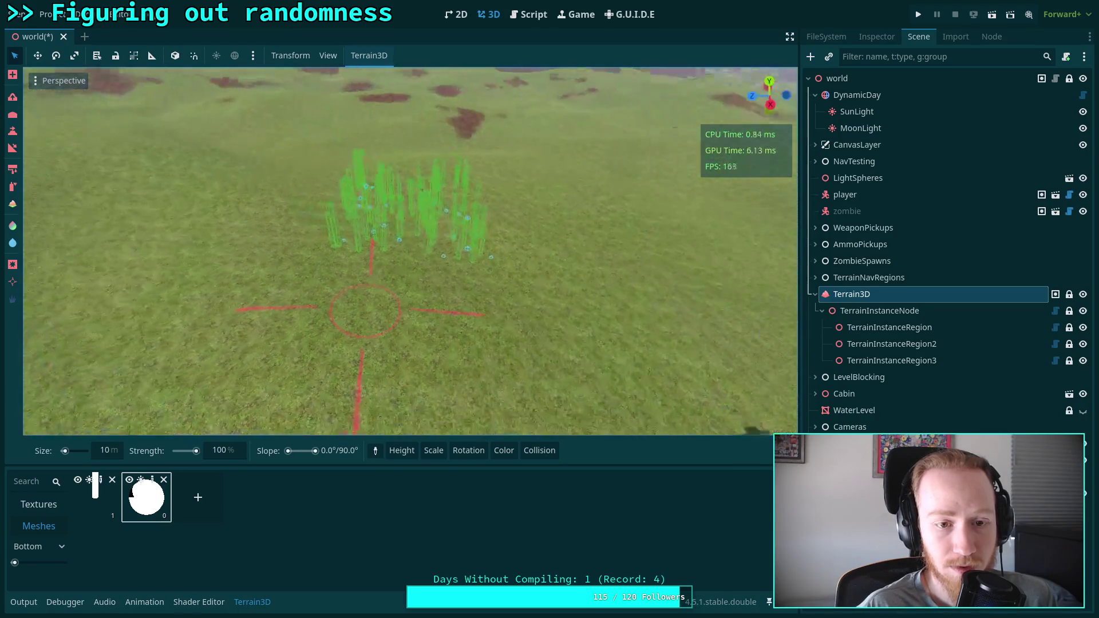
{"action": "key", "text": "w"}
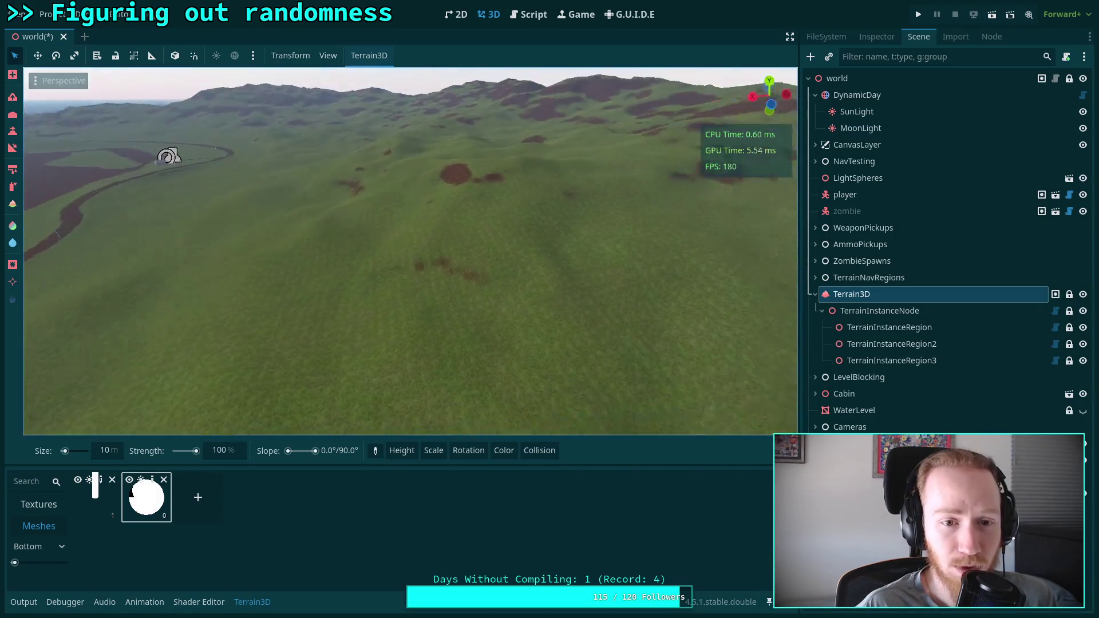
{"action": "left_click", "coordinate": [853, 330]}
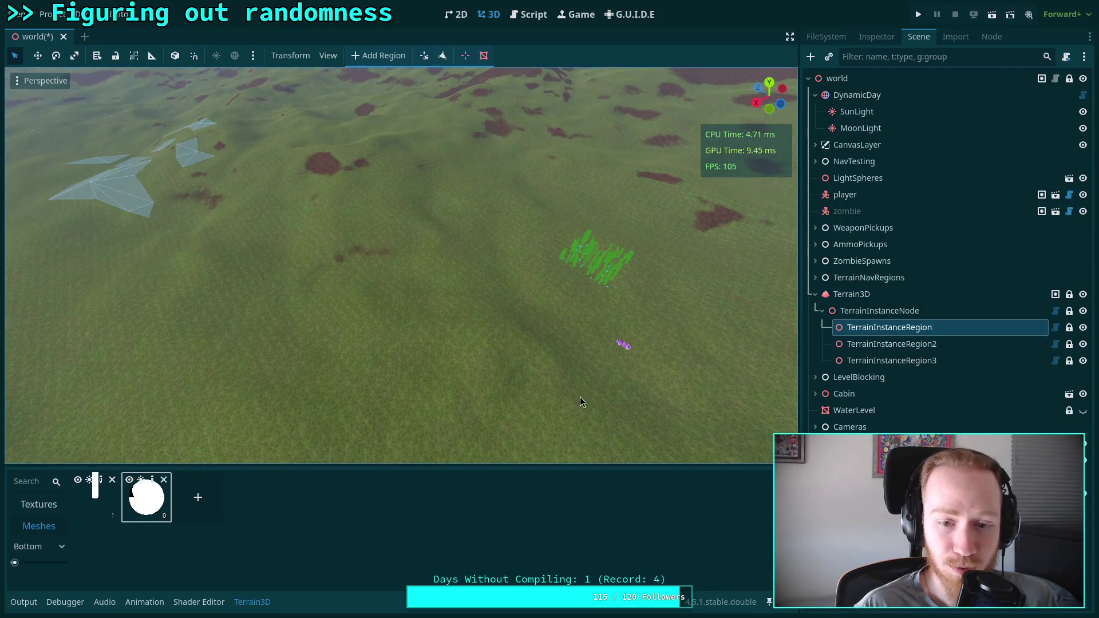
Step: Select TerrainInstanceRegion2, enable vertex editing, and pull its triangle's three vertices outward
{"action": "key", "text": "s"}
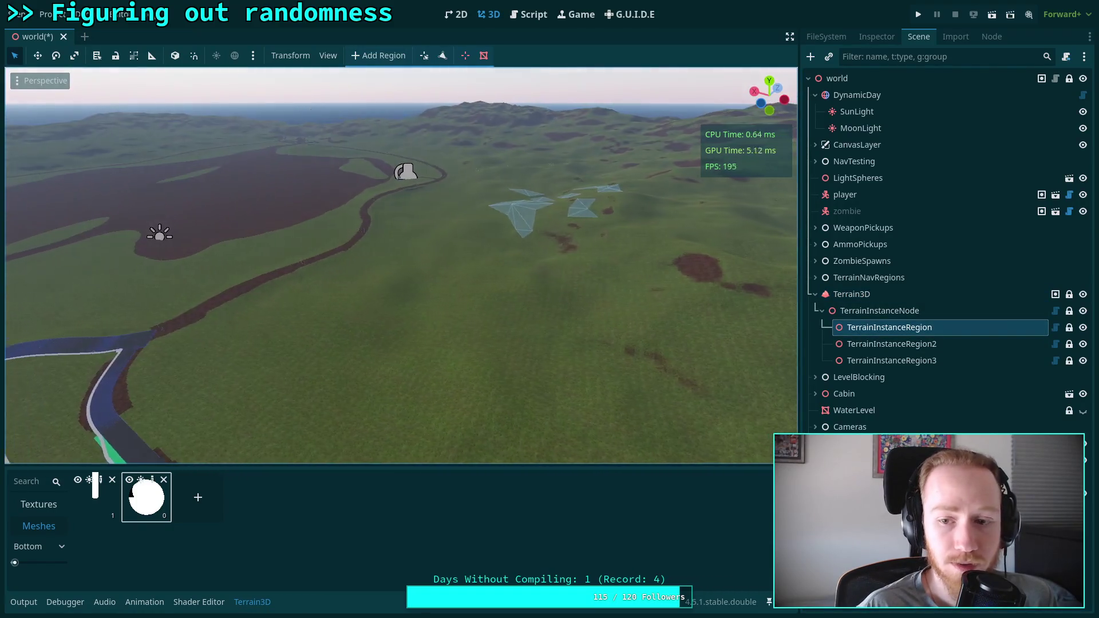
{"action": "left_click", "coordinate": [874, 348]}
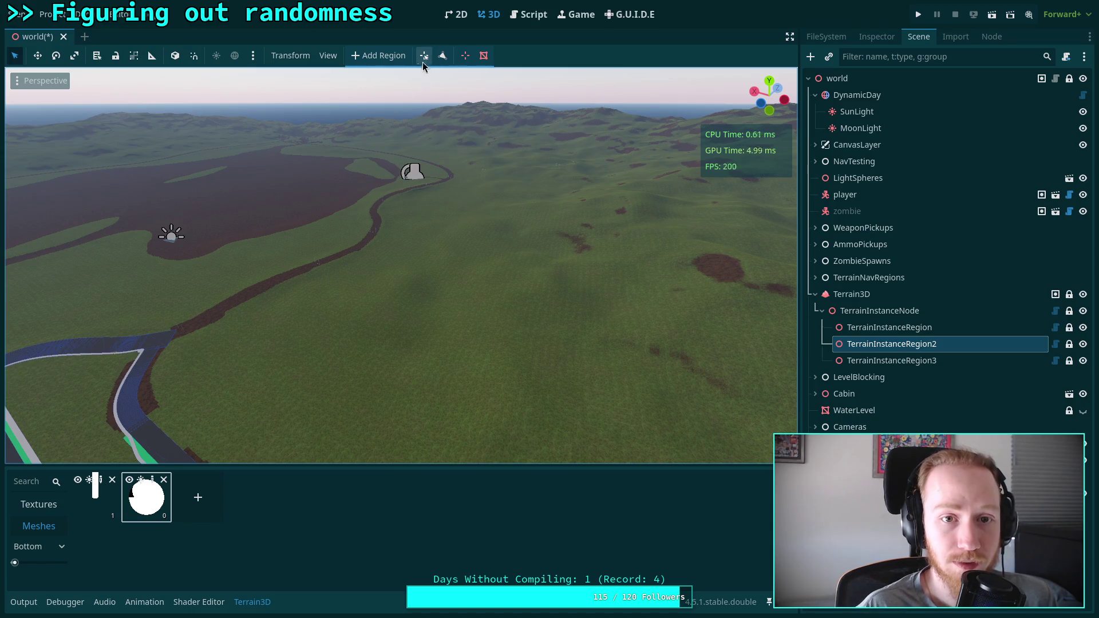
{"action": "left_click", "coordinate": [424, 56]}
{"action": "key", "text": "w"}
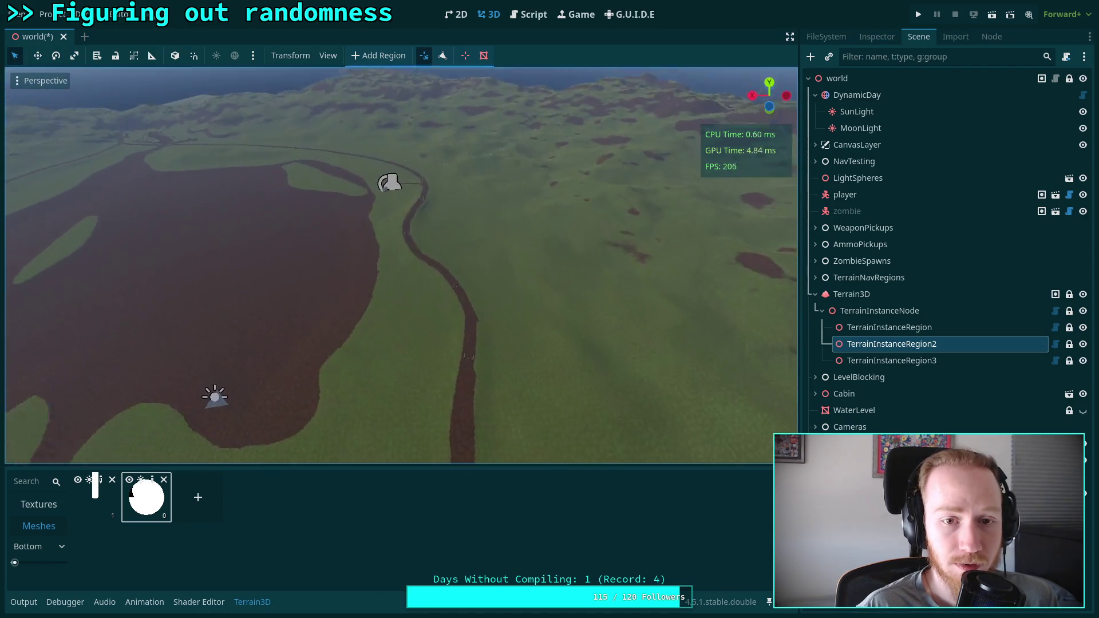
{"action": "key", "text": "w"}
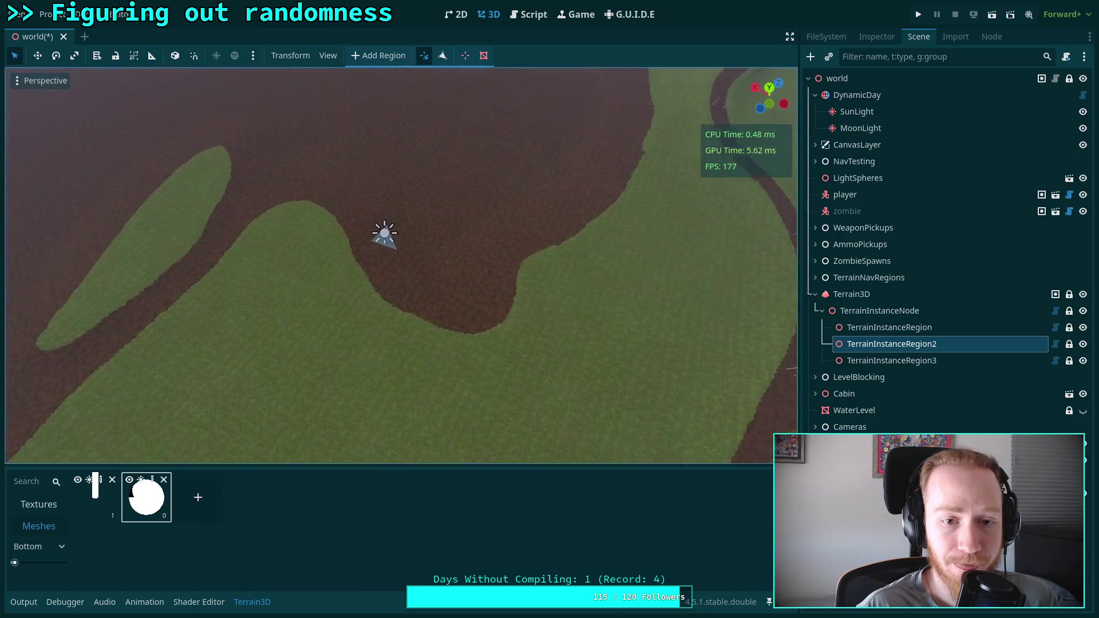
{"action": "key", "text": "w"}
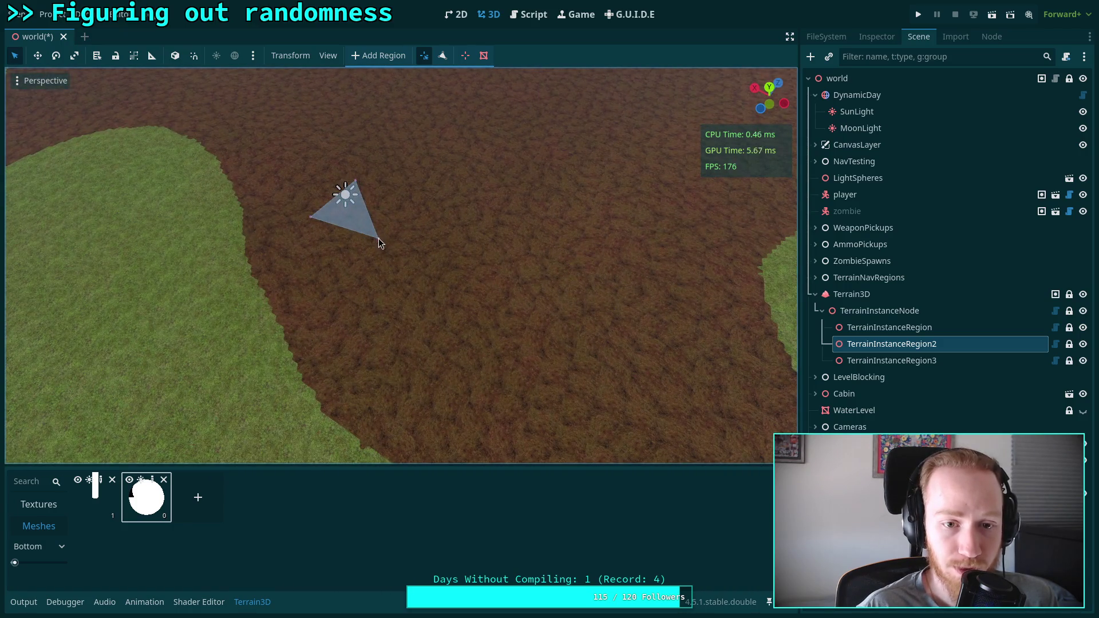
{"action": "left_click_drag", "start_coordinate": [379, 238], "coordinate": [601, 409]}
{"action": "left_click_drag", "start_coordinate": [311, 219], "coordinate": [75, 295]}
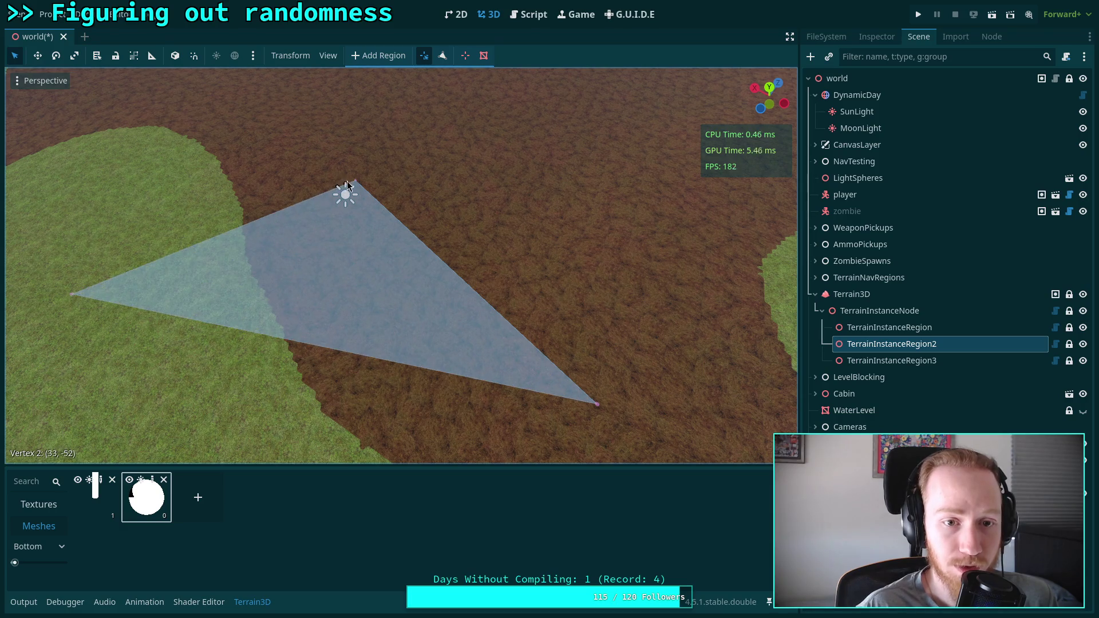
{"action": "left_click_drag", "start_coordinate": [356, 186], "coordinate": [351, 91]}
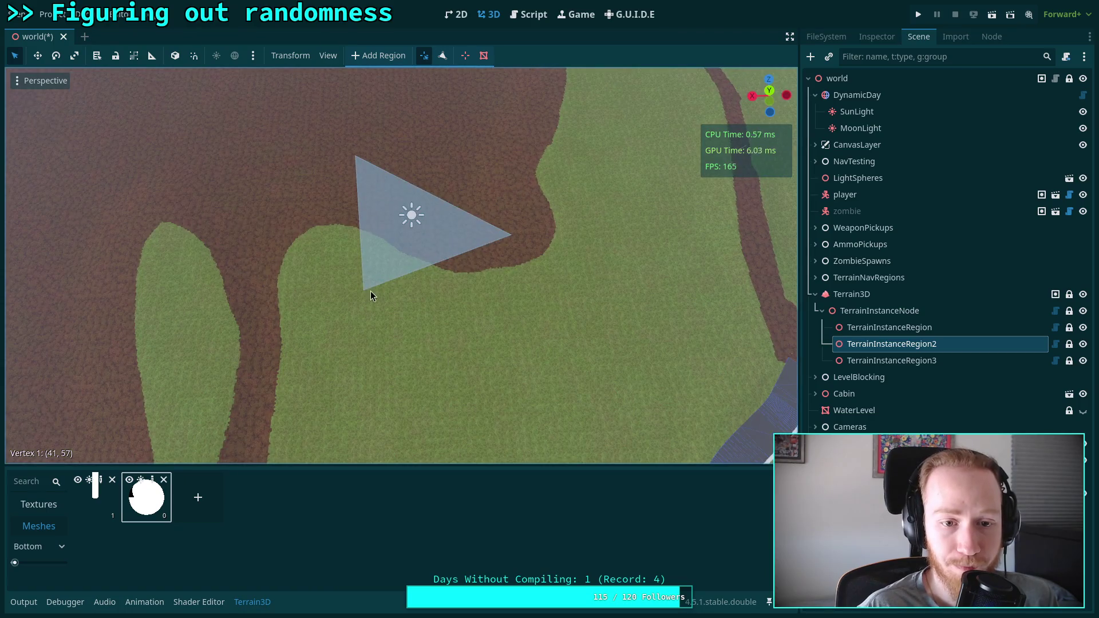
Step: Stretch the region's vertices further across the terrain toward the map corner
{"action": "left_click_drag", "start_coordinate": [359, 348], "coordinate": [359, 241]}
{"action": "mouse_move", "coordinate": [425, 358]}
{"action": "left_mouse_down"}
{"action": "mouse_move", "coordinate": [400, 297]}
{"action": "mouse_move", "coordinate": [380, 93]}
{"action": "left_mouse_up"}
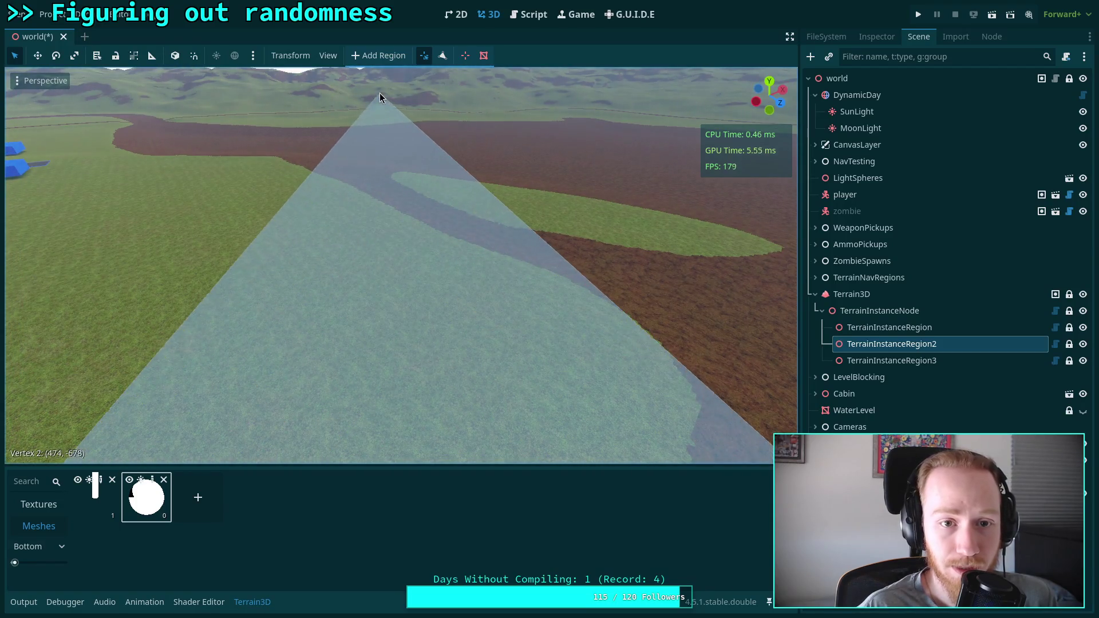
{"action": "mouse_move", "coordinate": [404, 355]}
{"action": "left_mouse_down"}
{"action": "mouse_move", "coordinate": [441, 95]}
{"action": "mouse_move", "coordinate": [470, 127]}
{"action": "left_mouse_up"}
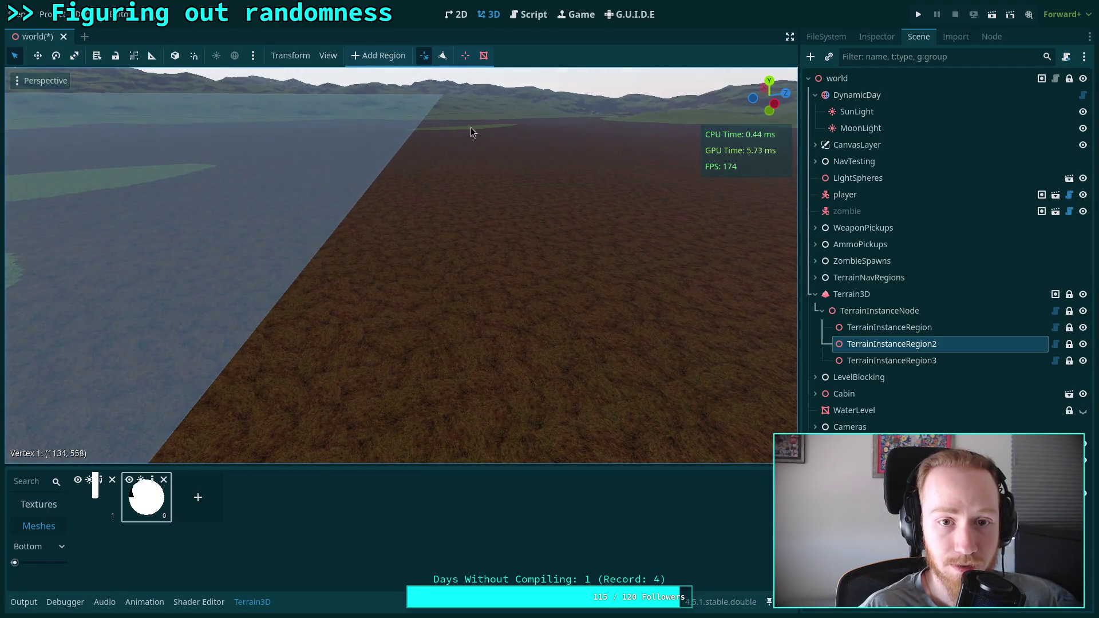
{"action": "mouse_move", "coordinate": [521, 334]}
{"action": "left_mouse_down"}
{"action": "mouse_move", "coordinate": [521, 309]}
{"action": "mouse_move", "coordinate": [521, 335]}
{"action": "left_mouse_up"}
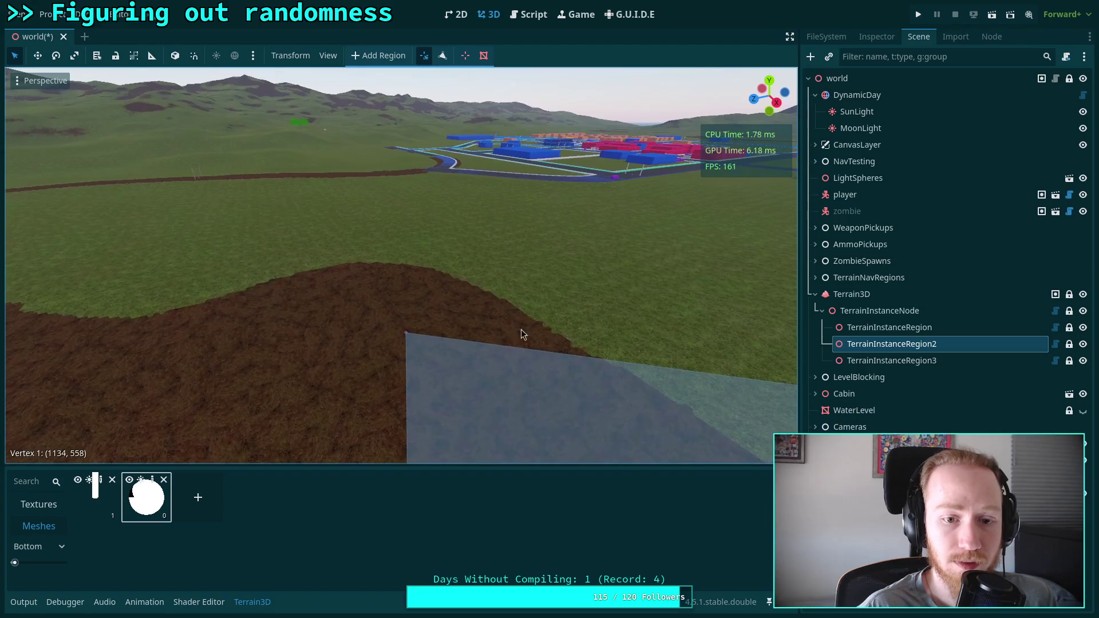
{"action": "mouse_move", "coordinate": [405, 332]}
{"action": "left_mouse_down"}
{"action": "mouse_move", "coordinate": [404, 369]}
{"action": "mouse_move", "coordinate": [598, 361]}
{"action": "mouse_move", "coordinate": [445, 163]}
{"action": "left_mouse_up"}
{"action": "mouse_move", "coordinate": [324, 92]}
{"action": "left_mouse_down"}
{"action": "mouse_move", "coordinate": [324, 69]}
{"action": "mouse_move", "coordinate": [489, 238]}
{"action": "left_mouse_up"}
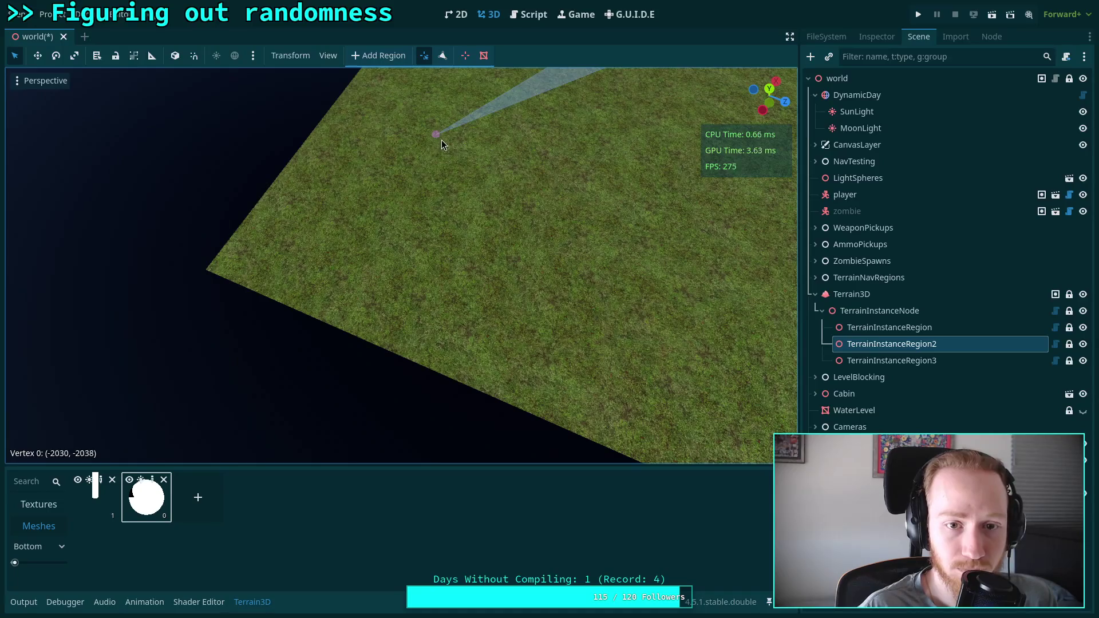
Step: Anchor Vertex 0 exactly at the terrain corner (-2048, -2048)
{"action": "mouse_move", "coordinate": [361, 180]}
{"action": "left_mouse_down"}
{"action": "mouse_move", "coordinate": [221, 267]}
{"action": "mouse_move", "coordinate": [319, 304]}
{"action": "mouse_move", "coordinate": [285, 314]}
{"action": "left_mouse_up"}
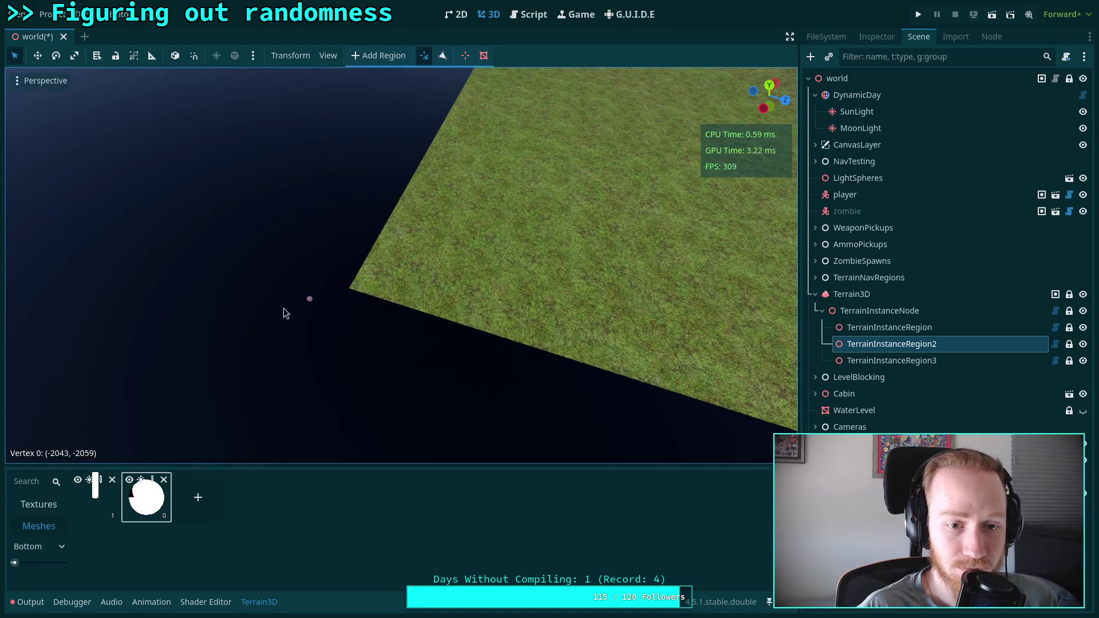
{"action": "mouse_move", "coordinate": [227, 340]}
{"action": "left_mouse_down"}
{"action": "mouse_move", "coordinate": [383, 289]}
{"action": "mouse_move", "coordinate": [240, 349]}
{"action": "left_mouse_up"}
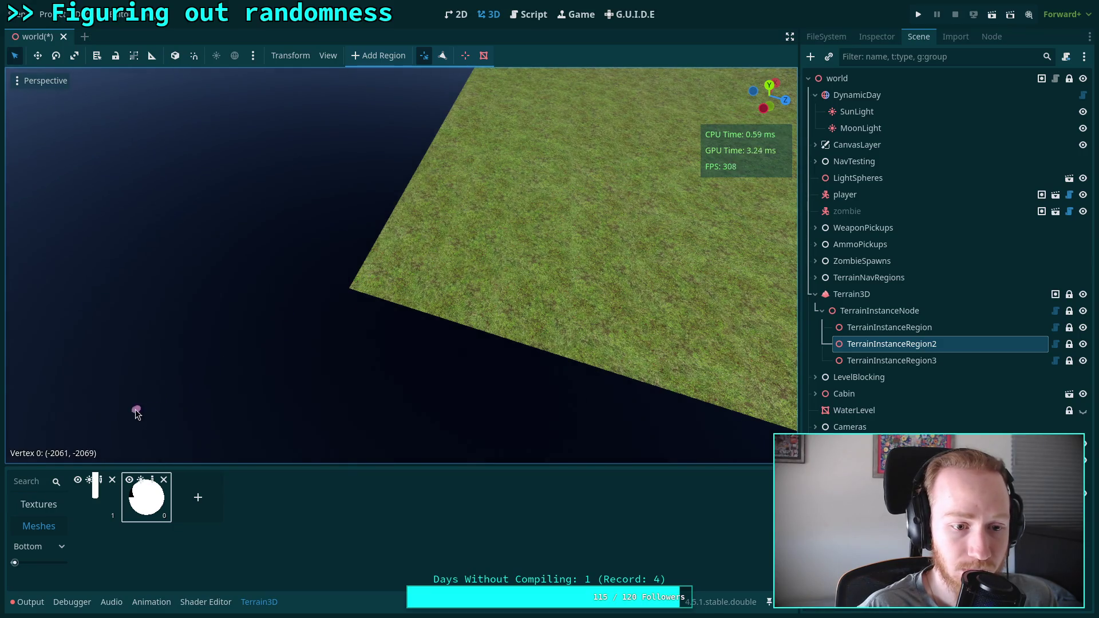
{"action": "mouse_move", "coordinate": [137, 209]}
{"action": "left_mouse_down"}
{"action": "mouse_move", "coordinate": [372, 287]}
{"action": "mouse_move", "coordinate": [352, 290]}
{"action": "left_mouse_up"}
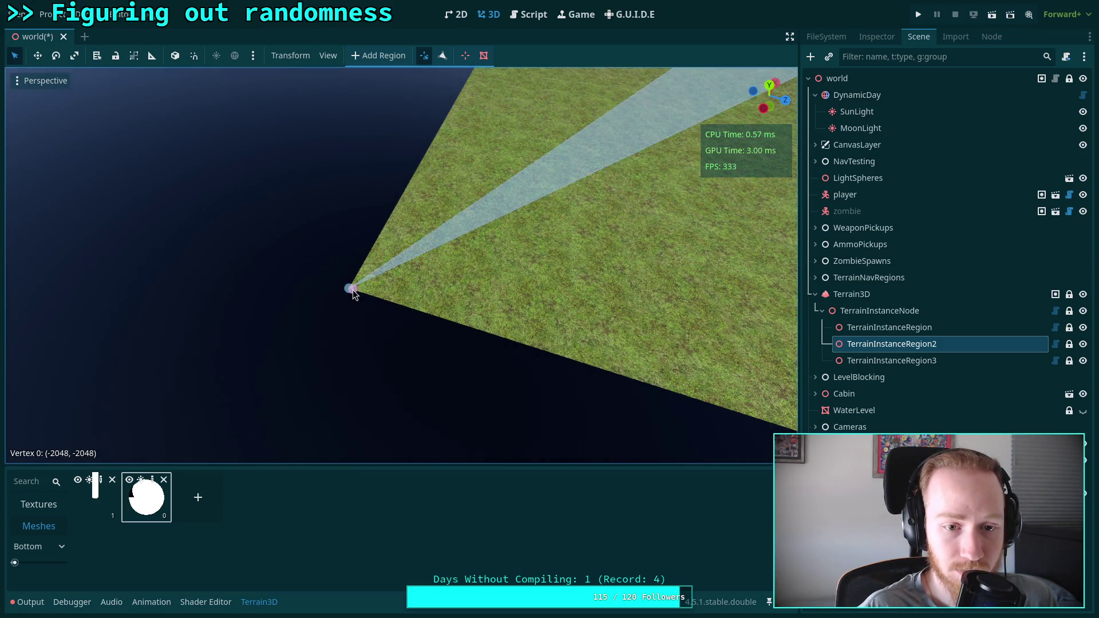
{"action": "scroll", "coordinate": [352, 290], "scroll_direction": "up", "scroll_amount": 5}
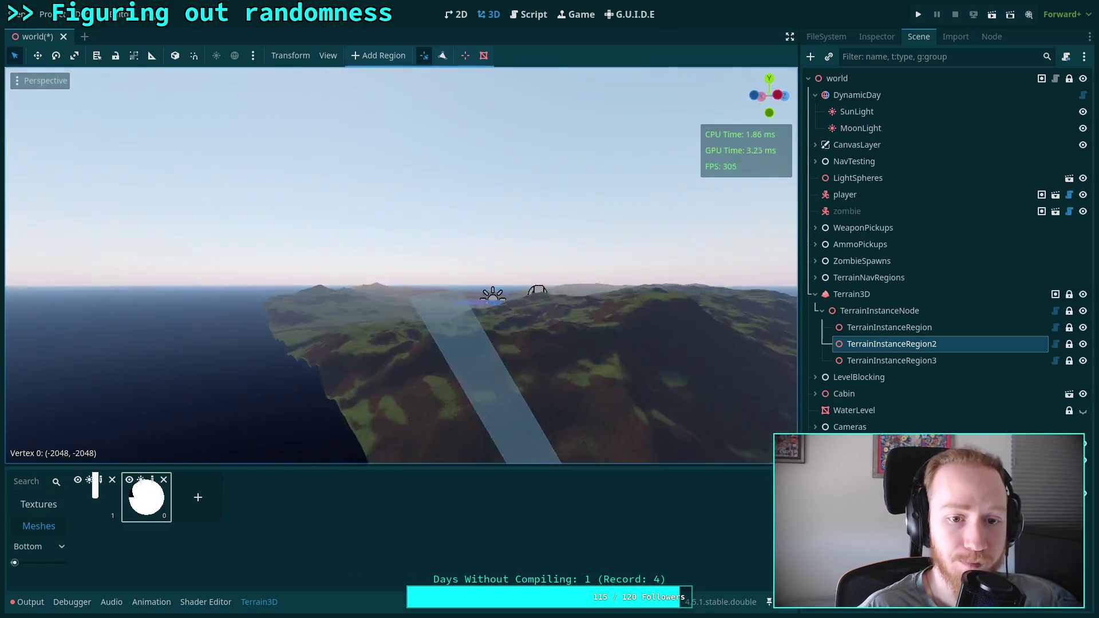
{"action": "key", "text": "w"}
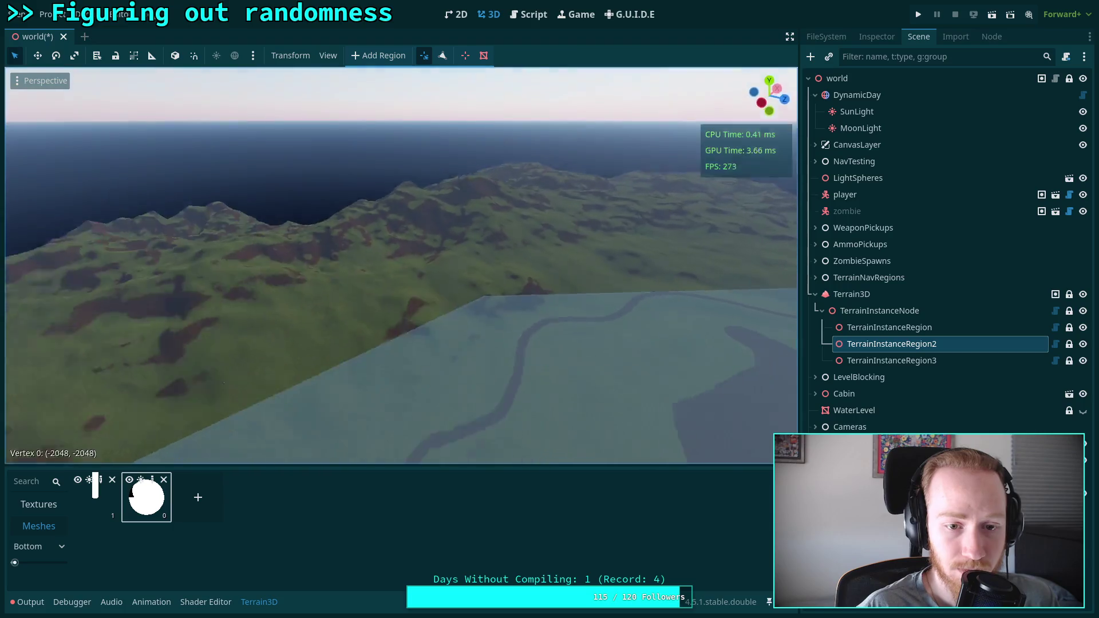
{"action": "left_click_drag", "start_coordinate": [352, 290], "coordinate": [323, 353]}
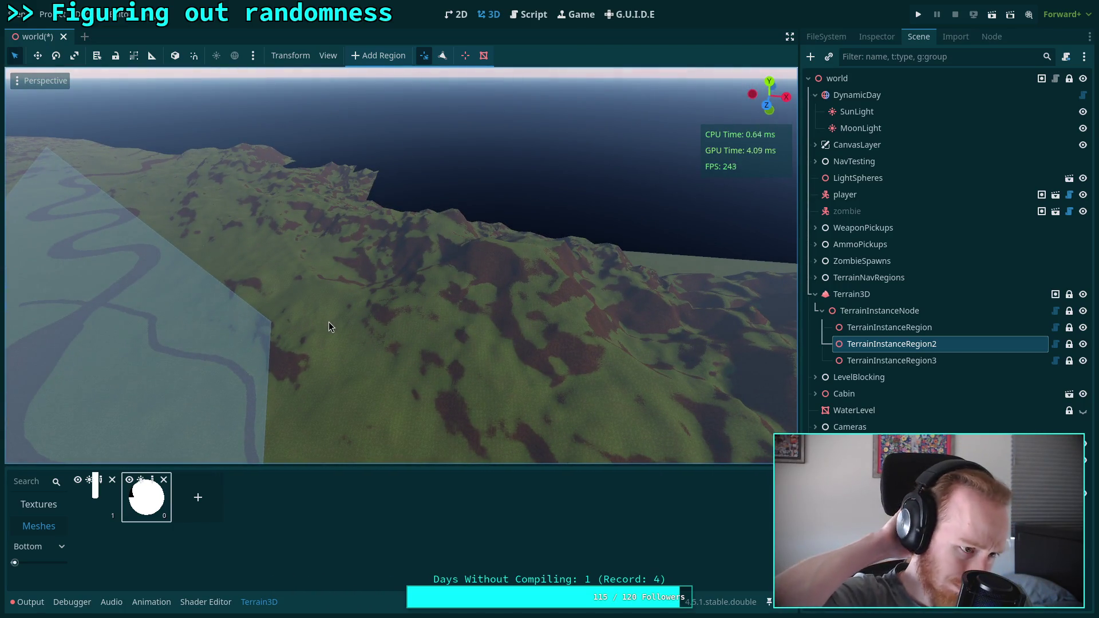
{"action": "mouse_move", "coordinate": [344, 301]}
{"action": "left_mouse_down"}
{"action": "mouse_move", "coordinate": [332, 338]}
{"action": "mouse_move", "coordinate": [335, 301]}
{"action": "mouse_move", "coordinate": [593, 127]}
{"action": "mouse_move", "coordinate": [561, 161]}
{"action": "mouse_move", "coordinate": [456, 206]}
{"action": "mouse_move", "coordinate": [509, 275]}
{"action": "mouse_move", "coordinate": [498, 344]}
{"action": "mouse_move", "coordinate": [492, 320]}
{"action": "mouse_move", "coordinate": [596, 319]}
{"action": "mouse_move", "coordinate": [320, 142]}
{"action": "mouse_move", "coordinate": [368, 306]}
{"action": "left_mouse_up"}
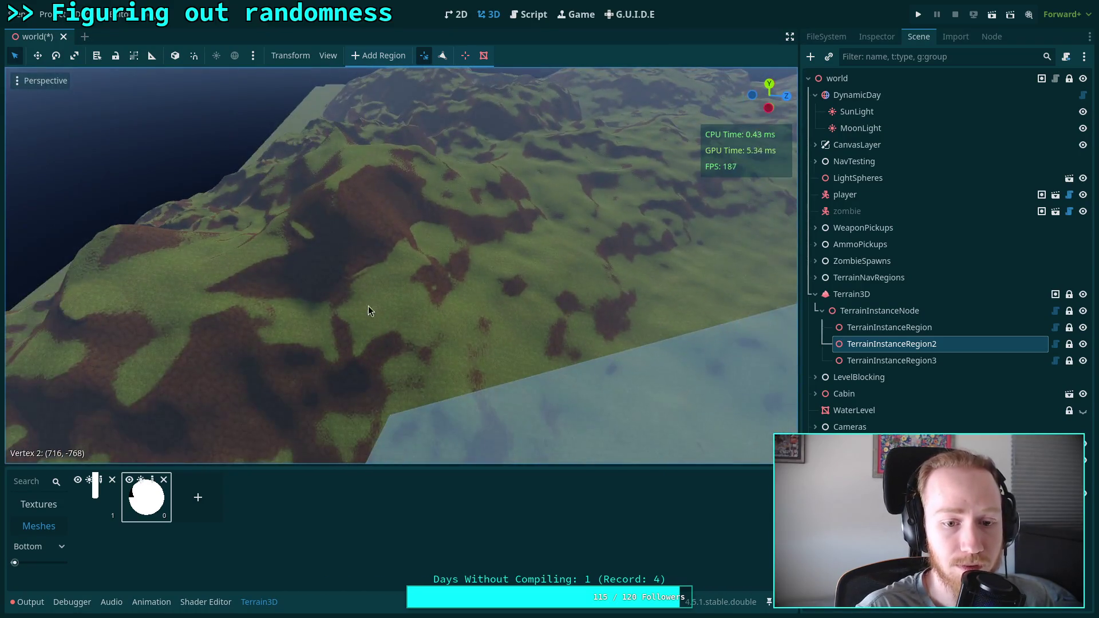
{"action": "mouse_move", "coordinate": [417, 411]}
{"action": "left_mouse_down"}
{"action": "mouse_move", "coordinate": [418, 320]}
{"action": "mouse_move", "coordinate": [403, 418]}
{"action": "left_mouse_up"}
Step: Push Vertex 2 far across the map to about (1801, -1050)
{"action": "mouse_move", "coordinate": [401, 362]}
{"action": "left_mouse_down"}
{"action": "mouse_move", "coordinate": [368, 110]}
{"action": "mouse_move", "coordinate": [372, 258]}
{"action": "mouse_move", "coordinate": [449, 433]}
{"action": "left_mouse_up"}
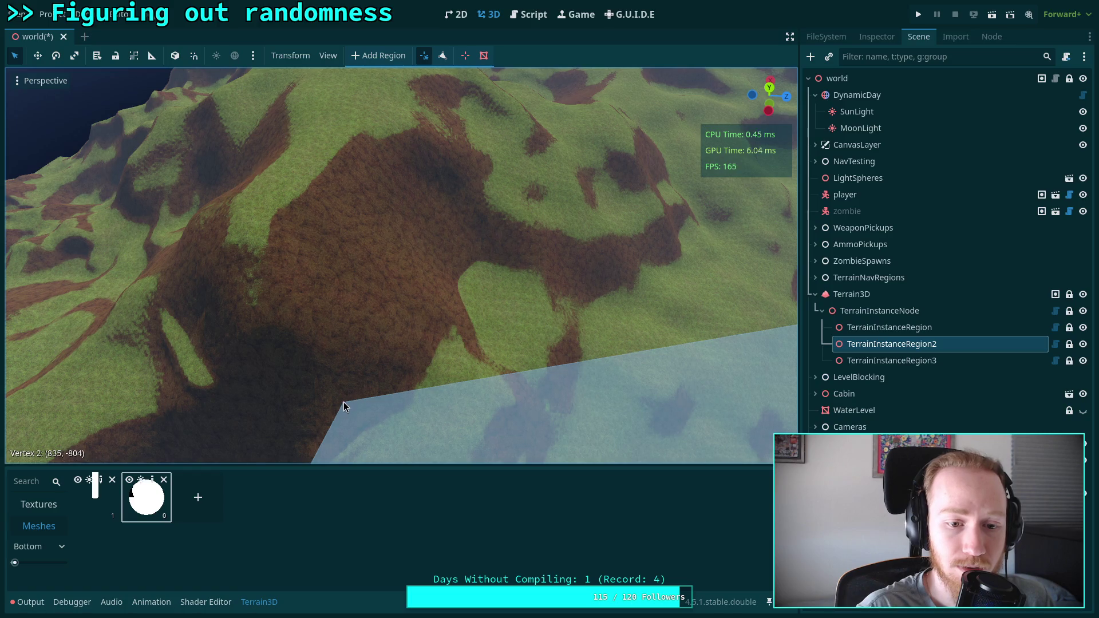
{"action": "mouse_move", "coordinate": [344, 403]}
{"action": "left_mouse_down"}
{"action": "mouse_move", "coordinate": [342, 110]}
{"action": "mouse_move", "coordinate": [361, 264]}
{"action": "mouse_move", "coordinate": [398, 246]}
{"action": "left_mouse_up"}
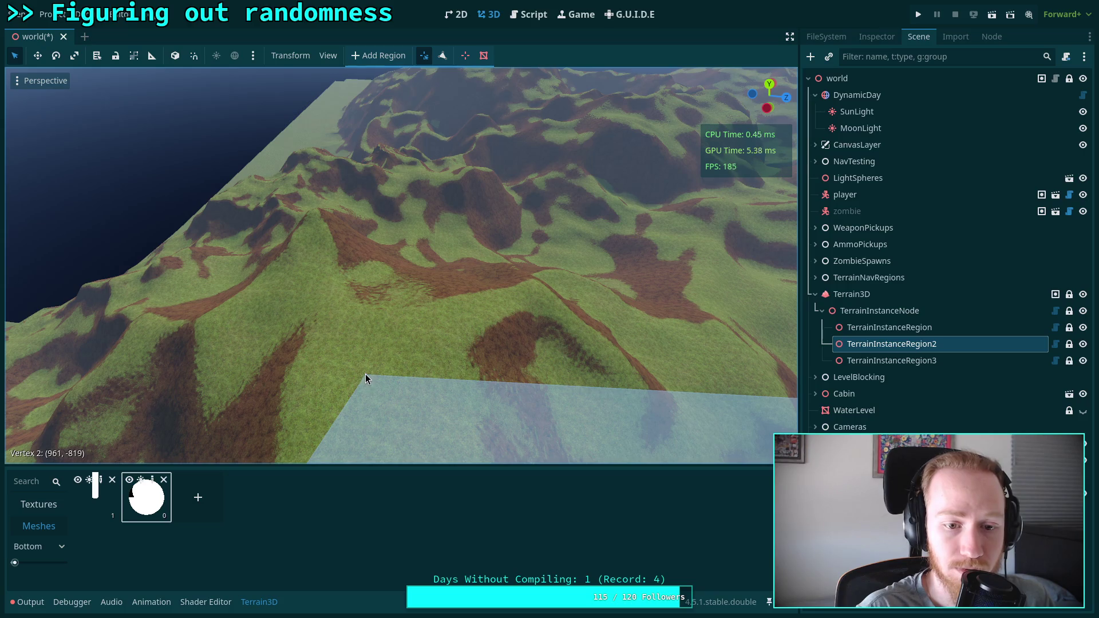
{"action": "mouse_move", "coordinate": [372, 353]}
{"action": "left_mouse_down"}
{"action": "mouse_move", "coordinate": [373, 309]}
{"action": "mouse_move", "coordinate": [482, 262]}
{"action": "left_mouse_up"}
{"action": "mouse_move", "coordinate": [497, 316]}
{"action": "left_mouse_down"}
{"action": "mouse_move", "coordinate": [246, 172]}
{"action": "mouse_move", "coordinate": [373, 197]}
{"action": "left_mouse_up"}
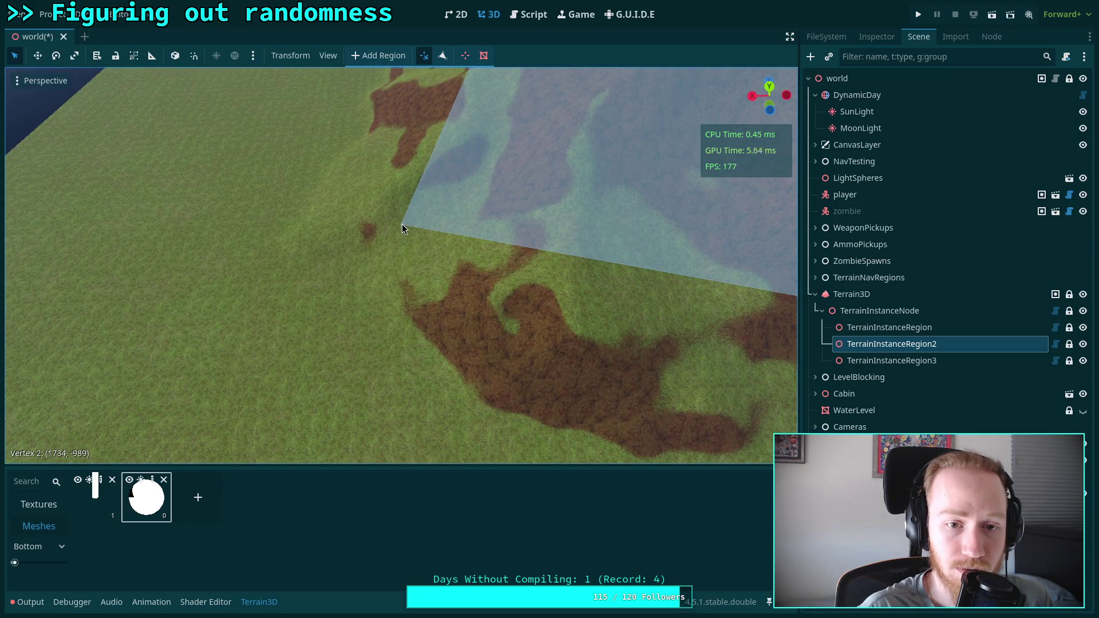
{"action": "scroll", "coordinate": [397, 228], "scroll_direction": "down", "scroll_amount": 5}
{"action": "left_click_drag", "start_coordinate": [397, 228], "coordinate": [149, 432]}
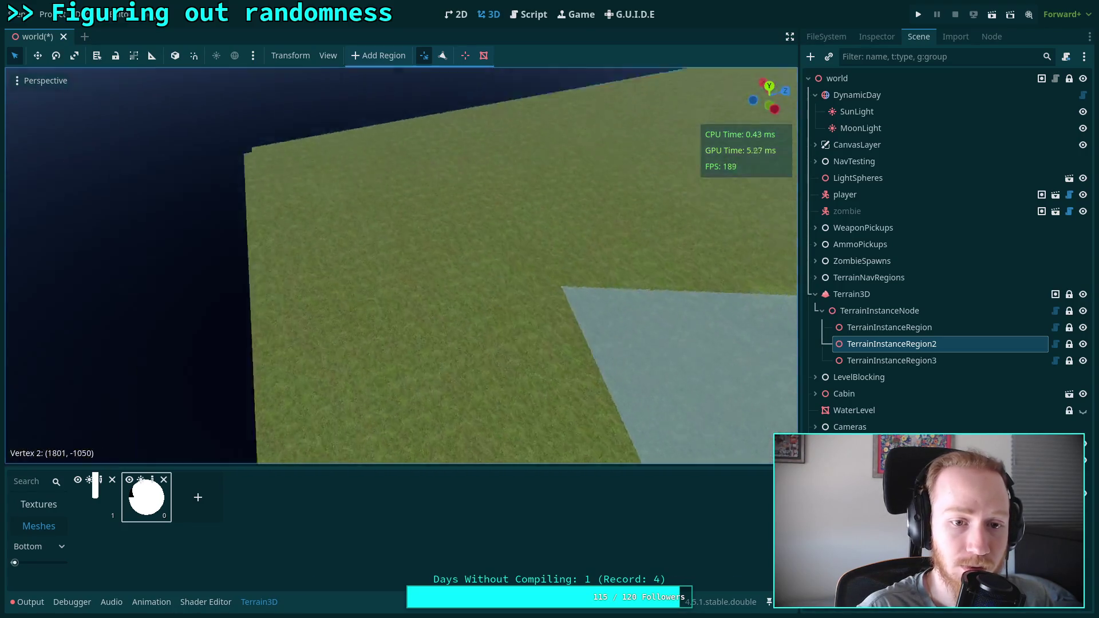
Step: Drag the region's corners onto the terrain corners, bringing vertex 1 to about (1919, 1151)
{"action": "scroll", "coordinate": [438, 332], "scroll_direction": "up", "scroll_amount": 3}
{"action": "mouse_move", "coordinate": [563, 279]}
{"action": "left_mouse_down"}
{"action": "mouse_move", "coordinate": [516, 257]}
{"action": "mouse_move", "coordinate": [487, 297]}
{"action": "mouse_move", "coordinate": [420, 300]}
{"action": "mouse_move", "coordinate": [252, 108]}
{"action": "mouse_move", "coordinate": [298, 264]}
{"action": "mouse_move", "coordinate": [321, 286]}
{"action": "left_mouse_up"}
{"action": "left_click_drag", "start_coordinate": [355, 235], "coordinate": [577, 308]}
{"action": "mouse_move", "coordinate": [503, 201]}
{"action": "left_mouse_down"}
{"action": "mouse_move", "coordinate": [204, 366]}
{"action": "mouse_move", "coordinate": [241, 274]}
{"action": "mouse_move", "coordinate": [269, 241]}
{"action": "mouse_move", "coordinate": [292, 298]}
{"action": "mouse_move", "coordinate": [317, 275]}
{"action": "mouse_move", "coordinate": [327, 321]}
{"action": "left_mouse_up"}
{"action": "mouse_move", "coordinate": [437, 374]}
{"action": "left_mouse_down"}
{"action": "mouse_move", "coordinate": [373, 267]}
{"action": "mouse_move", "coordinate": [319, 115]}
{"action": "mouse_move", "coordinate": [366, 241]}
{"action": "mouse_move", "coordinate": [514, 418]}
{"action": "left_mouse_up"}
{"action": "mouse_move", "coordinate": [414, 413]}
{"action": "left_mouse_down"}
{"action": "mouse_move", "coordinate": [427, 269]}
{"action": "mouse_move", "coordinate": [421, 72]}
{"action": "mouse_move", "coordinate": [455, 354]}
{"action": "mouse_move", "coordinate": [462, 240]}
{"action": "mouse_move", "coordinate": [450, 113]}
{"action": "left_mouse_up"}
{"action": "mouse_move", "coordinate": [466, 191]}
{"action": "left_mouse_down"}
{"action": "mouse_move", "coordinate": [446, 240]}
{"action": "mouse_move", "coordinate": [401, 252]}
{"action": "mouse_move", "coordinate": [401, 206]}
{"action": "mouse_move", "coordinate": [378, 252]}
{"action": "left_mouse_up"}
{"action": "mouse_move", "coordinate": [517, 218]}
{"action": "left_mouse_down"}
{"action": "mouse_move", "coordinate": [315, 373]}
{"action": "mouse_move", "coordinate": [345, 344]}
{"action": "mouse_move", "coordinate": [345, 315]}
{"action": "mouse_move", "coordinate": [370, 368]}
{"action": "left_mouse_up"}
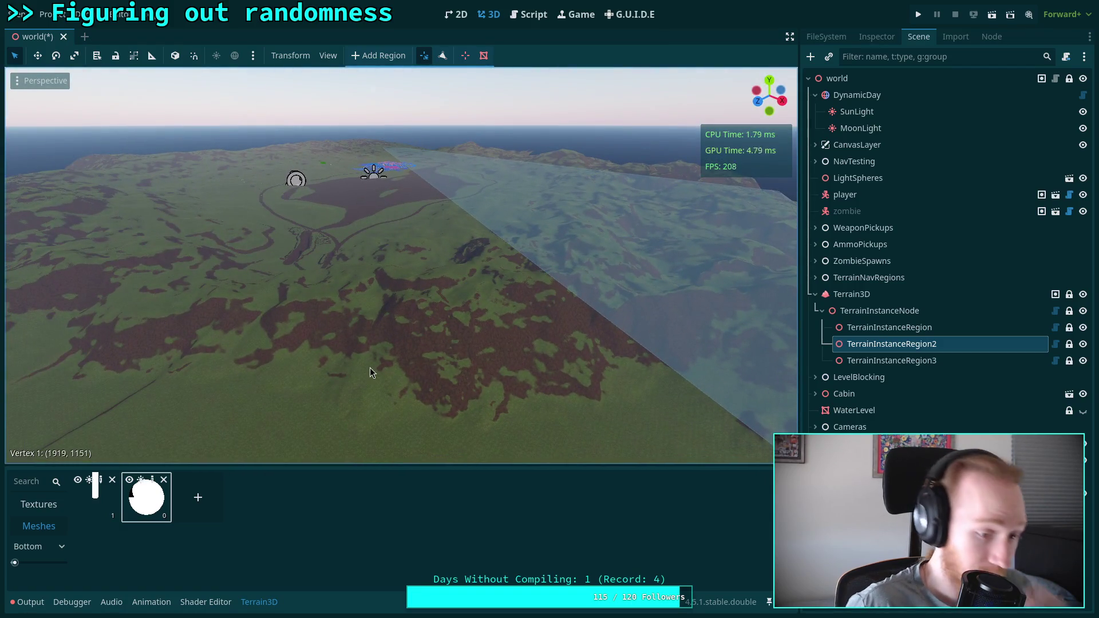
Step: Switch the region editing mode and fly low to inspect the enlarged region's edge
{"action": "left_click", "coordinate": [443, 56]}
{"action": "mouse_move", "coordinate": [420, 225]}
{"action": "left_mouse_down"}
{"action": "mouse_move", "coordinate": [390, 235]}
{"action": "mouse_move", "coordinate": [396, 302]}
{"action": "left_mouse_up"}
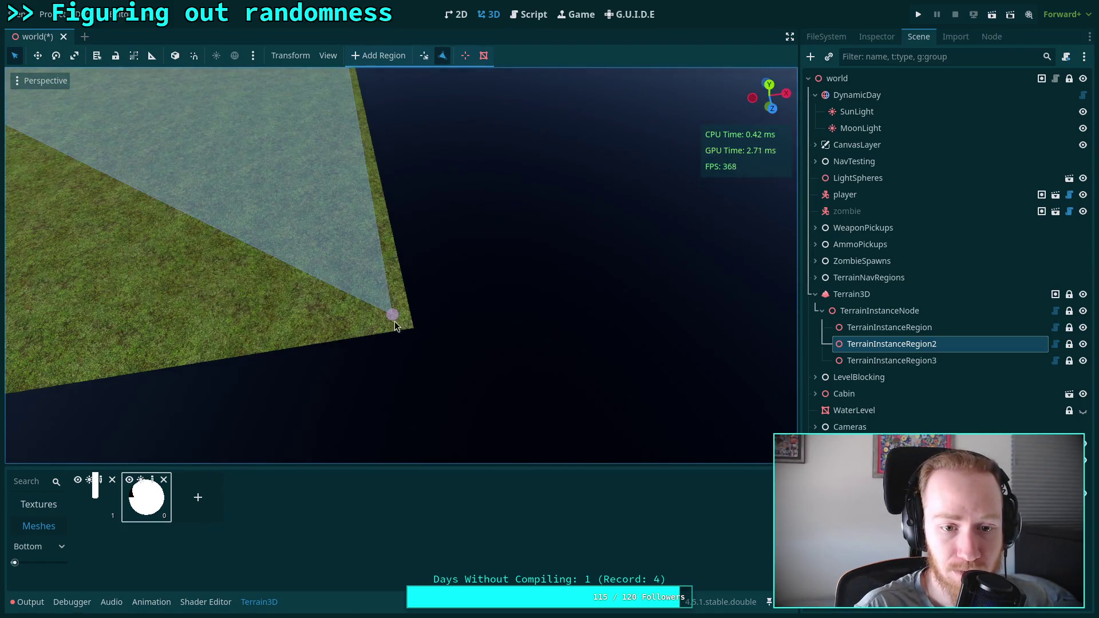
{"action": "scroll", "coordinate": [401, 324], "scroll_direction": "up", "scroll_amount": 5}
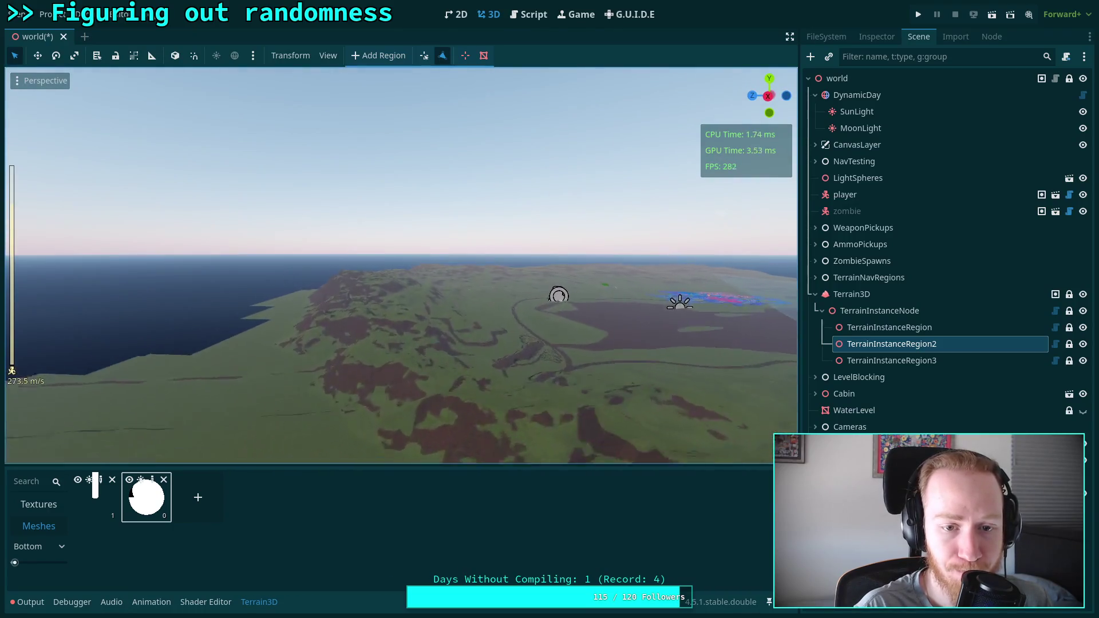
{"action": "key", "text": "w"}
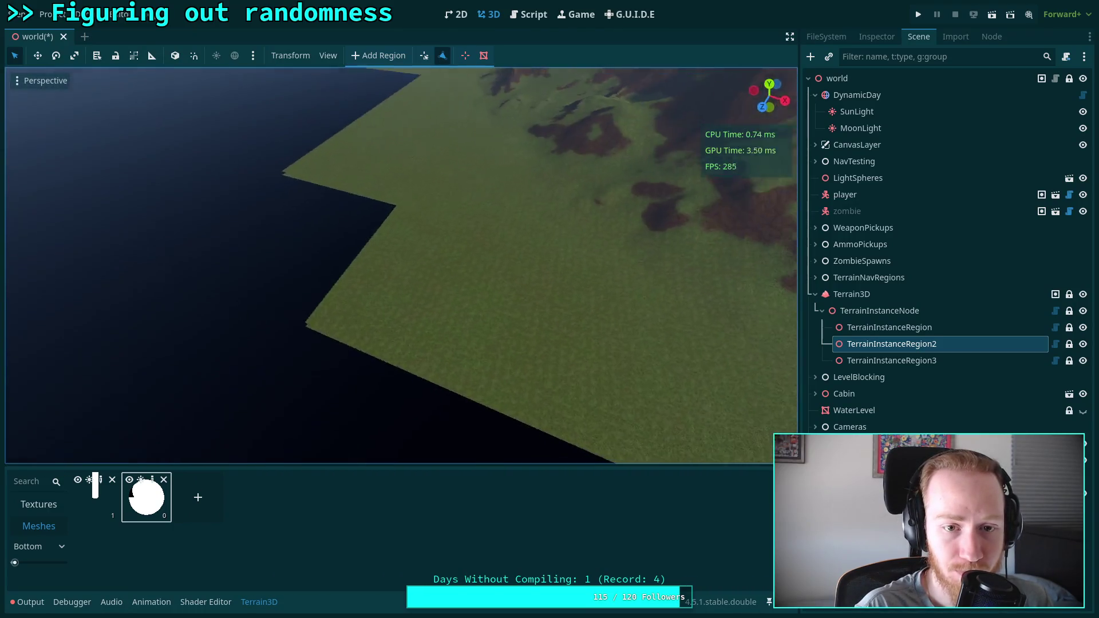
{"action": "scroll", "coordinate": [579, 322], "scroll_direction": "down", "scroll_amount": 10}
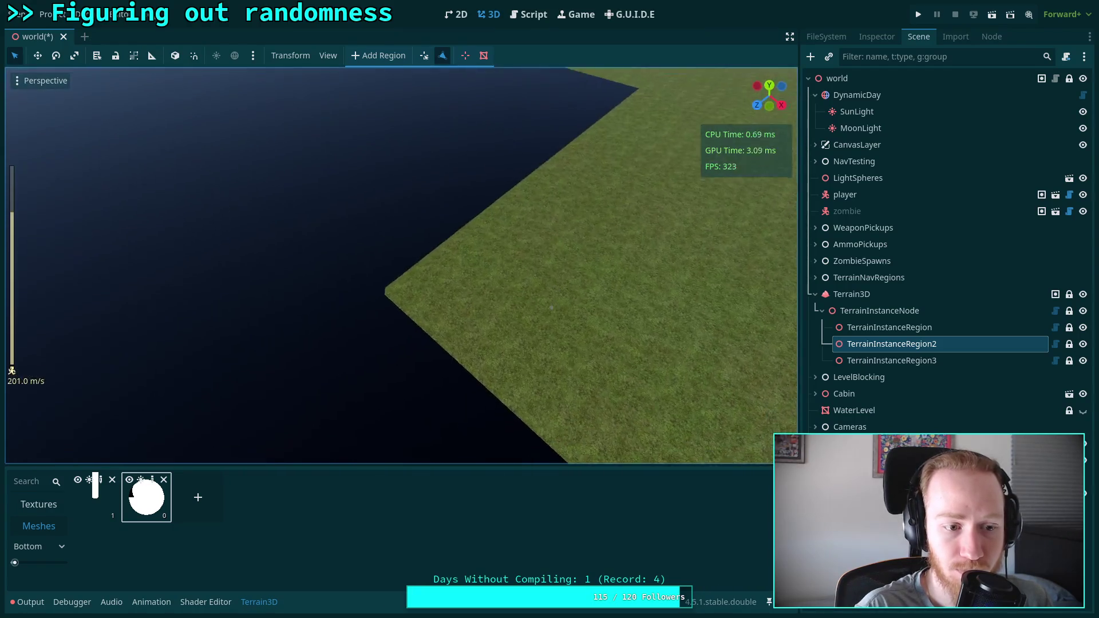
{"action": "key", "text": "w"}
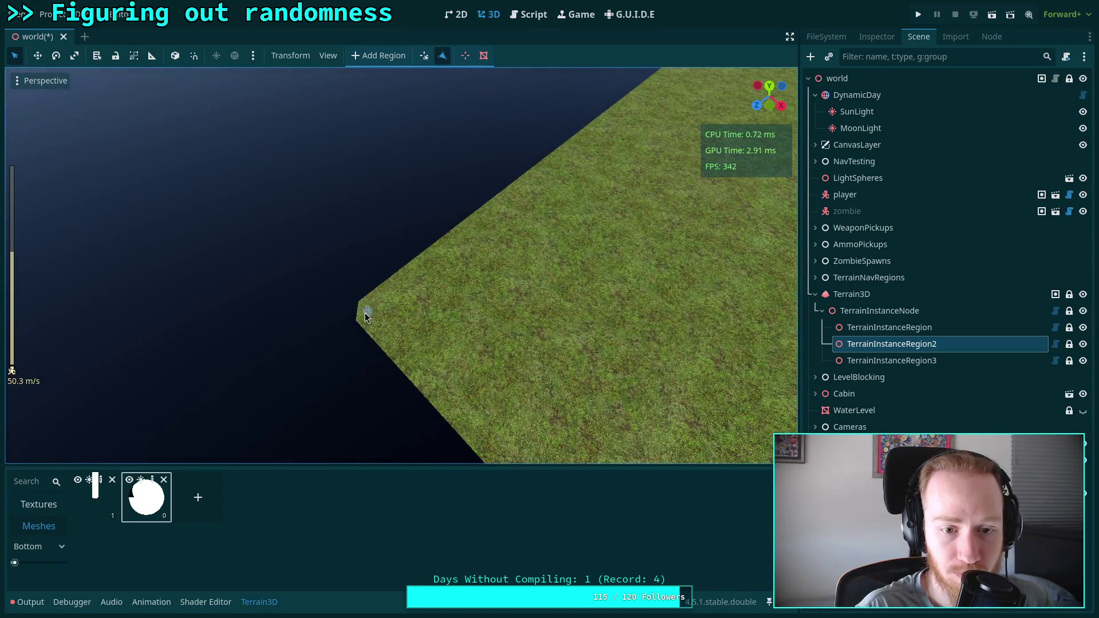
{"action": "key", "text": "s"}
Step: Check the far terrain corner, rise for a full view, and show TerrainInstanceRegion2's properties
{"action": "scroll", "coordinate": [370, 313], "scroll_direction": "up", "scroll_amount": 4}
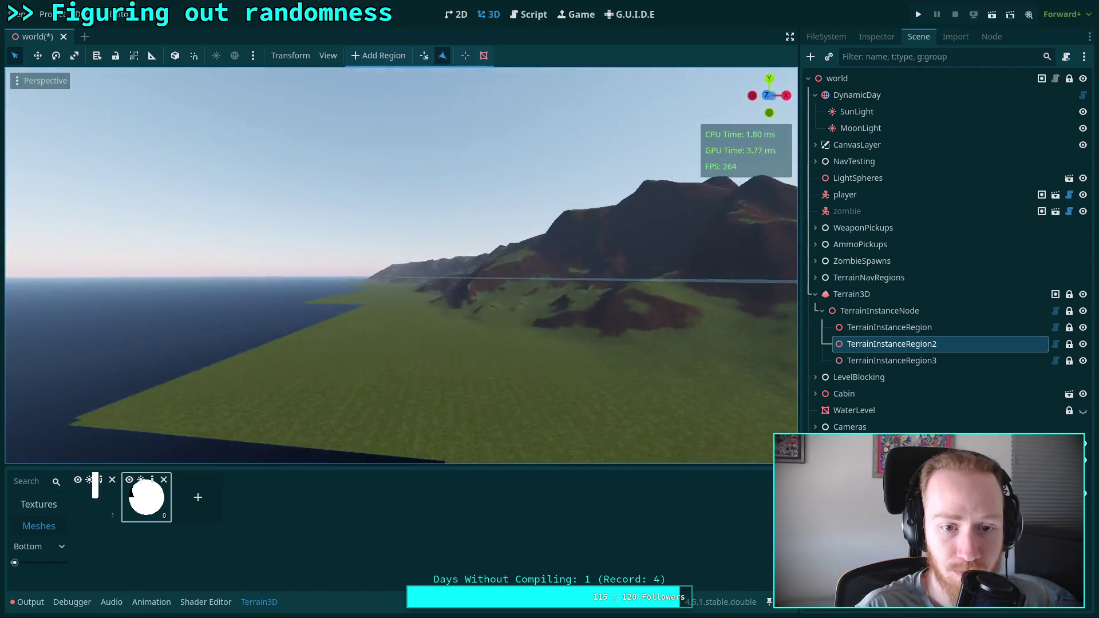
{"action": "key", "text": "w"}
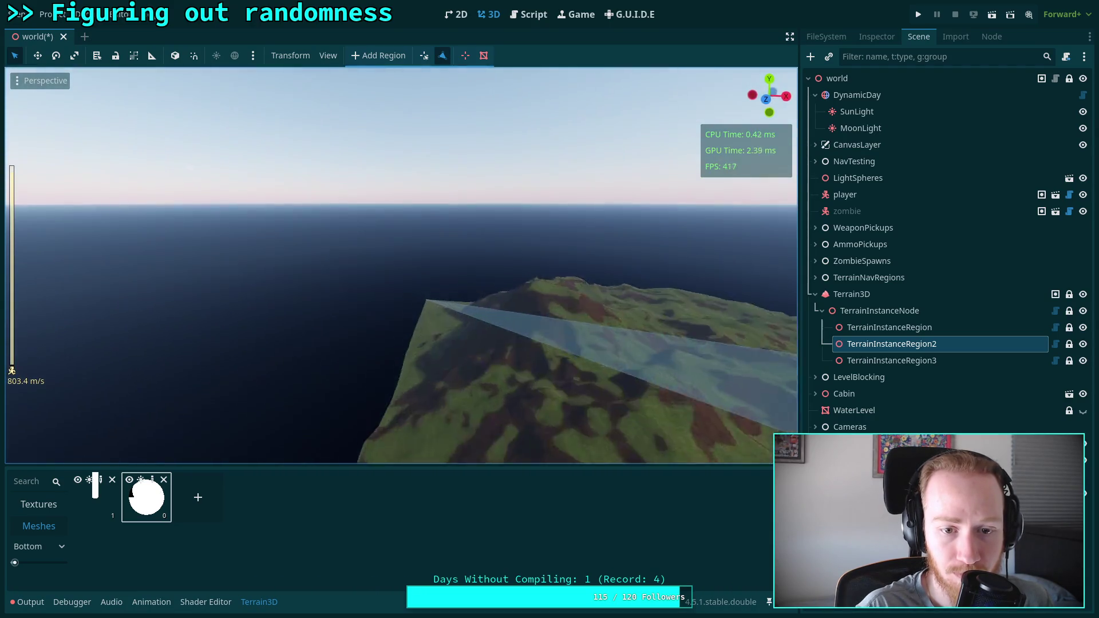
{"action": "key", "text": "w"}
{"action": "scroll", "coordinate": [427, 364], "scroll_direction": "down", "scroll_amount": 4}
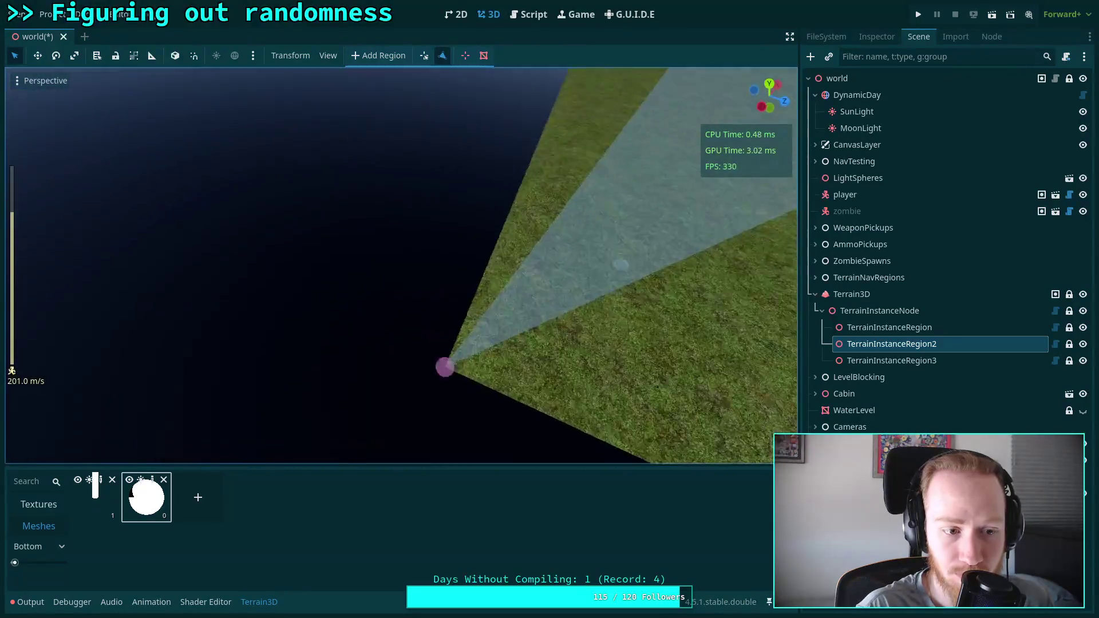
{"action": "key", "text": "s"}
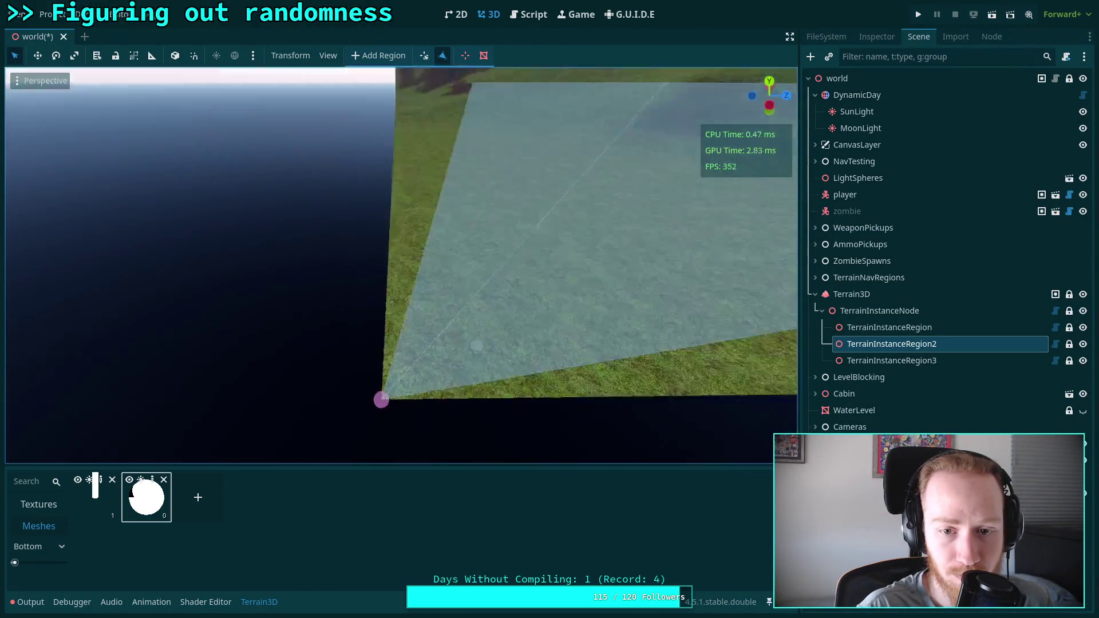
{"action": "key", "text": "s"}
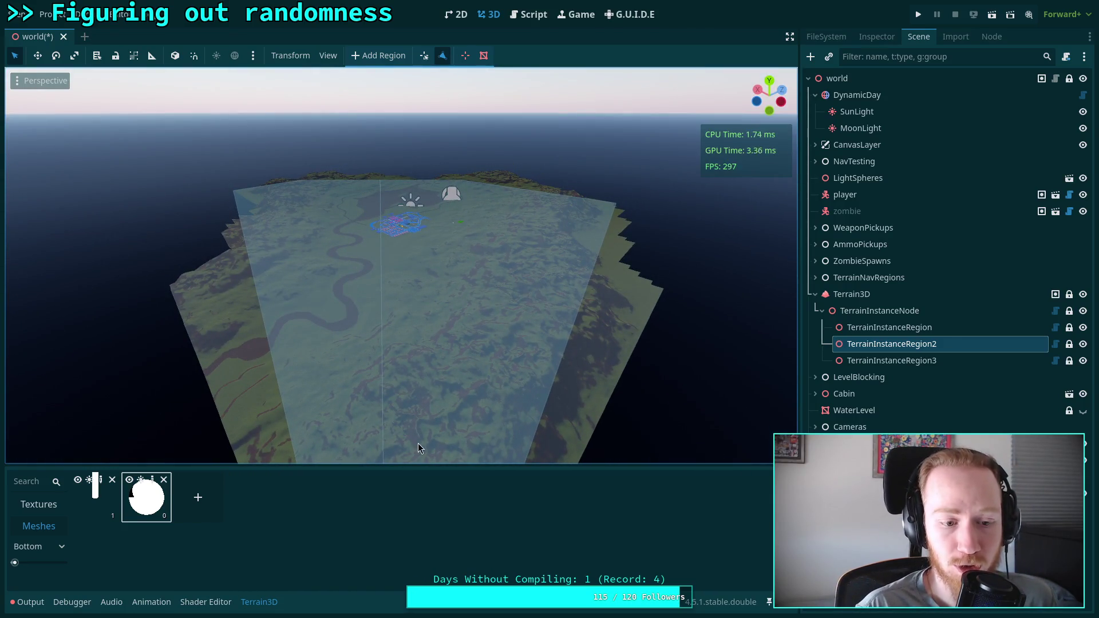
{"action": "left_click", "coordinate": [876, 36]}
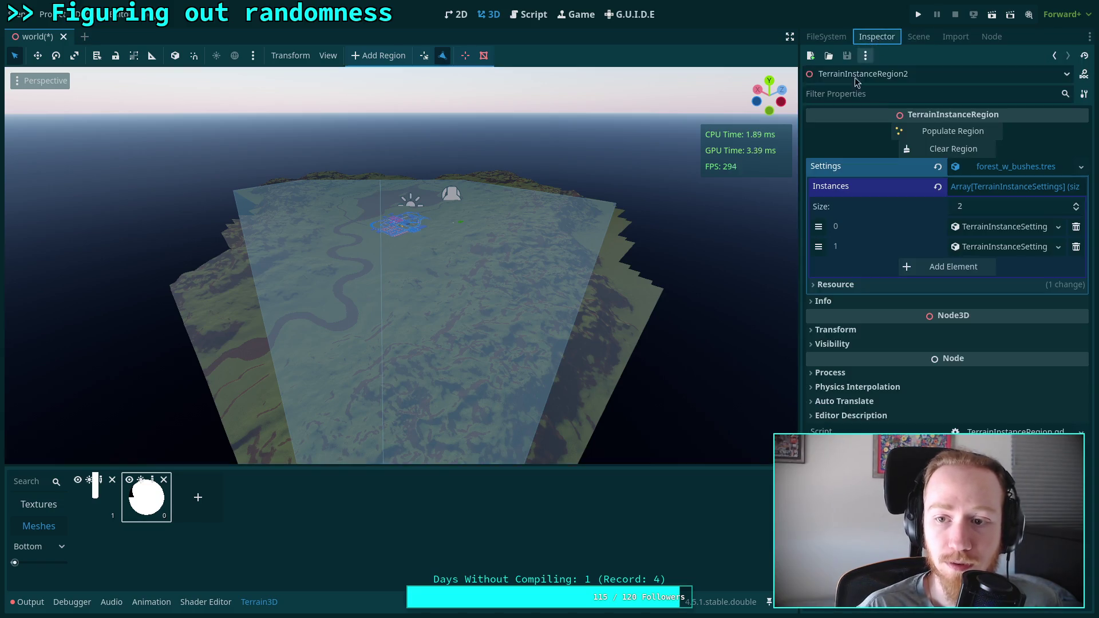
Step: Clear TerrainInstanceRegion2's placed instances and save the world scene
{"action": "left_click", "coordinate": [945, 150]}
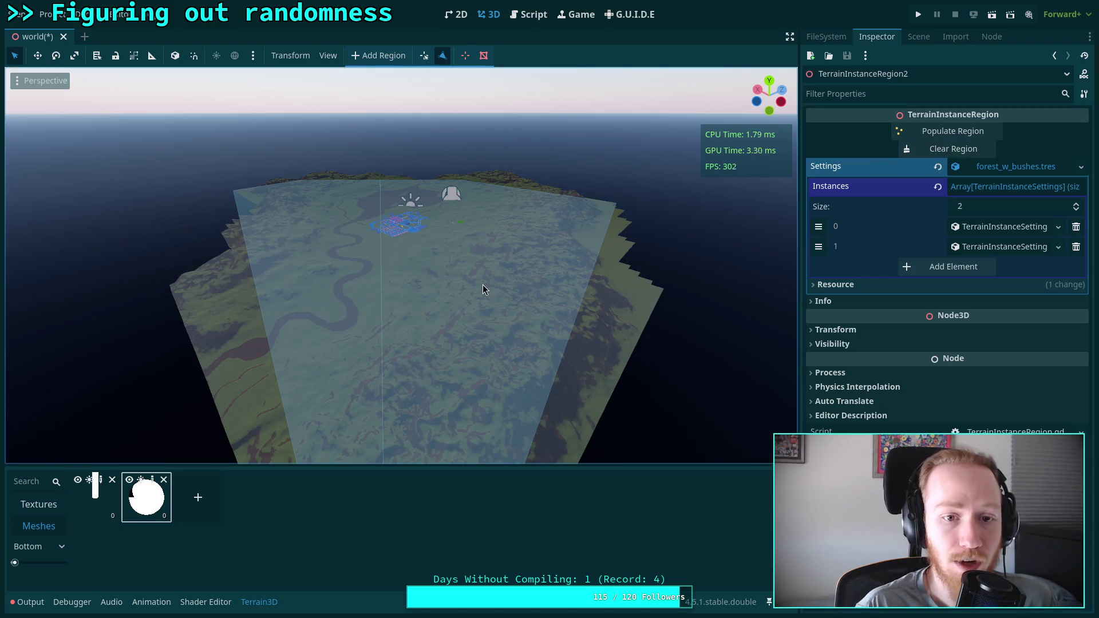
{"action": "key", "text": "ctrl+s"}
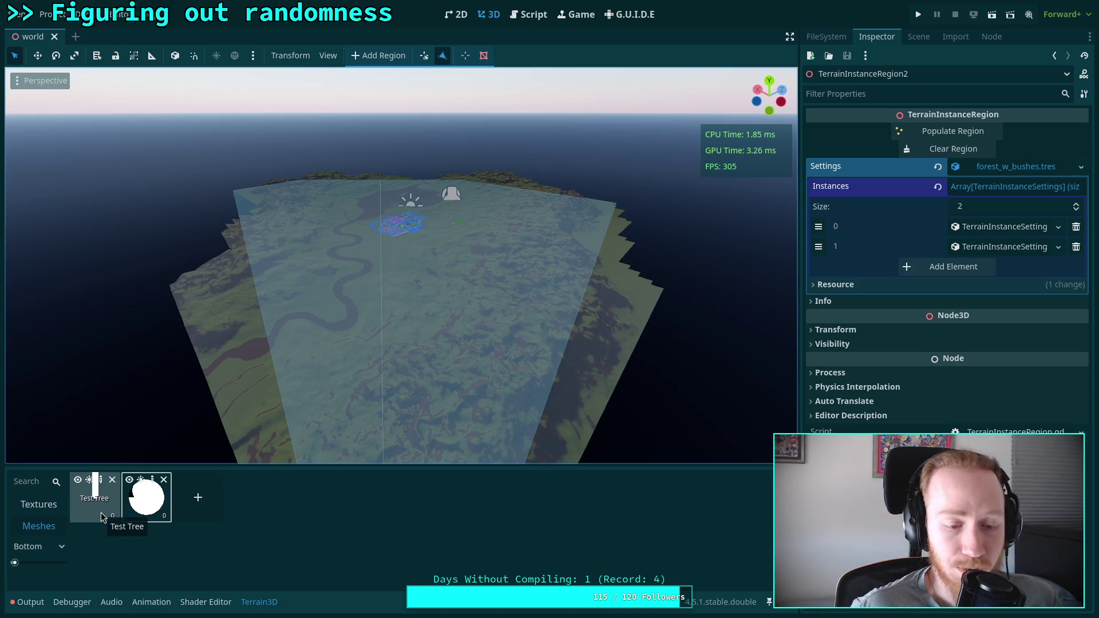
{"action": "left_click_drag", "start_coordinate": [304, 464], "coordinate": [305, 486]}
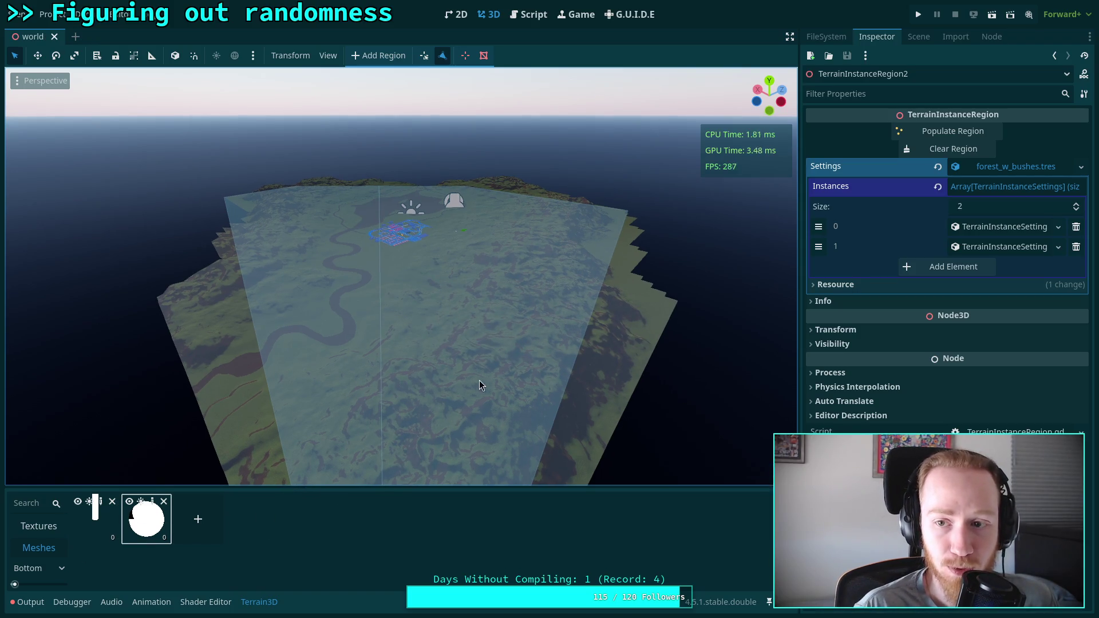
Step: Revert TerrainInstanceRegion2's Settings to <empty> and save the world scene again
{"action": "left_click", "coordinate": [919, 36]}
{"action": "left_click", "coordinate": [912, 327]}
{"action": "double_click", "coordinate": [911, 343]}
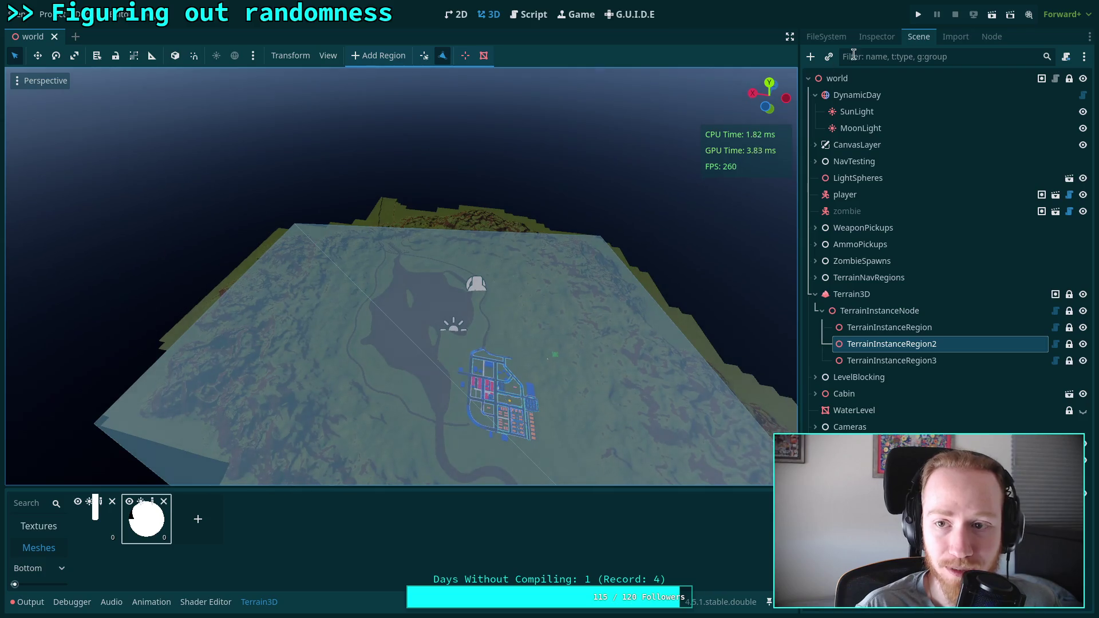
{"action": "left_click", "coordinate": [877, 37]}
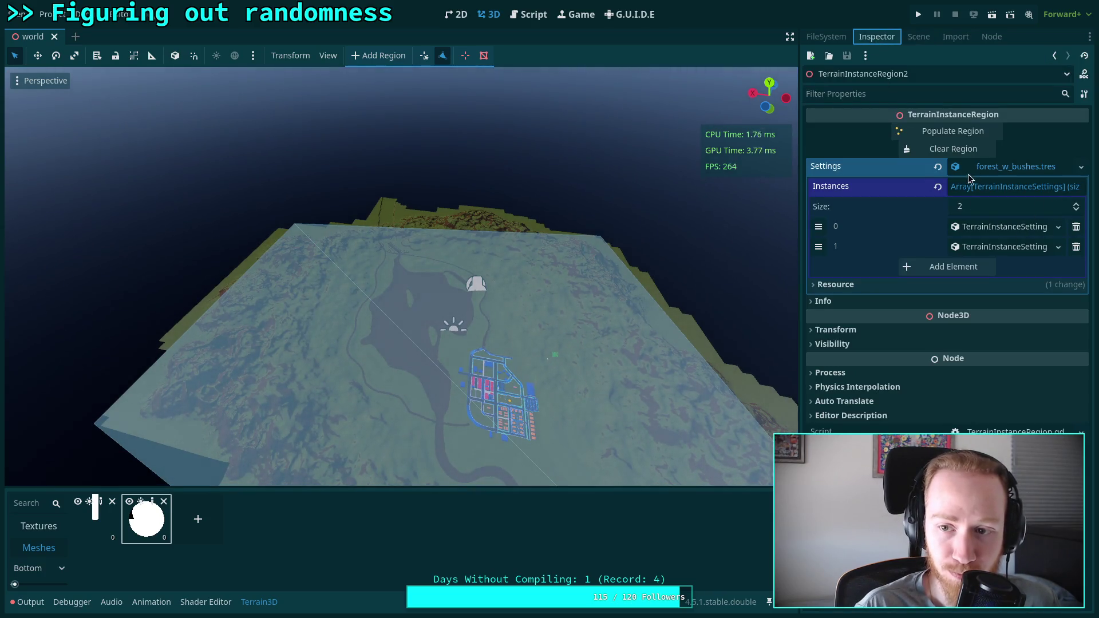
{"action": "left_click", "coordinate": [938, 167]}
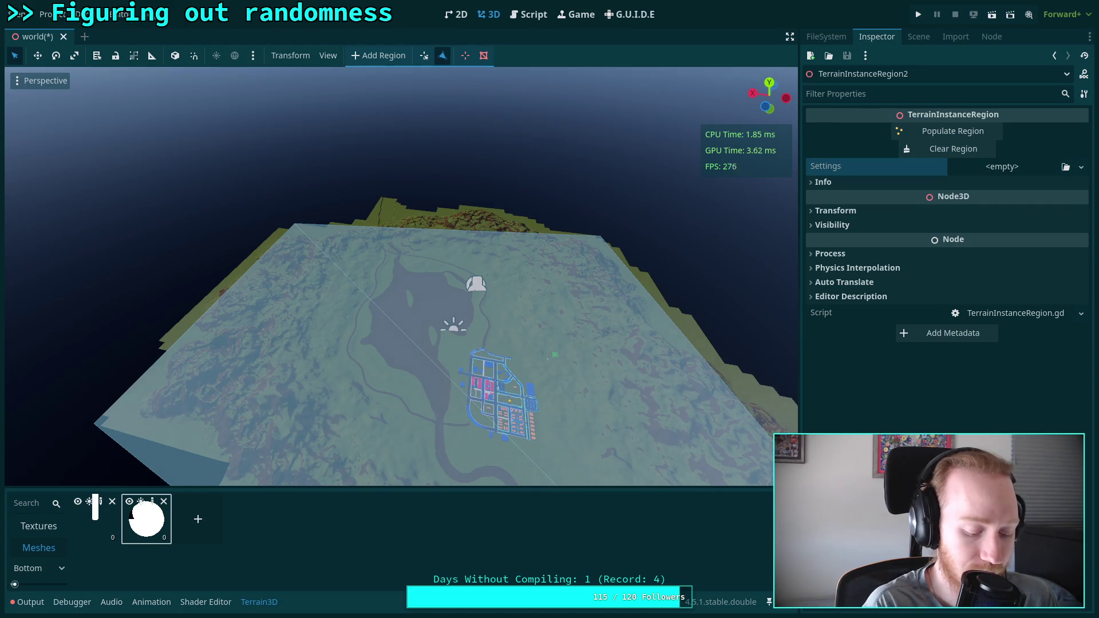
{"action": "key", "text": "ctrl+s"}
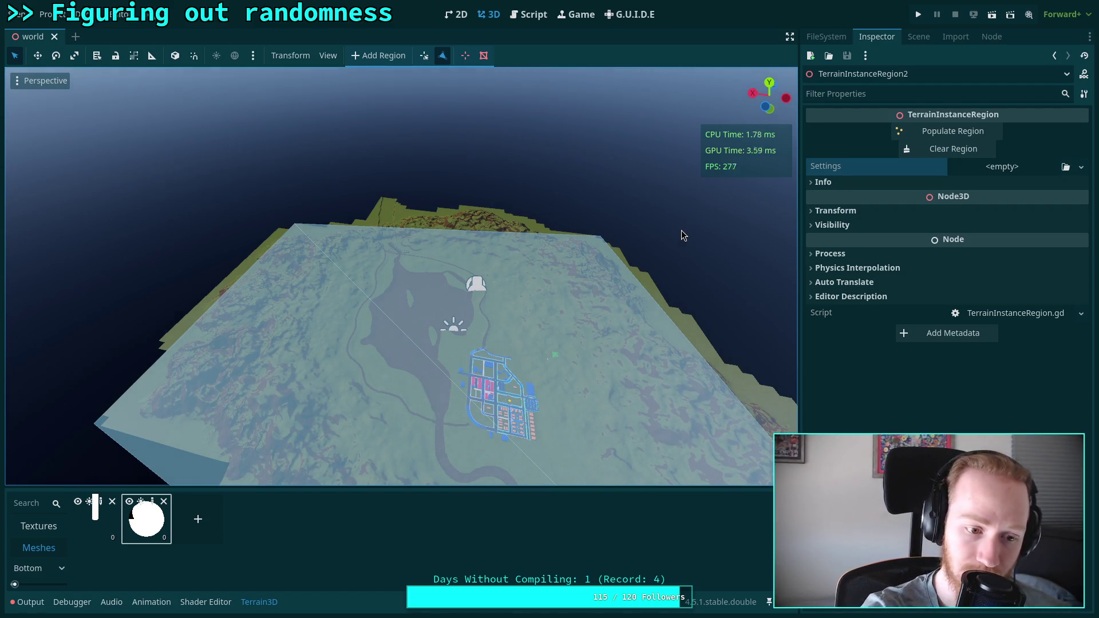
{"action": "left_click", "coordinate": [919, 36]}
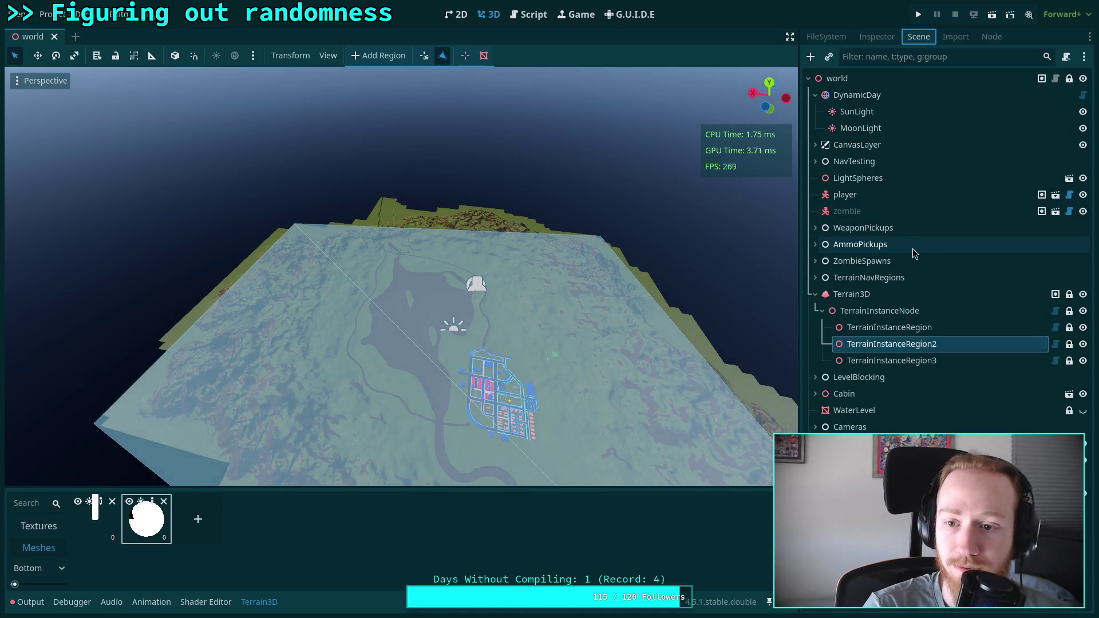
Step: Open and dismiss TerrainInstanceRegion2's context menu, then toggle its visibility off and on
{"action": "right_click", "coordinate": [921, 350]}
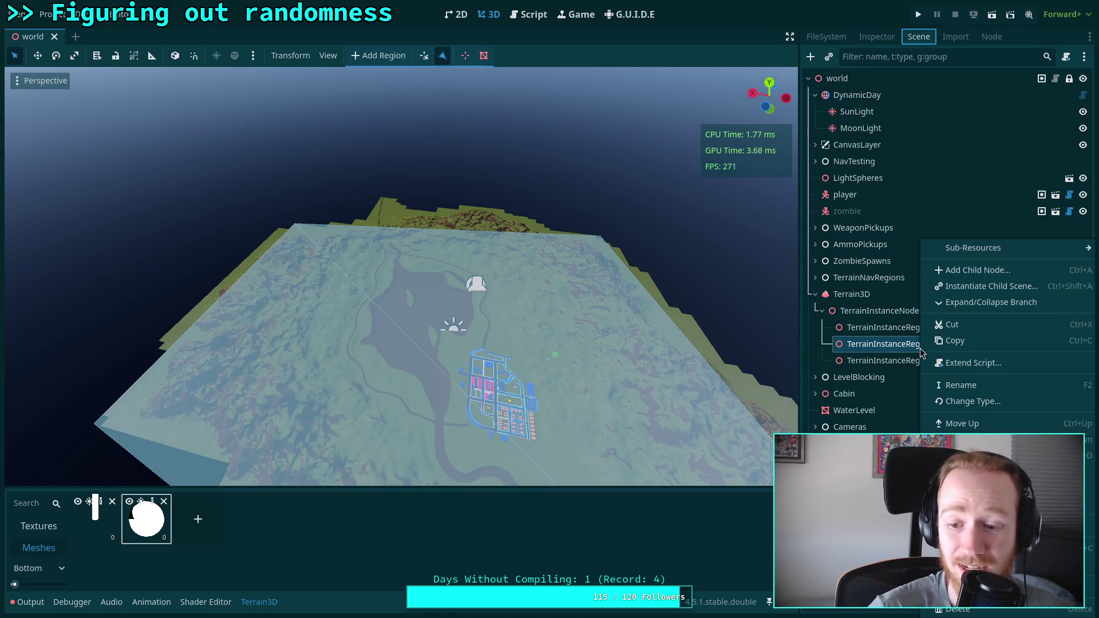
{"action": "left_click", "coordinate": [889, 348]}
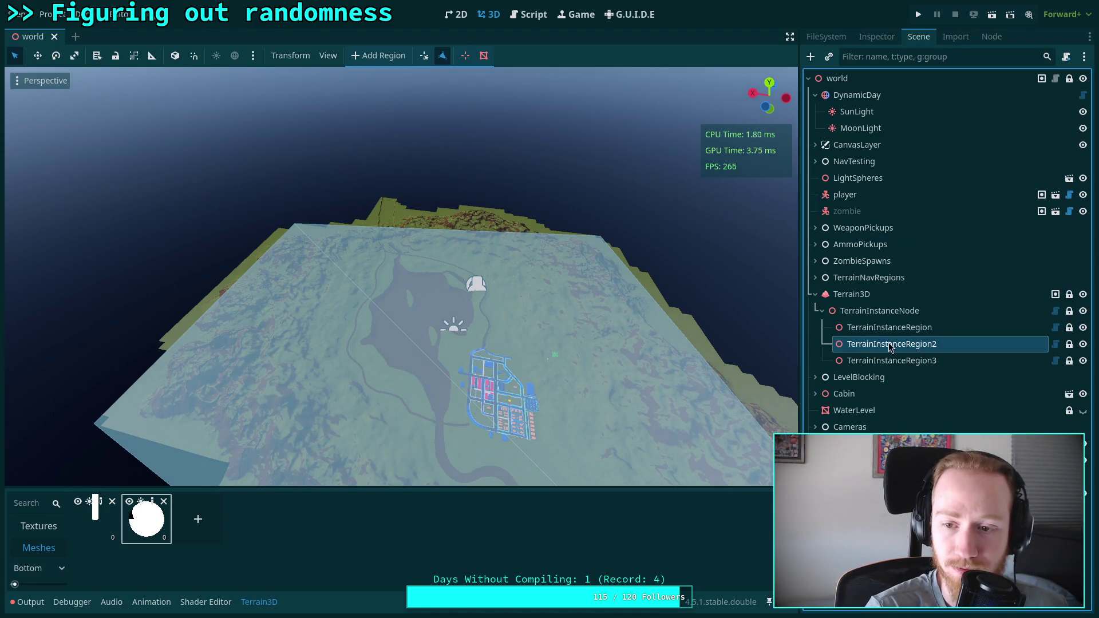
{"action": "left_click", "coordinate": [1082, 345]}
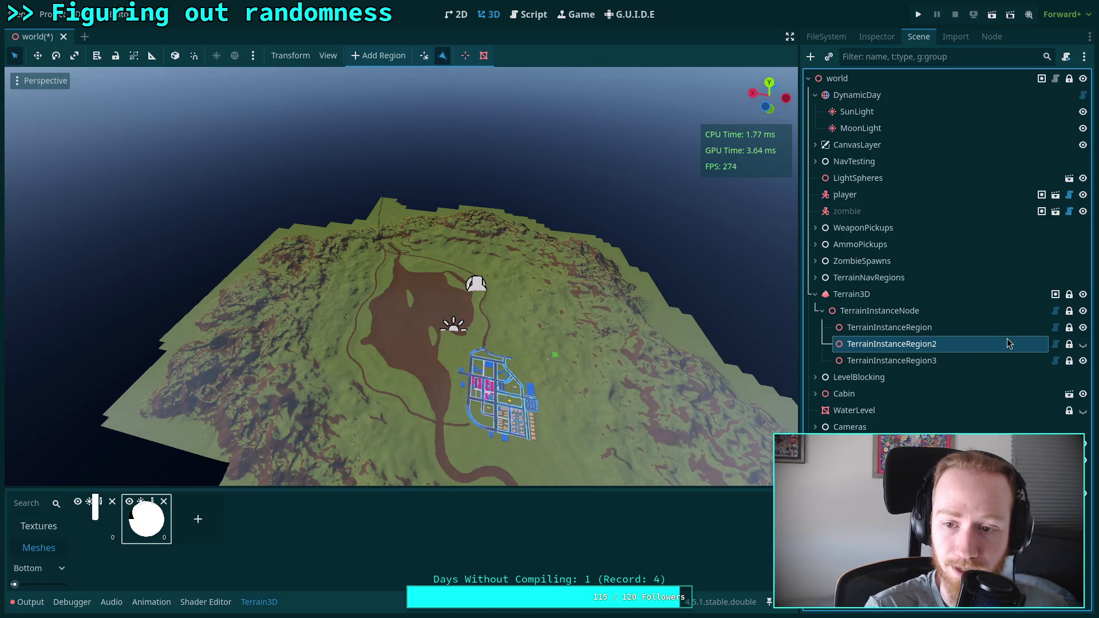
{"action": "left_click", "coordinate": [1082, 345]}
Step: Select the original TerrainInstanceRegion and zoom in toward its small outlined patches
{"action": "left_click", "coordinate": [965, 360]}
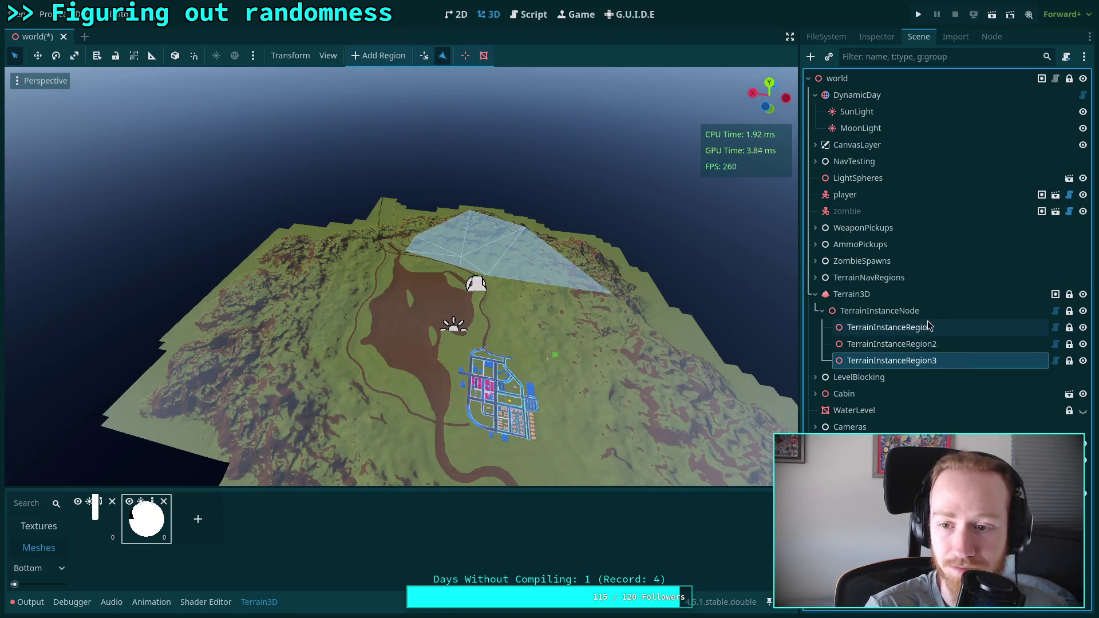
{"action": "left_click", "coordinate": [932, 329]}
{"action": "scroll", "coordinate": [401, 274], "scroll_direction": "up", "scroll_amount": 5}
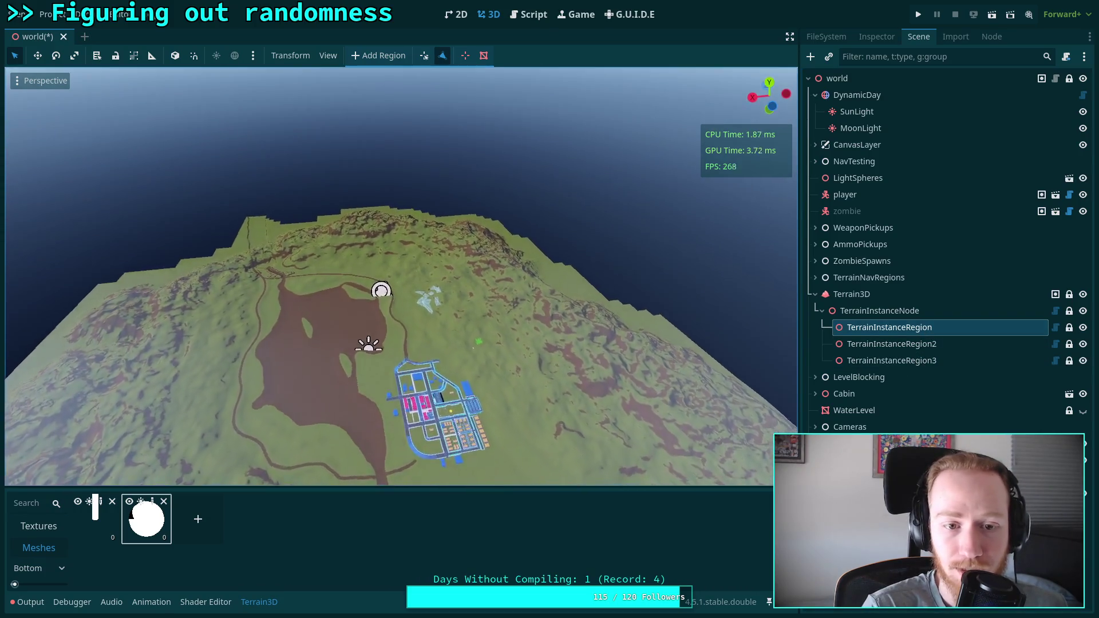
{"action": "scroll", "coordinate": [400, 275], "scroll_direction": "up", "scroll_amount": 8}
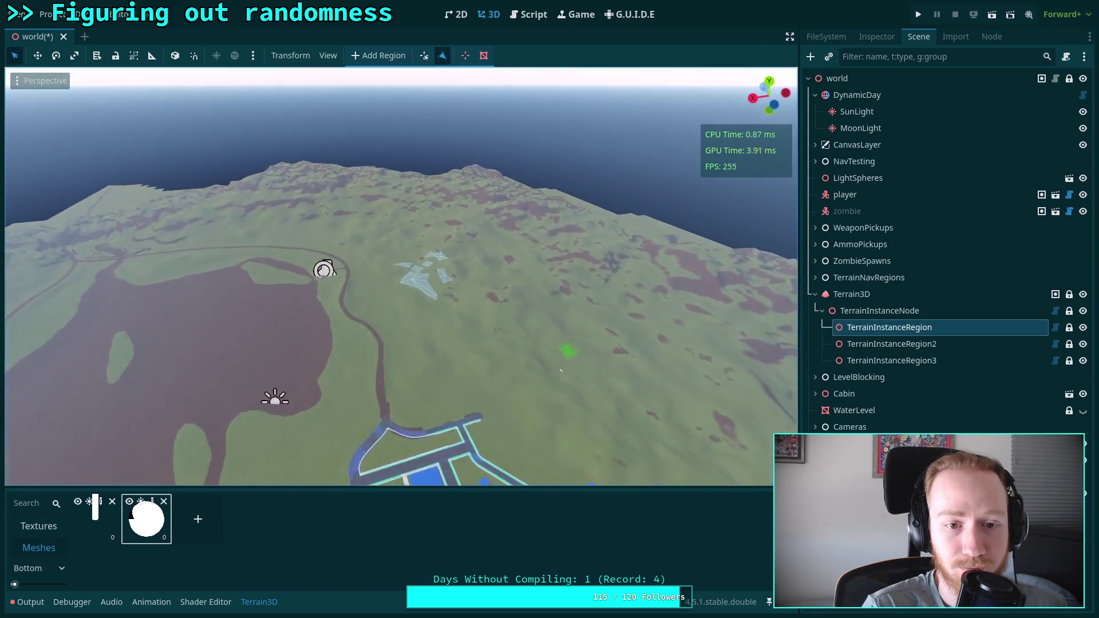
{"action": "scroll", "coordinate": [537, 314], "scroll_direction": "up", "scroll_amount": 5}
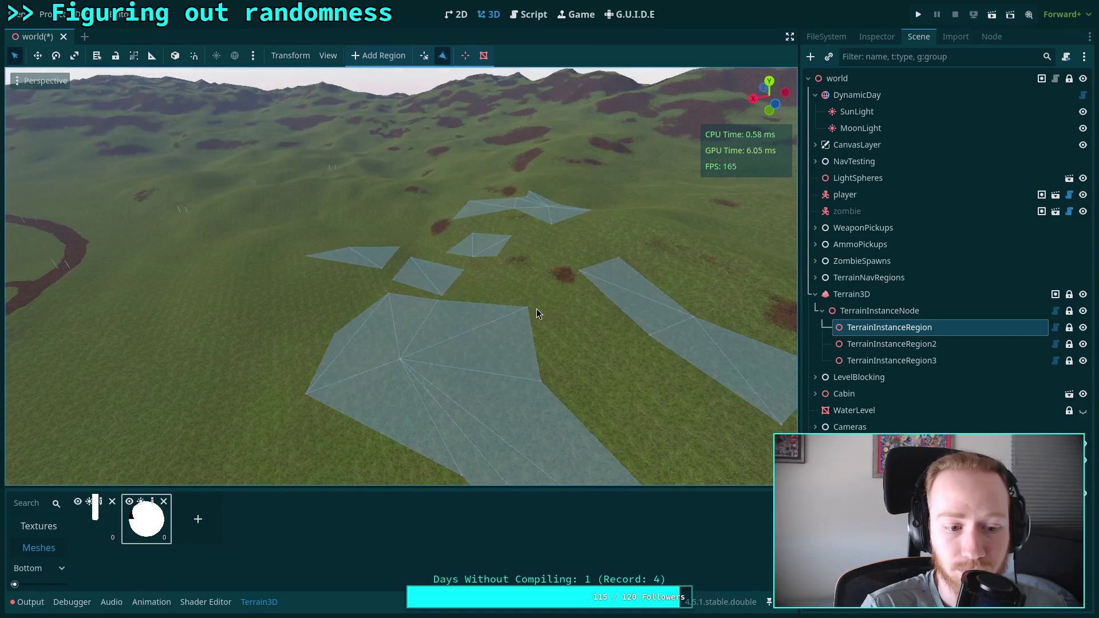
{"action": "scroll", "coordinate": [535, 308], "scroll_direction": "up", "scroll_amount": 5}
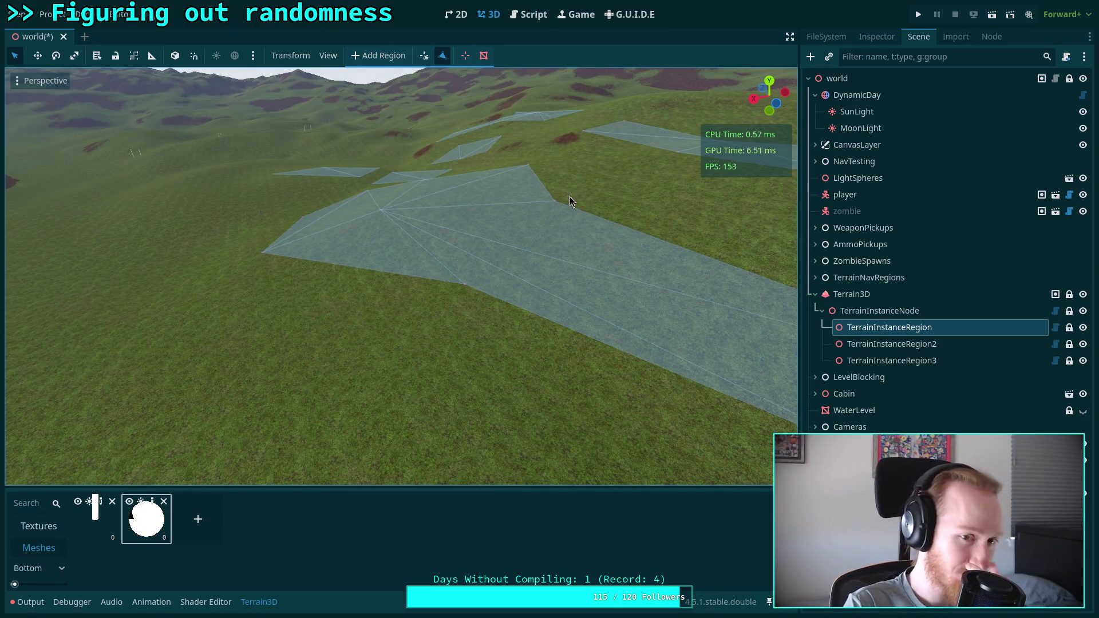
{"action": "key", "text": "super+1"}
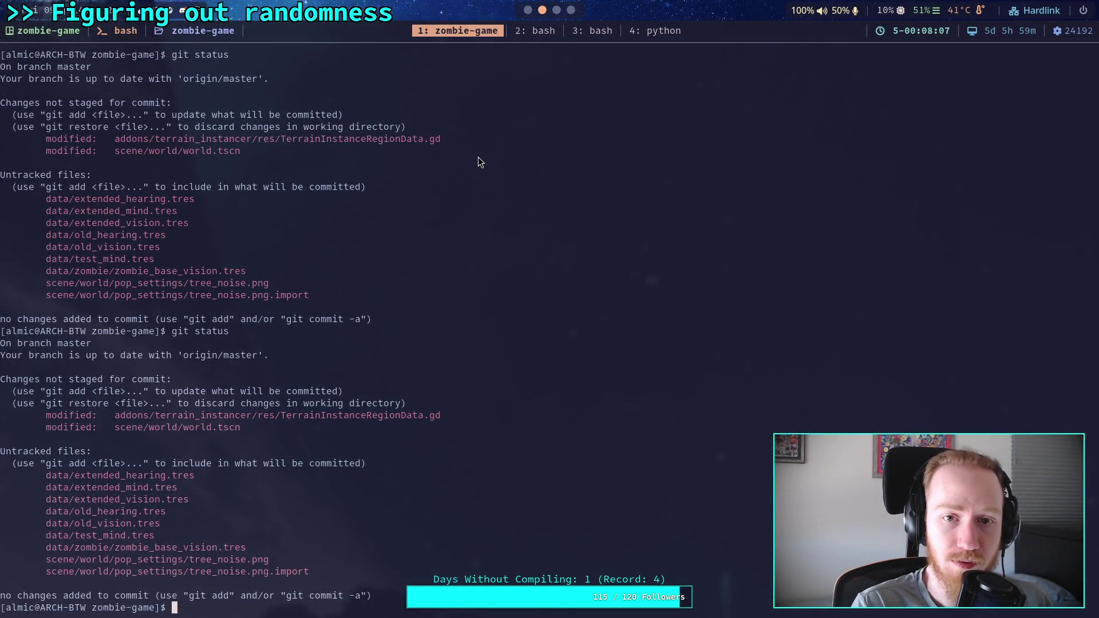
Step: Check git status and stage the terrain_data folder with git add
{"action": "type", "text": "git "}
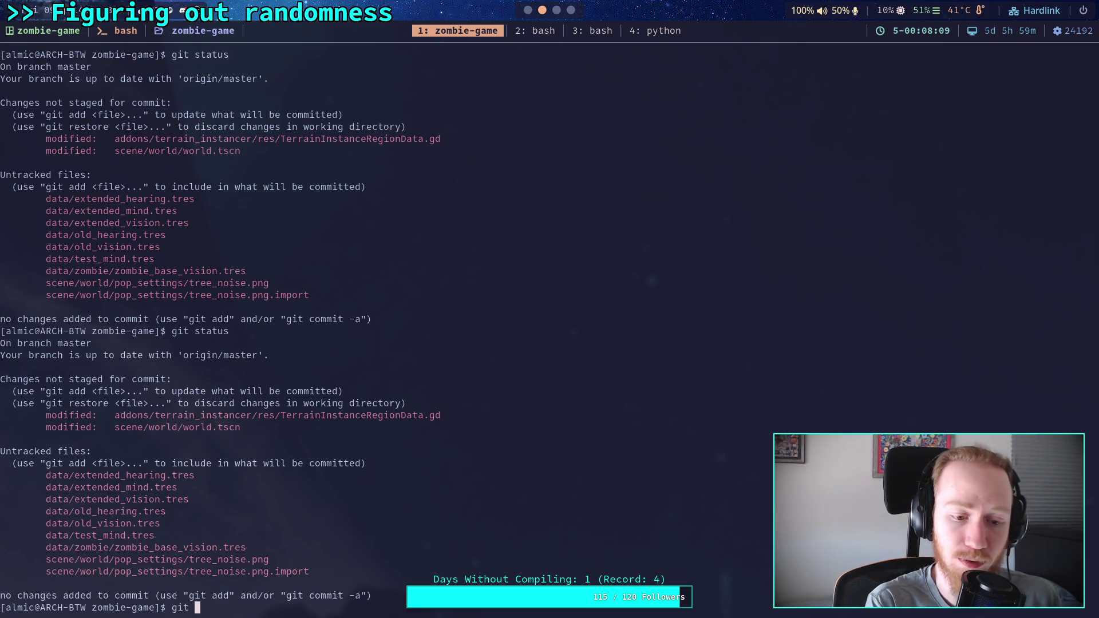
{"action": "type", "text": "status"}
{"action": "key", "text": "Return"}
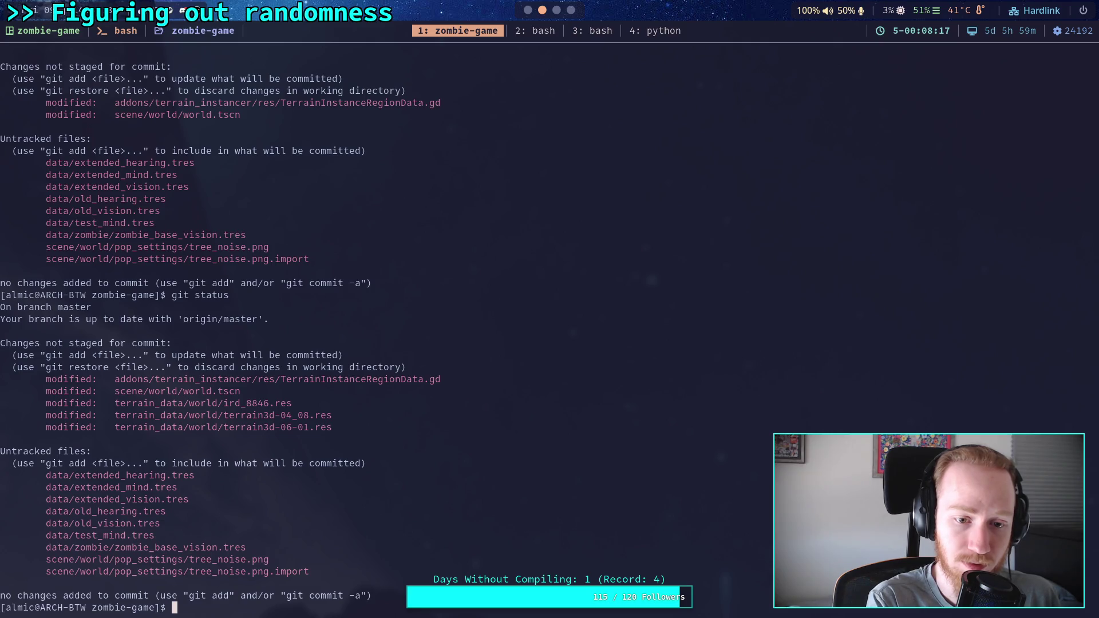
{"action": "type", "text": "git add "}
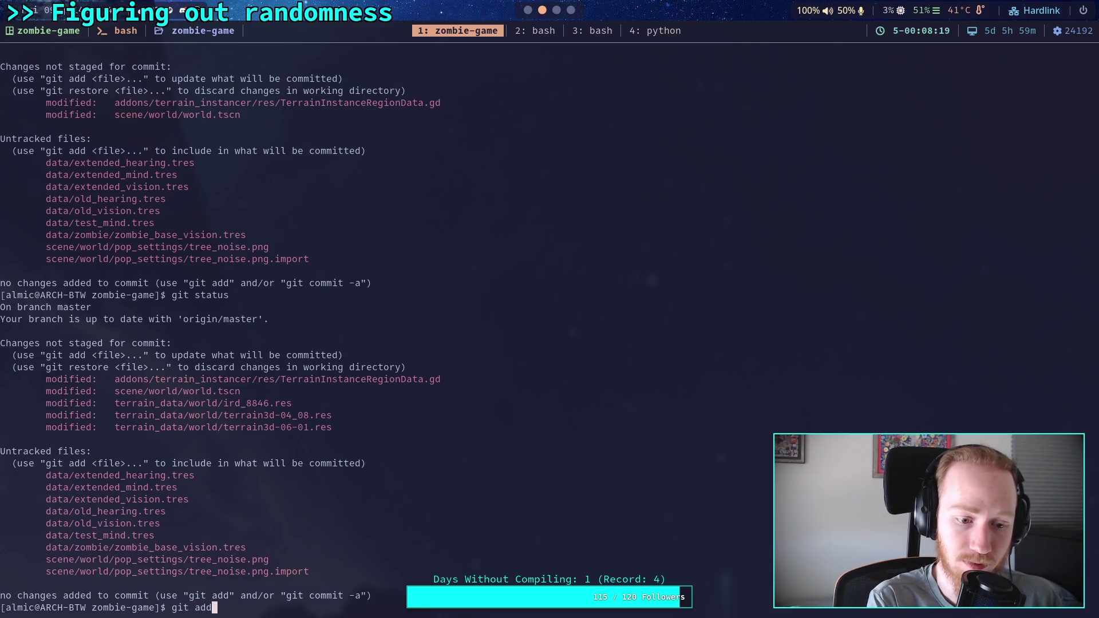
{"action": "type", "text": "ter"}
{"action": "key", "text": "Tab"}
{"action": "key", "text": "Return"}
{"action": "type", "text": "git status"}
{"action": "key", "text": "Return"}
Step: Page through the remaining unstaged world.tscn changes with git diff
{"action": "type", "text": "git diff"}
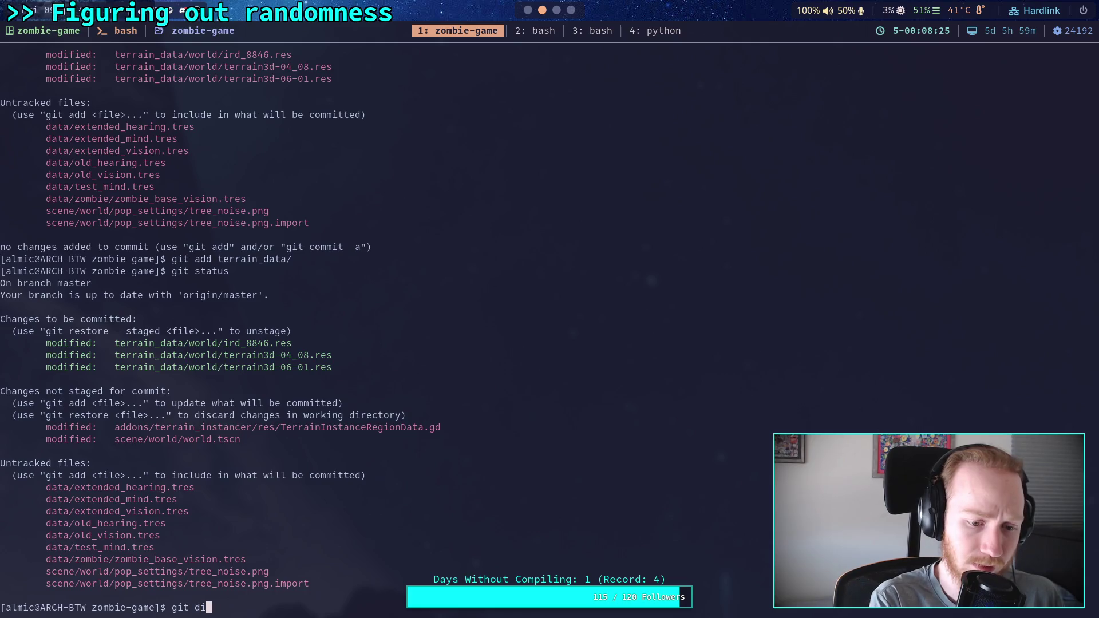
{"action": "key", "text": "Return"}
{"action": "scroll", "coordinate": [524, 332], "scroll_direction": "down", "scroll_amount": 10}
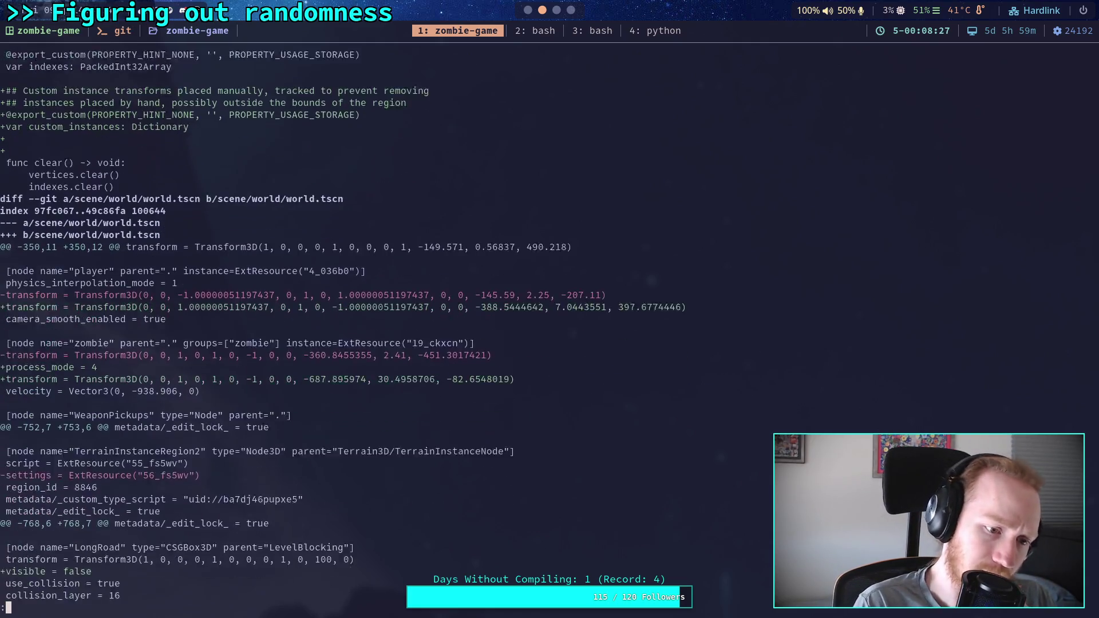
{"action": "scroll", "coordinate": [524, 332], "scroll_direction": "up", "scroll_amount": 4}
{"action": "scroll", "coordinate": [524, 332], "scroll_direction": "down", "scroll_amount": 2}
{"action": "scroll", "coordinate": [524, 332], "scroll_direction": "down", "scroll_amount": 1}
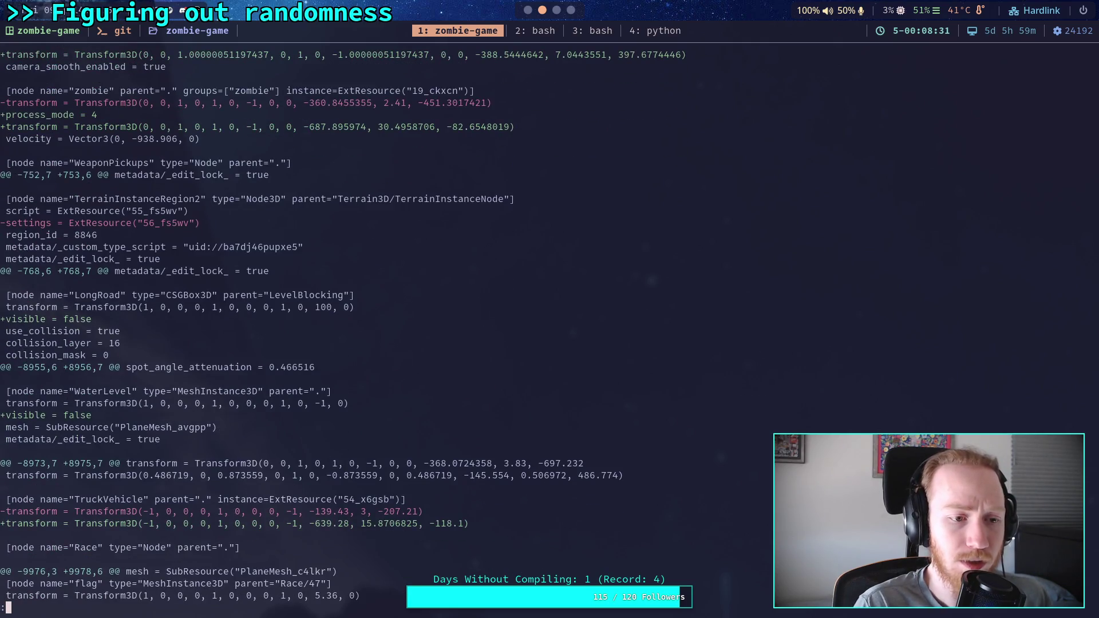
{"action": "type", "text": "qgit a"}
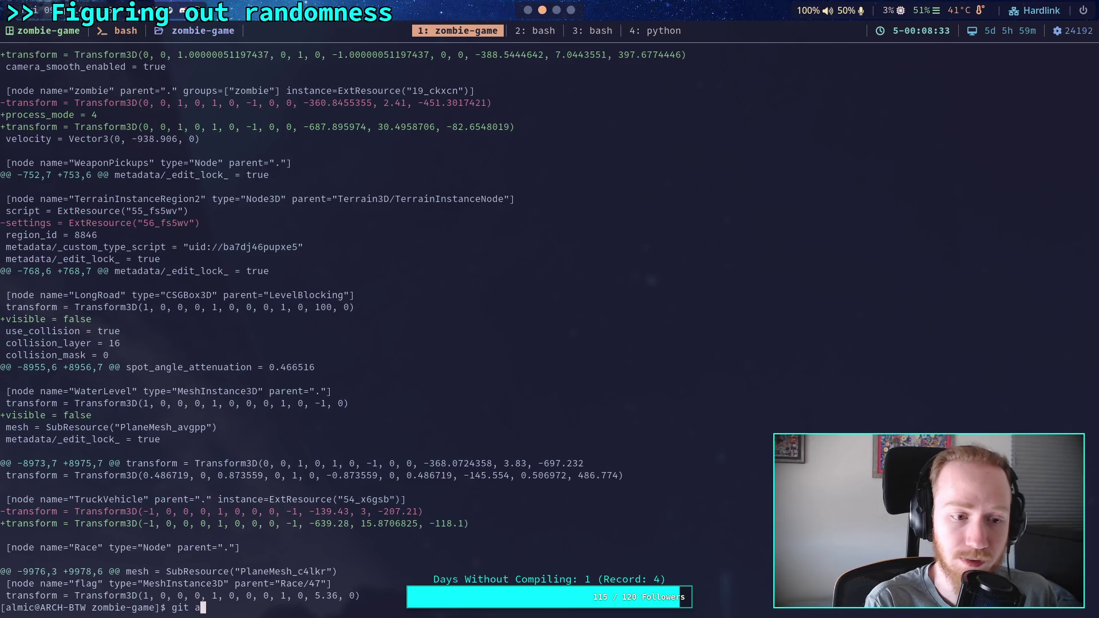
{"action": "type", "text": "-i scene/"}
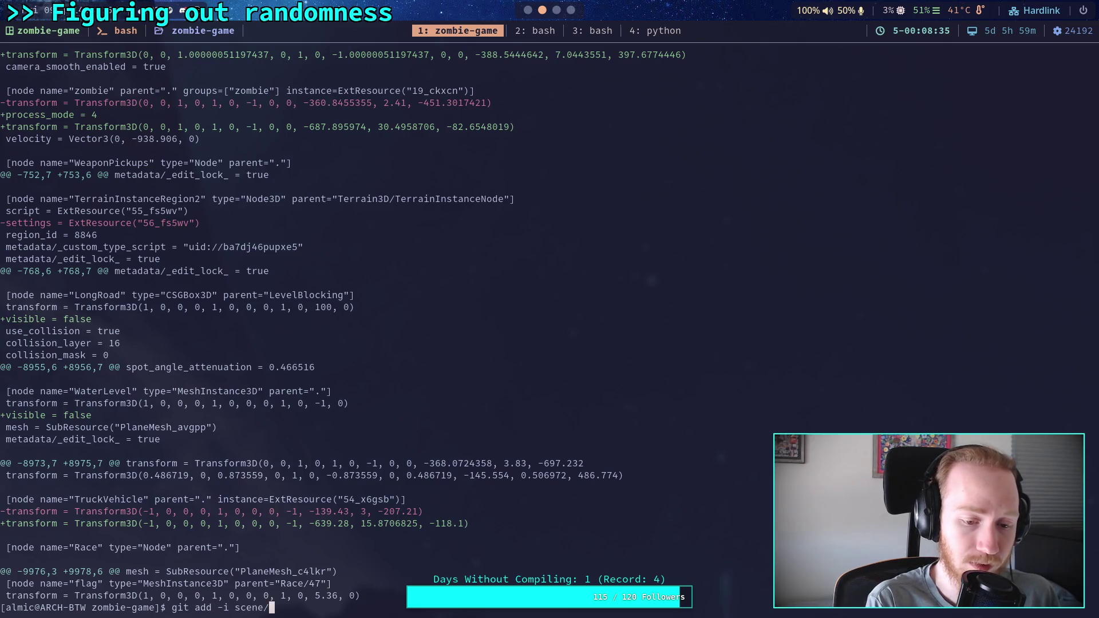
{"action": "type", "text": "world/"}
Step: Patch-stage only world.tscn's TerrainInstanceRegion2 hunk via git add -i, then verify with git status
{"action": "key", "text": "Return"}
{"action": "type", "text": "5"}
{"action": "key", "text": "Return"}
{"action": "type", "text": "1"}
{"action": "key", "text": "Return"}
{"action": "key", "text": "Return"}
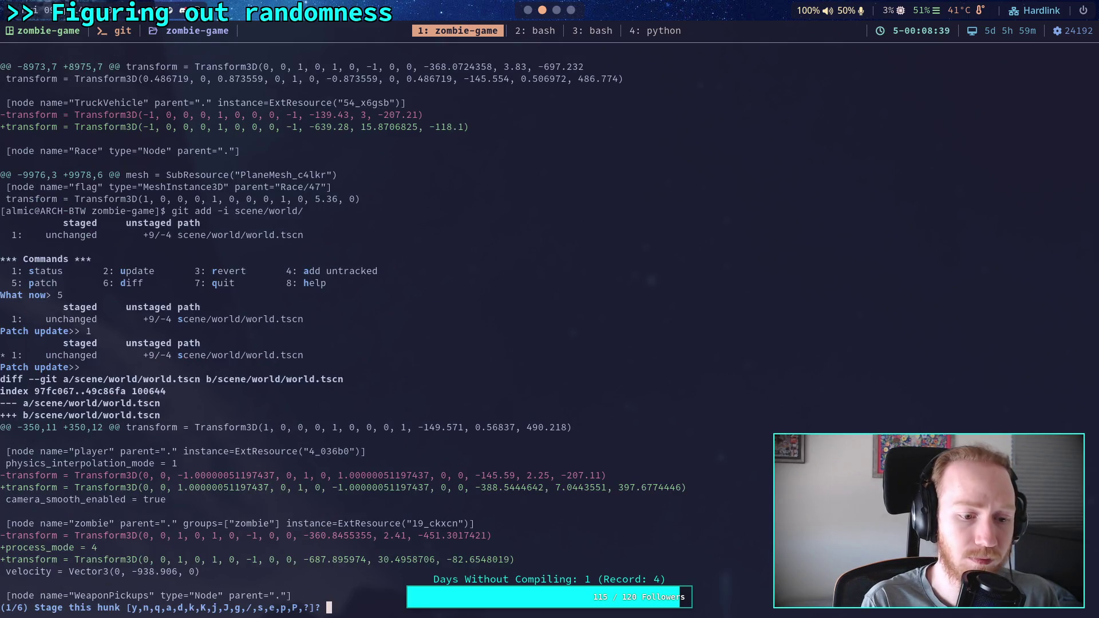
{"action": "key", "text": "Return"}
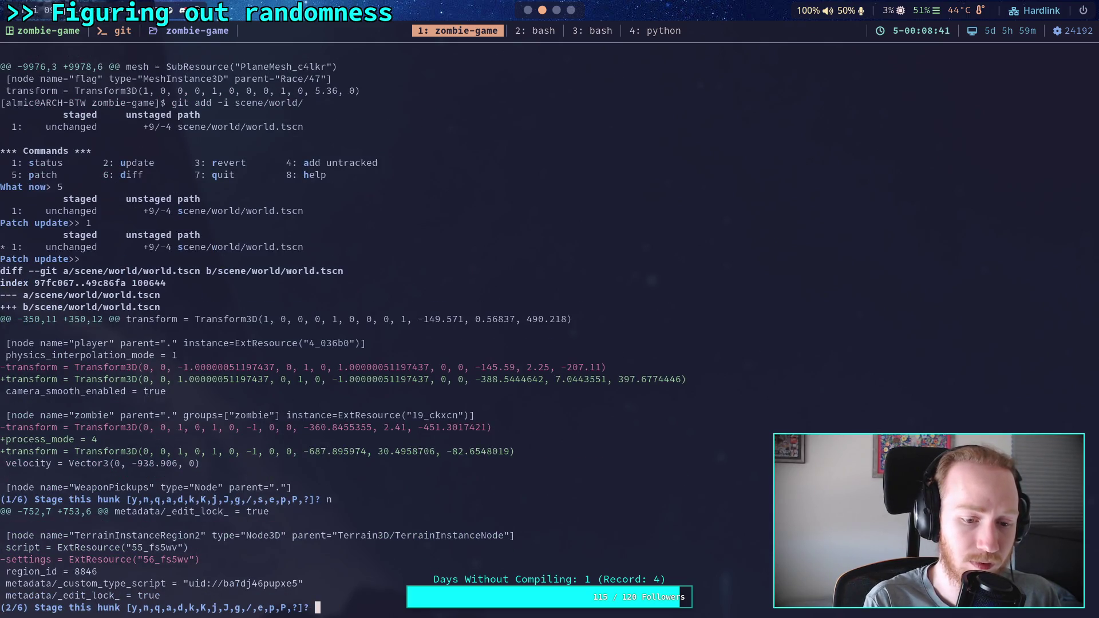
{"action": "key", "text": "Return"}
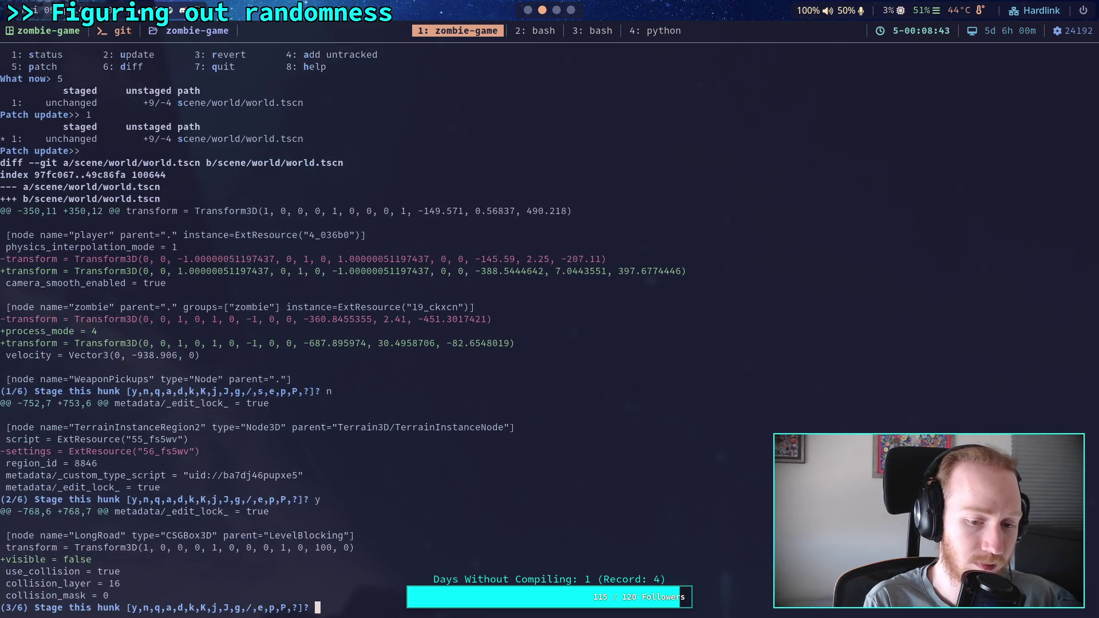
{"action": "type", "text": "q"}
{"action": "key", "text": "Return"}
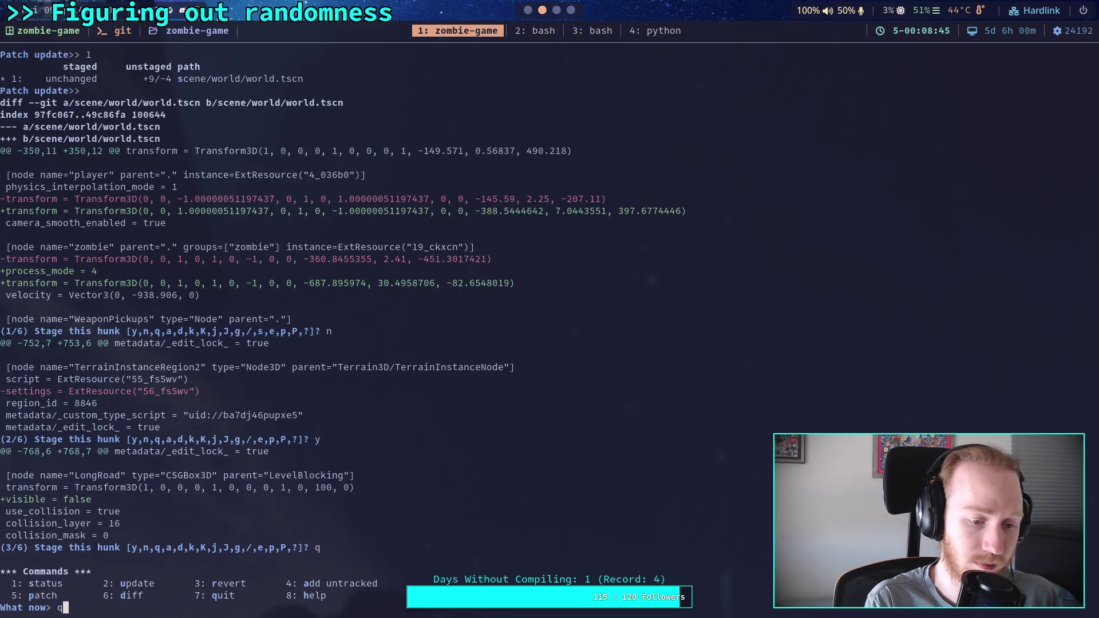
{"action": "key", "text": "Return"}
{"action": "type", "text": "git status"}
{"action": "key", "text": "Return"}
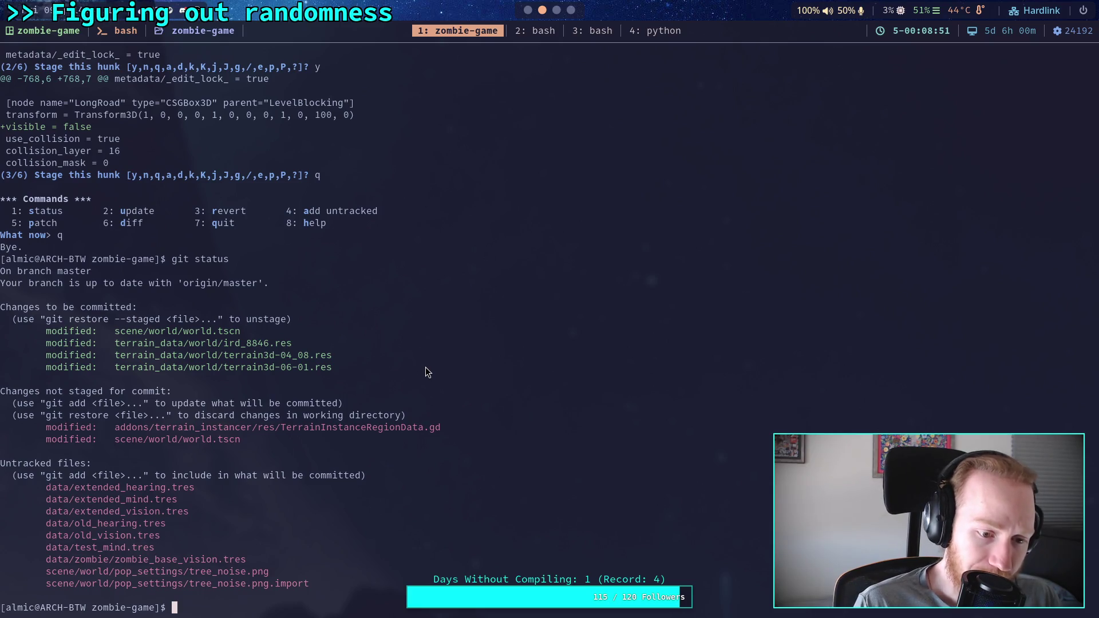
Step: Start a git commit titled 'Clear terrain vegetation' with a first bullet on clearing vegetation settings
{"action": "type", "text": "git commit"}
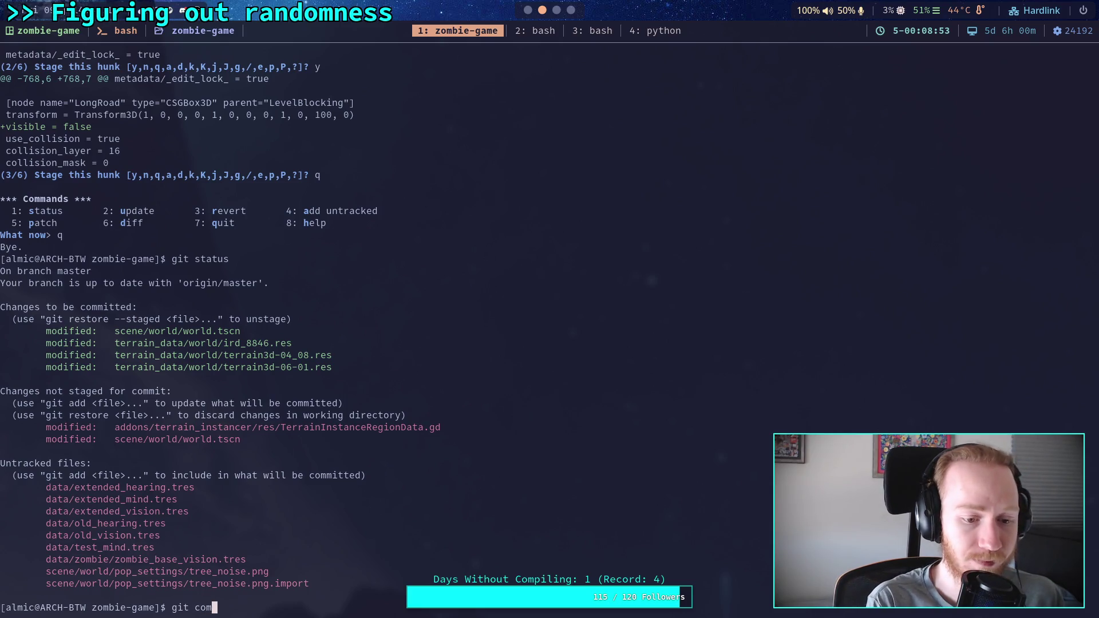
{"action": "key", "text": "Return"}
{"action": "type", "text": "i"}
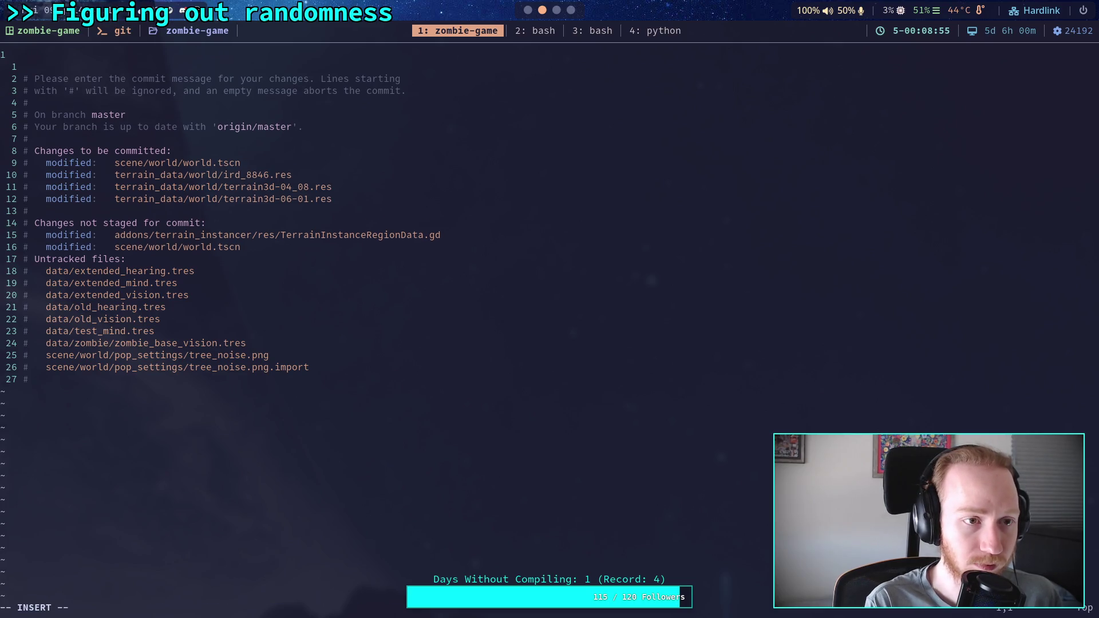
{"action": "type", "text": "c"}
{"action": "type", "text": "ear "}
{"action": "type", "text": "terrain "}
{"action": "type", "text": "egetation"}
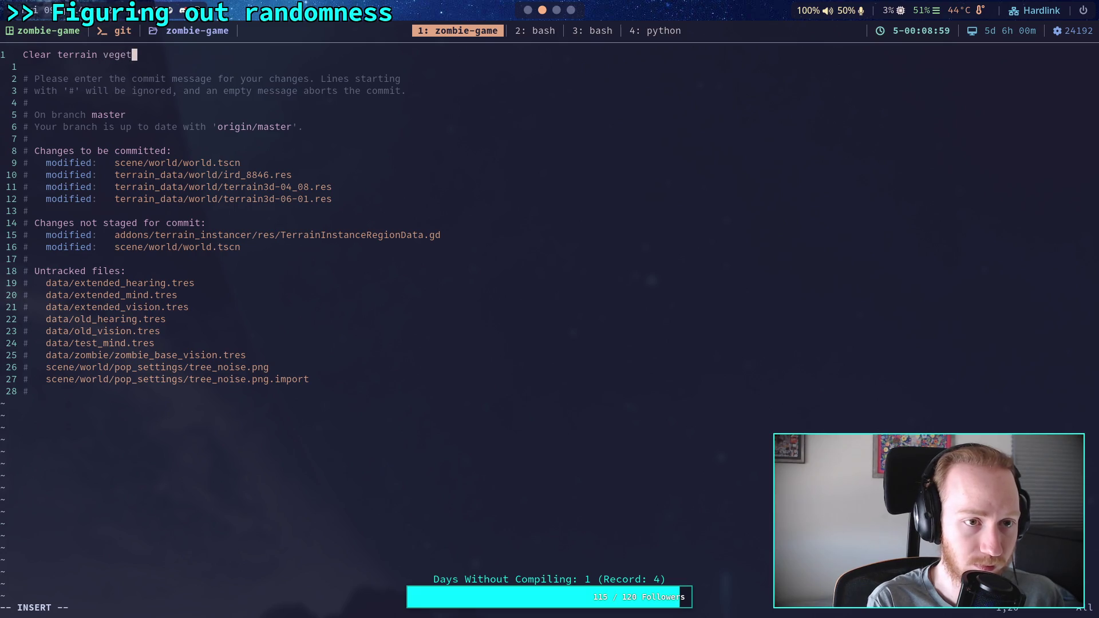
{"action": "key", "text": "Return"}
{"action": "key", "text": "Return"}
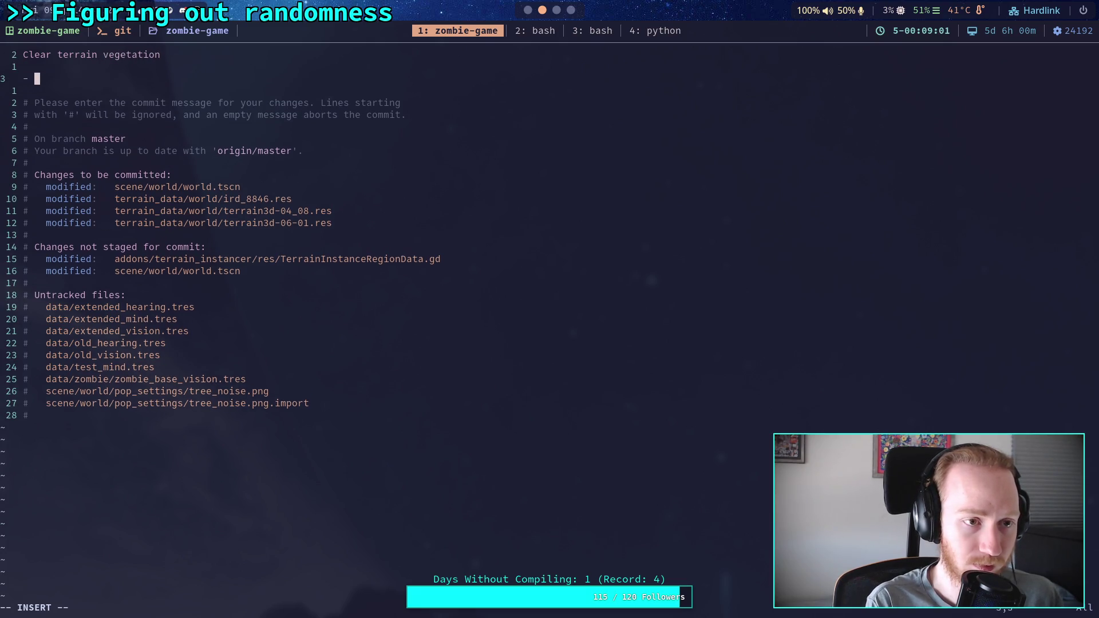
{"action": "type", "text": "Clear "}
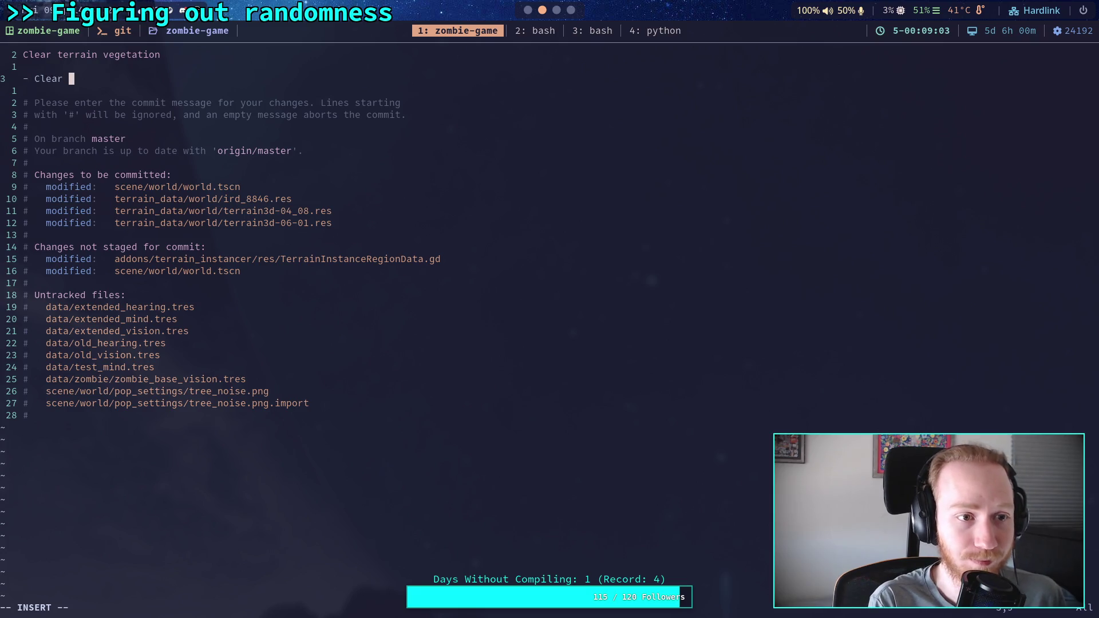
{"action": "type", "text": "tem"}
{"action": "key", "text": "BackSpace"}
{"action": "key", "text": "BackSpace"}
{"action": "key", "text": "BackSpace"}
{"action": "type", "text": "ev"}
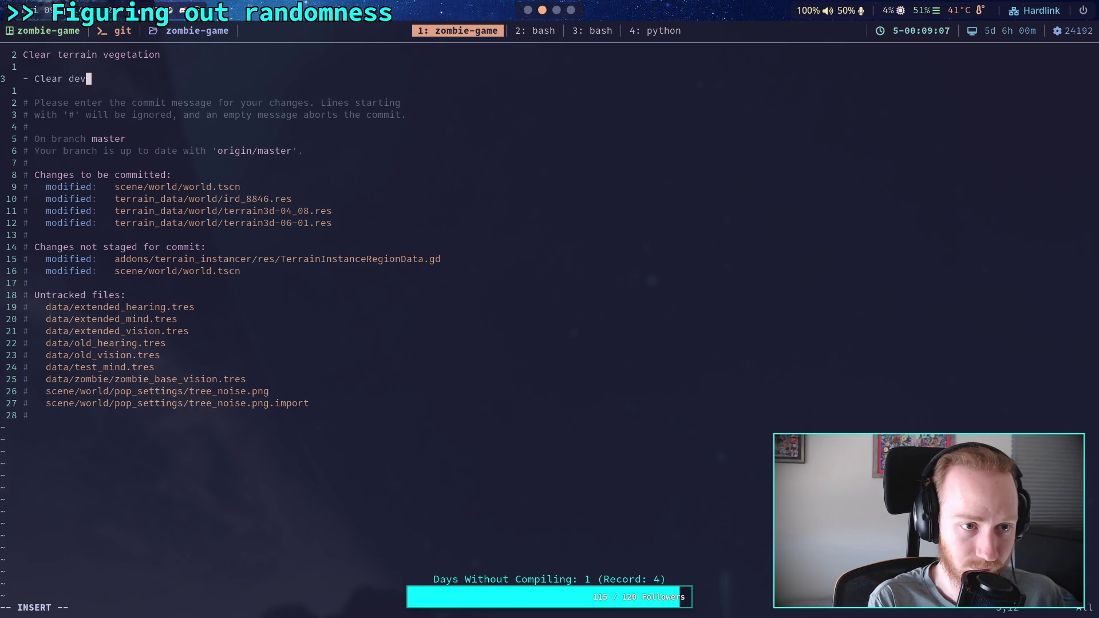
{"action": "type", "text": "testing "}
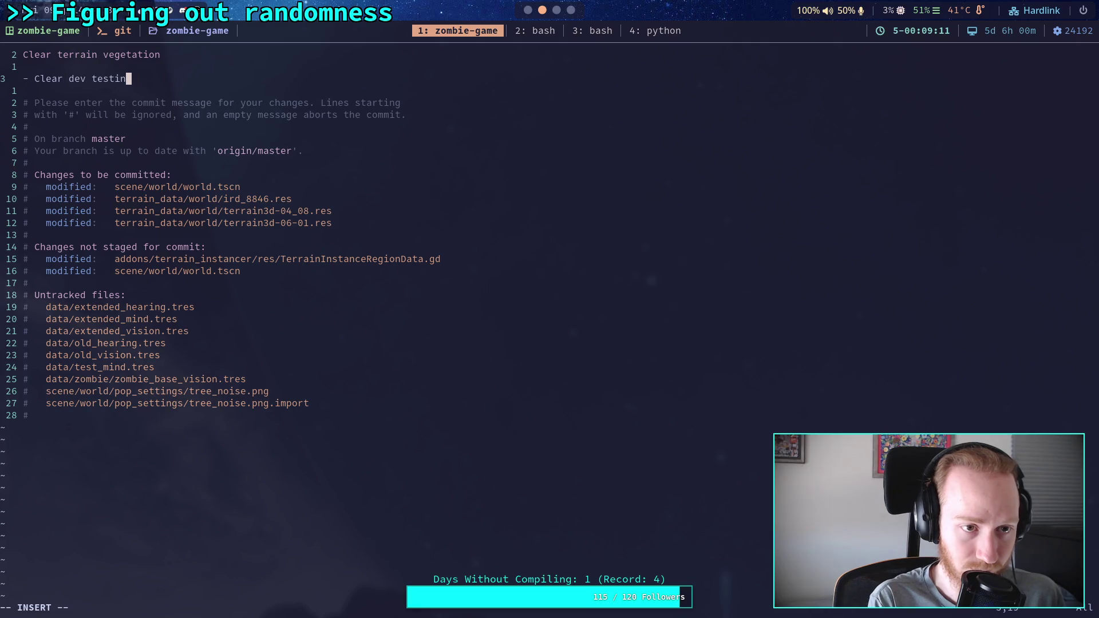
{"action": "type", "text": "s for vegeta"}
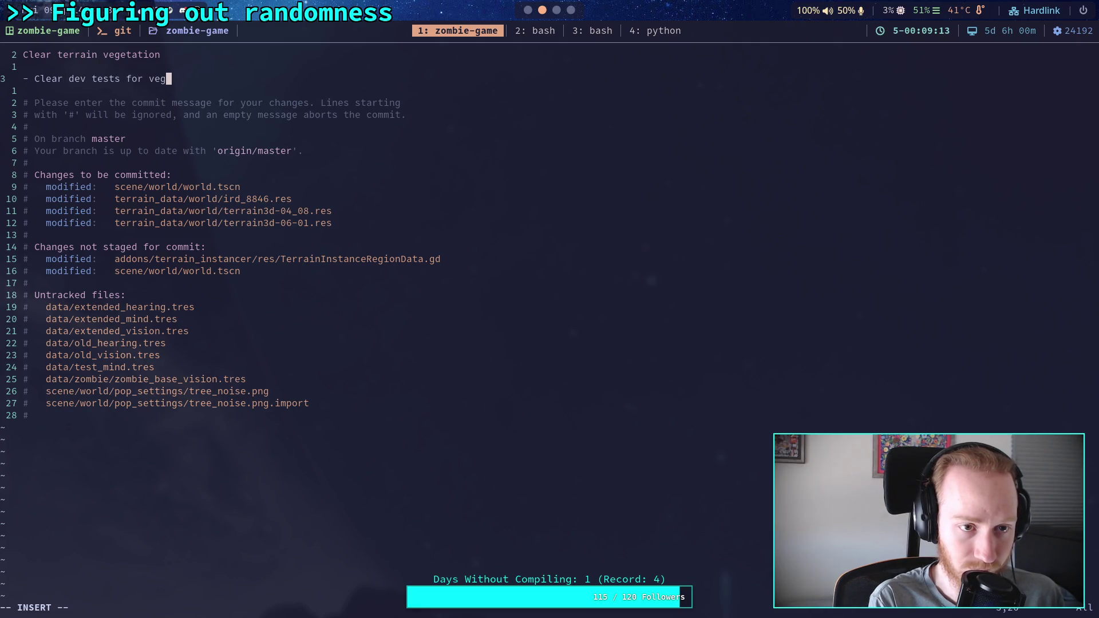
{"action": "type", "text": "tion"}
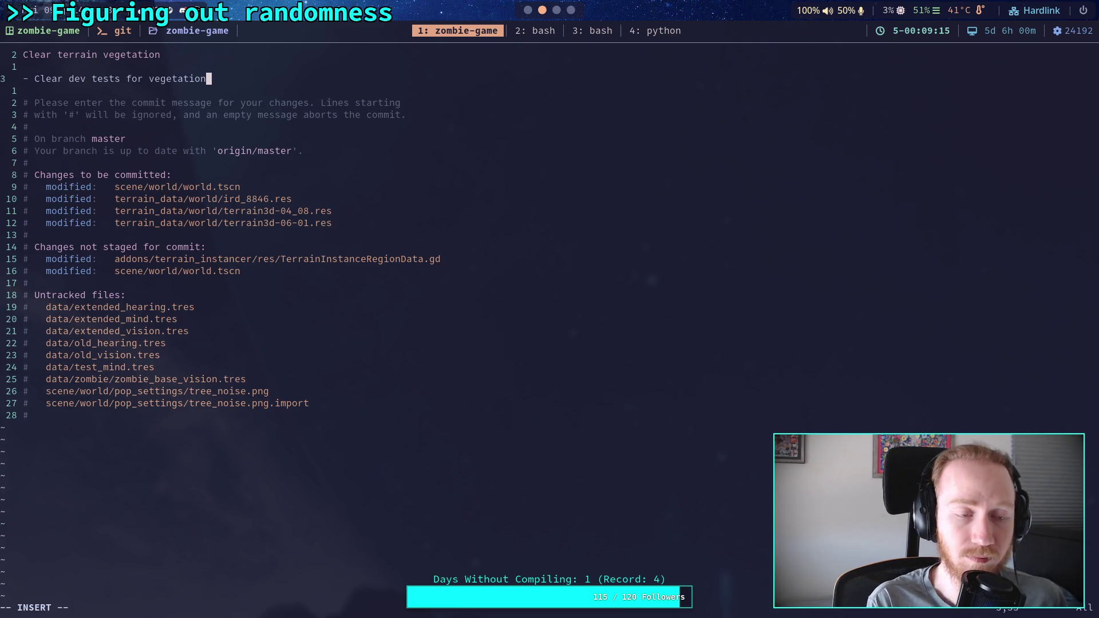
Step: Add a second bullet line: '- Set large region for clearing vegetation'
{"action": "key", "text": "Return"}
{"action": "type", "text": "- Set ren"}
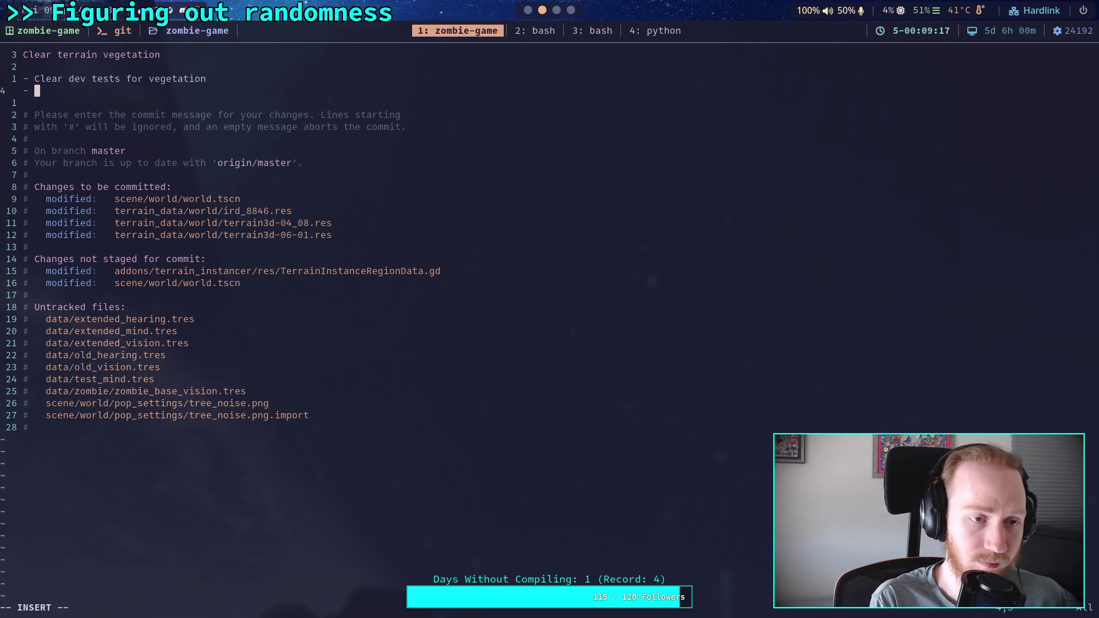
{"action": "type", "text": "ion 2 to be a"}
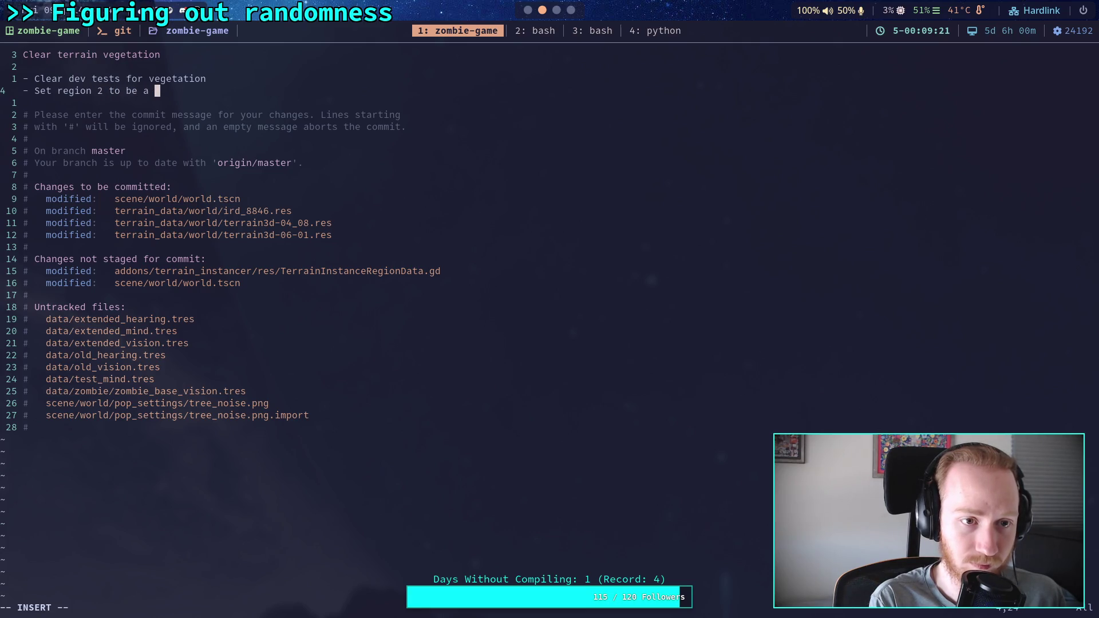
{"action": "key", "text": "BackSpace"}
{"action": "key", "text": "BackSpace"}
{"action": "type", "text": "r"}
{"action": "key", "text": "BackSpace"}
{"action": "type", "text": "gce"}
{"action": "type", "text": "egion for clear"}
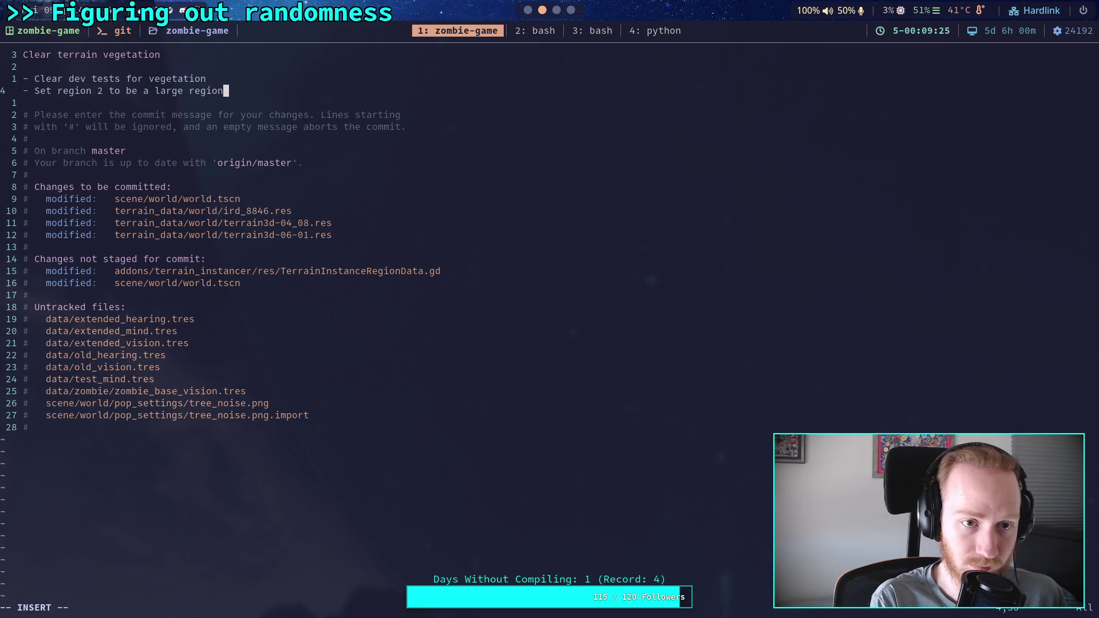
{"action": "type", "text": "ing "}
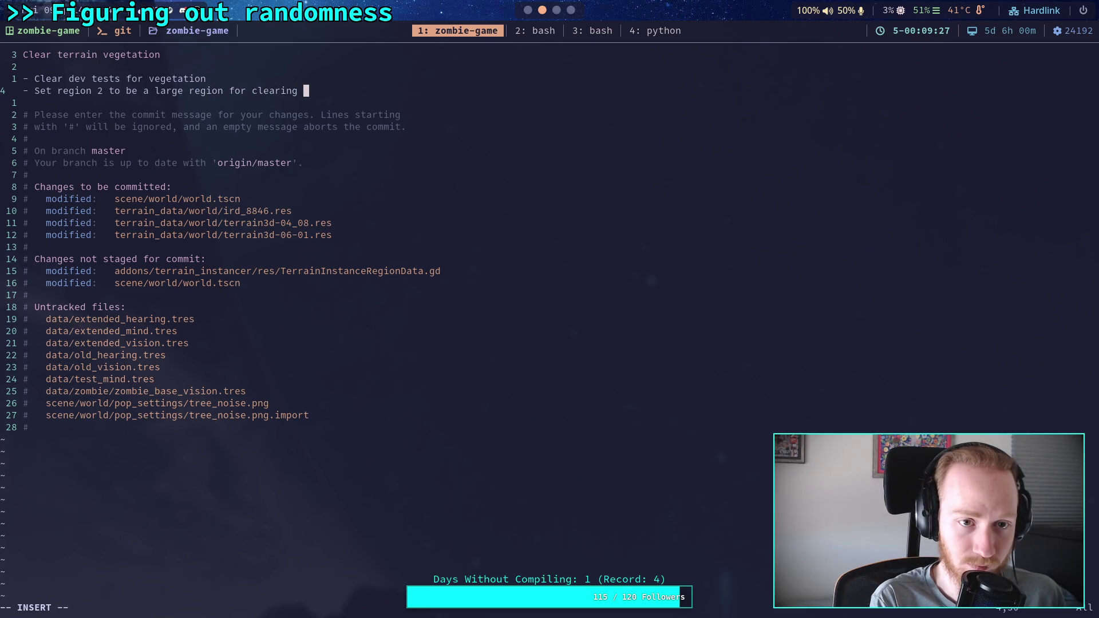
{"action": "type", "text": "vegetation"}
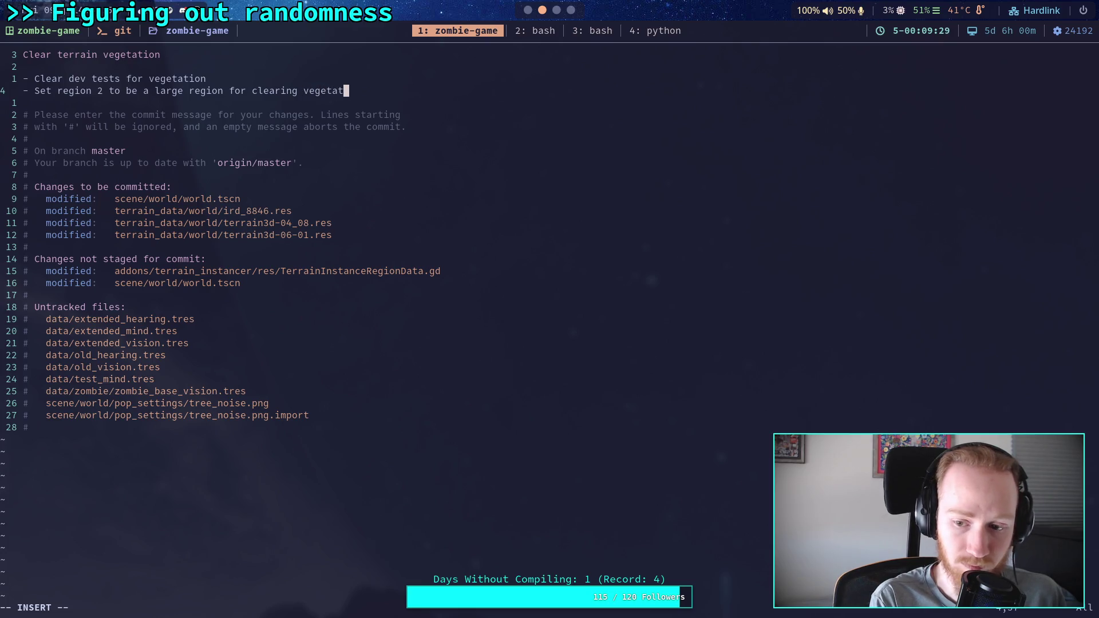
Step: Save and close the commit message in Vim, then push the commit with git push
{"action": "key", "text": "Escape"}
{"action": "type", "text": ":q"}
{"action": "key", "text": "Return"}
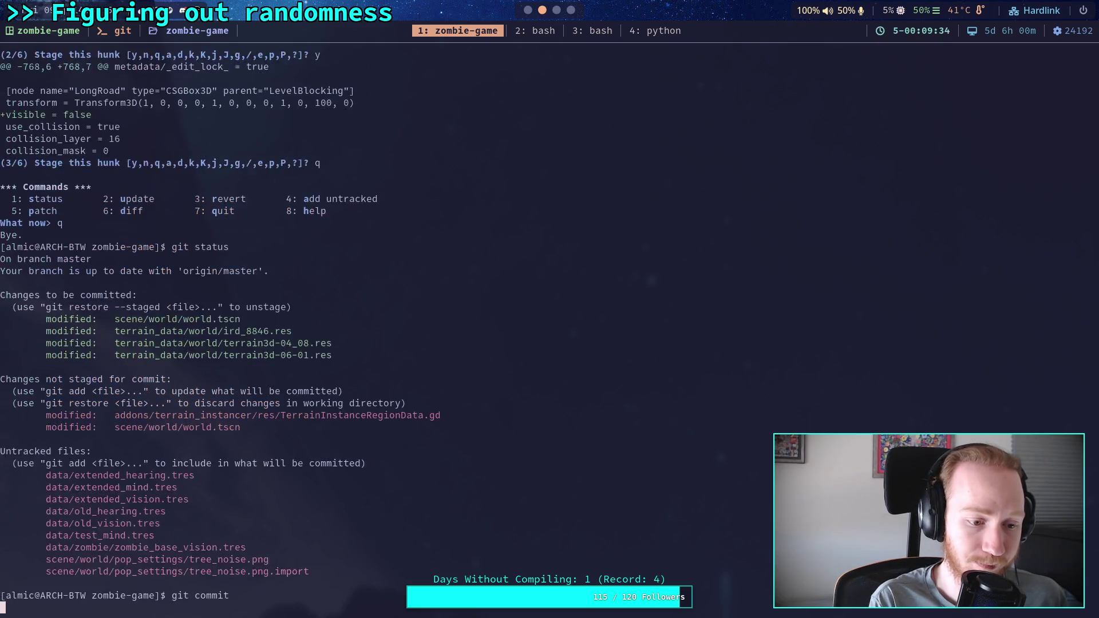
{"action": "type", "text": "git push"}
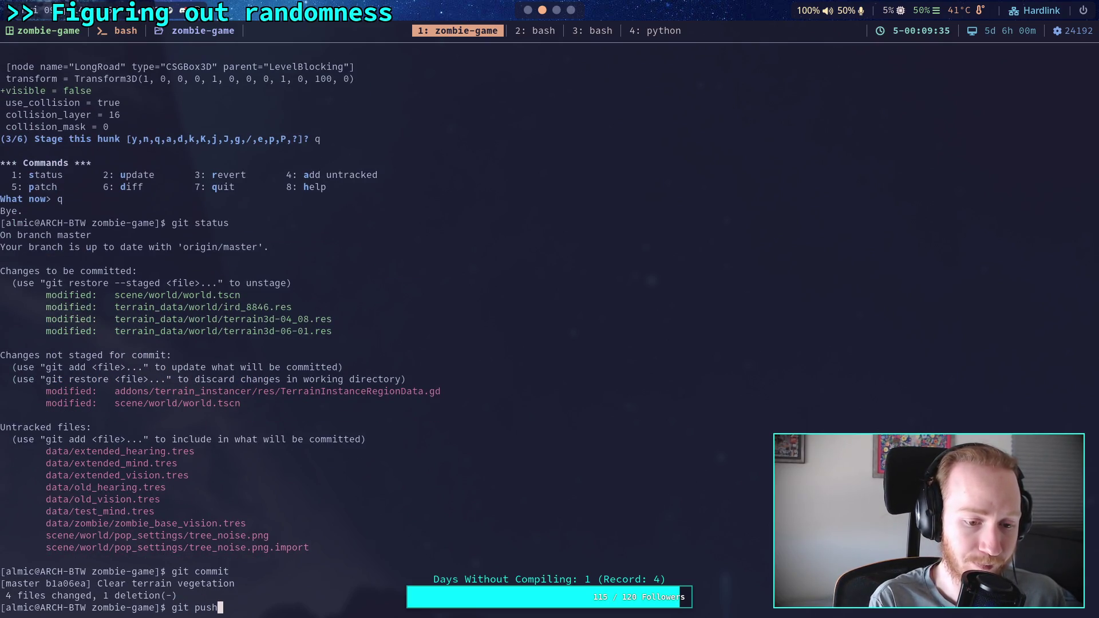
{"action": "key", "text": "Return"}
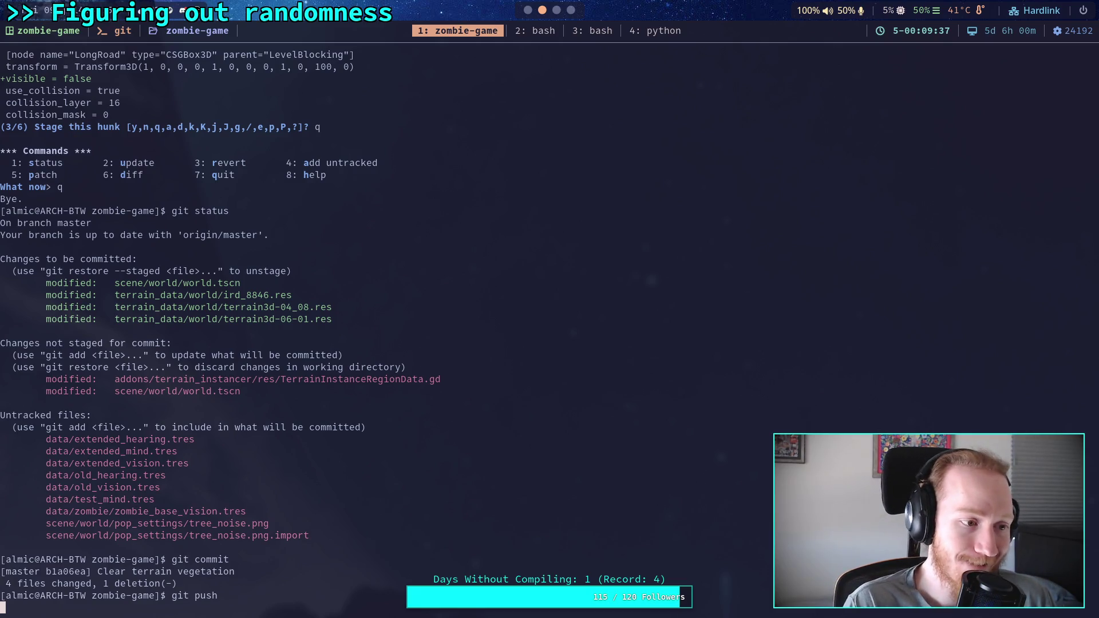
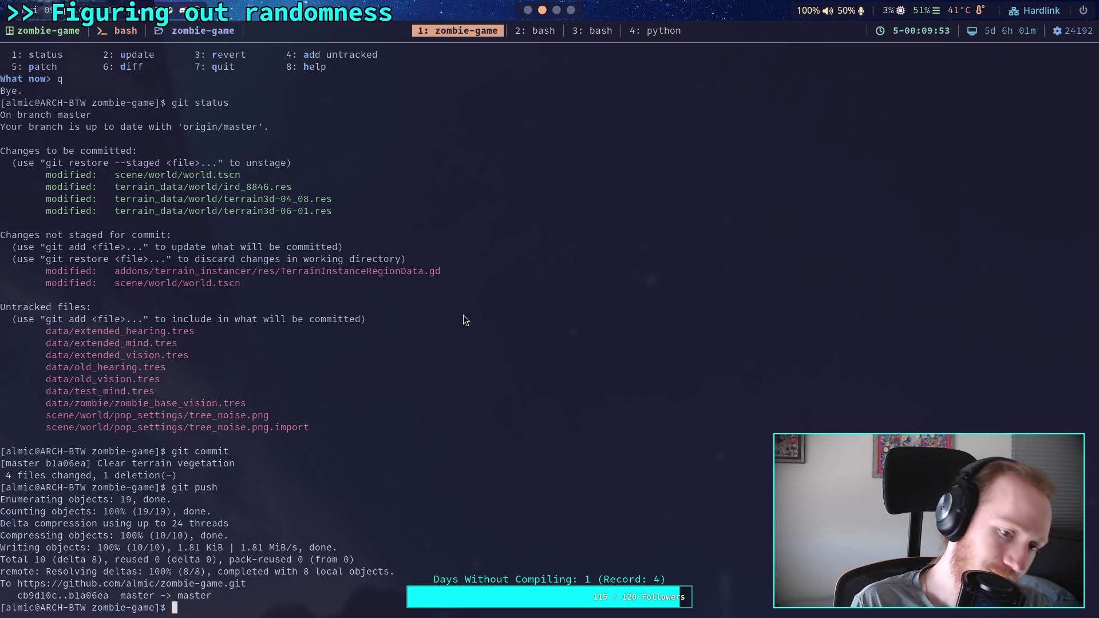
Step: Return from the bash Terminal to the Godot editor showing the world scene's terrain
{"action": "scroll", "coordinate": [529, 11], "scroll_direction": "down", "scroll_amount": 2}
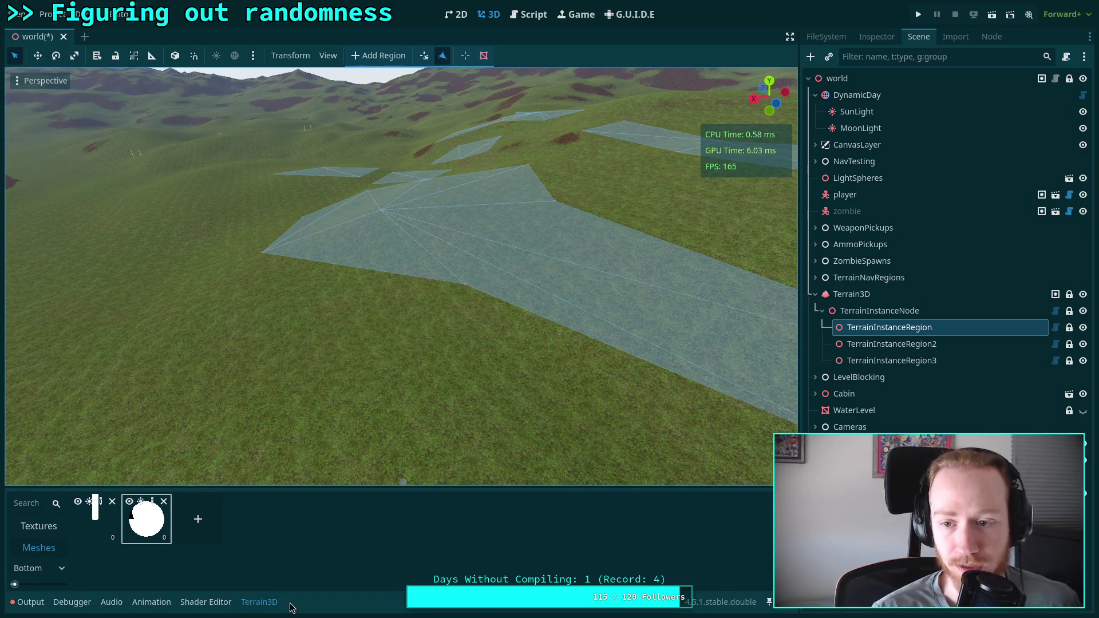
Step: Select TerrainInstanceRegion, expand Instances element 0 in a widened Inspector, and open TerrainInstanceSettings.gd
{"action": "left_click", "coordinate": [258, 602]}
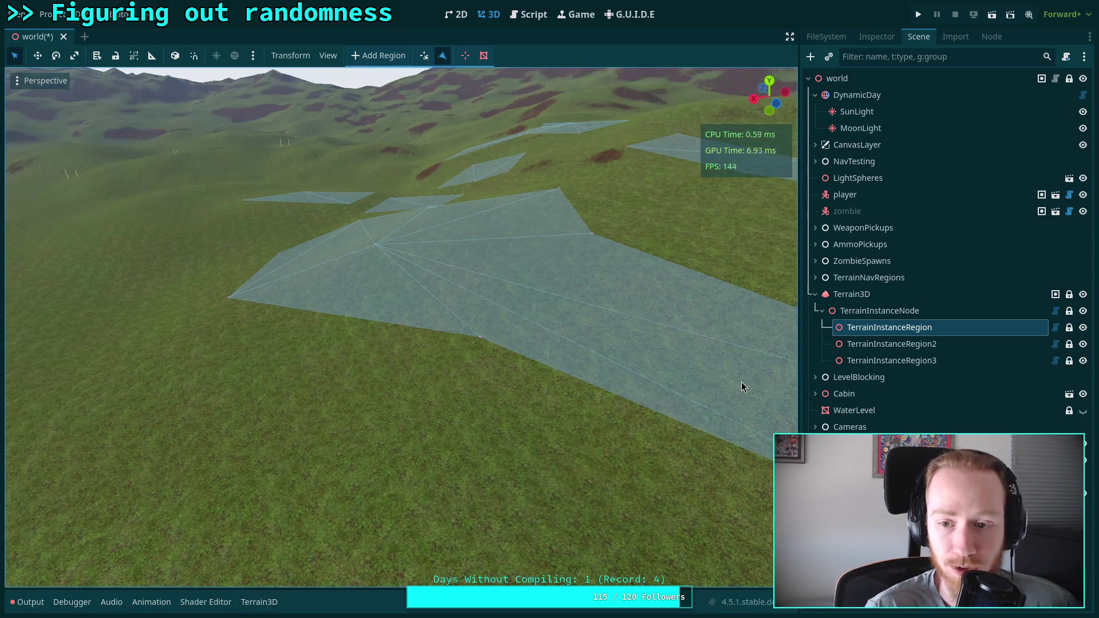
{"action": "left_click", "coordinate": [919, 360]}
{"action": "left_click", "coordinate": [893, 327]}
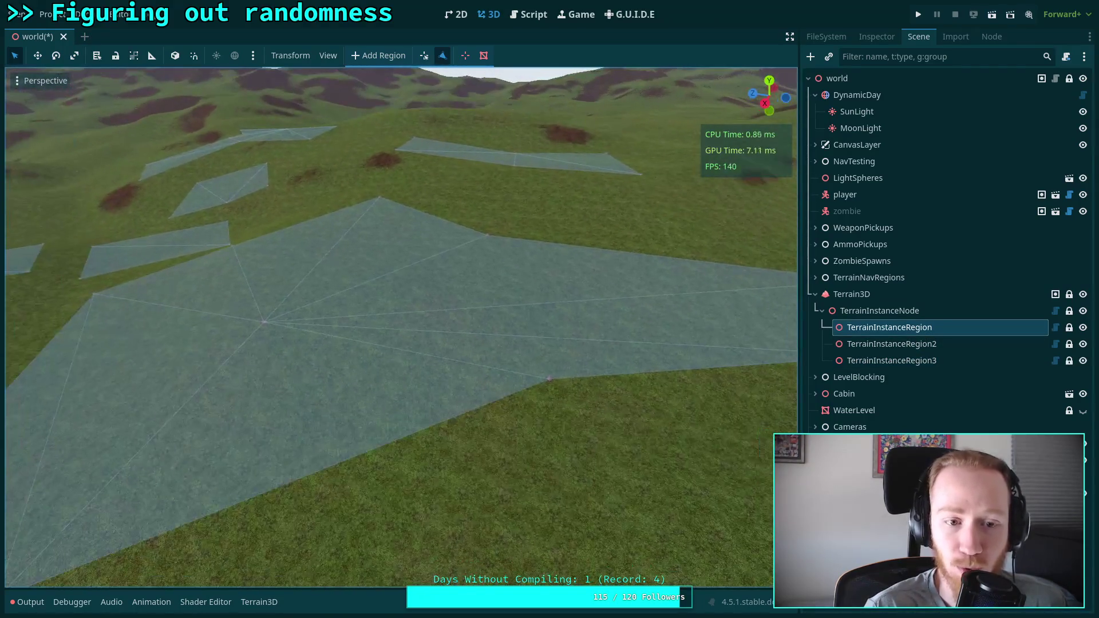
{"action": "left_click", "coordinate": [876, 36]}
{"action": "left_click", "coordinate": [1007, 237]}
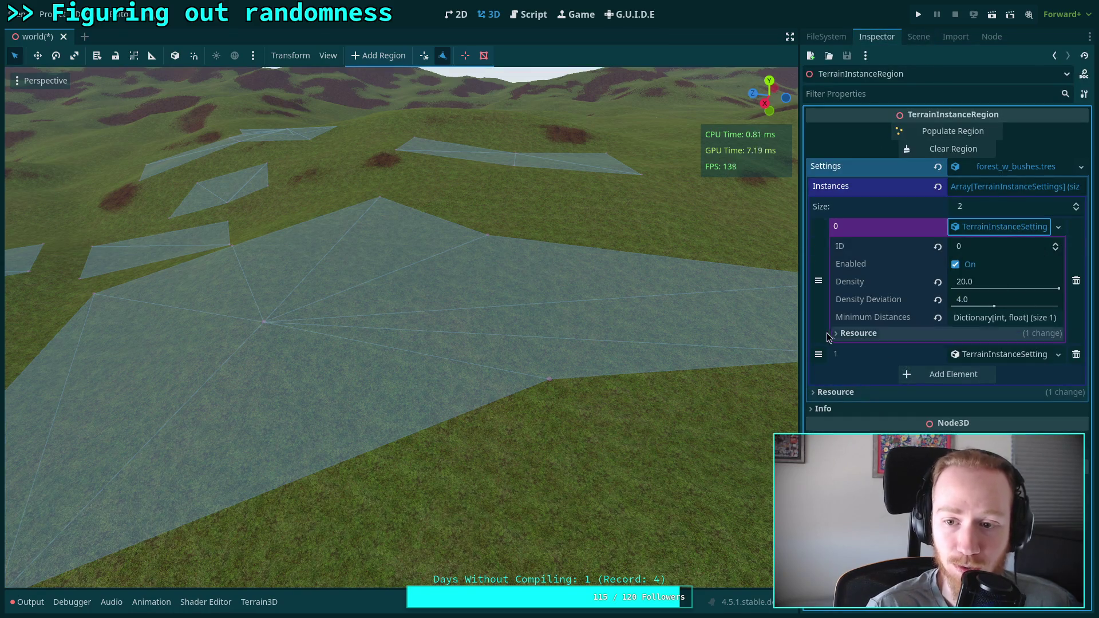
{"action": "left_click_drag", "start_coordinate": [800, 329], "coordinate": [759, 328]}
{"action": "left_click", "coordinate": [528, 15]}
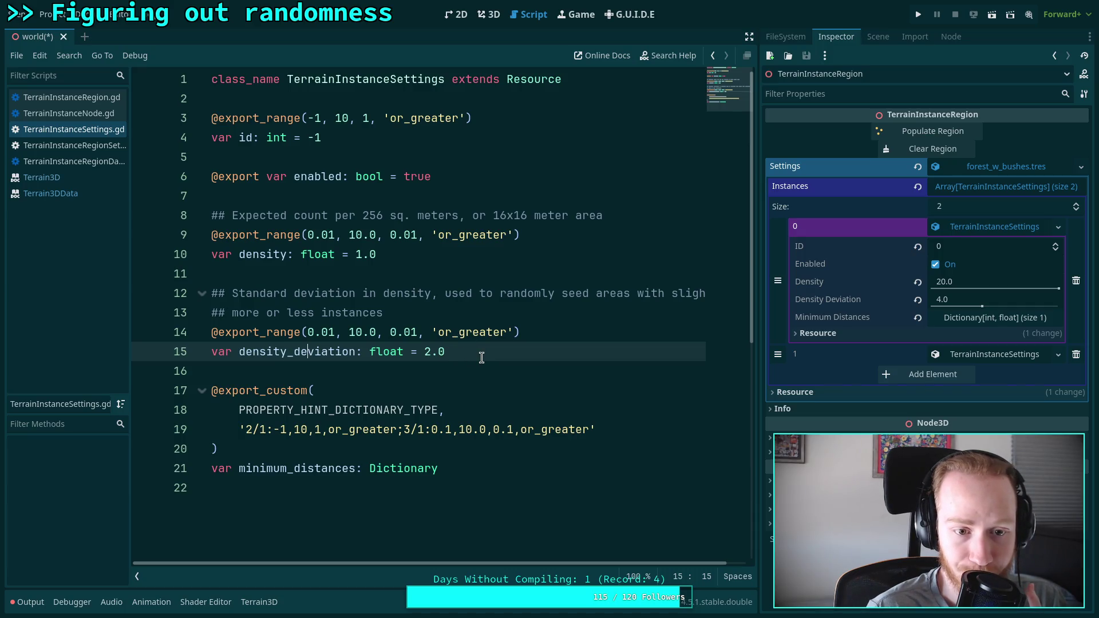
{"action": "left_click", "coordinate": [508, 354]}
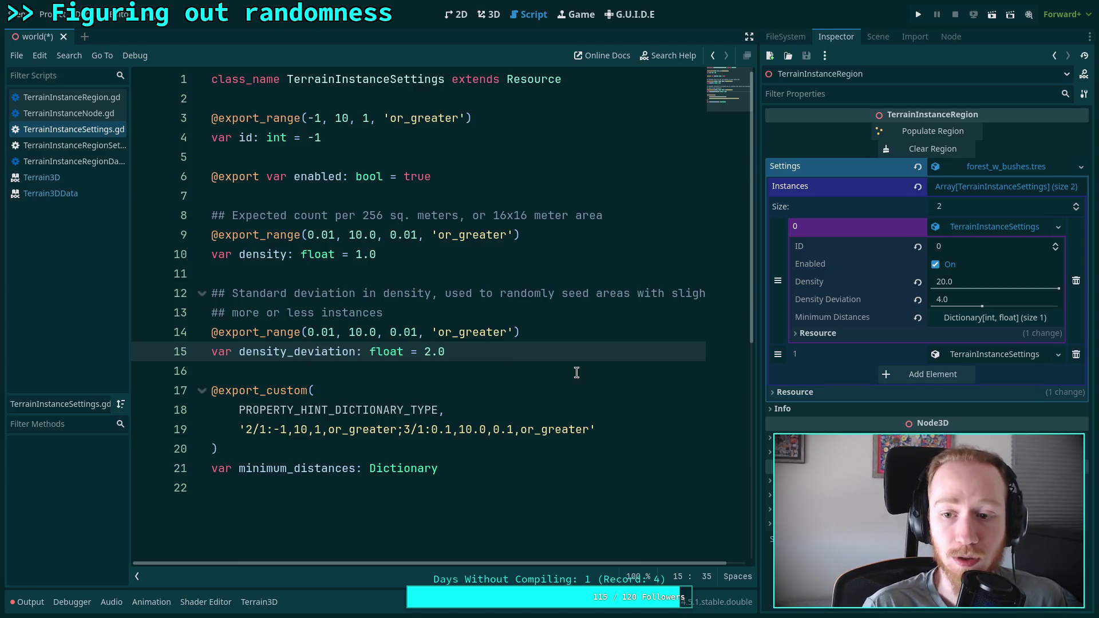
{"action": "left_click", "coordinate": [458, 491]}
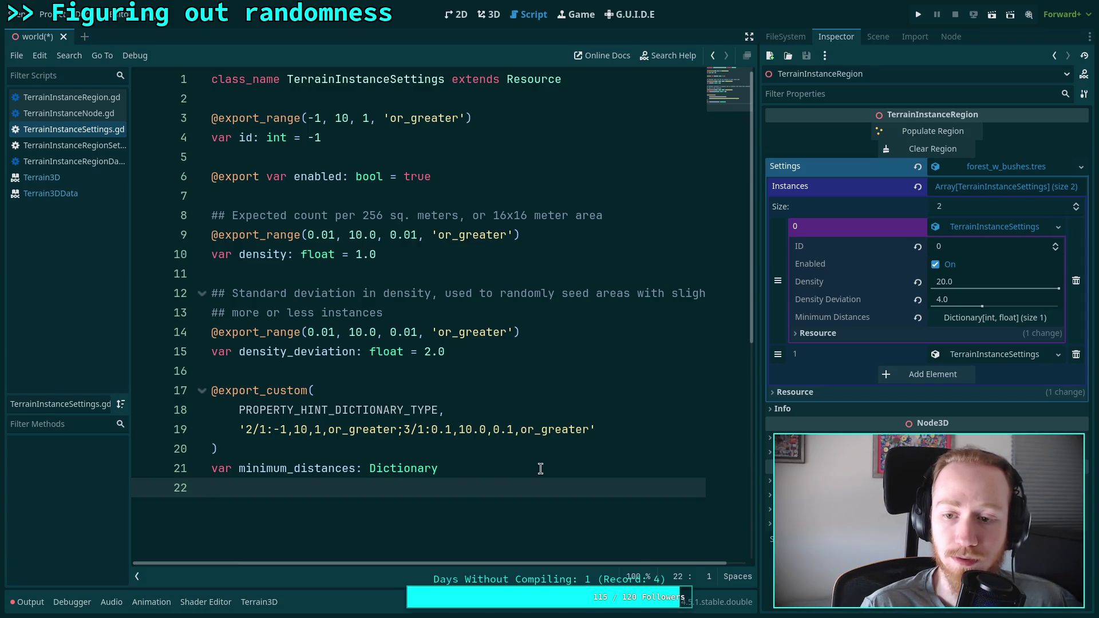
{"action": "key", "text": "Return"}
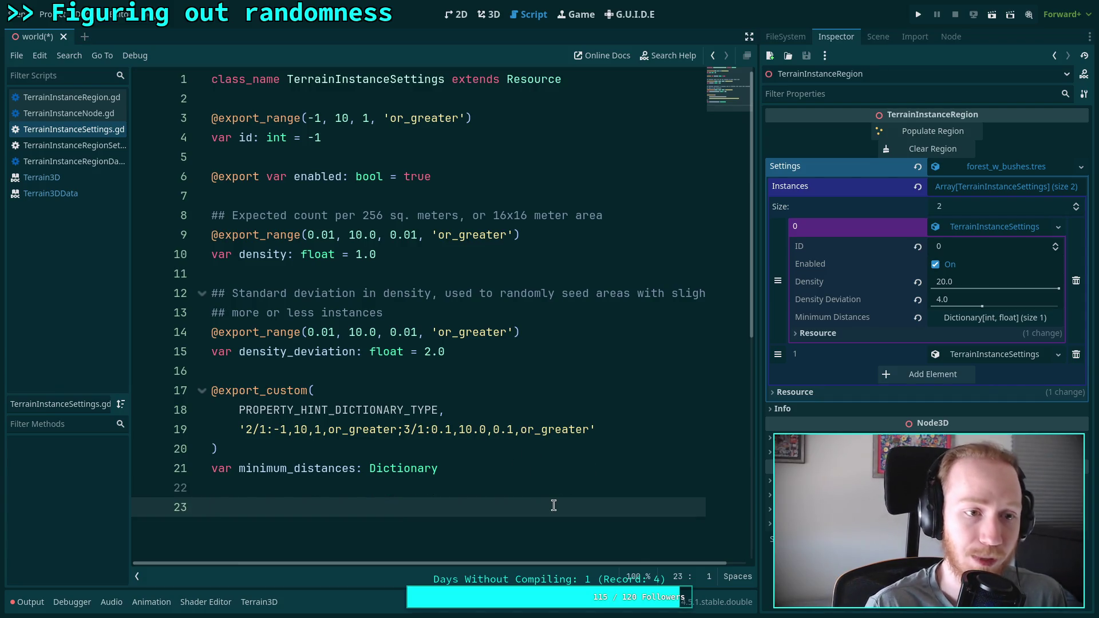
{"action": "scroll", "coordinate": [551, 502], "scroll_direction": "down", "scroll_amount": 1}
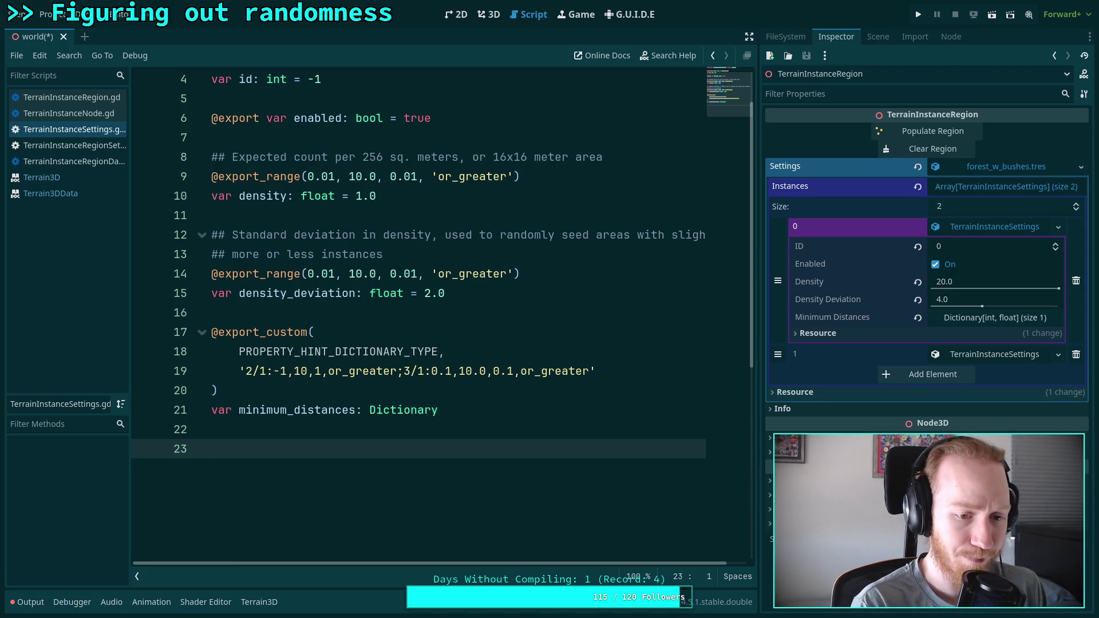
{"action": "key", "text": "Return"}
{"action": "type", "text": "@export"}
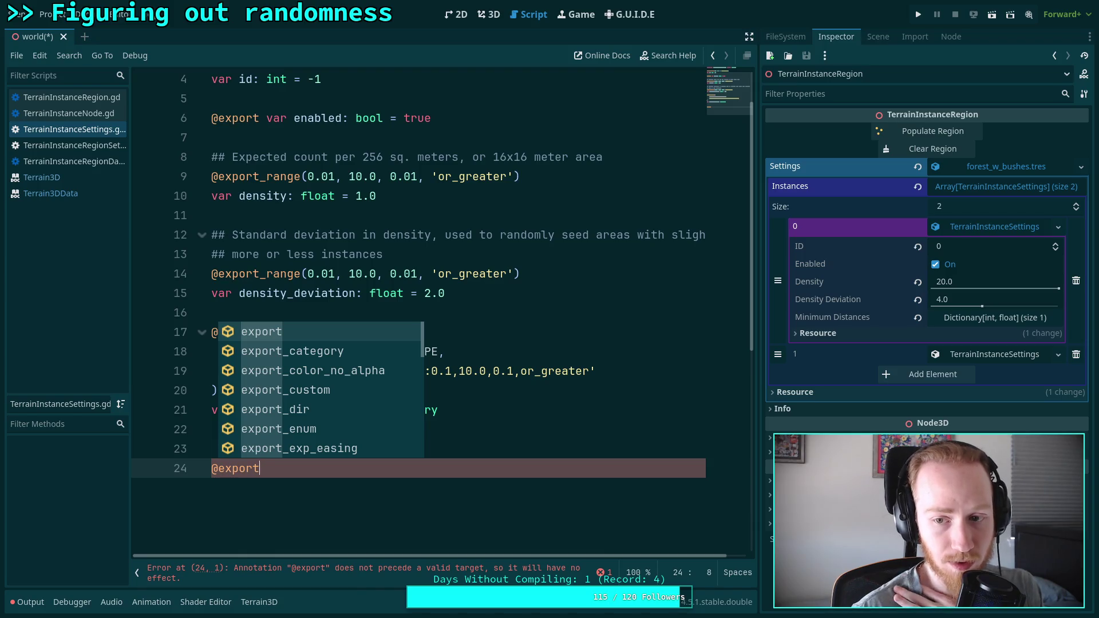
{"action": "key", "text": "BackSpace"}
{"action": "key", "text": "BackSpace"}
{"action": "key", "text": "BackSpace"}
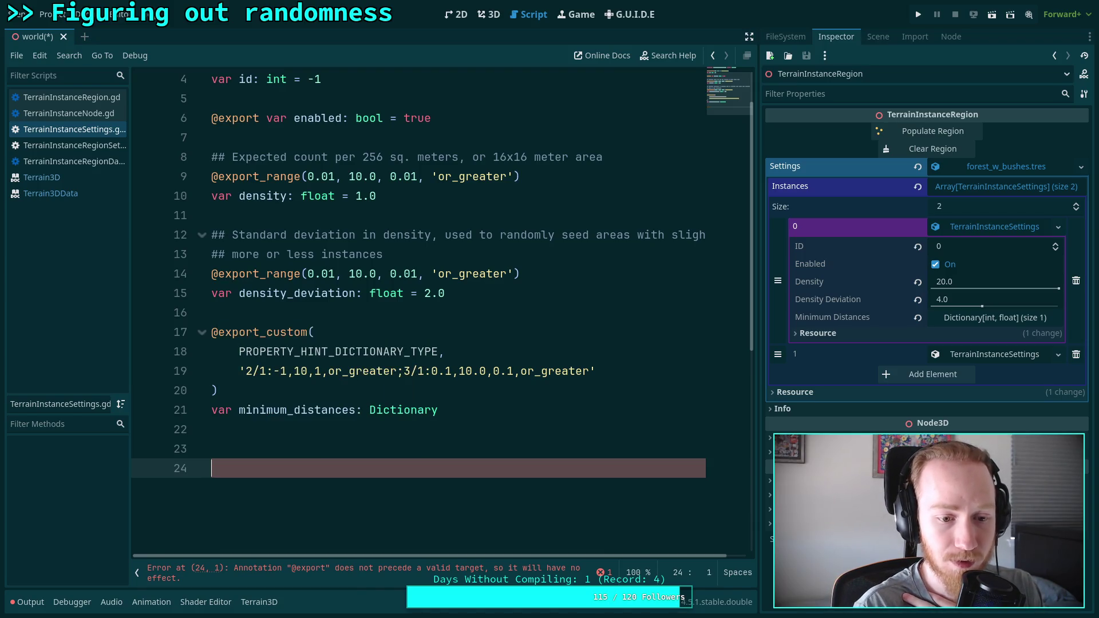
{"action": "left_click", "coordinate": [445, 313]}
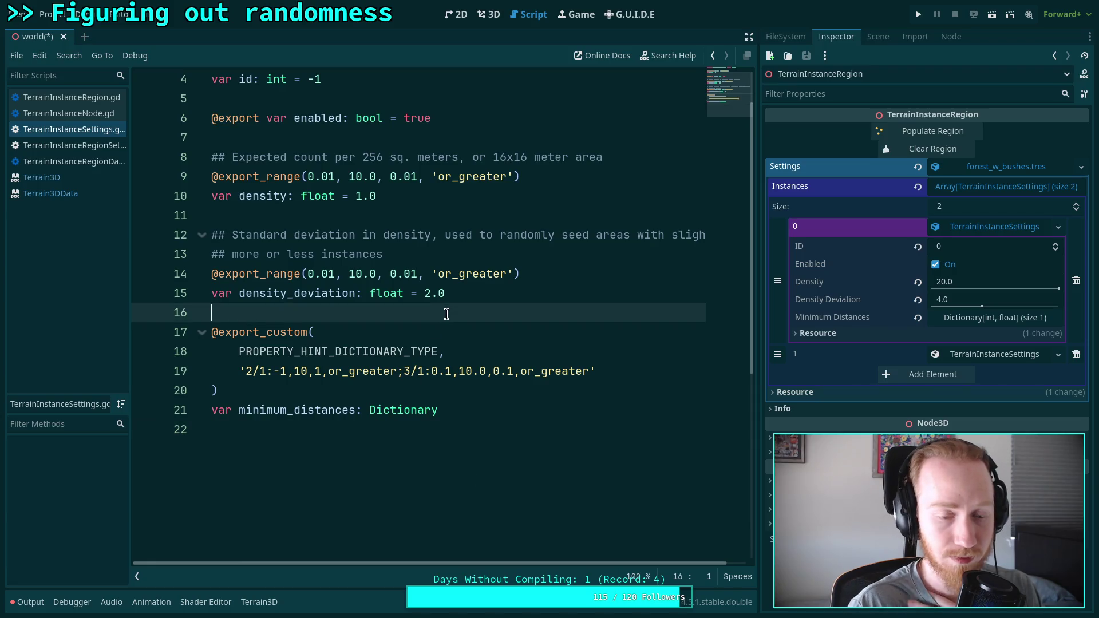
{"action": "key", "text": "Return"}
{"action": "type", "text": "@export"}
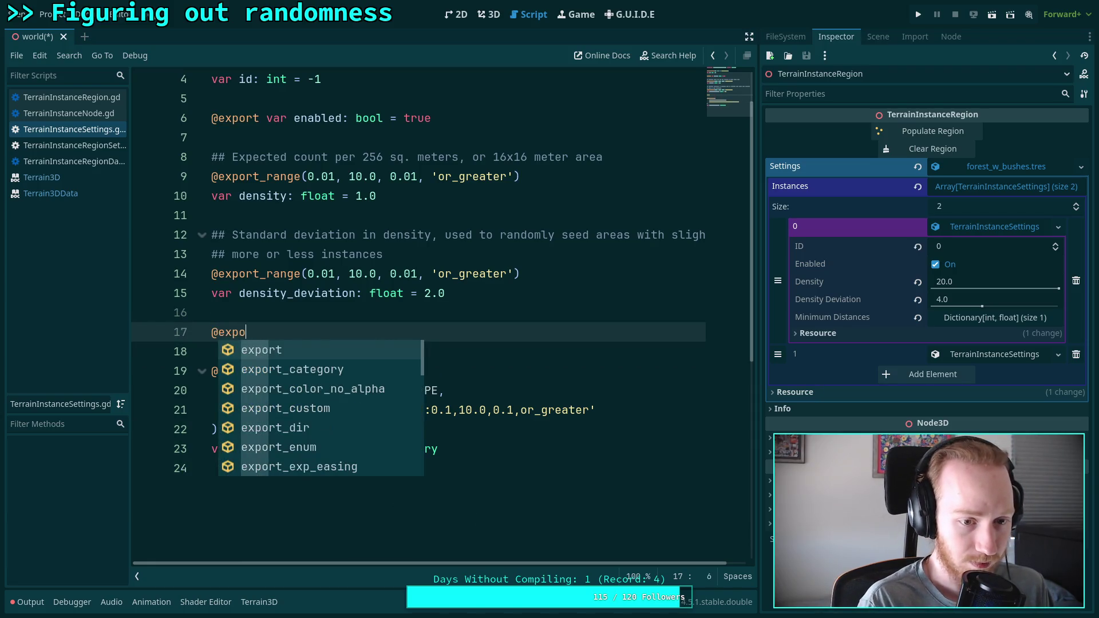
{"action": "type", "text": "_group"}
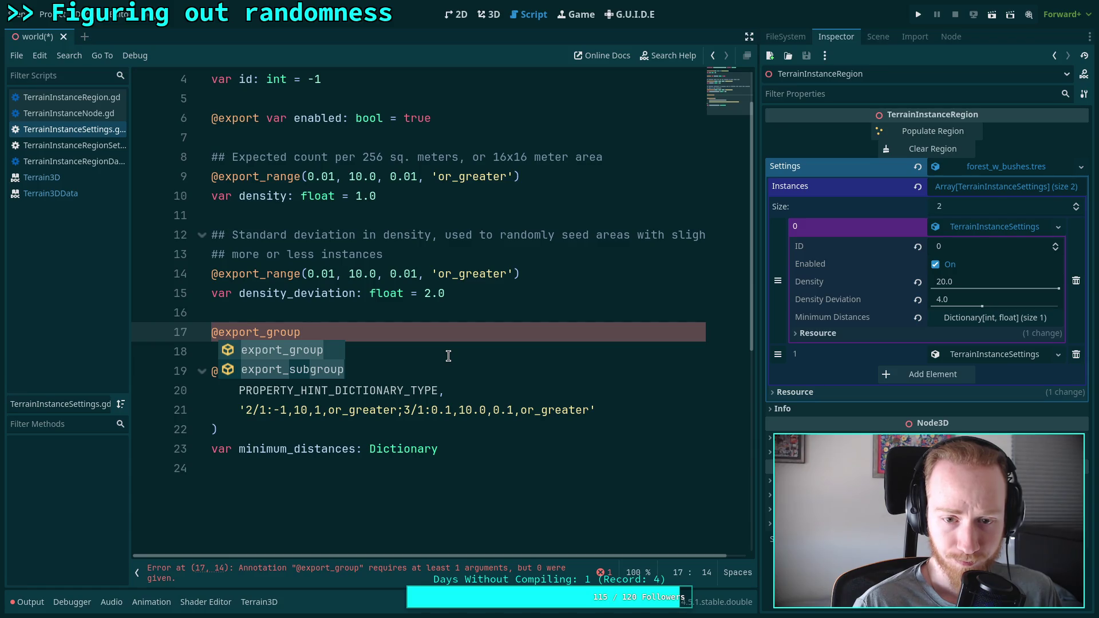
{"action": "type", "text": "('"}
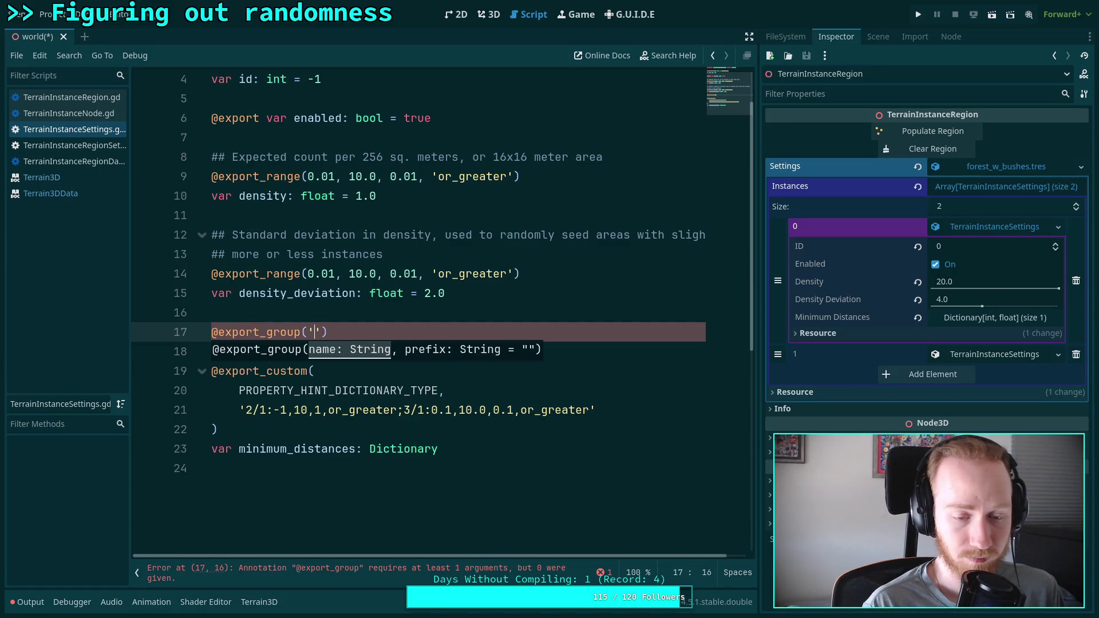
{"action": "type", "text": "Variation"}
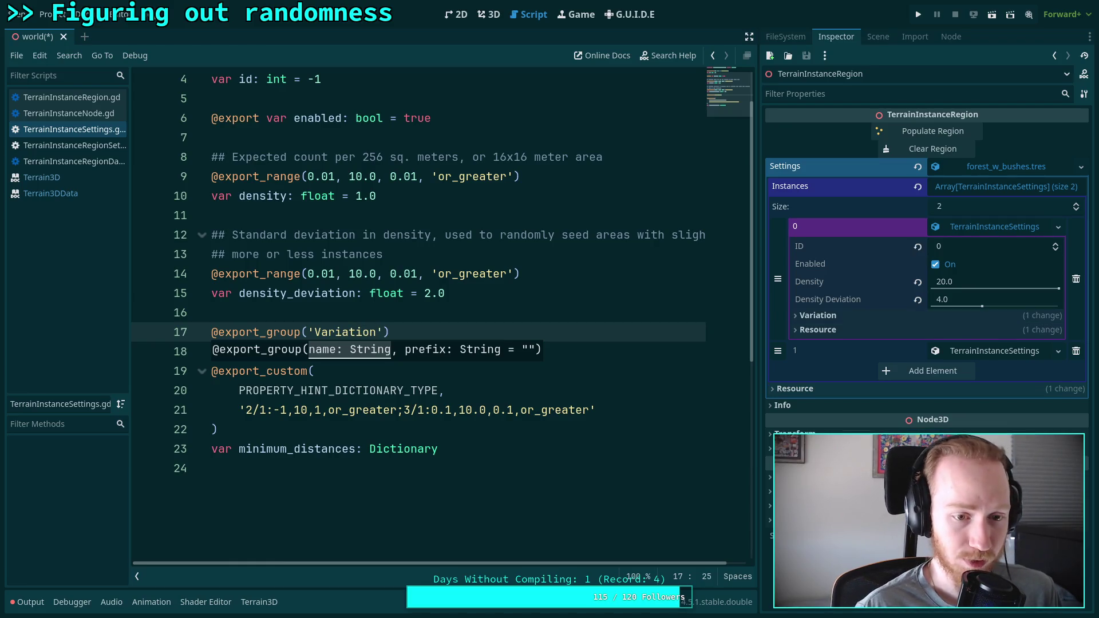
Step: Move the Variation group line with Alt+Up/Down to the end, below minimum_distances
{"action": "key", "text": "alt+Down"}
{"action": "key", "text": "alt+Down"}
{"action": "key", "text": "alt+Down"}
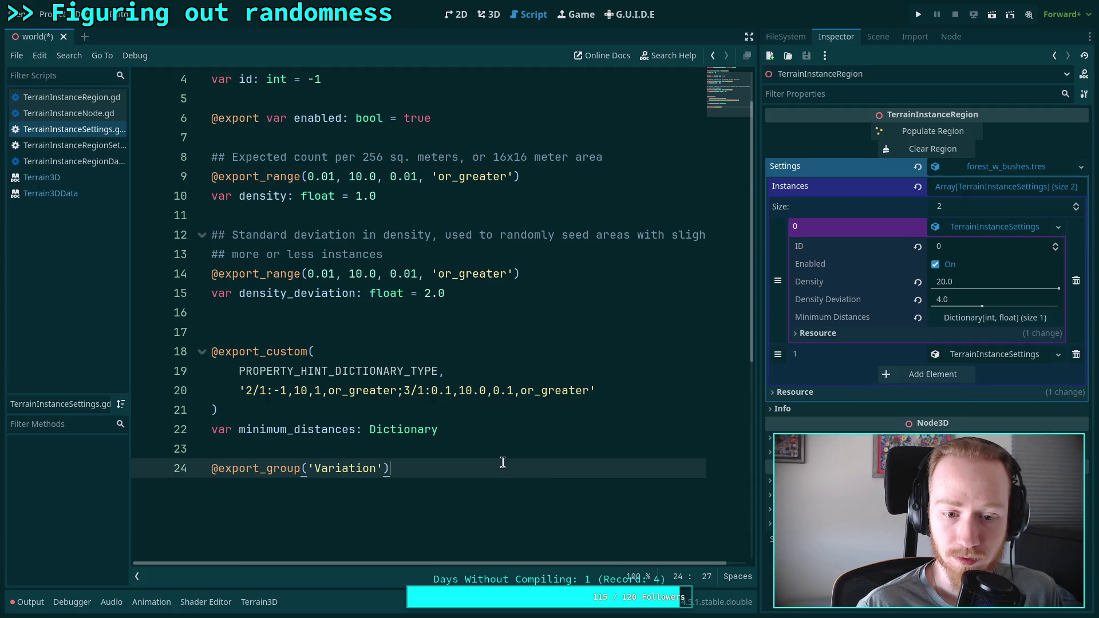
{"action": "left_click", "coordinate": [378, 330]}
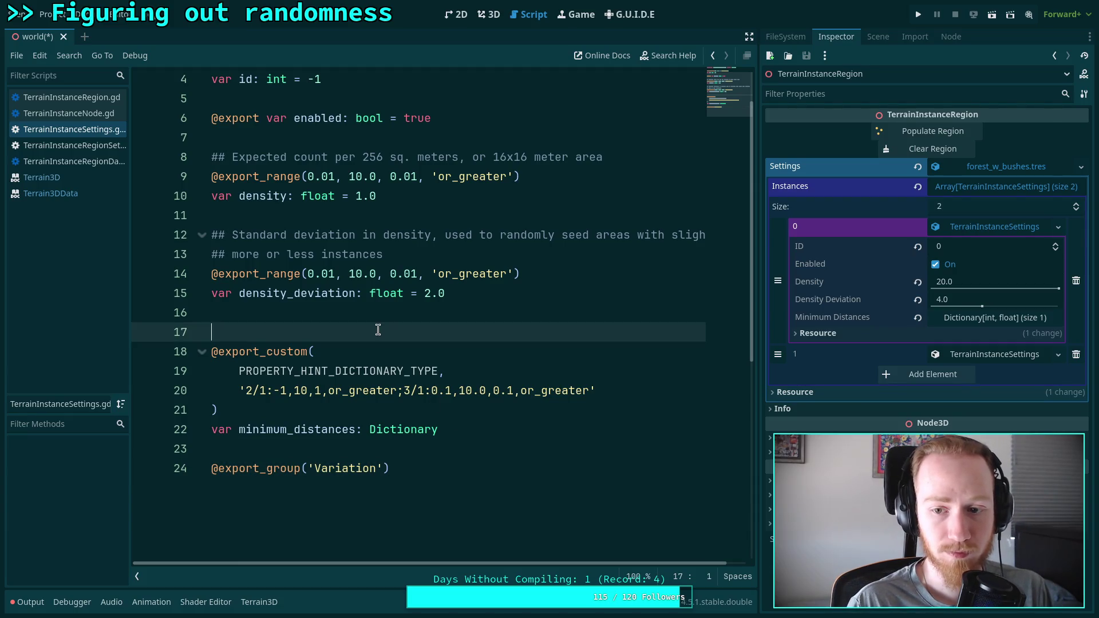
{"action": "left_click", "coordinate": [440, 472]}
{"action": "key", "text": "alt+Up"}
{"action": "key", "text": "alt+Up"}
{"action": "key", "text": "alt+Up"}
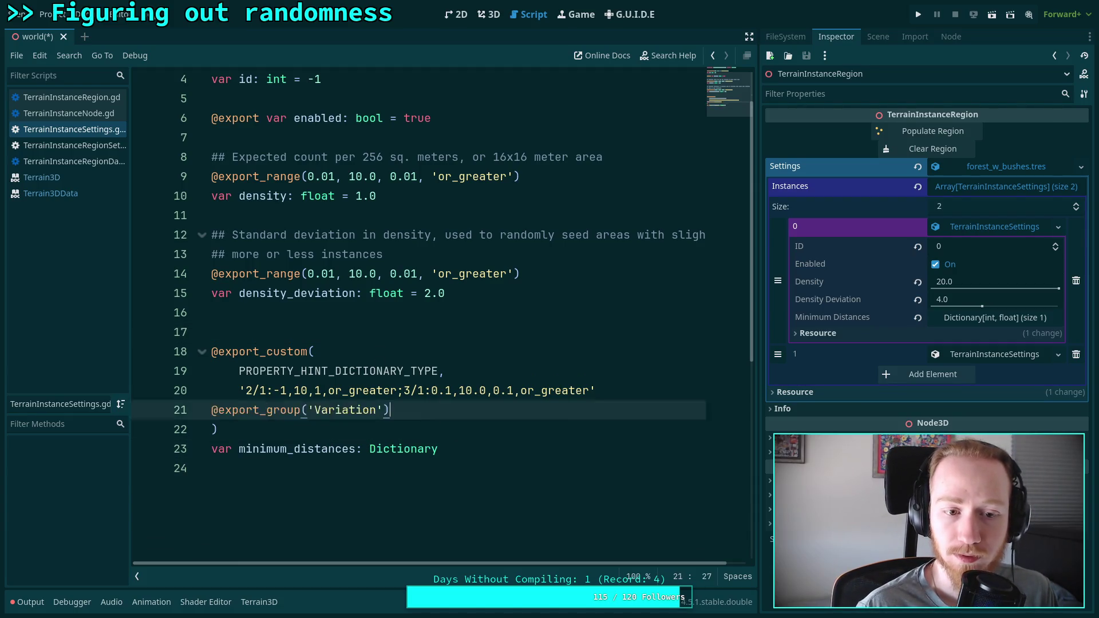
{"action": "key", "text": "alt+Up"}
{"action": "key", "text": "alt+Up"}
{"action": "key", "text": "alt+Up"}
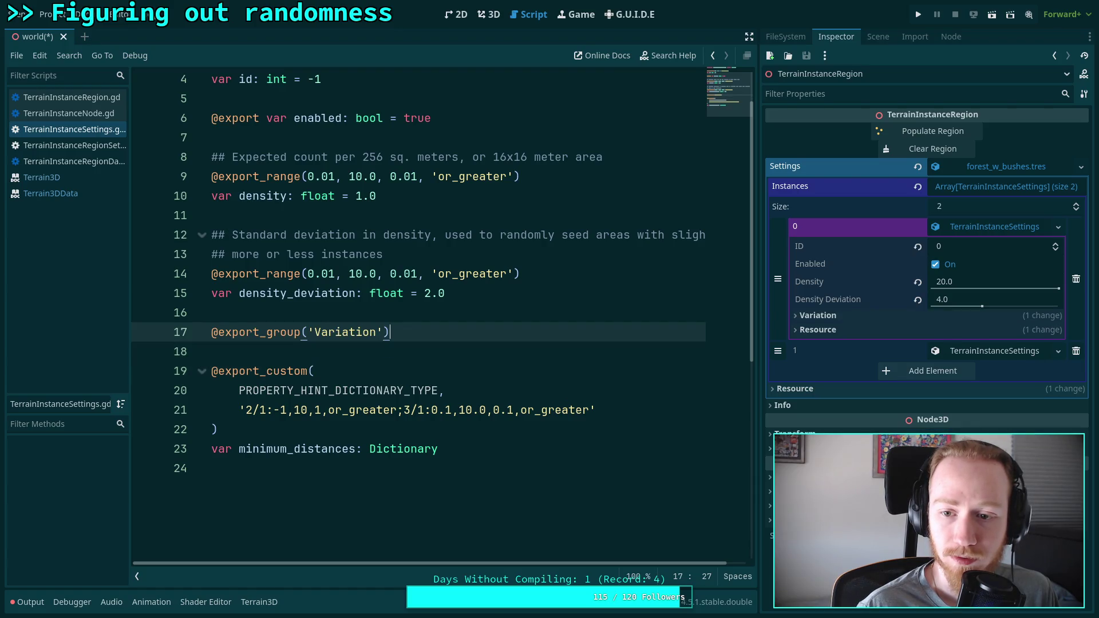
{"action": "key", "text": "alt+Down"}
{"action": "key", "text": "alt+Down"}
{"action": "key", "text": "alt+Down"}
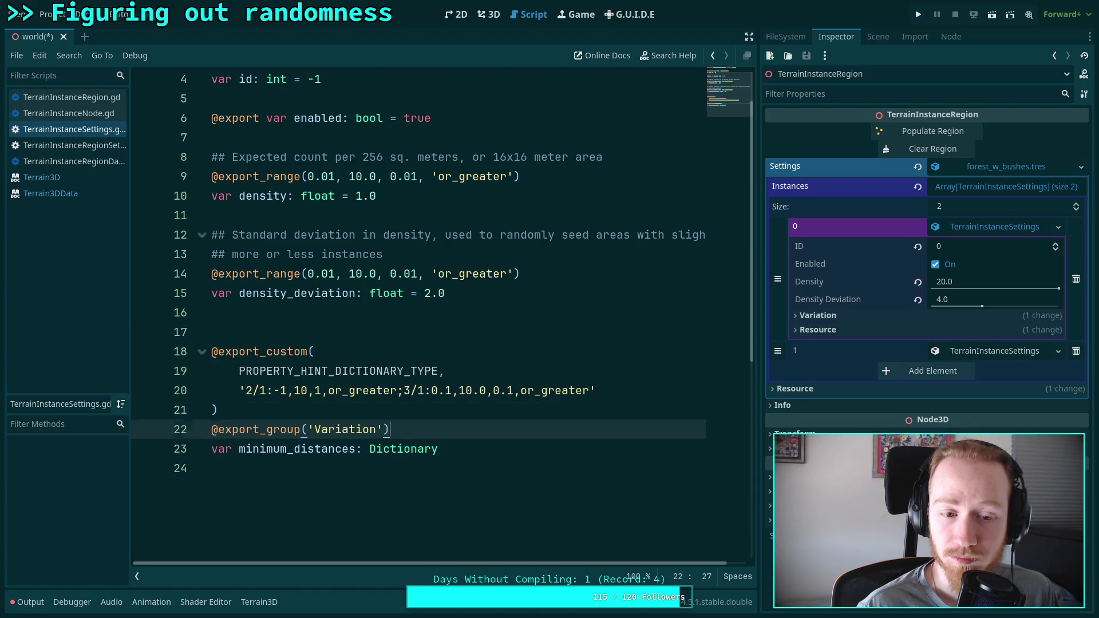
{"action": "scroll", "coordinate": [379, 450], "scroll_direction": "down", "scroll_amount": 1}
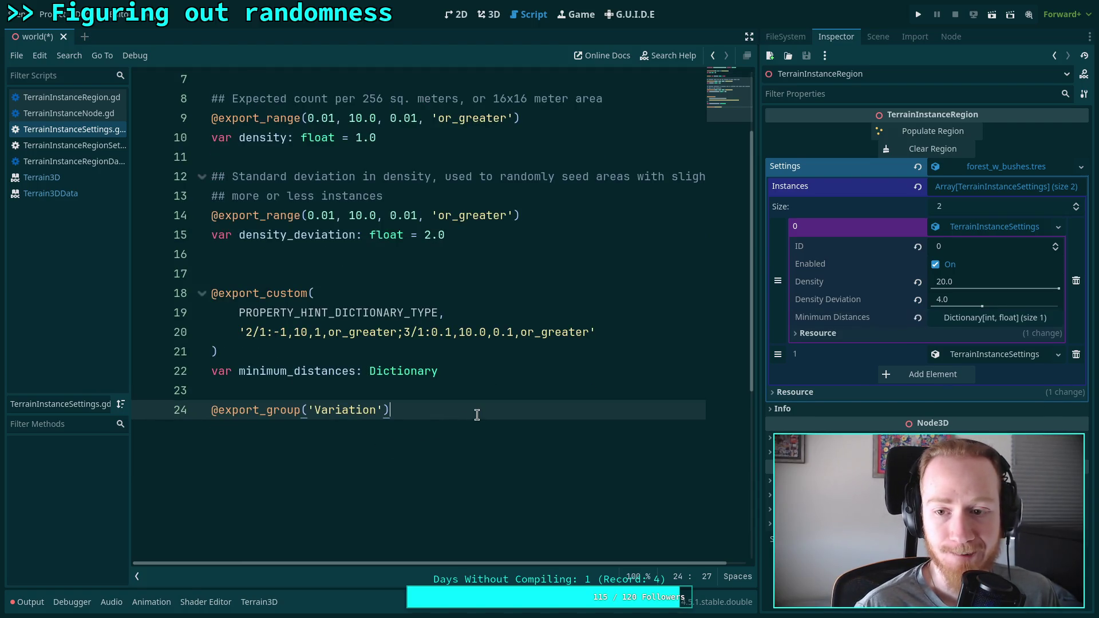
{"action": "key", "text": "Left"}
{"action": "key", "text": "Left"}
{"action": "key", "text": "Left"}
{"action": "key", "text": "BackSpace"}
{"action": "key", "text": "BackSpace"}
{"action": "key", "text": "BackSpace"}
{"action": "key", "text": "BackSpace"}
{"action": "key", "text": "BackSpace"}
{"action": "type", "text": "cate"}
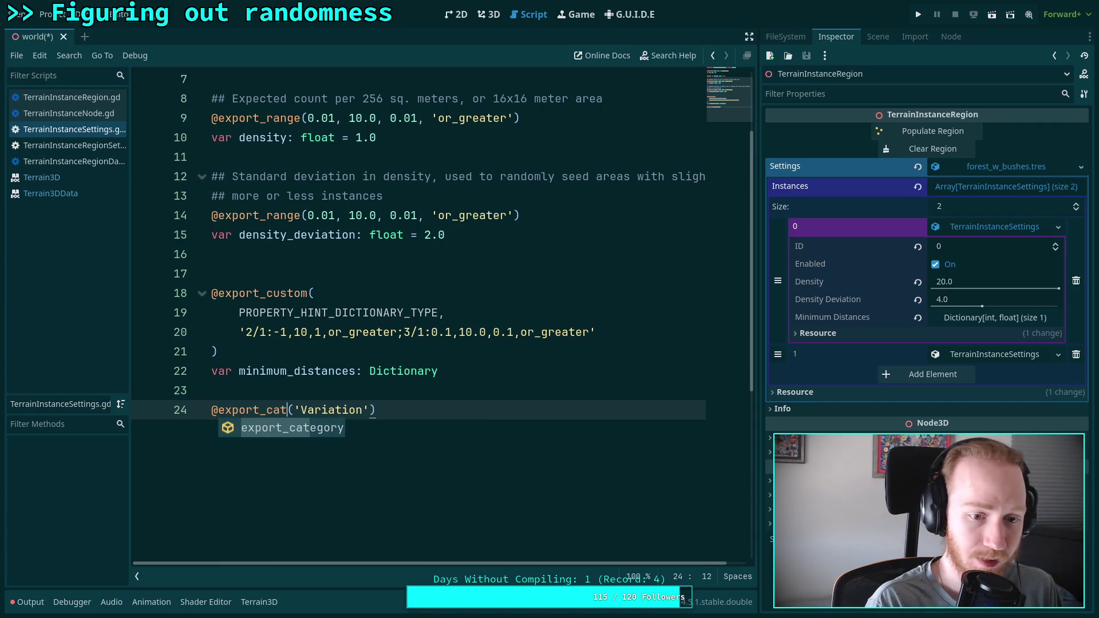
{"action": "key", "text": "Return"}
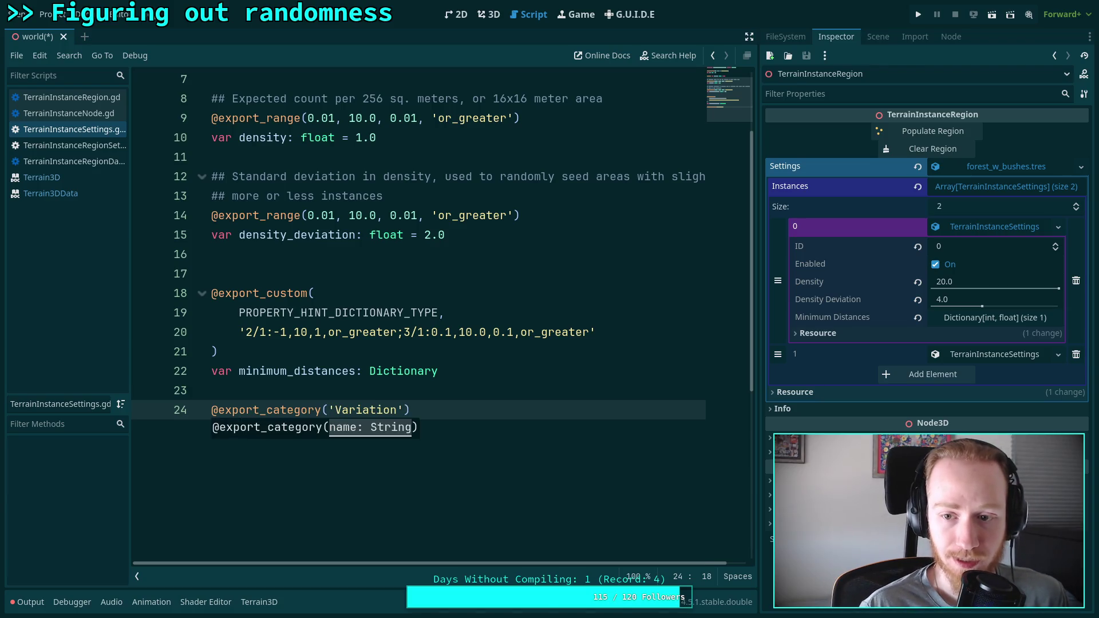
{"action": "key", "text": "alt+Up"}
{"action": "key", "text": "alt+Up"}
{"action": "key", "text": "alt+Up"}
{"action": "key", "text": "alt+Up"}
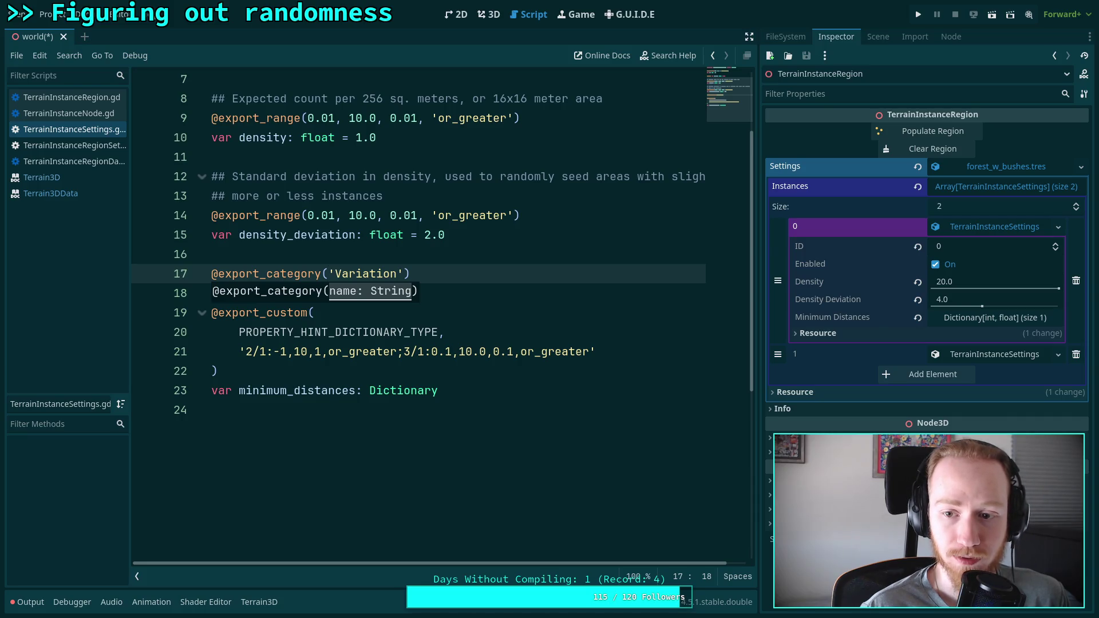
{"action": "key", "text": "ctrl+s"}
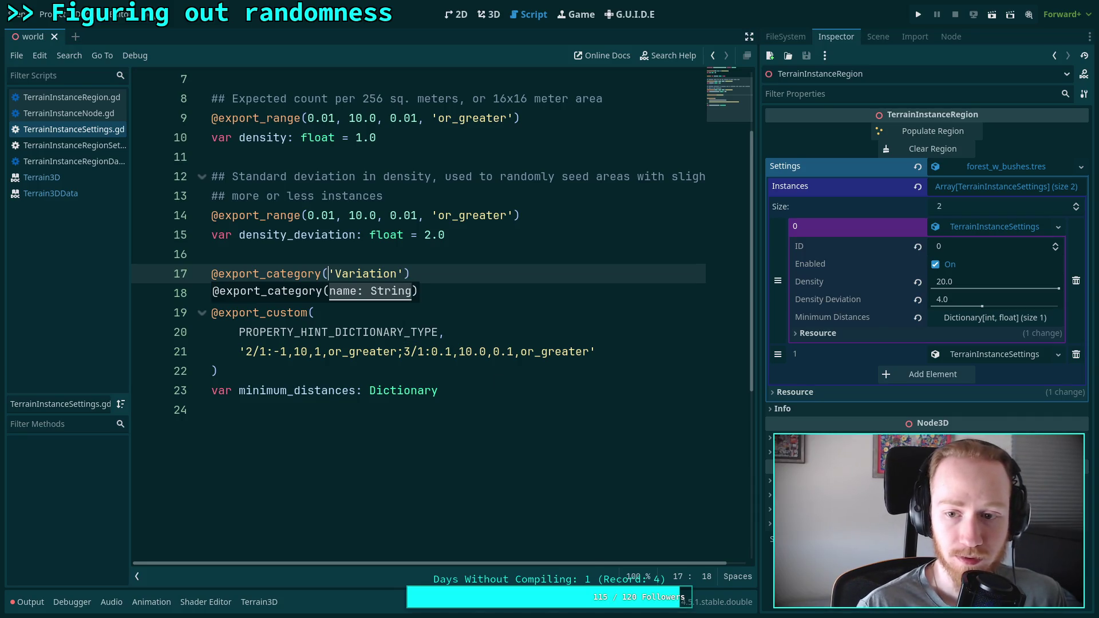
Step: Reselect TerrainInstanceRegion and expand its Instances element 0 settings in the Inspector
{"action": "left_click", "coordinate": [878, 36]}
{"action": "left_click", "coordinate": [824, 303]}
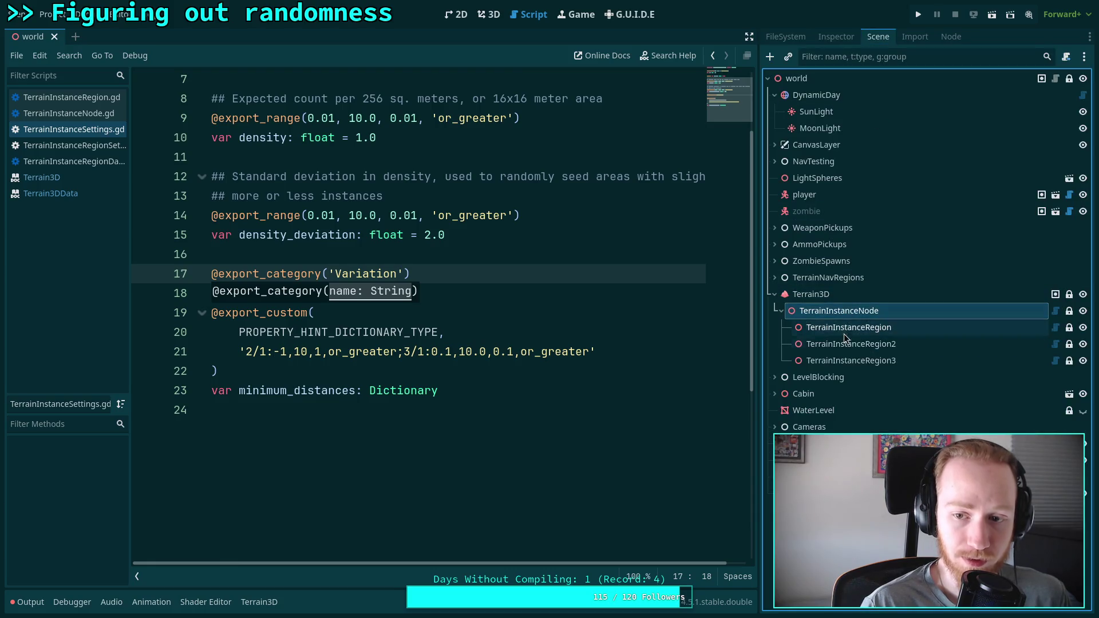
{"action": "left_click", "coordinate": [836, 37]}
{"action": "left_click", "coordinate": [983, 228]}
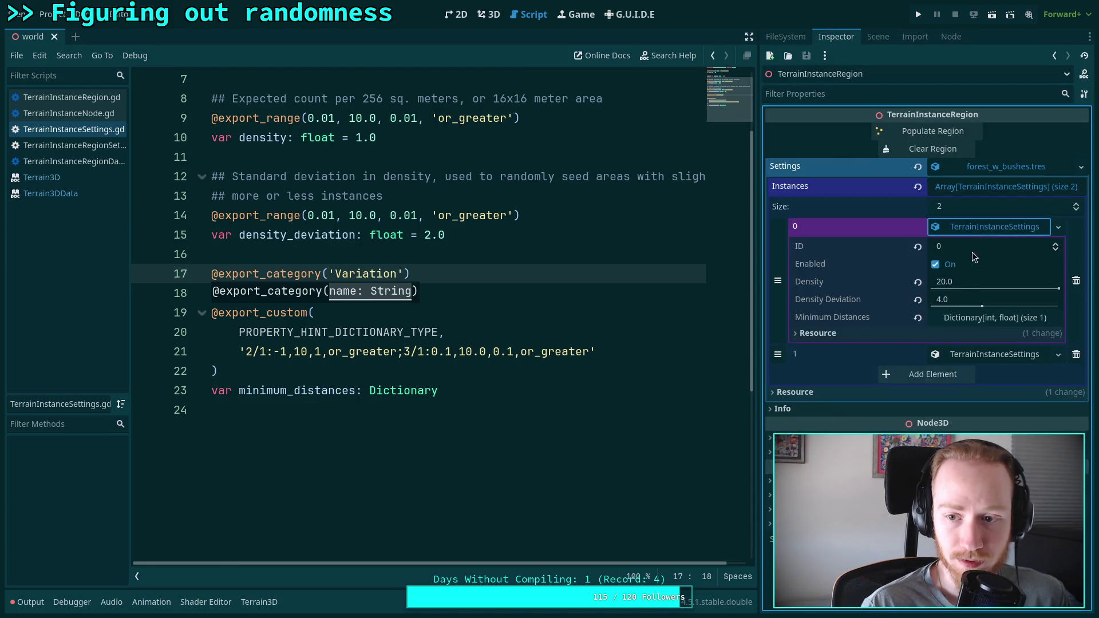
Step: Move the Variation line below minimum_distances and replace 'category' with 'group'
{"action": "left_click", "coordinate": [473, 265]}
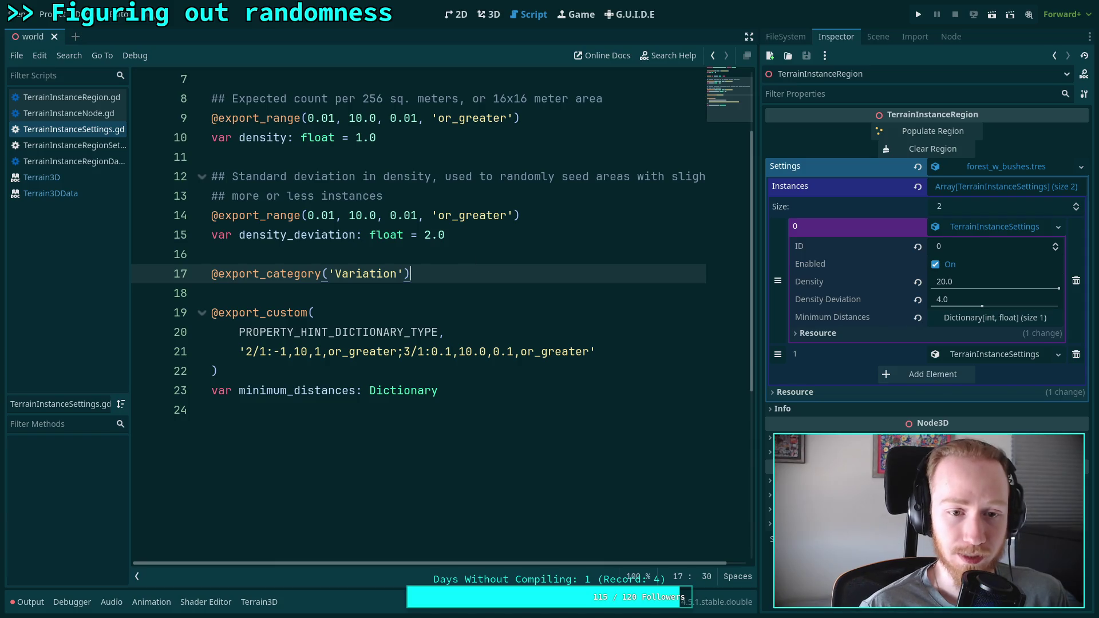
{"action": "key", "text": "alt+Down"}
{"action": "key", "text": "alt+Down"}
{"action": "key", "text": "alt+Down"}
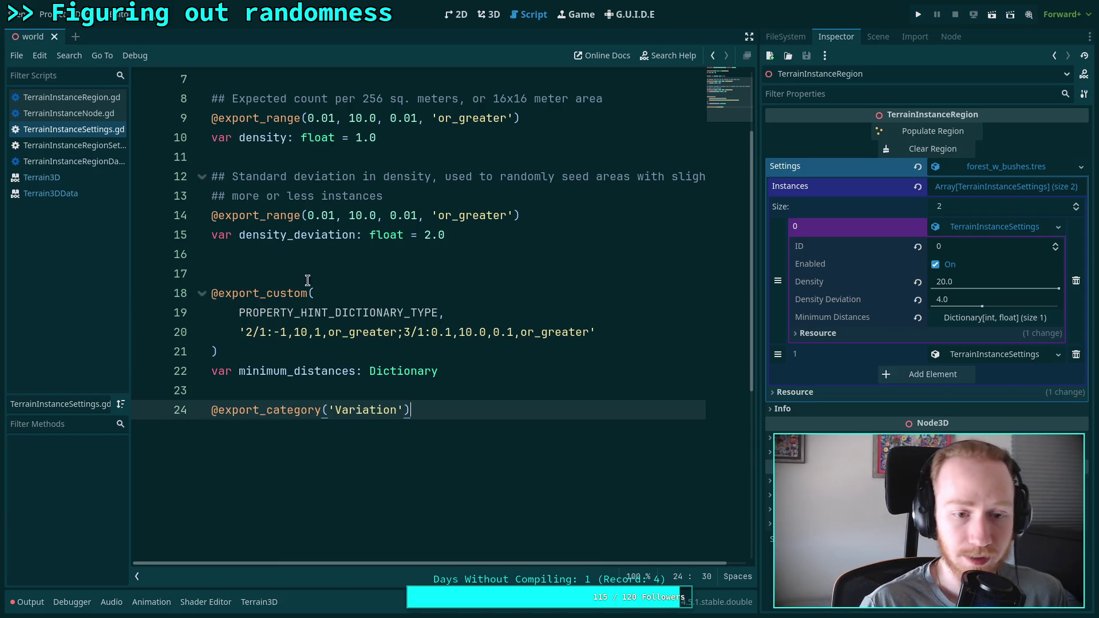
{"action": "left_click", "coordinate": [299, 256]}
{"action": "key", "text": "BackSpace"}
{"action": "left_click", "coordinate": [268, 395]}
{"action": "left_click_drag", "start_coordinate": [268, 397], "coordinate": [319, 389]}
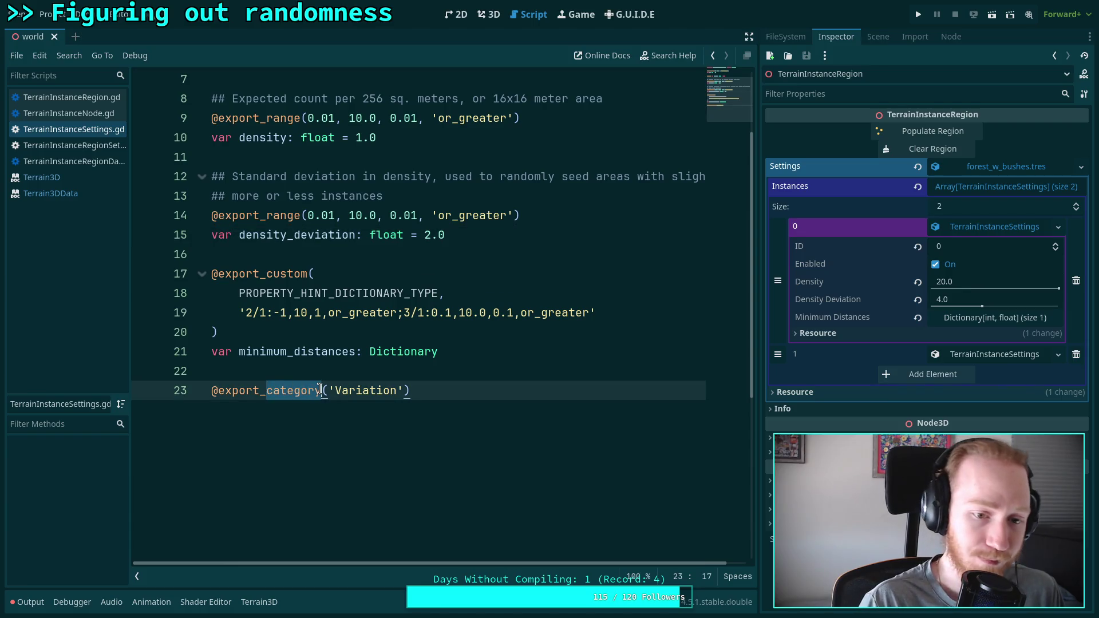
{"action": "type", "text": "group"}
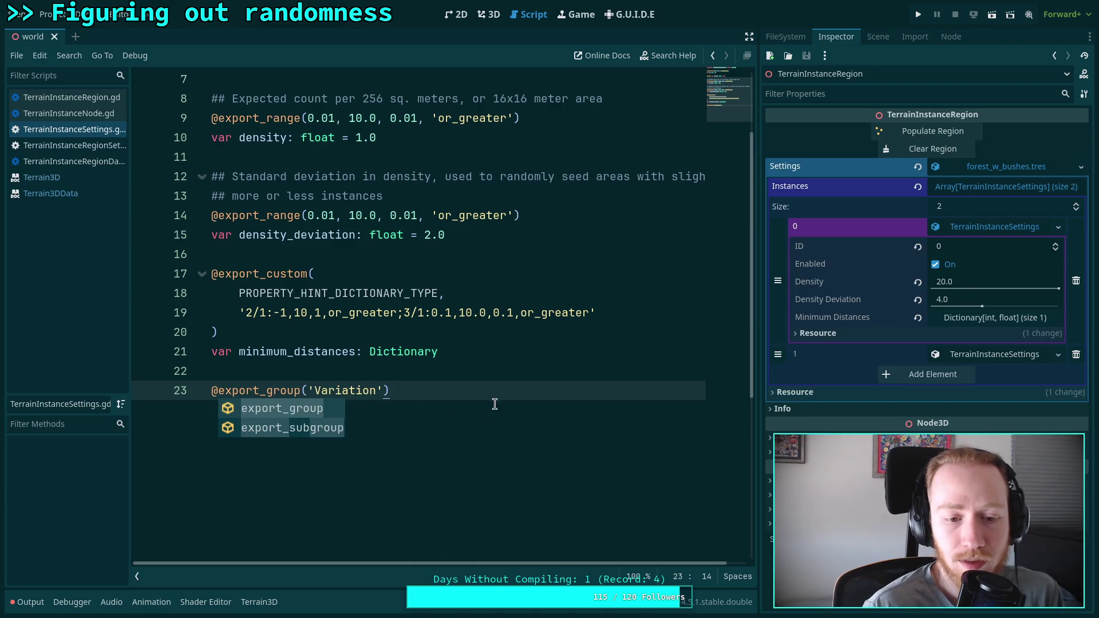
{"action": "left_click", "coordinate": [507, 392]}
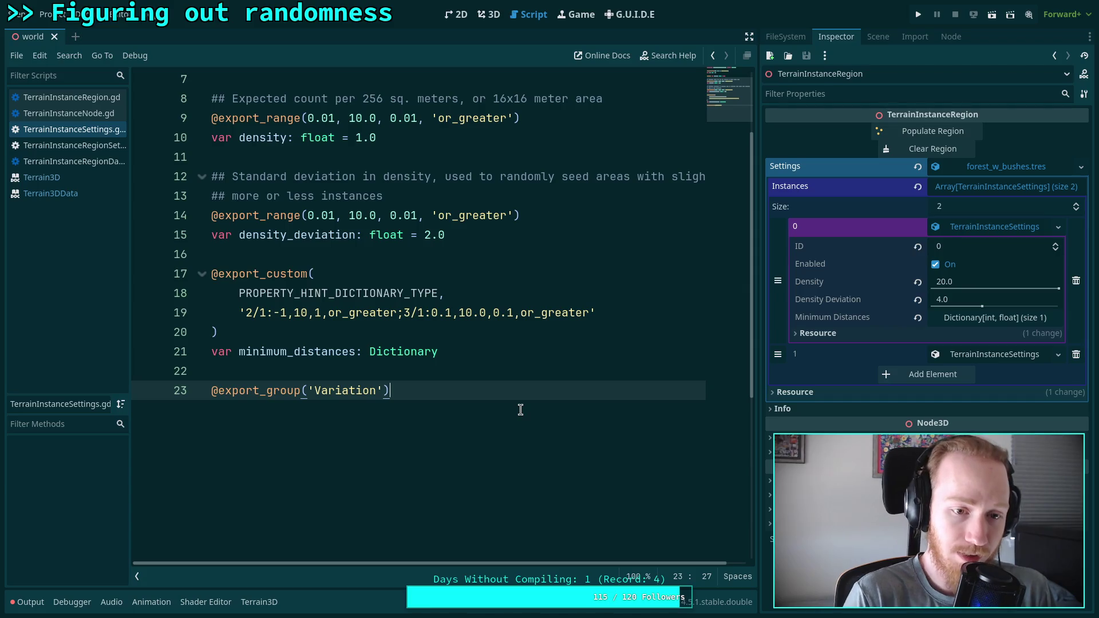
{"action": "key", "text": "Return"}
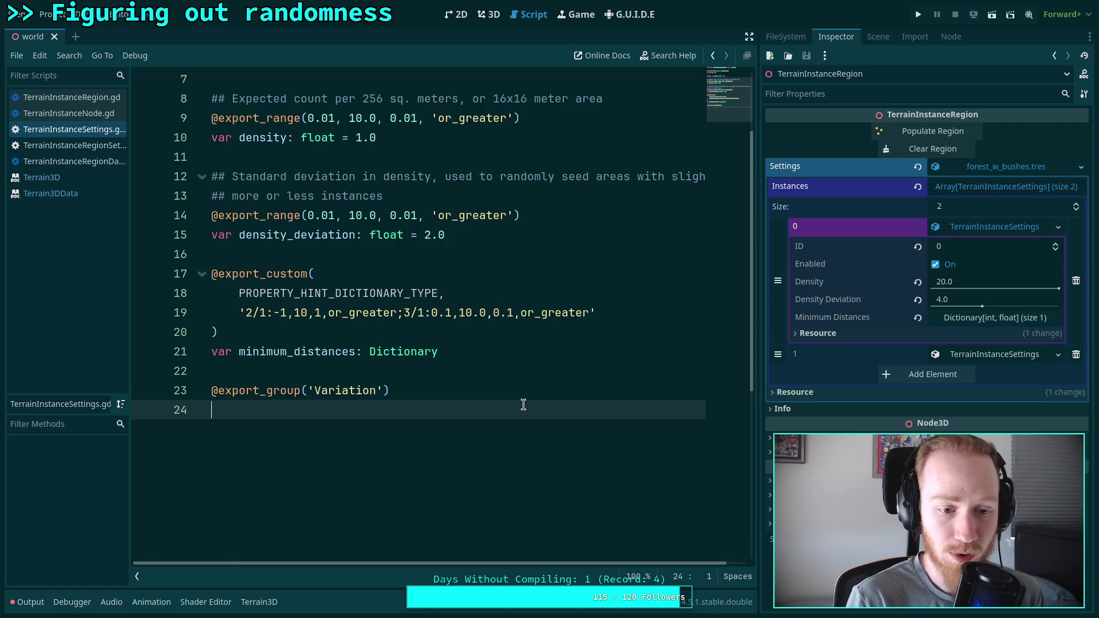
{"action": "key", "text": "Return"}
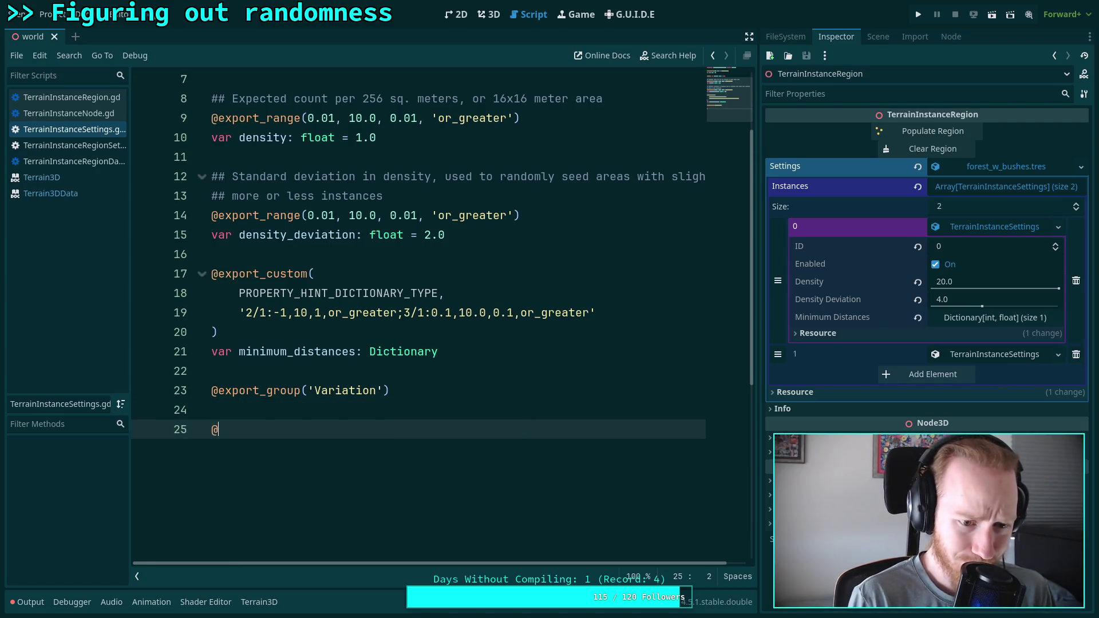
{"action": "type", "text": "@"}
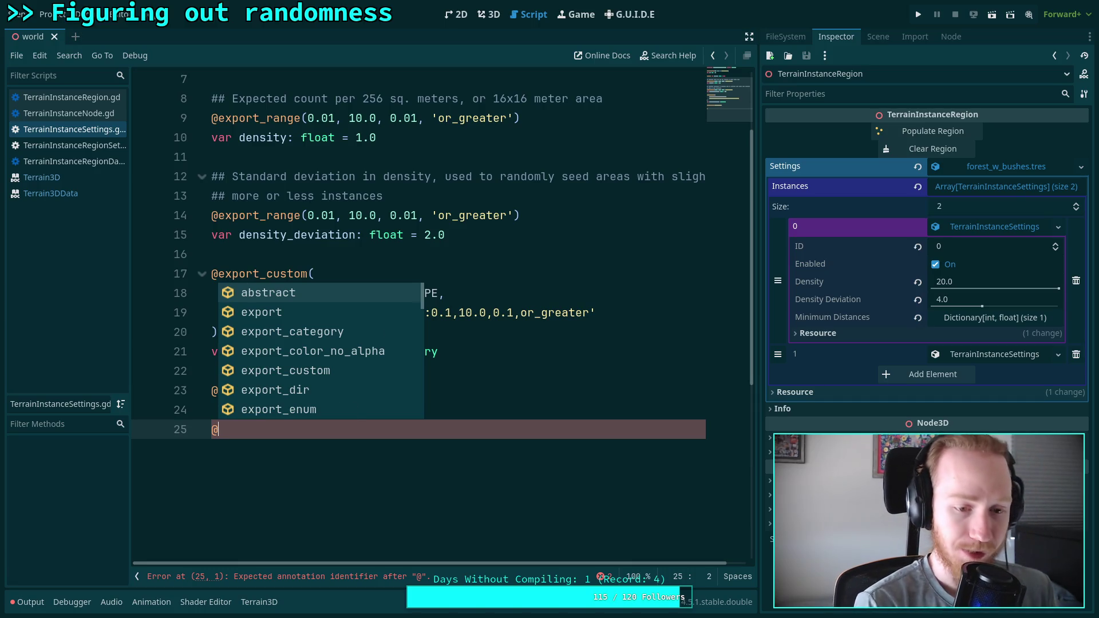
{"action": "type", "text": "export_"}
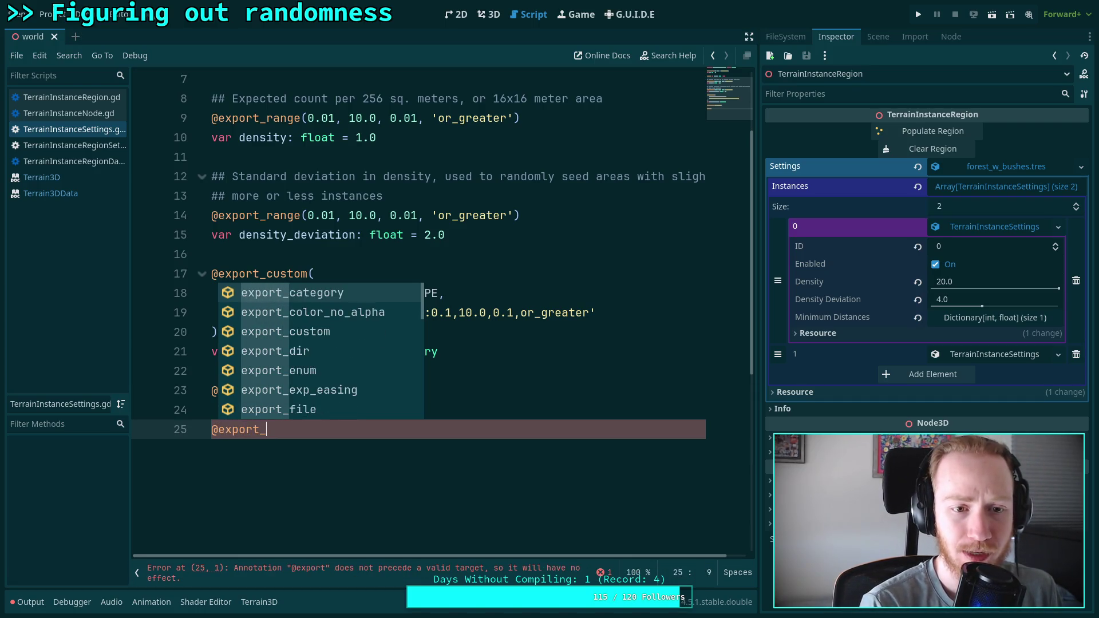
{"action": "type", "text": "range"}
{"action": "key", "text": "BackSpace"}
{"action": "key", "text": "BackSpace"}
{"action": "type", "text": "nge(-"}
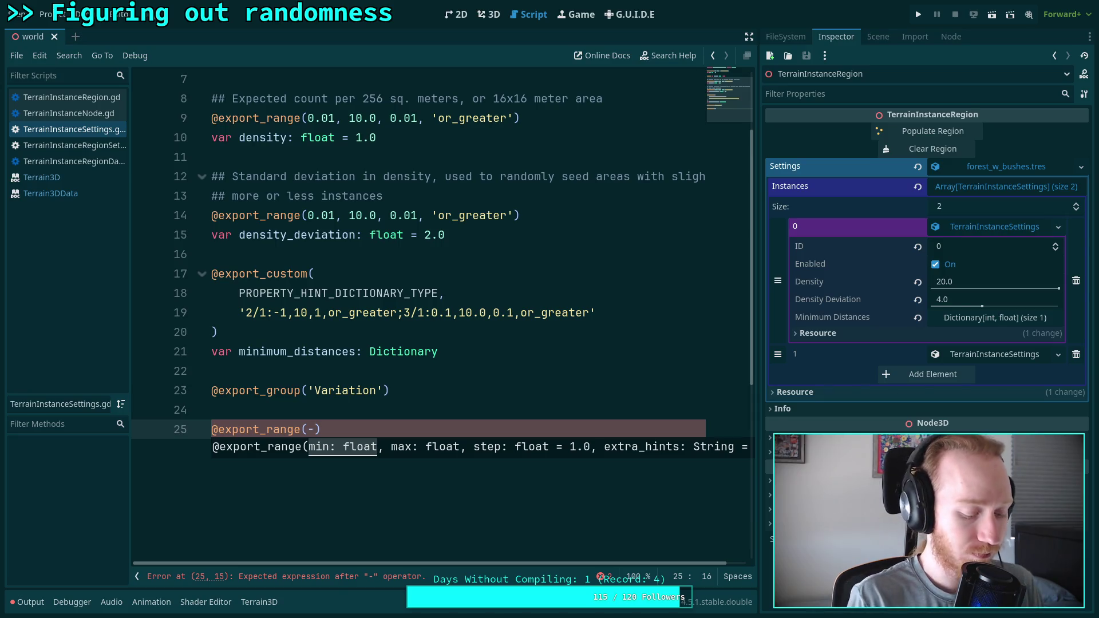
{"action": "type", "text": "1.0,"}
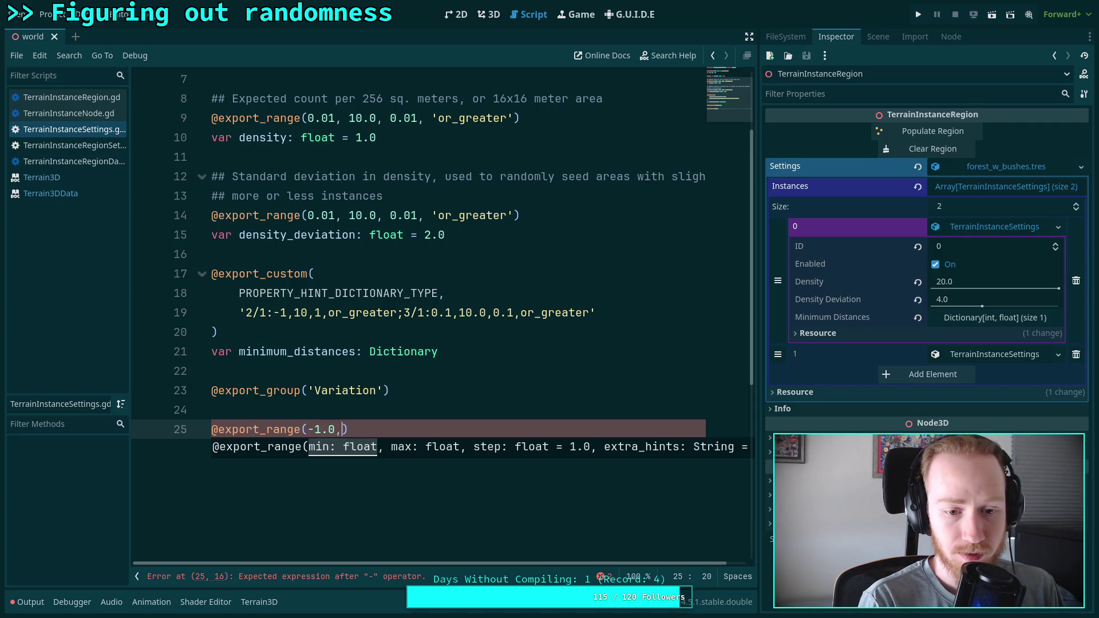
{"action": "type", "text": " 1.0, 0"}
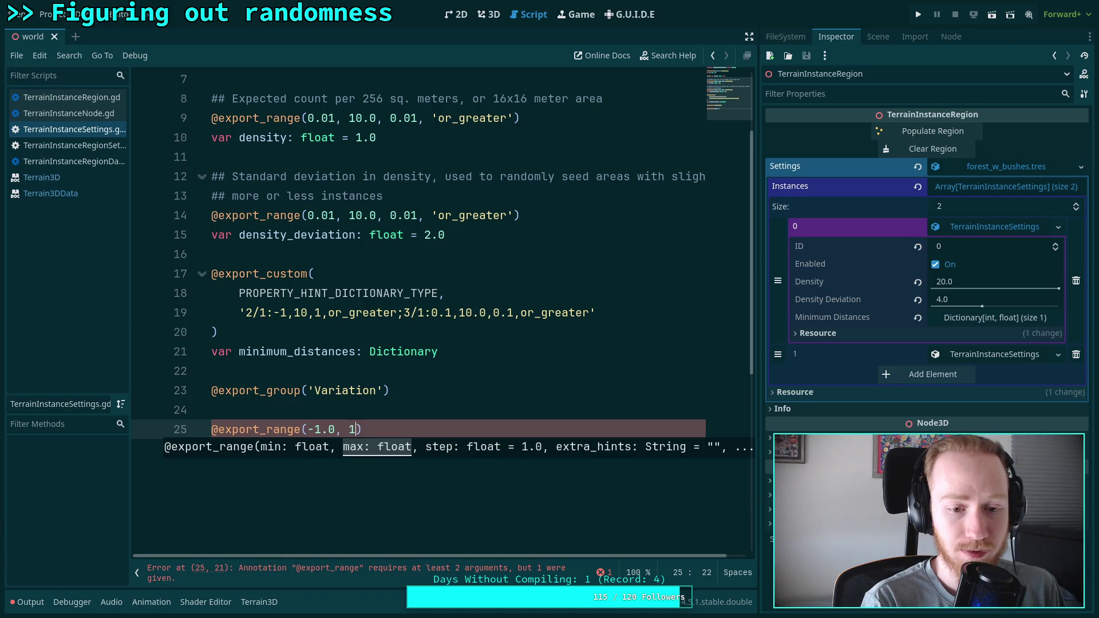
{"action": "type", "text": ".01"}
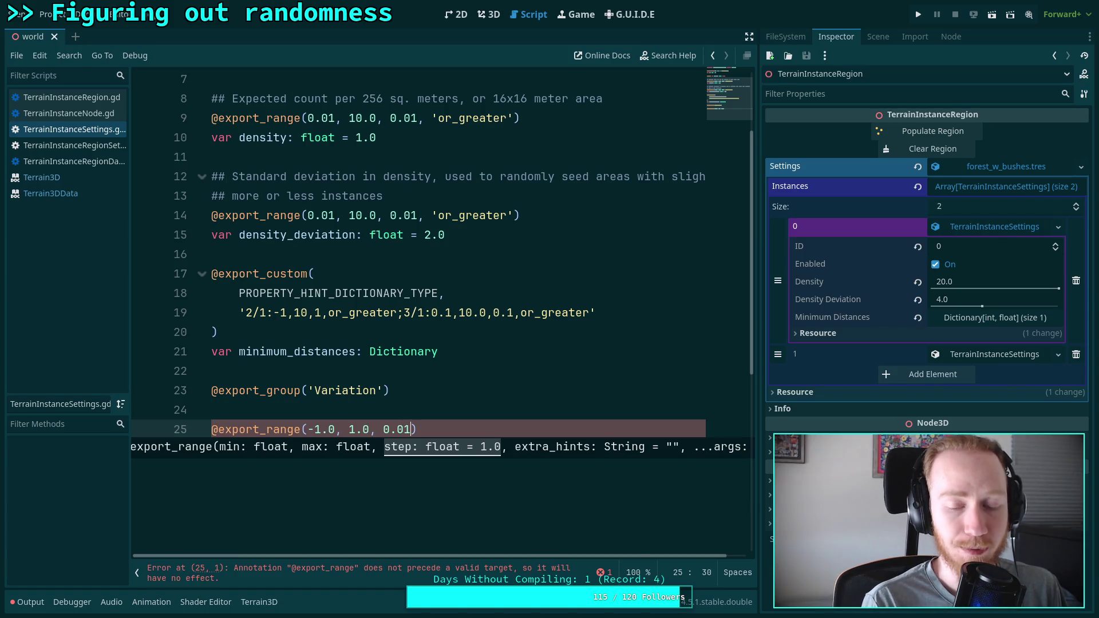
{"action": "type", "text": ", \""}
{"action": "key", "text": "Down"}
{"action": "key", "text": "Down"}
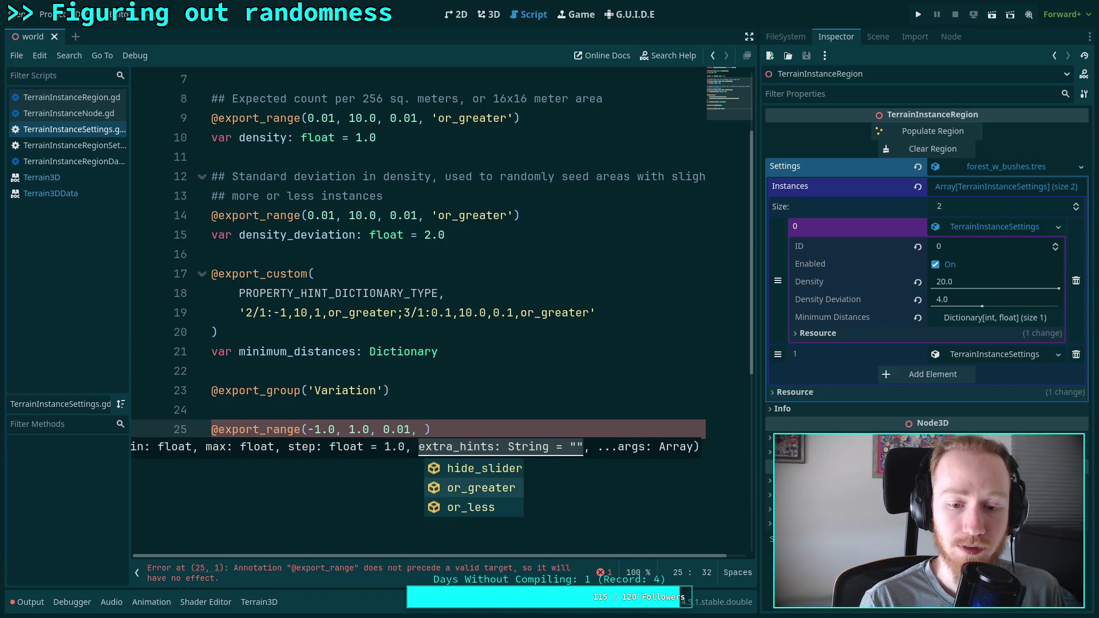
{"action": "key", "text": "Return"}
{"action": "key", "text": "BackSpace"}
{"action": "key", "text": "BackSpace"}
{"action": "key", "text": "BackSpace"}
{"action": "type", "text": "'"}
{"action": "key", "text": "Down"}
{"action": "key", "text": "Down"}
{"action": "key", "text": "Return"}
Step: Add the 'or_greater' hint to complete the range annotation
{"action": "type", "text": ", \""}
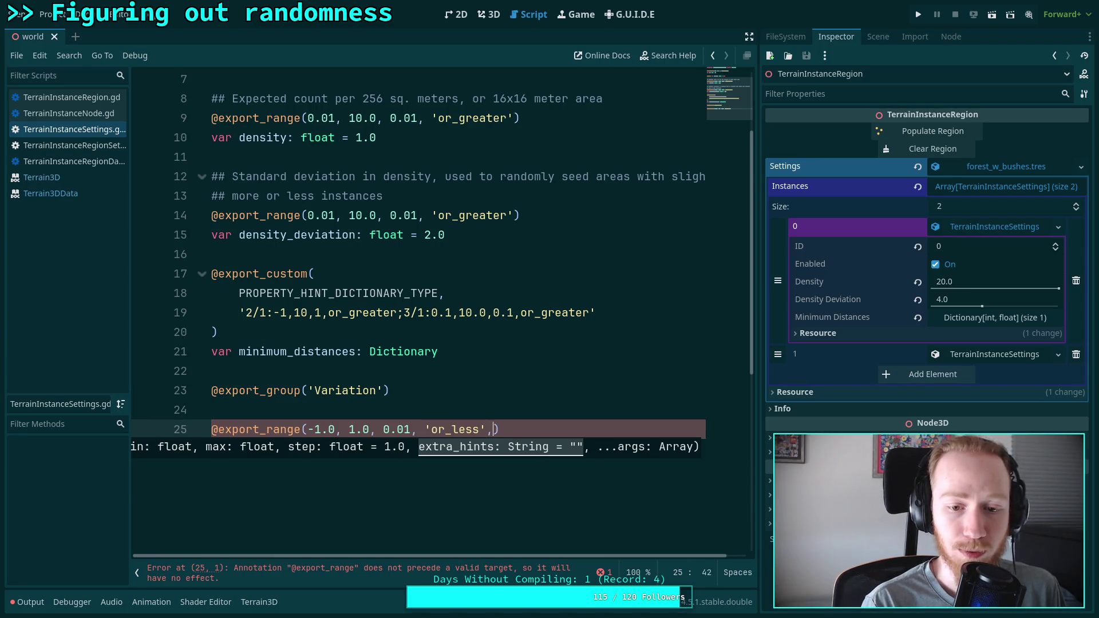
{"action": "key", "text": "Return"}
{"action": "key", "text": "BackSpace"}
{"action": "key", "text": "BackSpace"}
{"action": "key", "text": "BackSpace"}
{"action": "type", "text": "'"}
{"action": "key", "text": "Down"}
{"action": "key", "text": "Return"}
{"action": "key", "text": "End"}
Step: Declare var variation_height: float below the range annotation
{"action": "key", "text": "Return"}
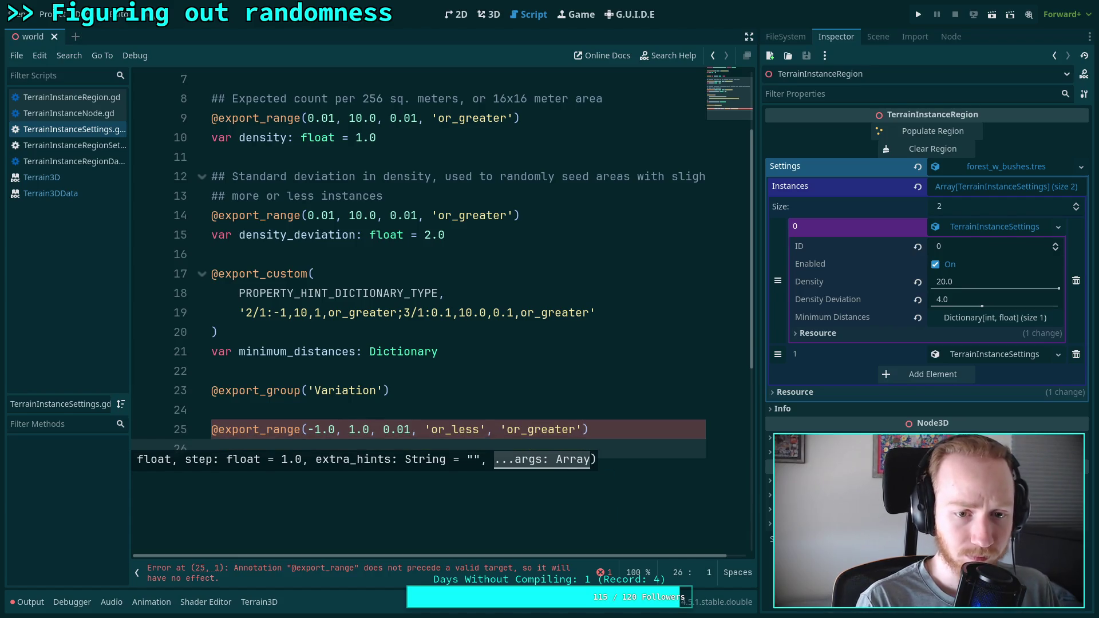
{"action": "type", "text": "var "}
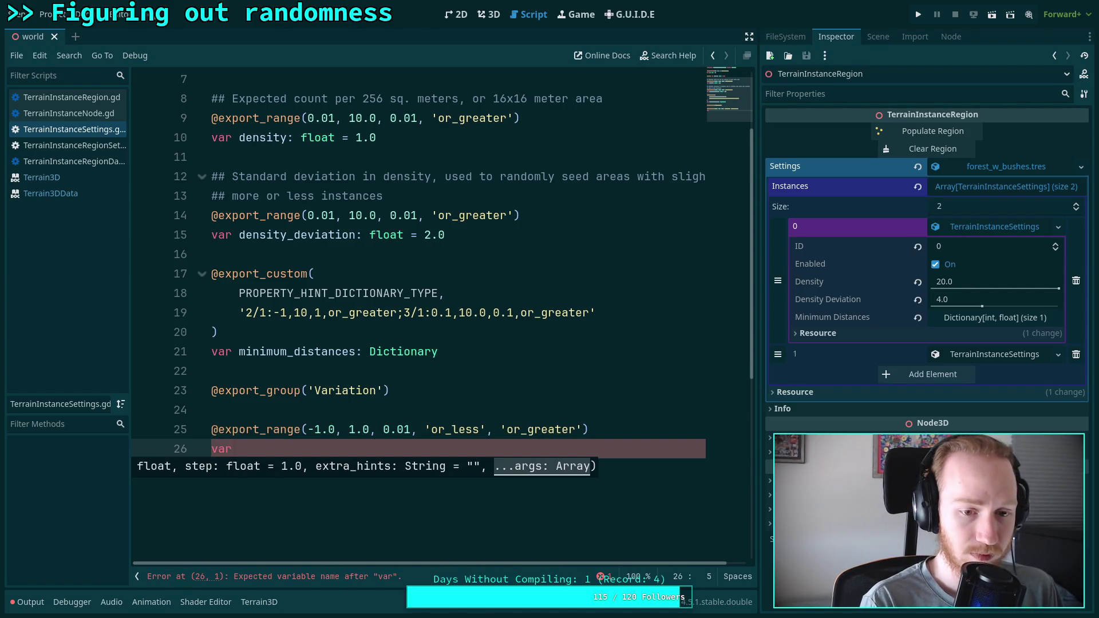
{"action": "type", "text": "variat"}
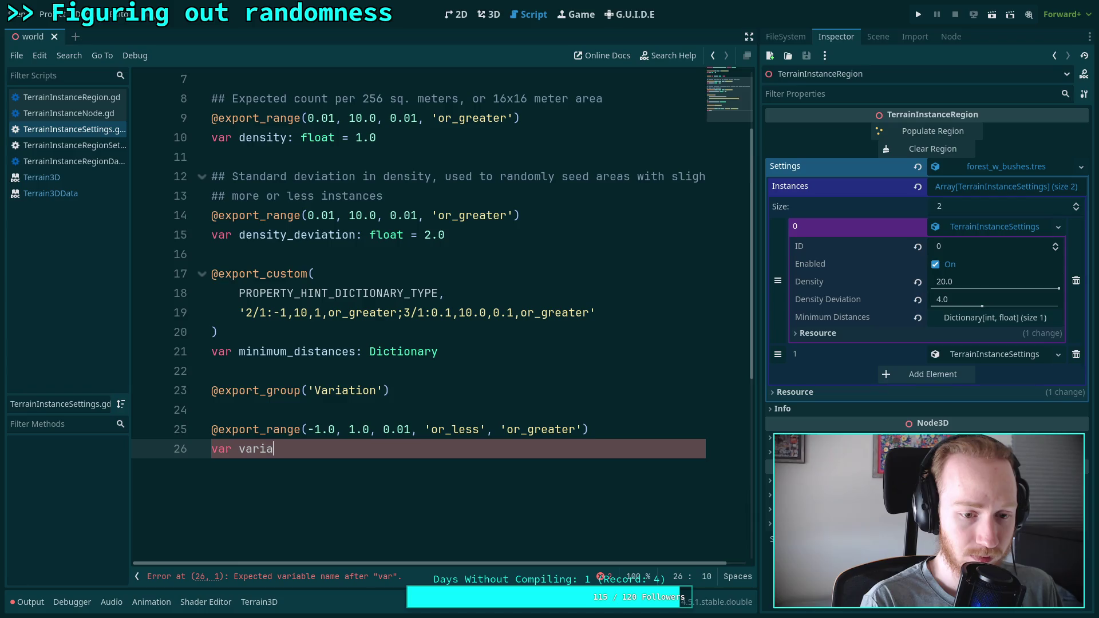
{"action": "key", "text": "BackSpace"}
{"action": "key", "text": "ctrl+BackSpace"}
{"action": "type", "text": "h"}
{"action": "key", "text": "BackSpace"}
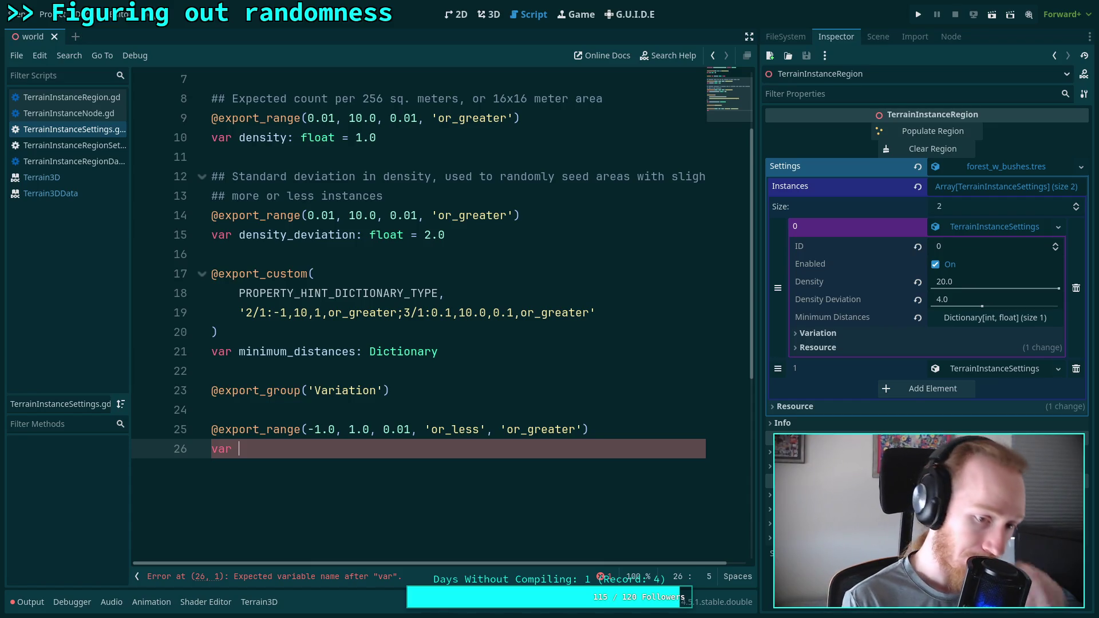
{"action": "type", "text": "variation"}
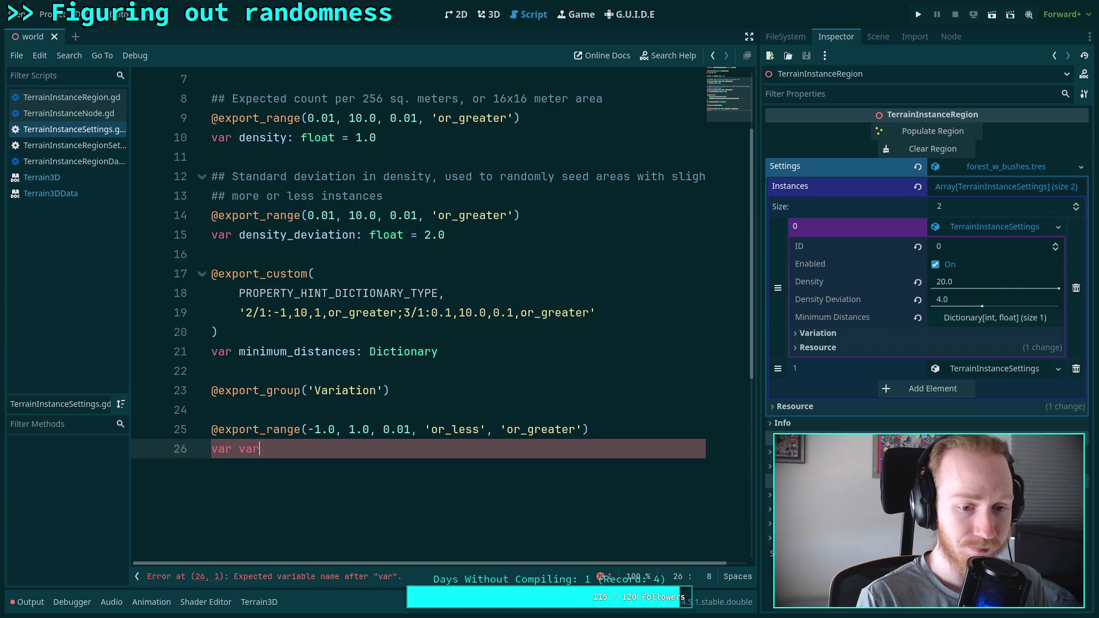
{"action": "type", "text": "_hig"}
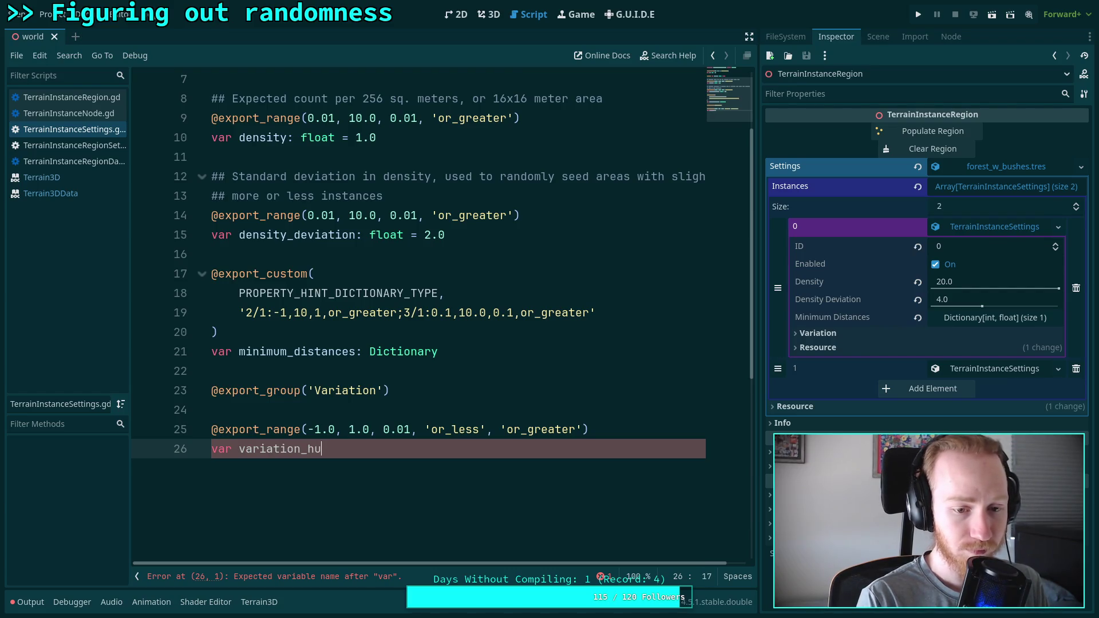
{"action": "key", "text": "BackSpace"}
{"action": "key", "text": "BackSpace"}
{"action": "type", "text": "eight: float"}
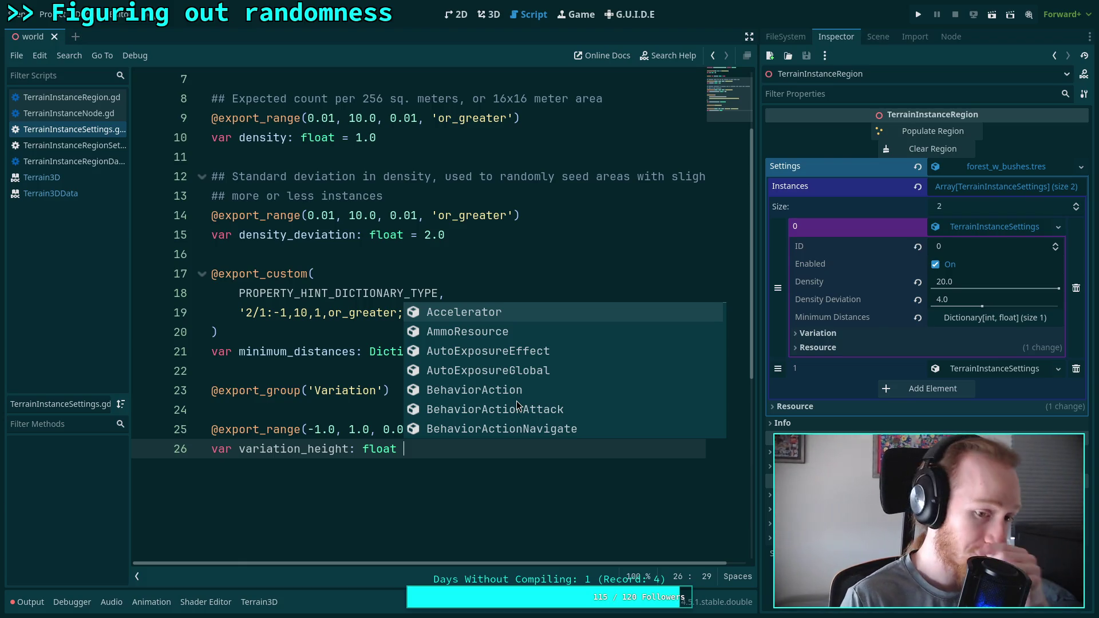
{"action": "left_click", "coordinate": [483, 464]}
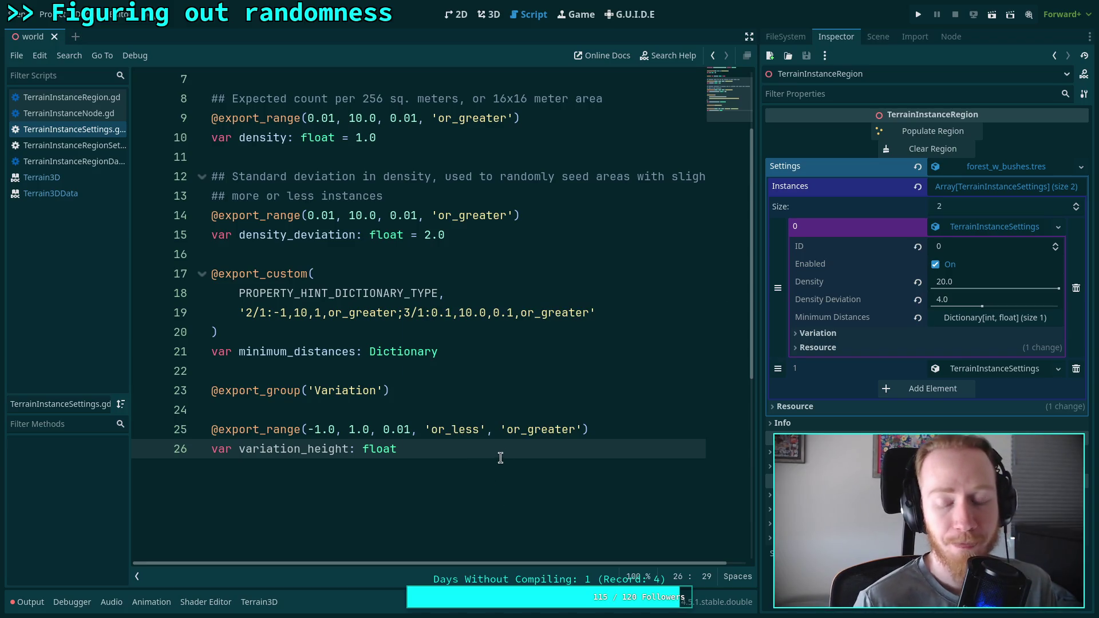
{"action": "left_click", "coordinate": [882, 333]}
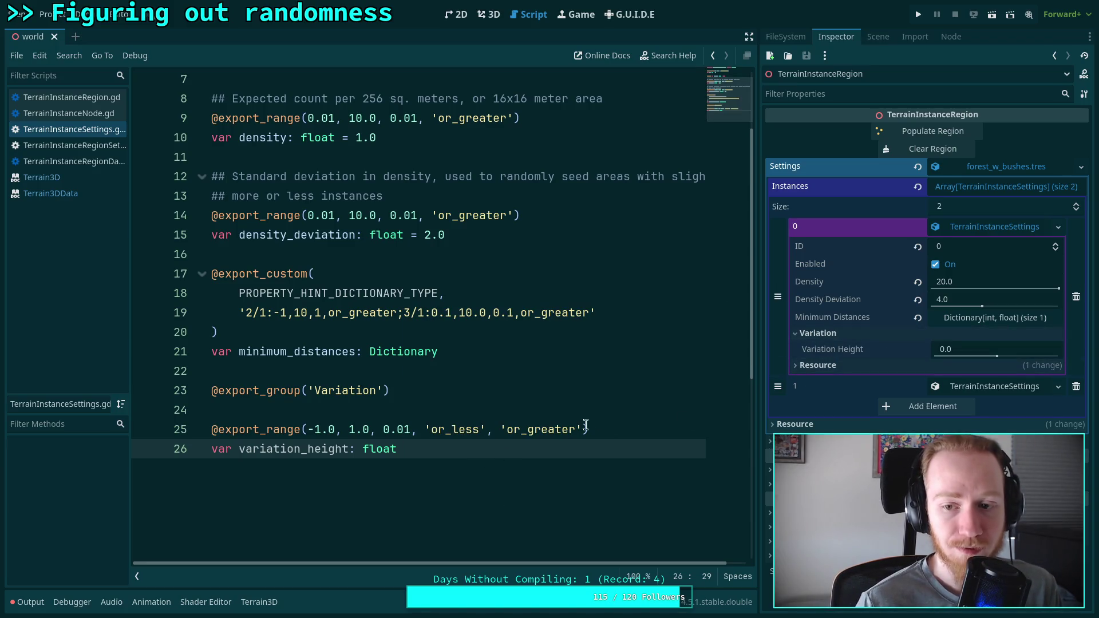
{"action": "left_click", "coordinate": [410, 391]}
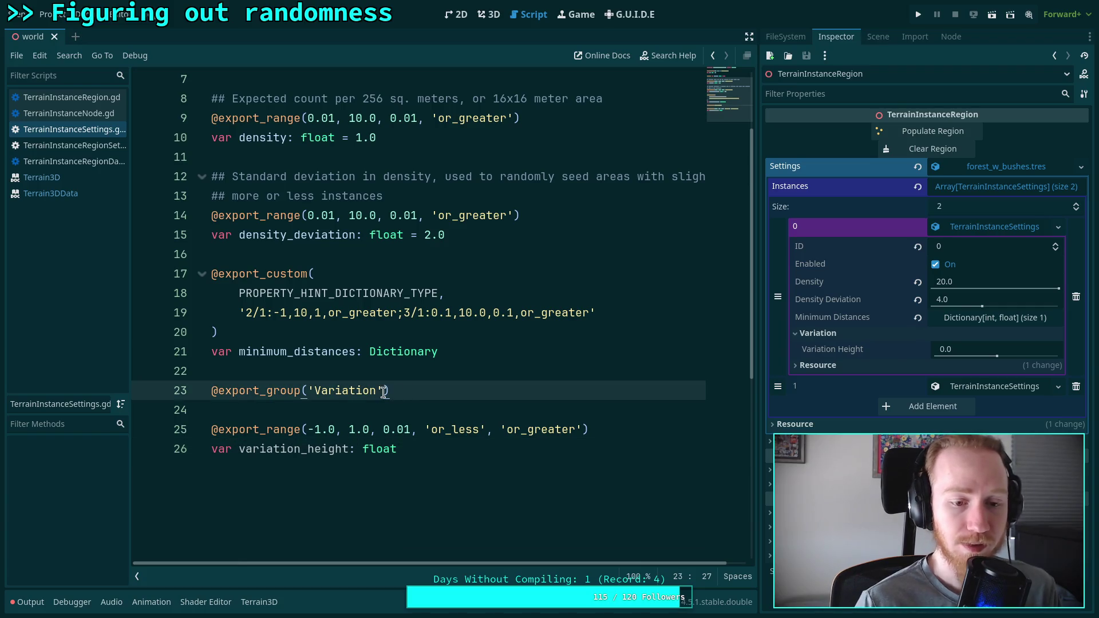
{"action": "left_click_drag", "start_coordinate": [308, 448], "coordinate": [239, 449]}
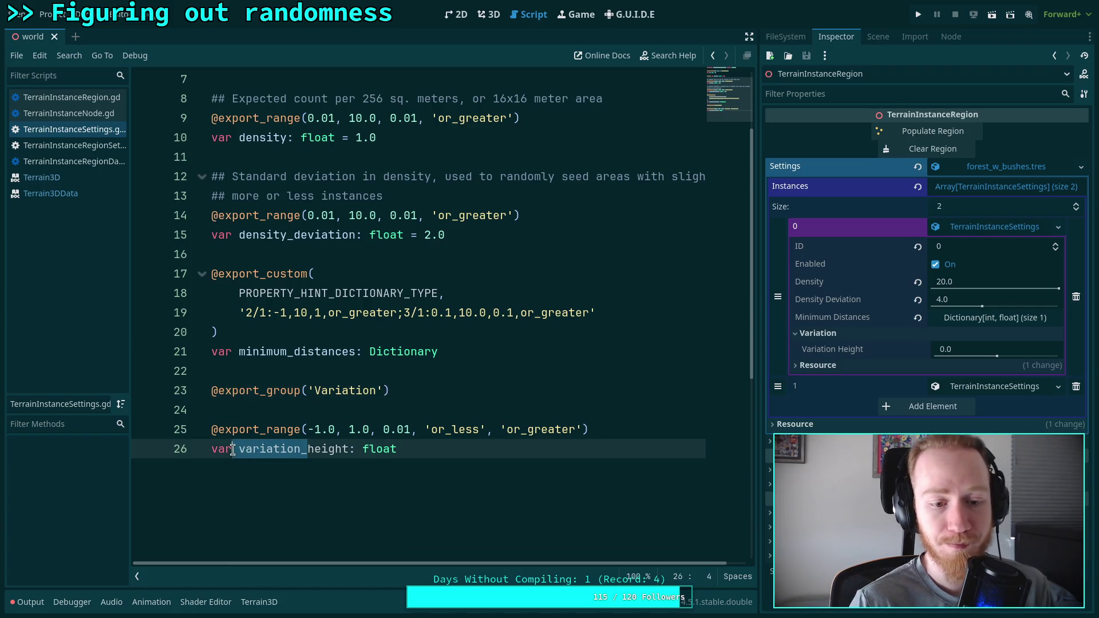
{"action": "key", "text": "BackSpace"}
{"action": "left_click", "coordinate": [241, 410]}
{"action": "key", "text": "Return"}
{"action": "type", "text": "@export_"}
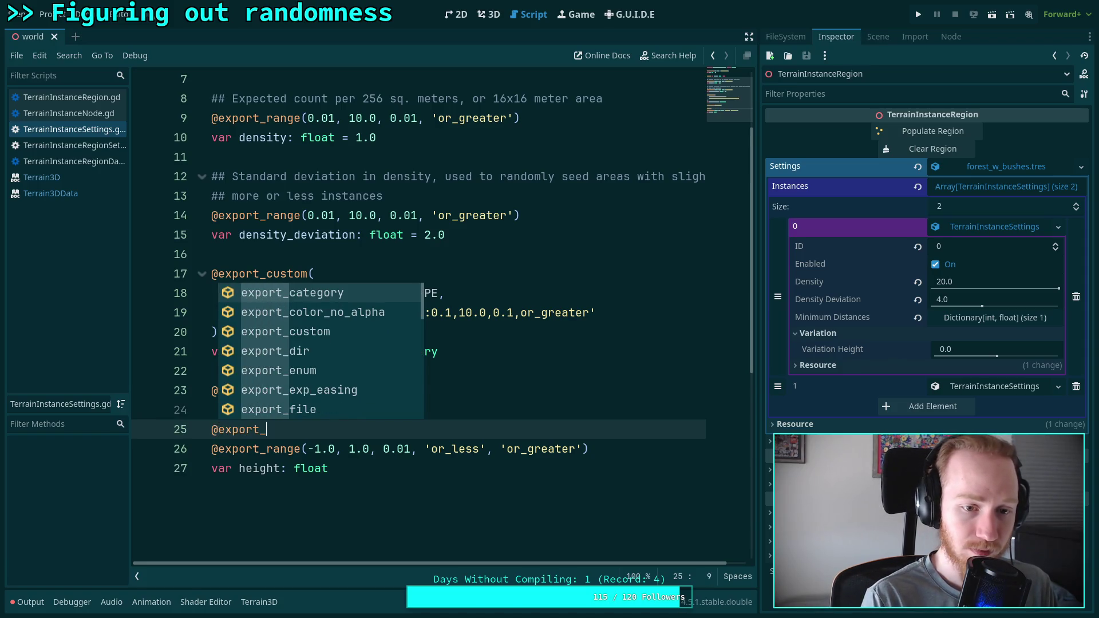
{"action": "type", "text": "su"}
{"action": "key", "text": "Return"}
{"action": "type", "text": "'Heig"}
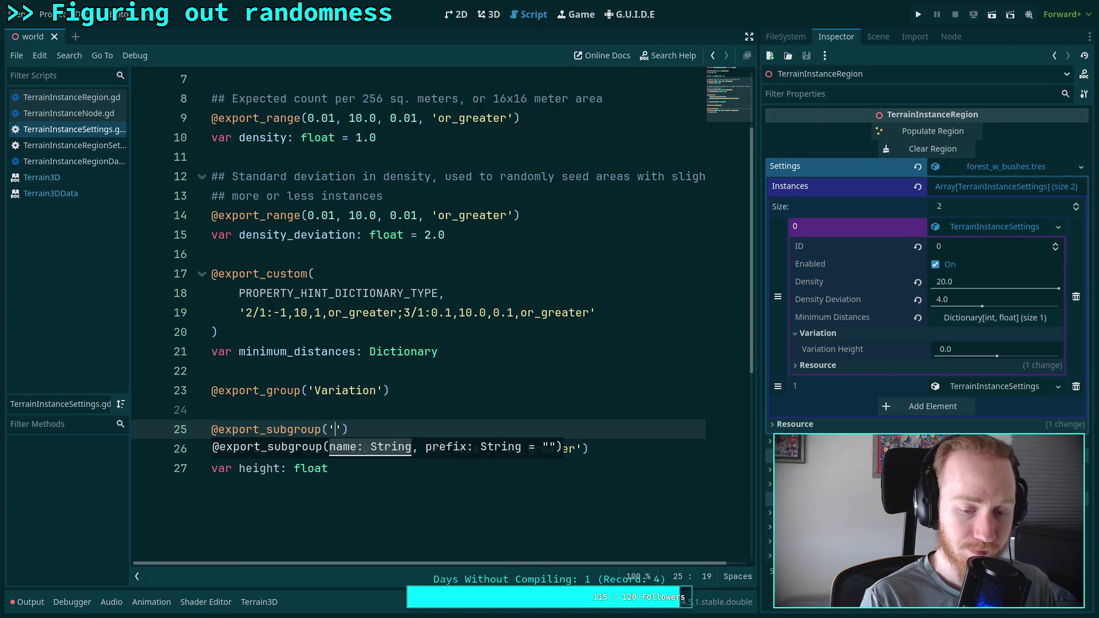
{"action": "type", "text": "ht', '"}
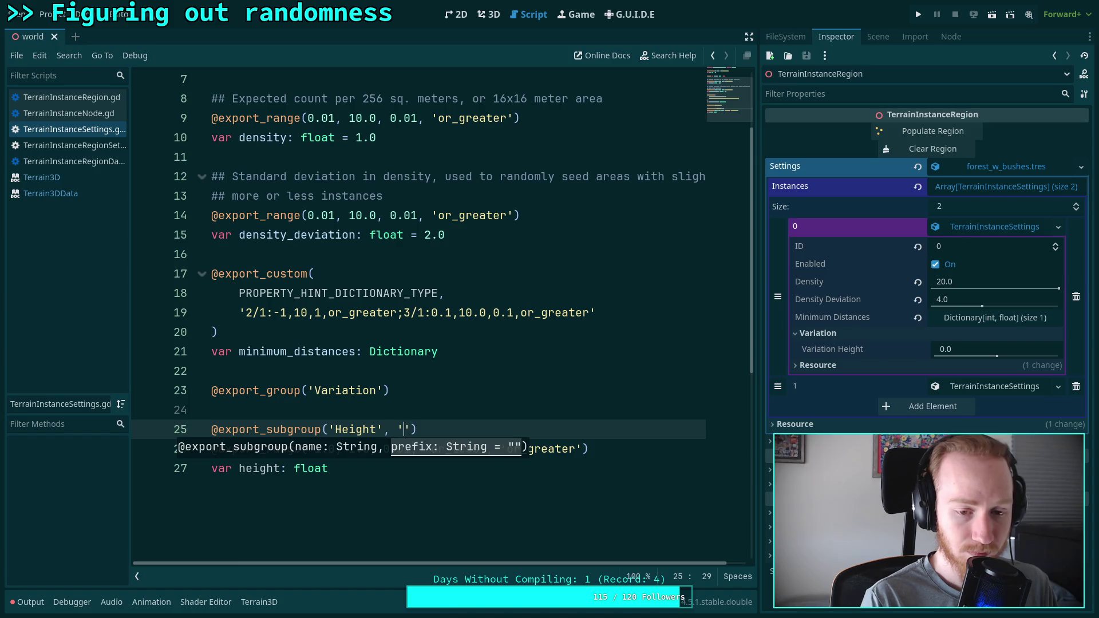
{"action": "type", "text": "v_m"}
{"action": "key", "text": "BackSpace"}
{"action": "type", "text": "height"}
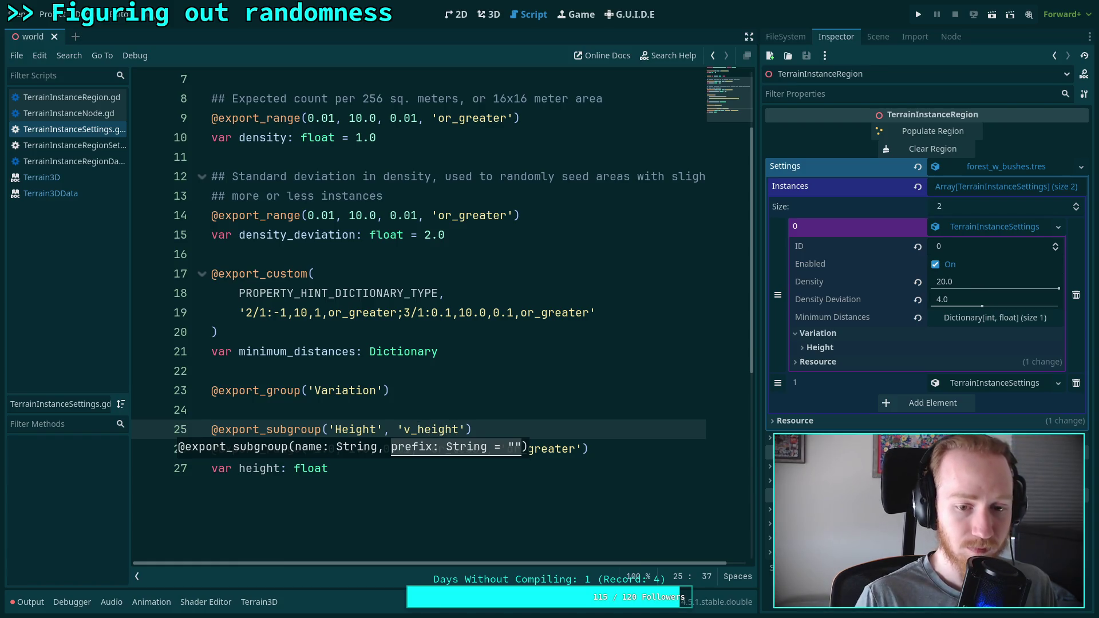
{"action": "left_click_drag", "start_coordinate": [280, 469], "coordinate": [240, 468]}
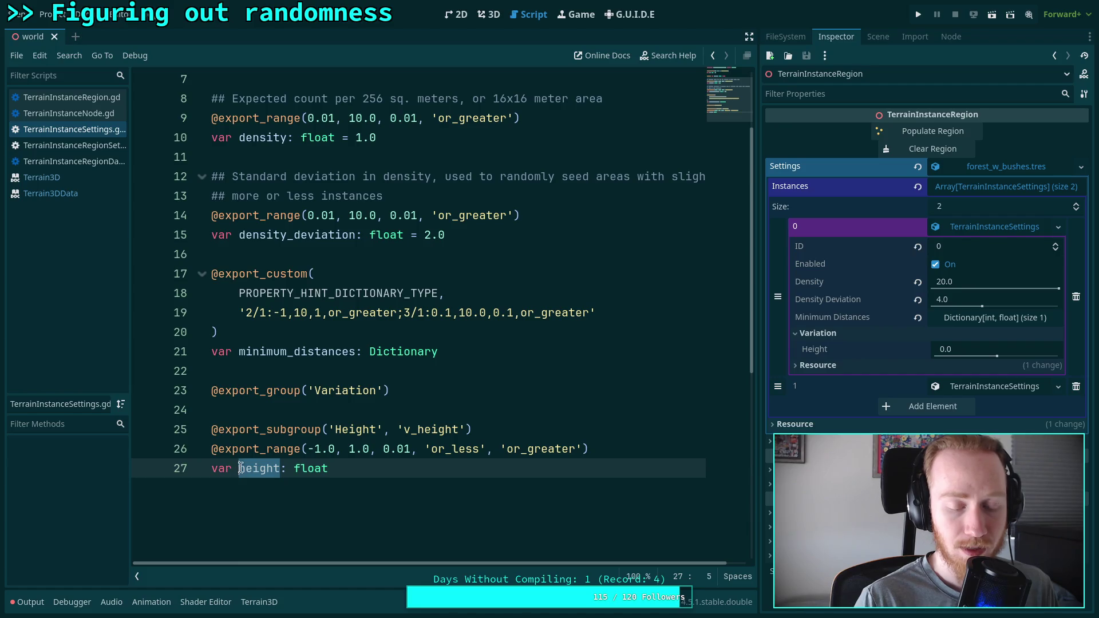
{"action": "type", "text": "v_height_offset"}
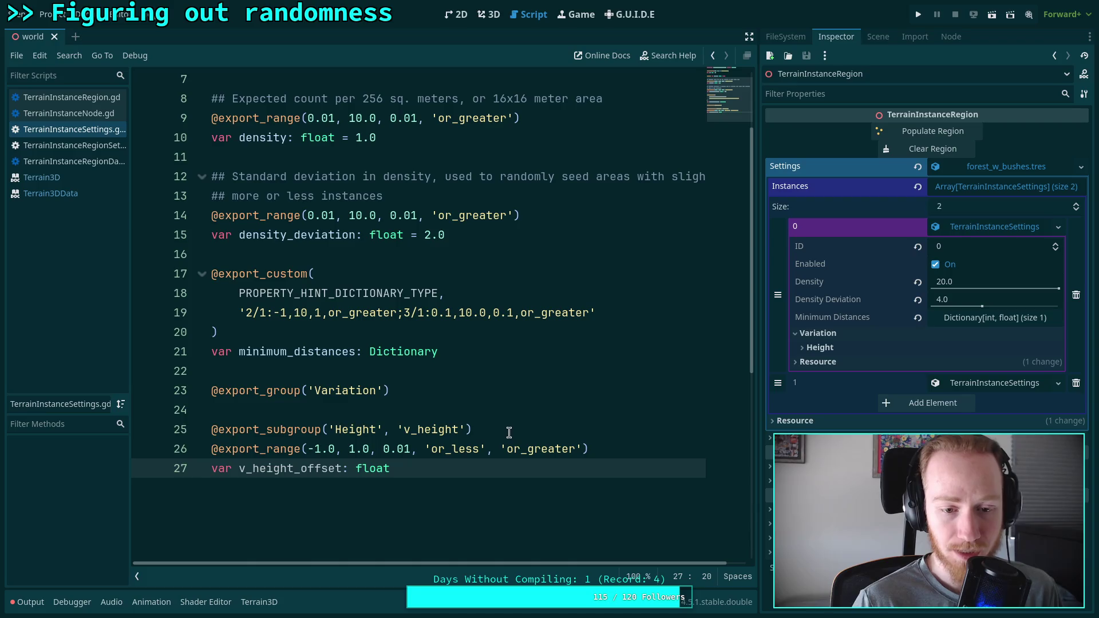
{"action": "left_click", "coordinate": [558, 432]}
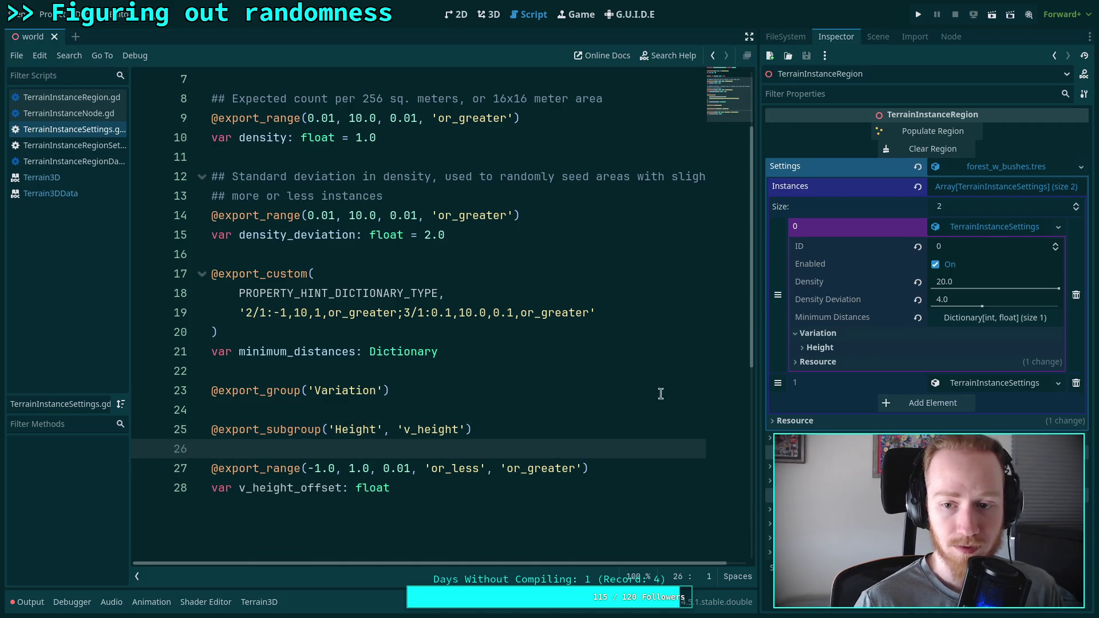
{"action": "left_click", "coordinate": [819, 346]}
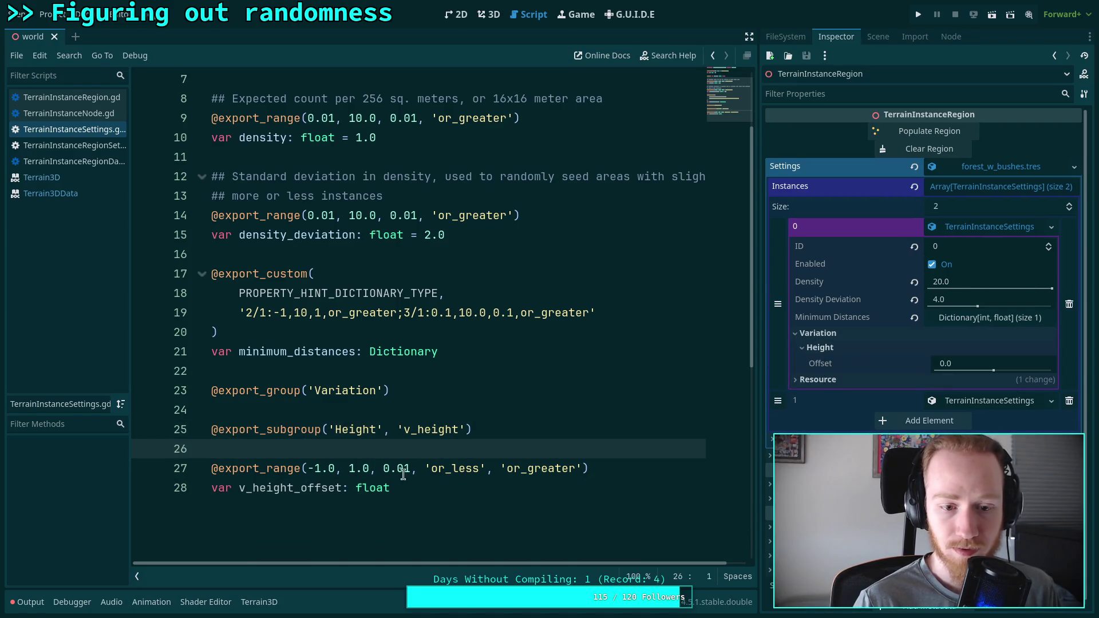
Step: Add the doc comment '## Base height offset' above the offset variable
{"action": "key", "text": "Return"}
{"action": "type", "text": "## Base height offset"}
{"action": "scroll", "coordinate": [417, 425], "scroll_direction": "down", "scroll_amount": 2}
{"action": "left_click", "coordinate": [482, 392]}
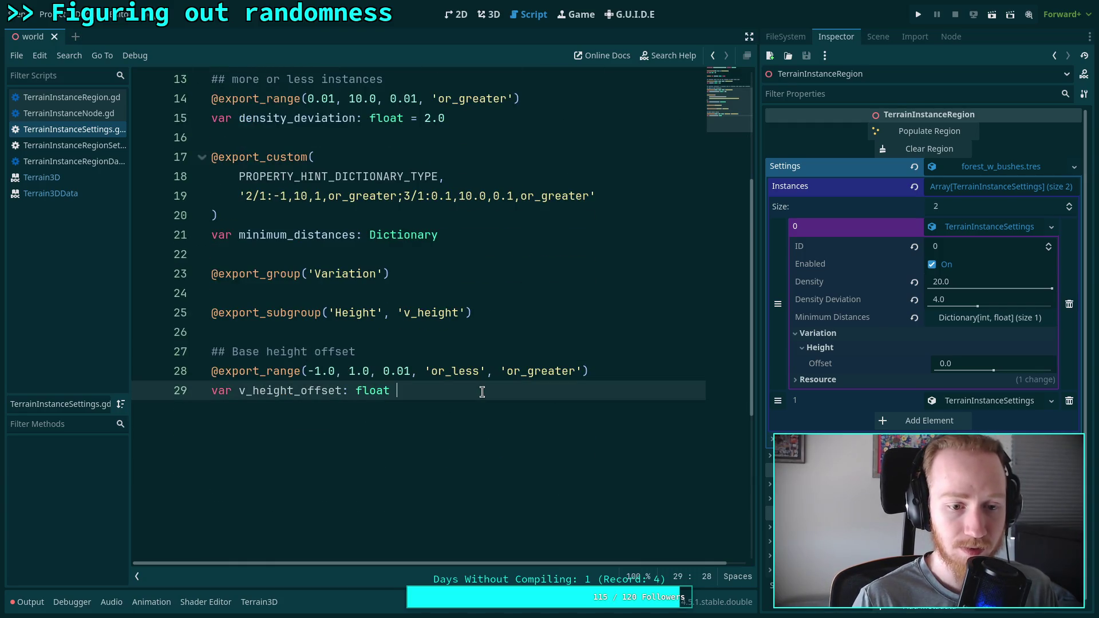
{"action": "key", "text": "Return"}
{"action": "key", "text": "Return"}
{"action": "type", "text": "@"}
{"action": "key", "text": "Escape"}
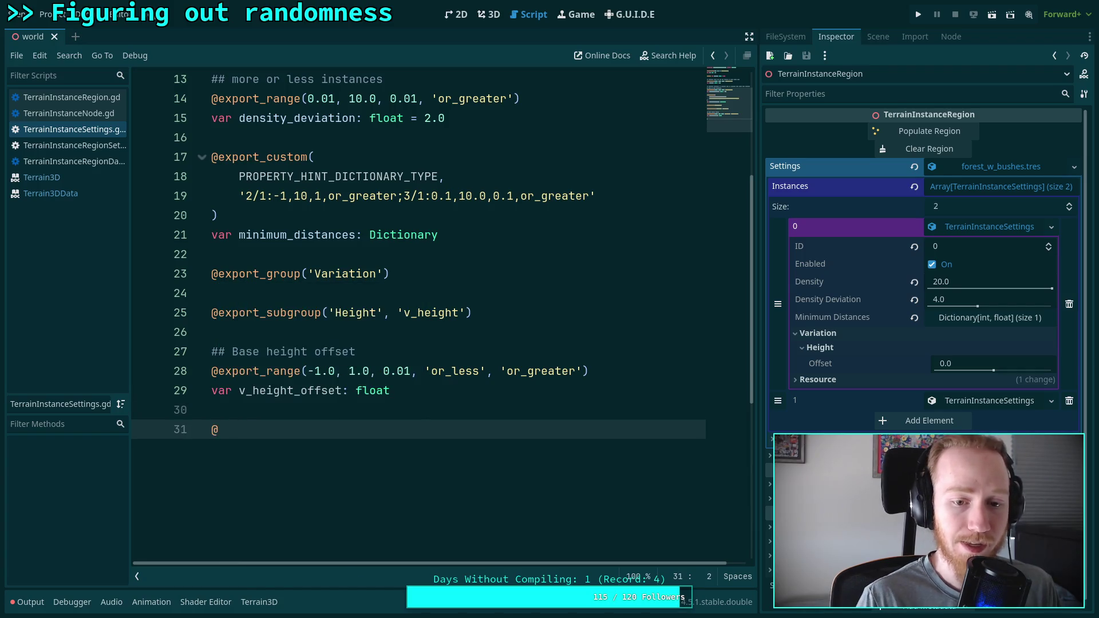
{"action": "left_click", "coordinate": [672, 372]}
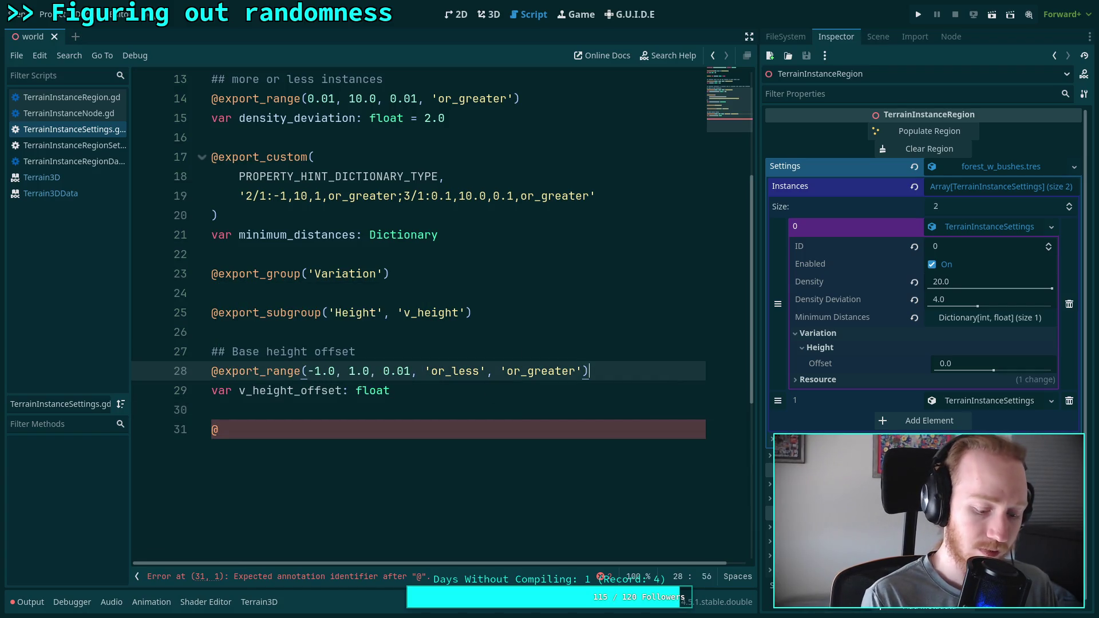
{"action": "key", "text": "ctrl+c"}
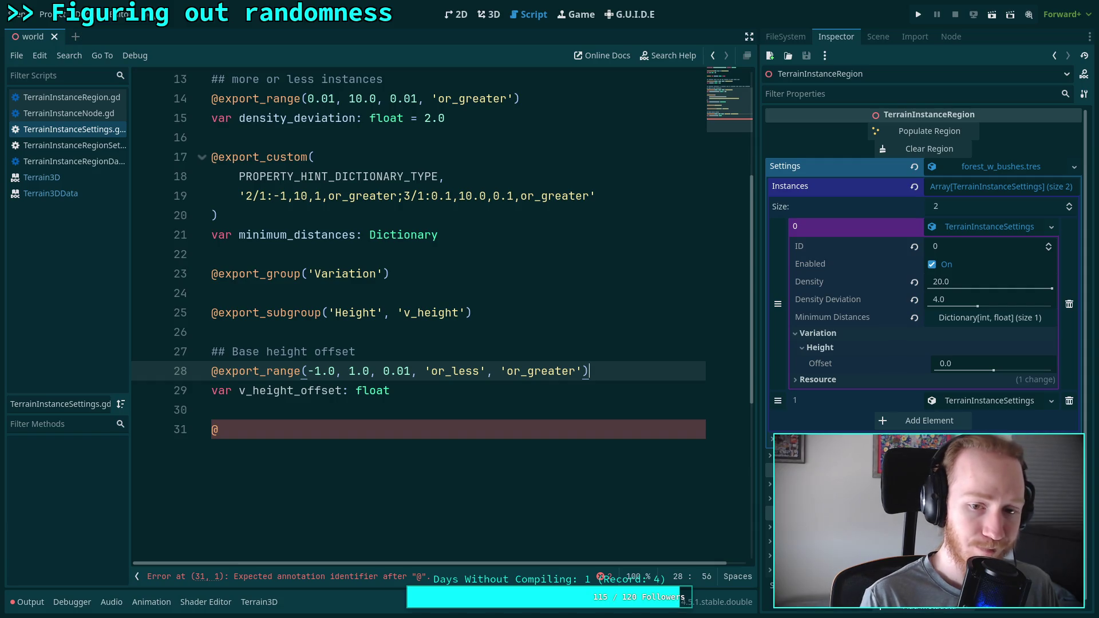
{"action": "key", "text": "Down"}
{"action": "key", "text": "Down"}
{"action": "key", "text": "Down"}
{"action": "key", "text": "ctrl+v"}
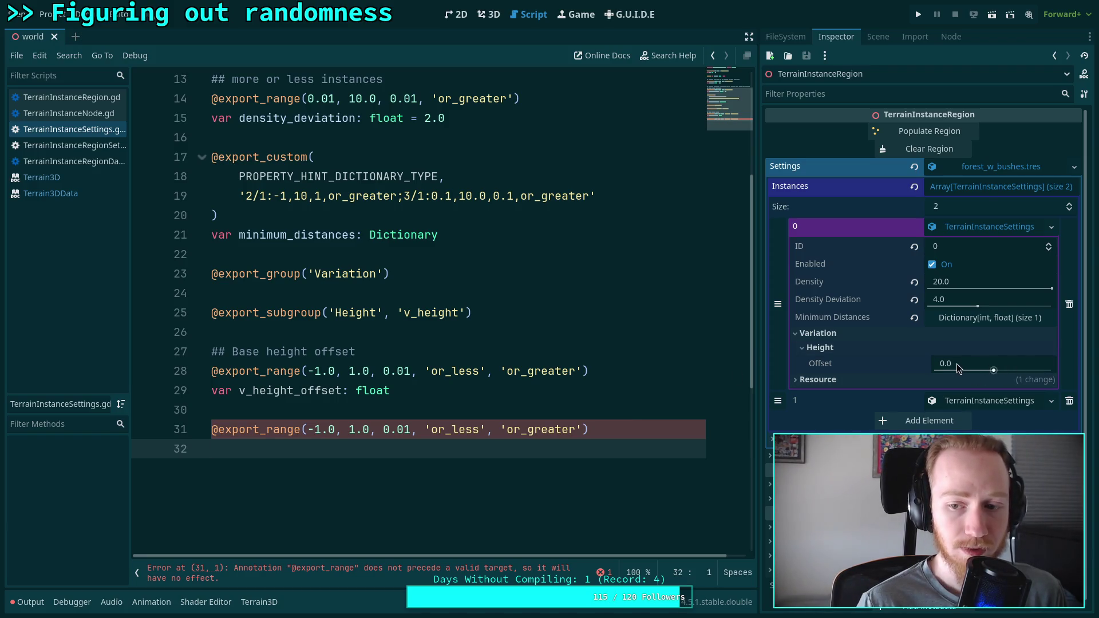
{"action": "mouse_move", "coordinate": [998, 366]}
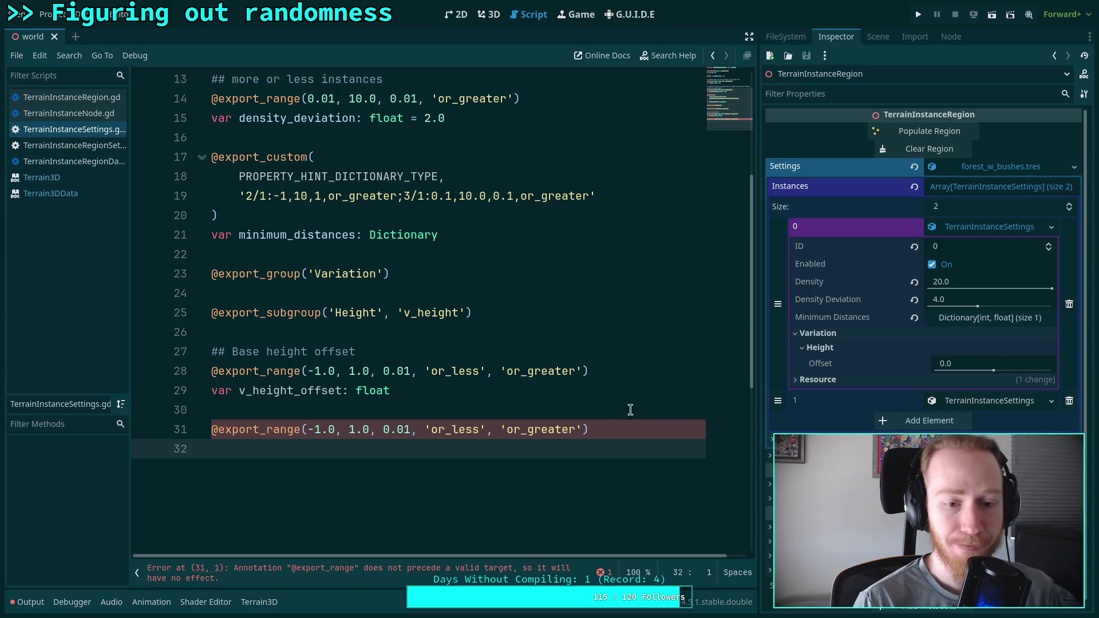
{"action": "scroll", "coordinate": [558, 424], "scroll_direction": "down", "scroll_amount": 1}
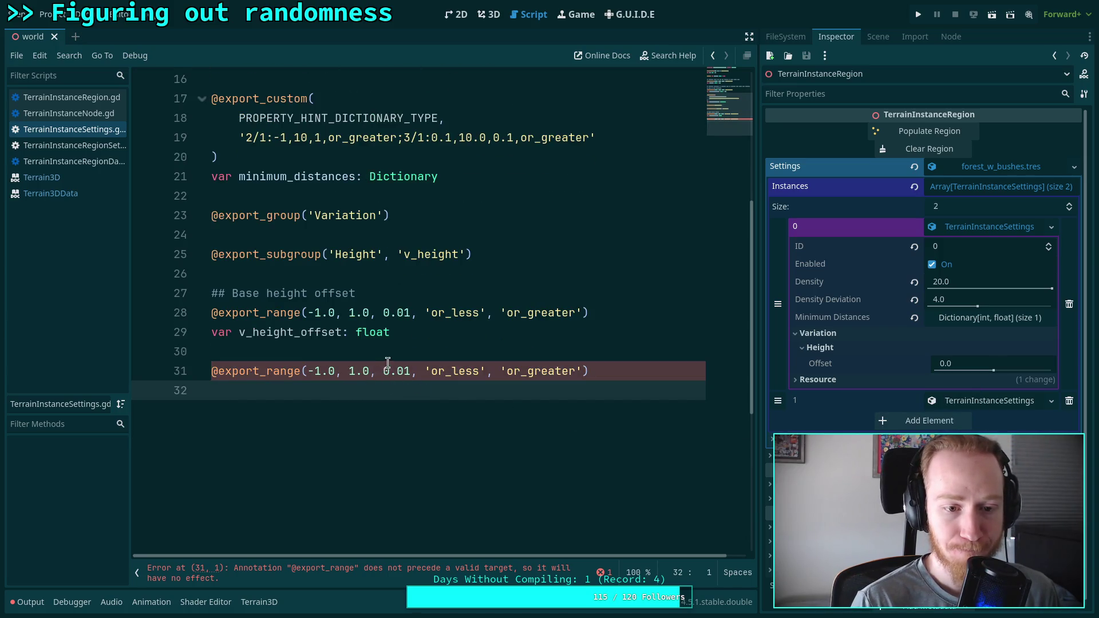
Step: Declare v_height_low: float = 0.0 and give v_height_offset a default of 0.0
{"action": "type", "text": "var v_"}
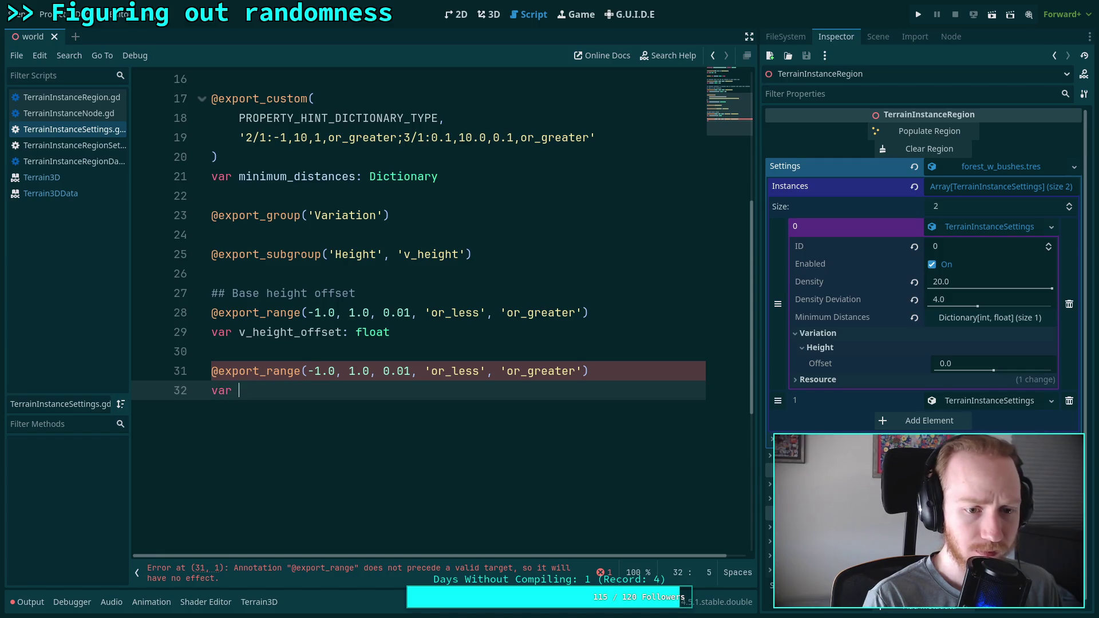
{"action": "type", "text": "heigh"}
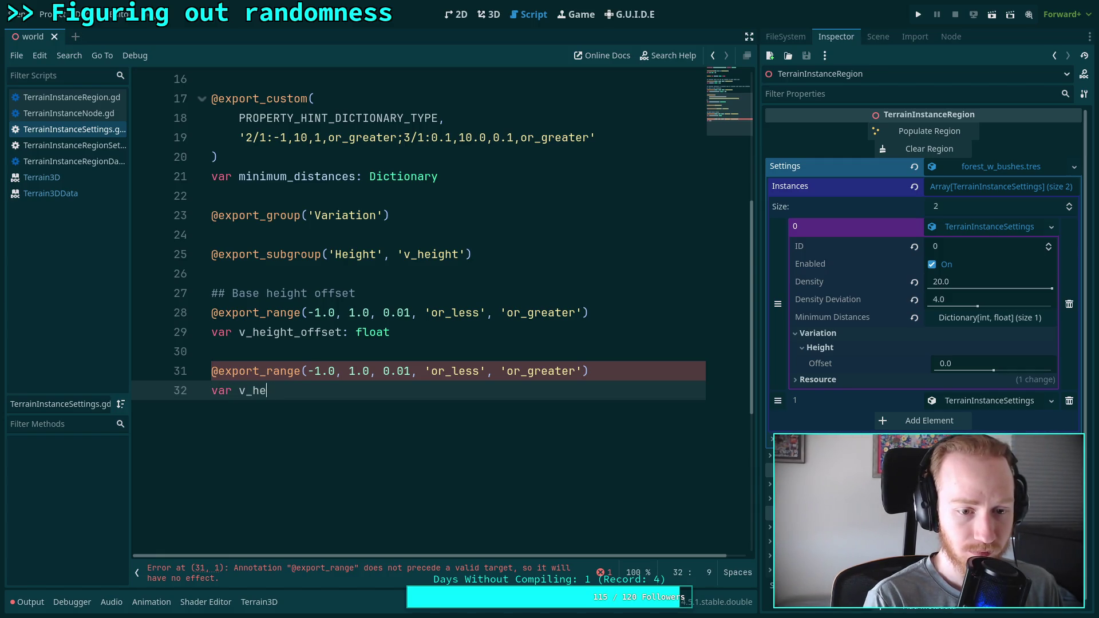
{"action": "type", "text": "t_min:"}
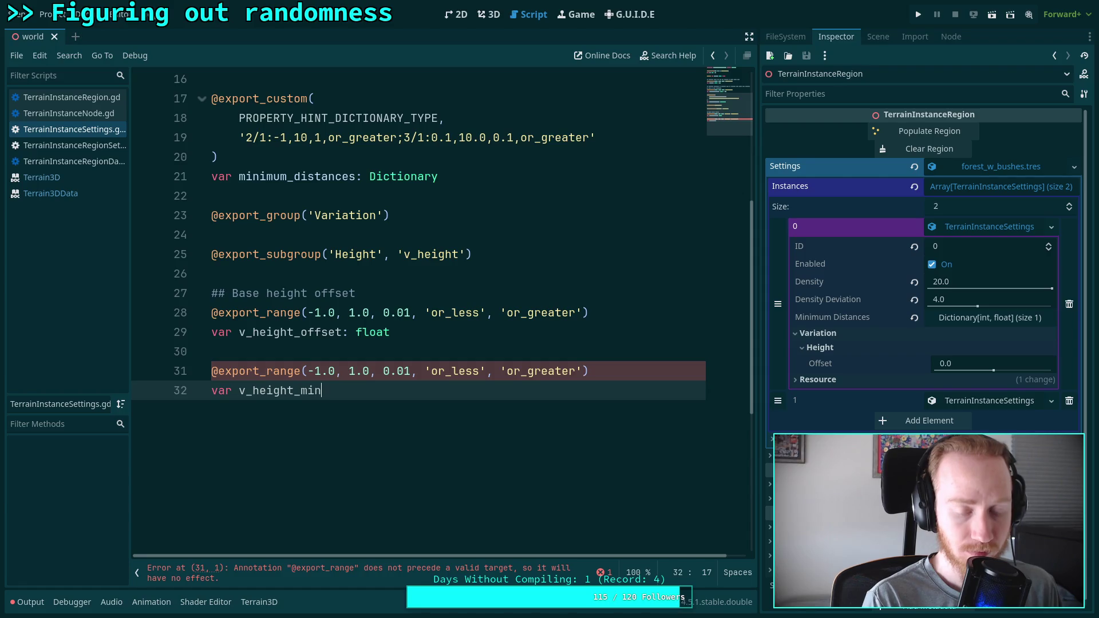
{"action": "key", "text": "BackSpace"}
{"action": "key", "text": "BackSpace"}
{"action": "key", "text": "BackSpace"}
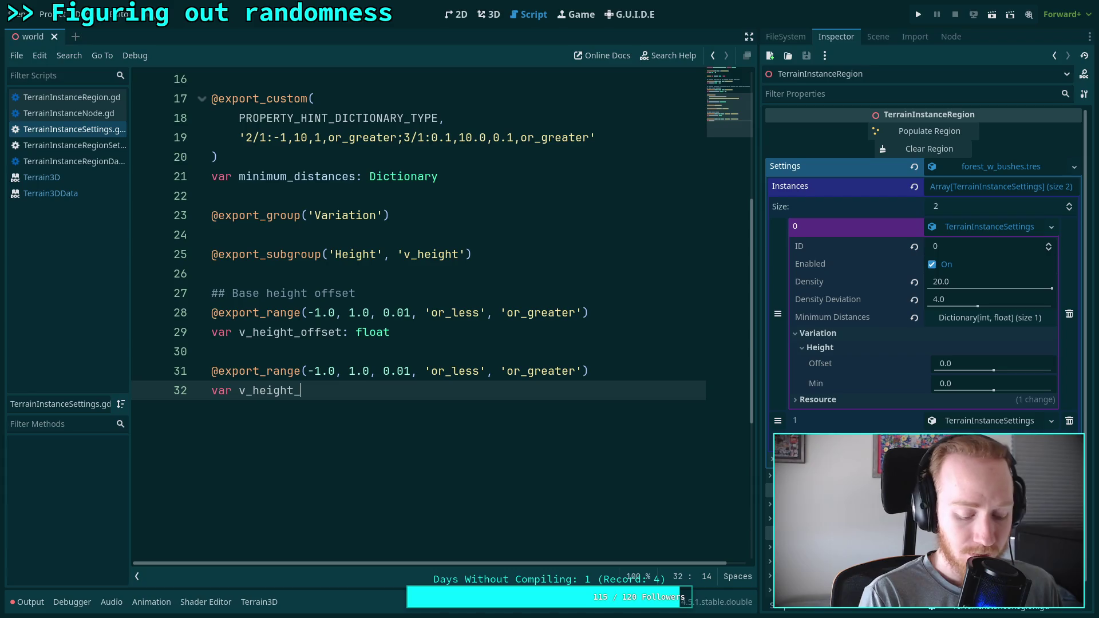
{"action": "type", "text": "low"}
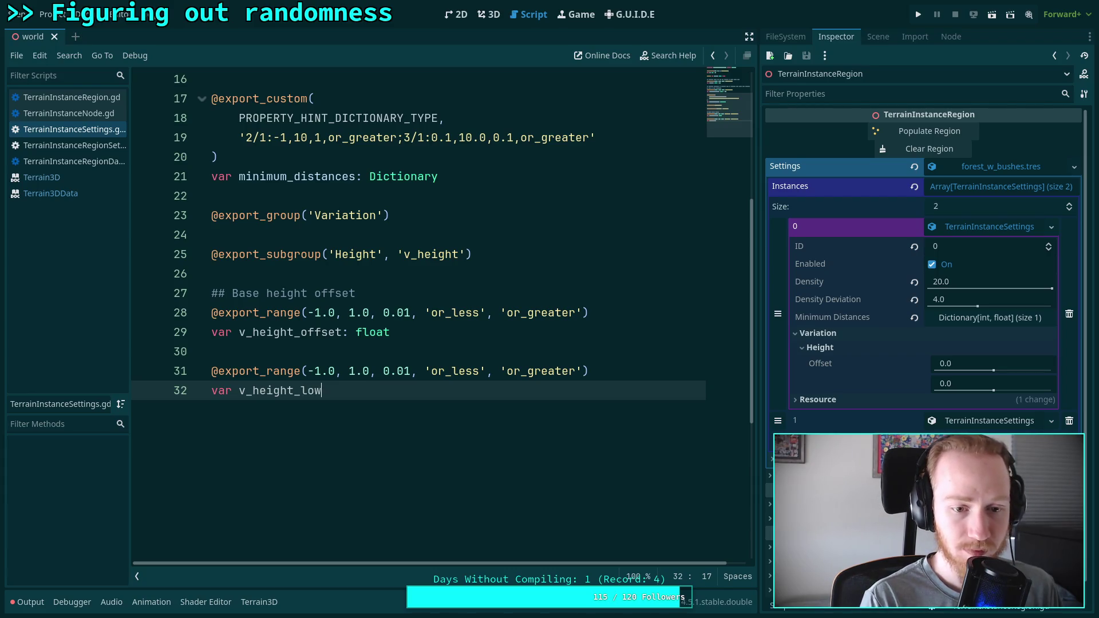
{"action": "type", "text": " floath"}
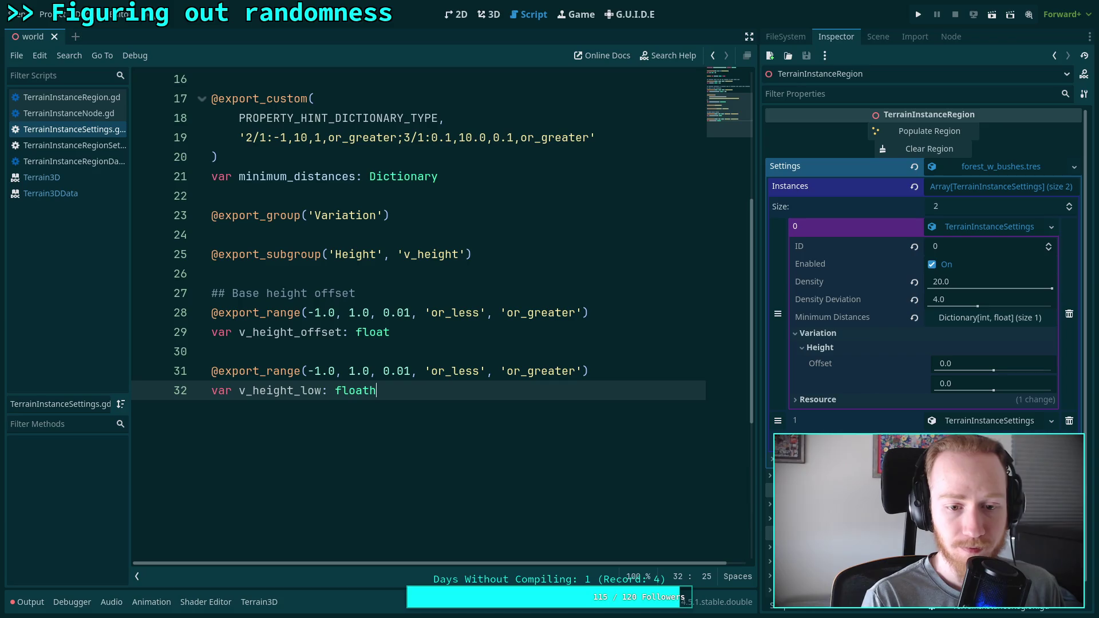
{"action": "type", "text": " ="}
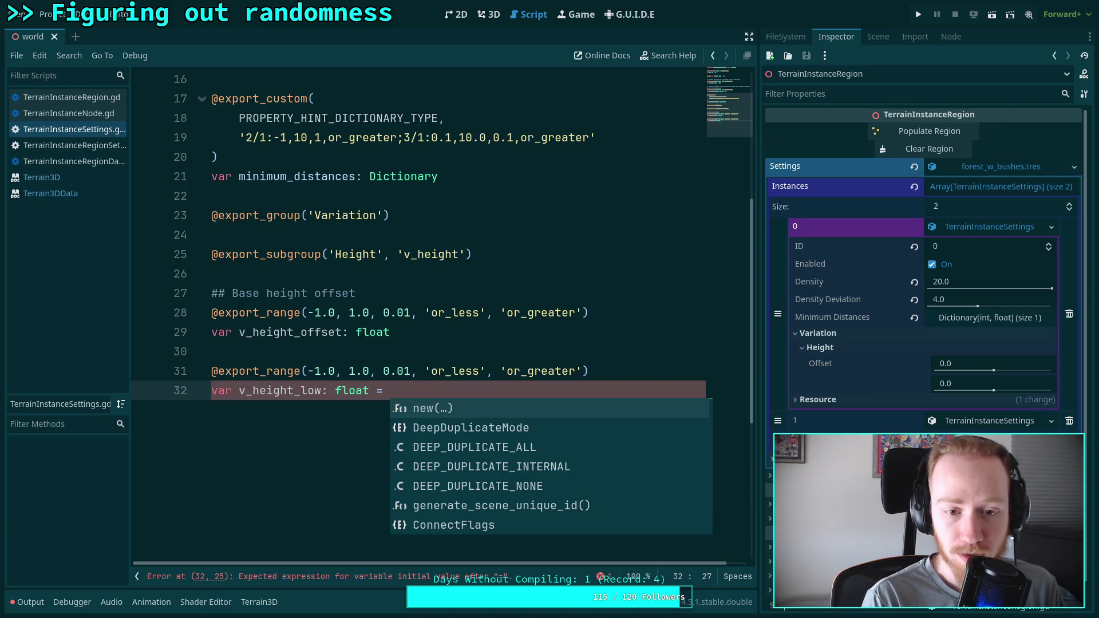
{"action": "left_click", "coordinate": [392, 332]}
{"action": "type", "text": "= 0.0"}
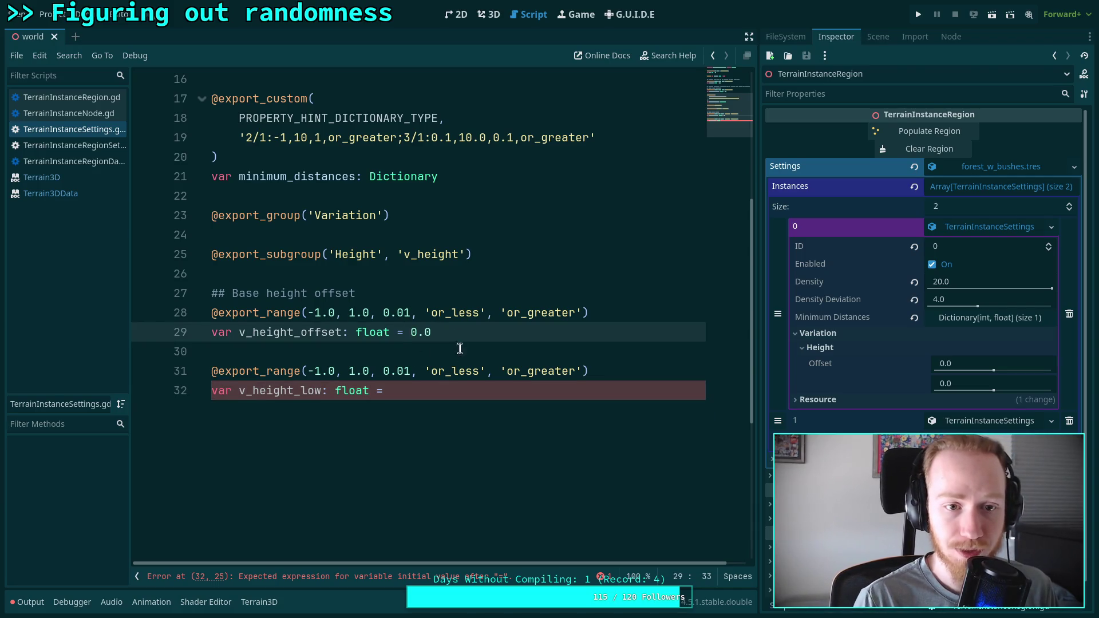
{"action": "left_click", "coordinate": [490, 386]}
{"action": "type", "text": "0.0"}
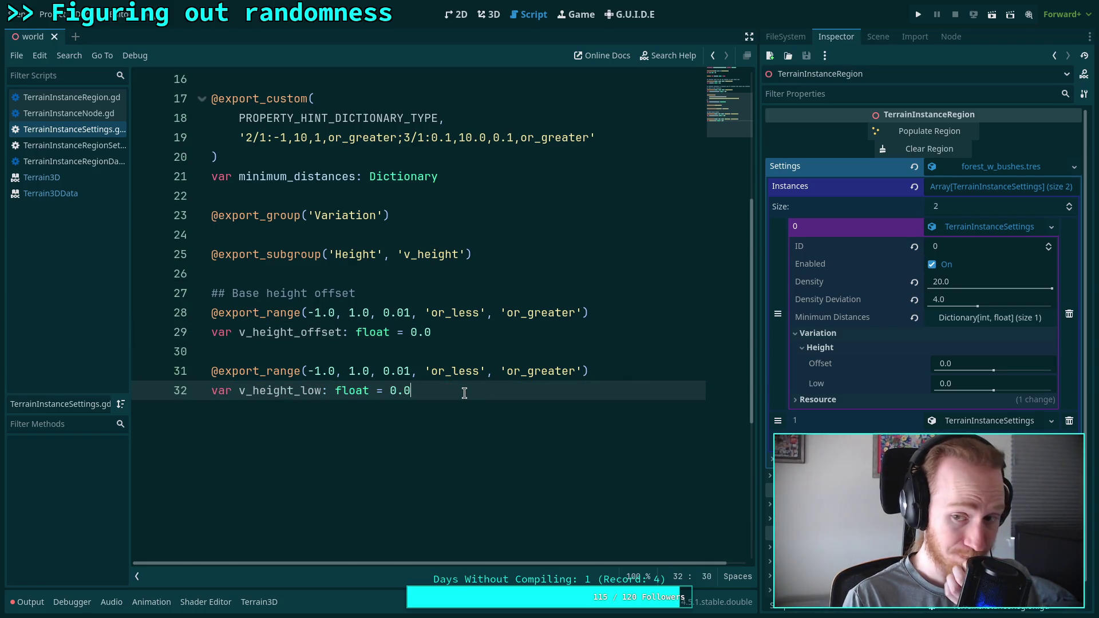
{"action": "key", "text": "Return"}
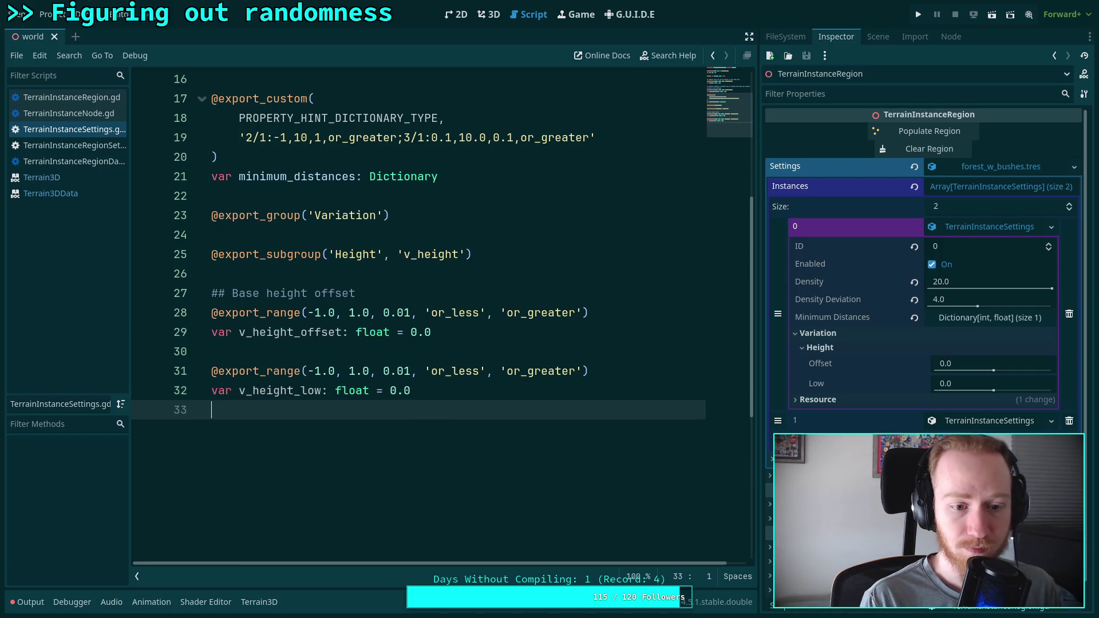
{"action": "left_click", "coordinate": [372, 355]}
{"action": "key", "text": "Return"}
Step: Complete the Low bound doc comment and set the low range minimum to 0 without or_less
{"action": "type", "text": "##"}
{"action": "type", "text": "ow"}
{"action": "key", "text": "BackSpace"}
{"action": "key", "text": "BackSpace"}
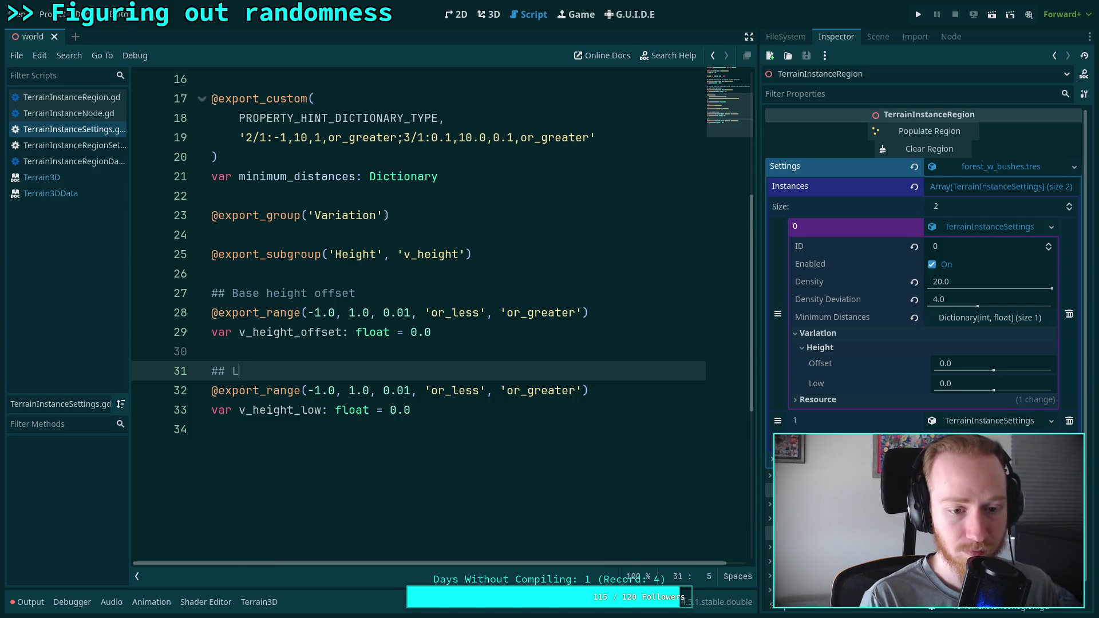
{"action": "type", "text": "w bound"}
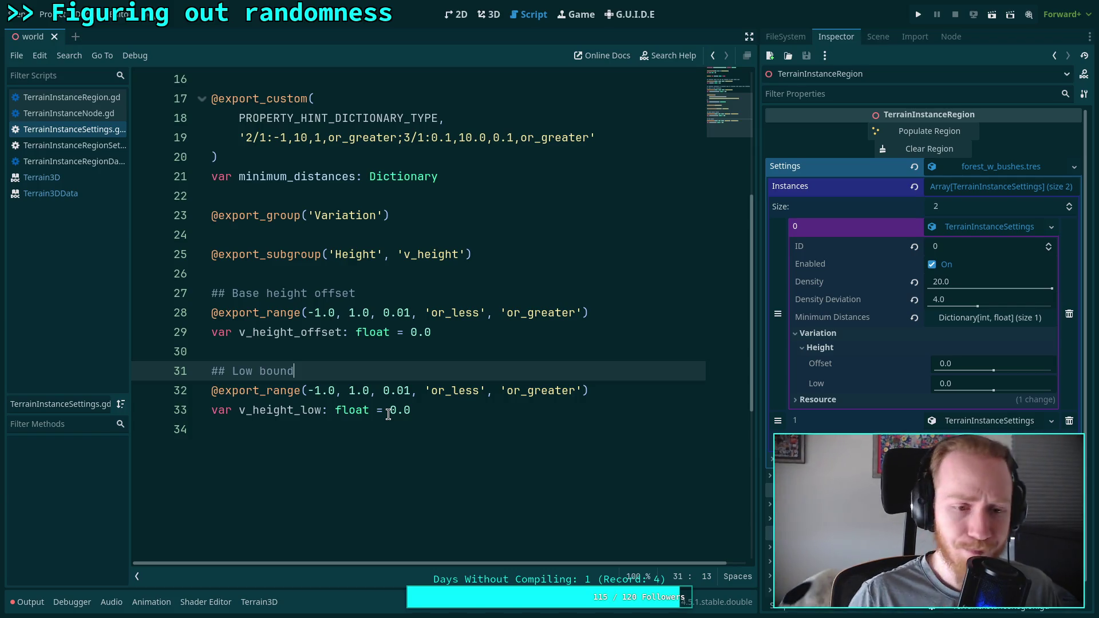
{"action": "left_click_drag", "start_coordinate": [321, 391], "coordinate": [308, 391]}
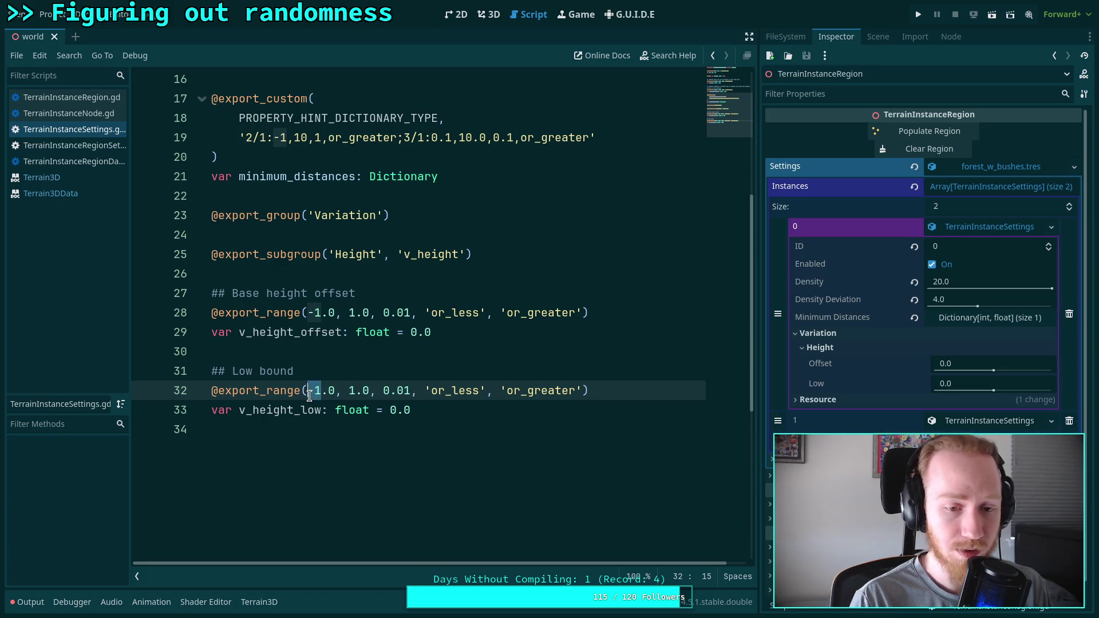
{"action": "type", "text": "0"}
{"action": "left_click_drag", "start_coordinate": [424, 391], "coordinate": [496, 390]}
{"action": "key", "text": "BackSpace"}
{"action": "key", "text": "BackSpace"}
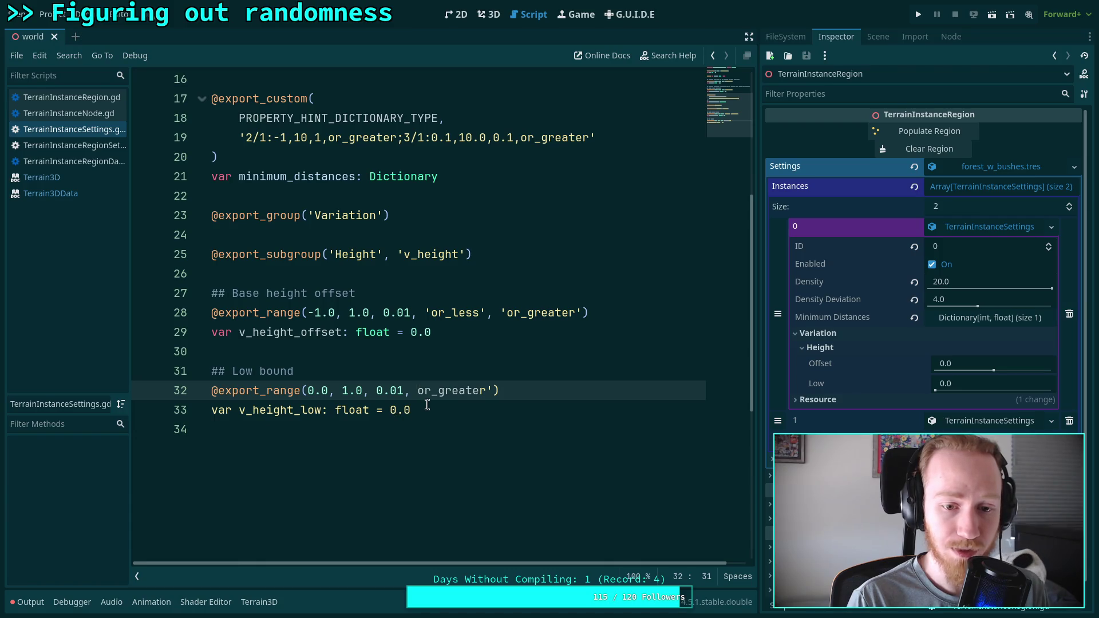
{"action": "type", "text": "'"}
{"action": "key", "text": "Escape"}
{"action": "key", "text": "Down"}
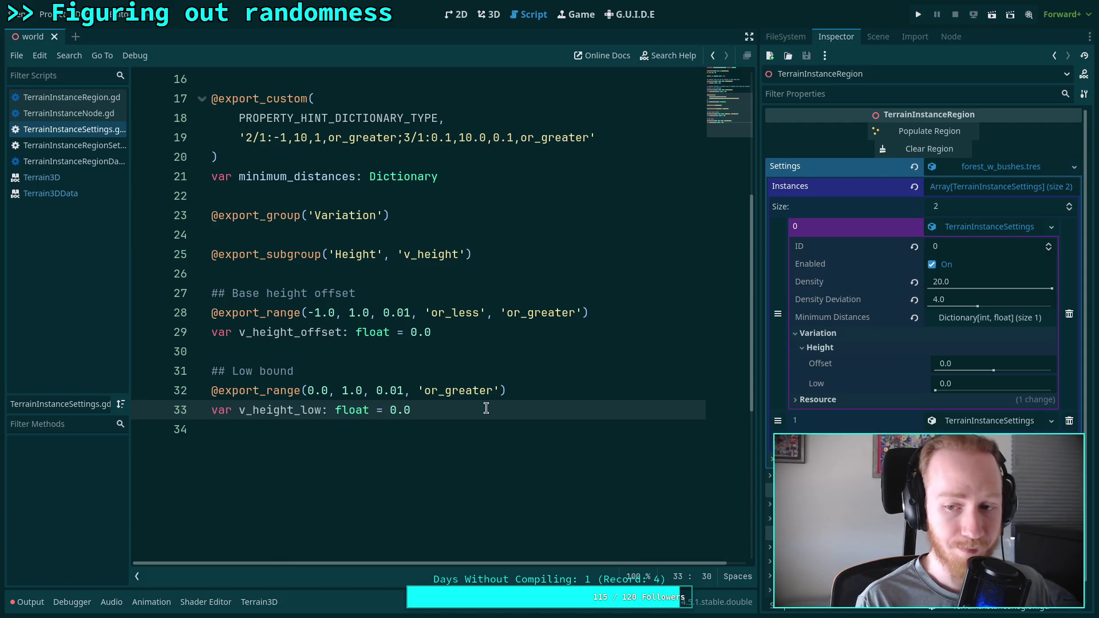
{"action": "left_click", "coordinate": [409, 369]}
{"action": "type", "text": ", how far "}
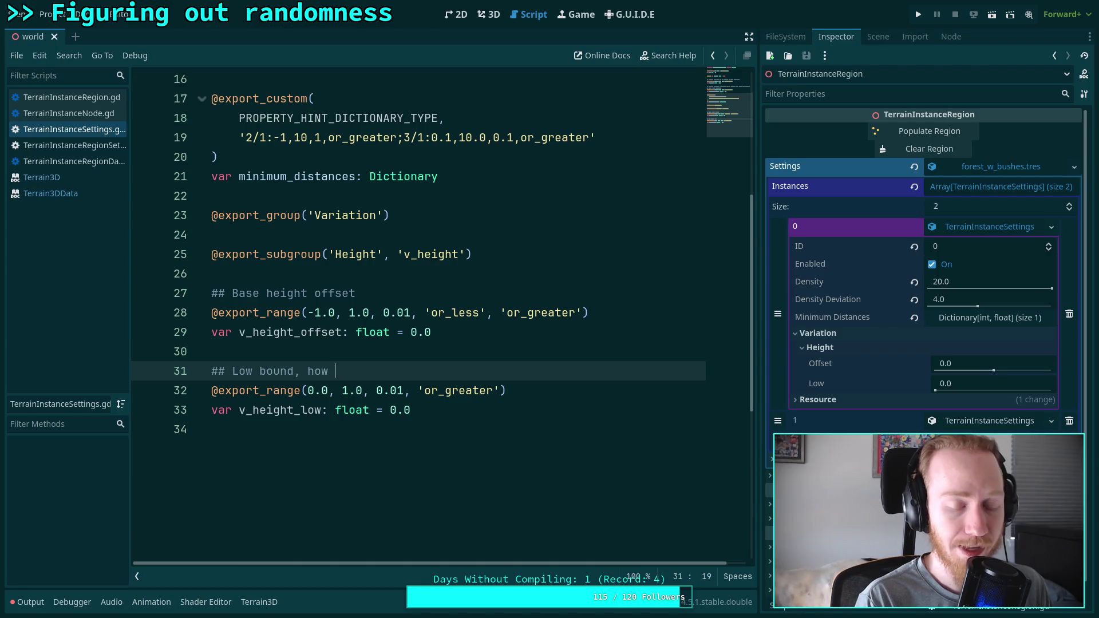
{"action": "type", "text": "below "}
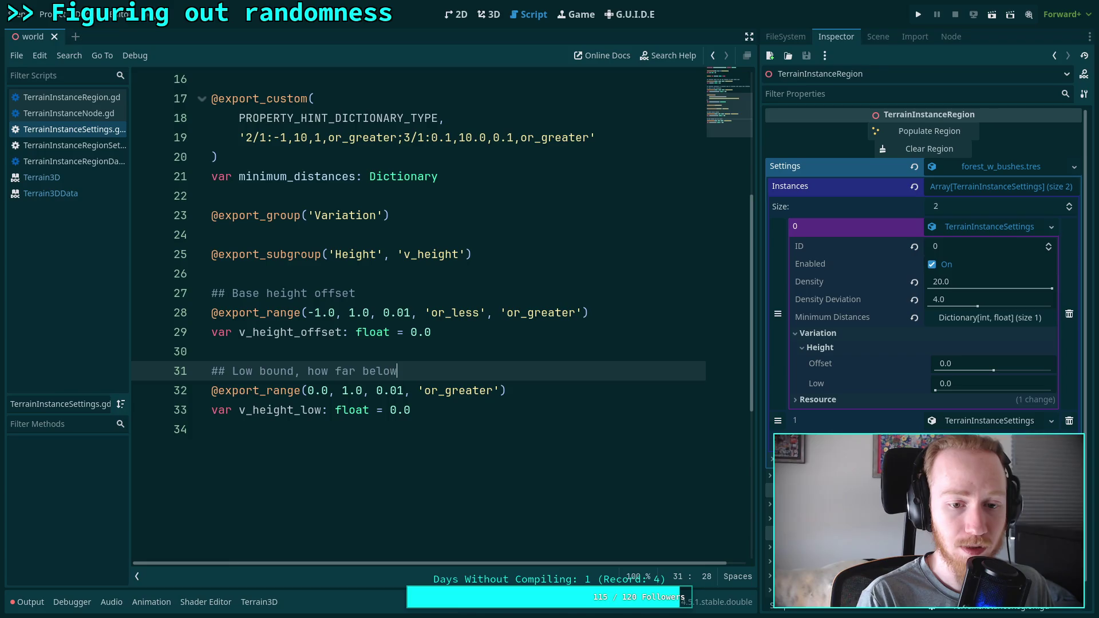
{"action": "type", "text": "height offset "}
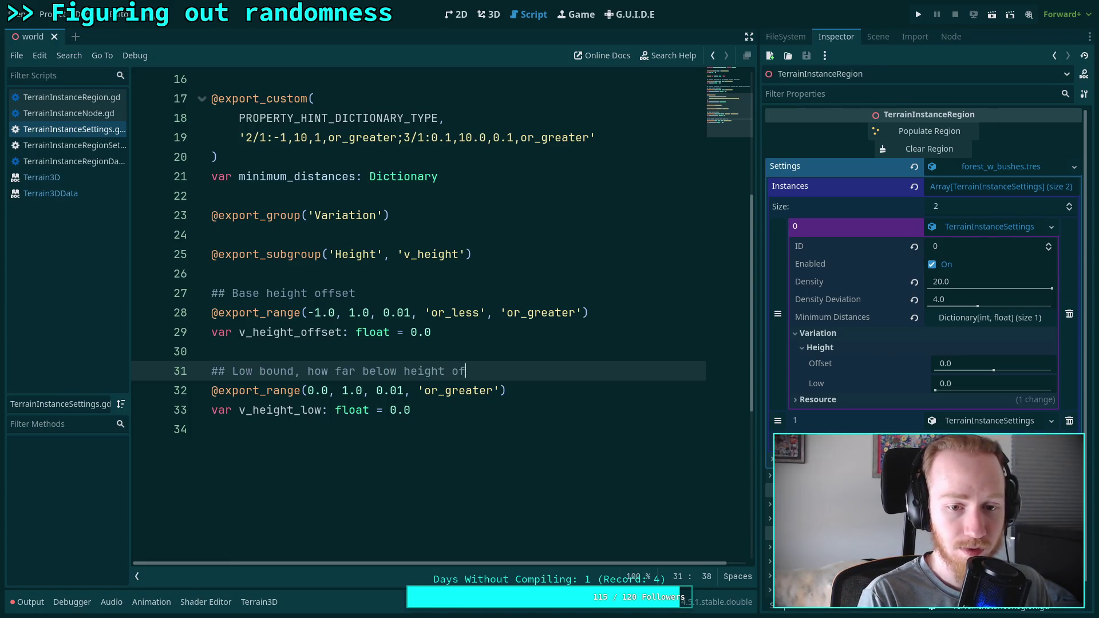
{"action": "type", "text": "the instance can be"}
Step: Add a '## High bound, how far above the height offset the instance can be' comment
{"action": "left_click", "coordinate": [402, 441]}
{"action": "type", "text": "#"}
{"action": "key", "text": "BackSpace"}
{"action": "key", "text": "Return"}
{"action": "type", "text": "## High bound, how far ad"}
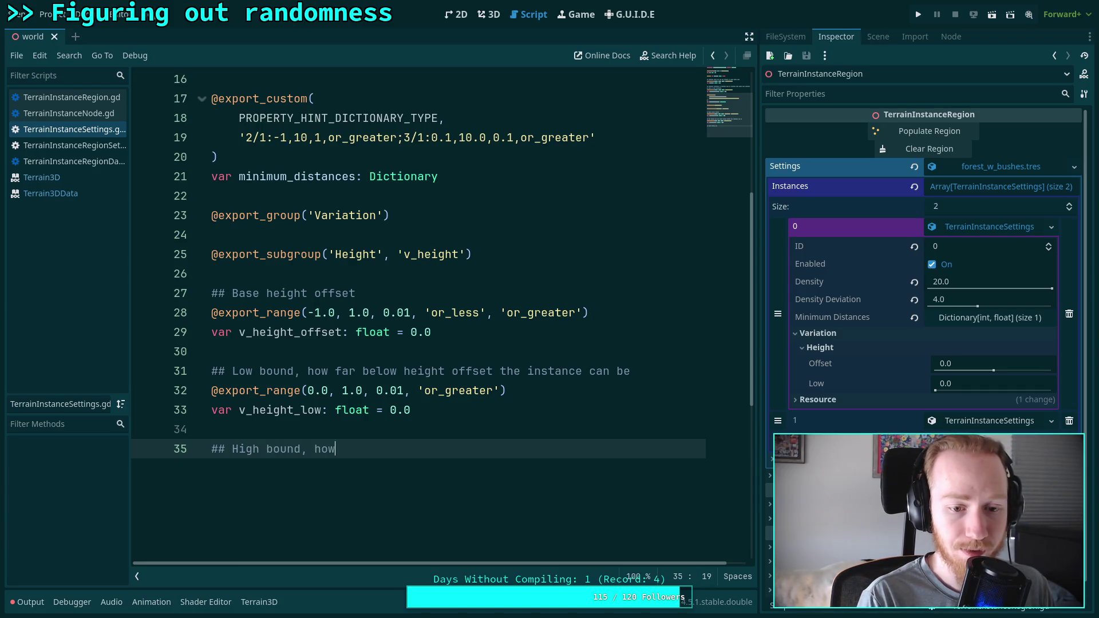
{"action": "key", "text": "BackSpace"}
{"action": "type", "text": "bove the height off"}
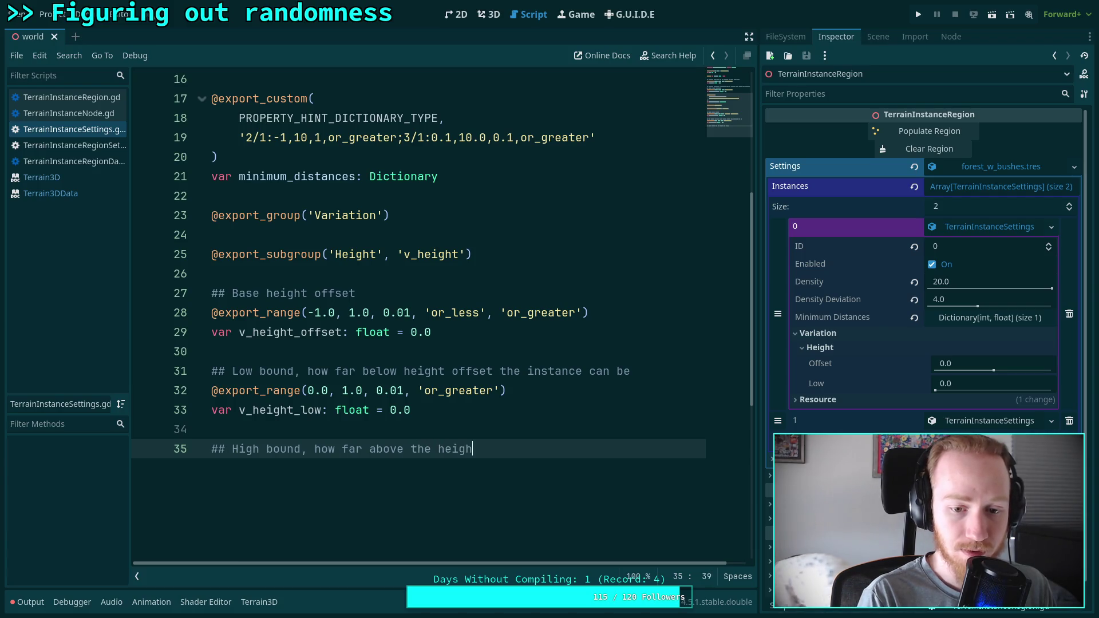
{"action": "type", "text": "set the"}
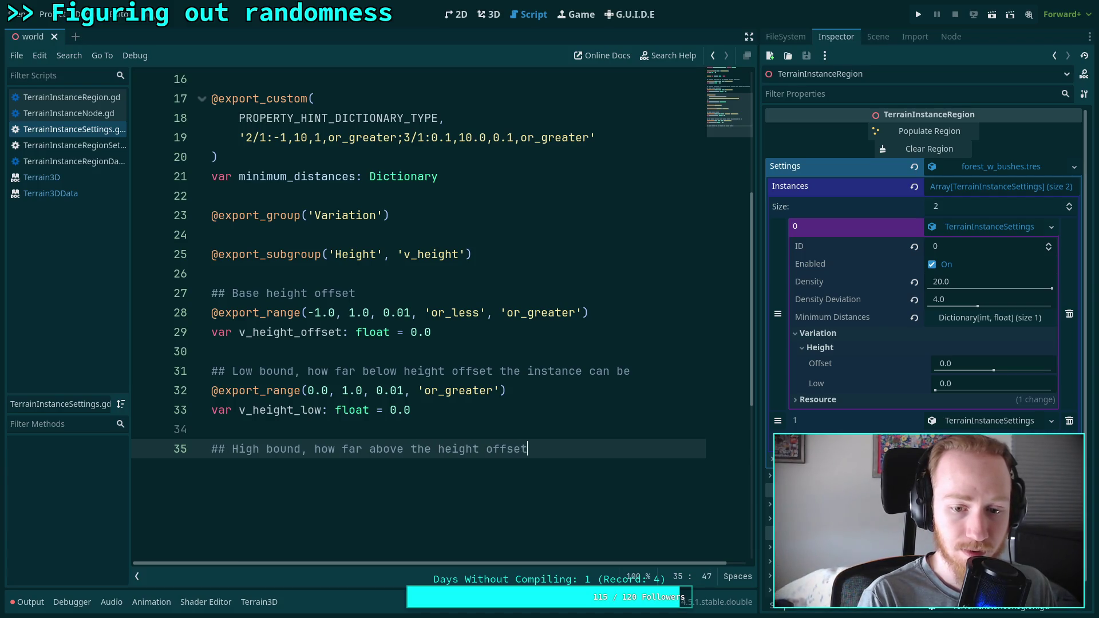
{"action": "type", "text": " i"}
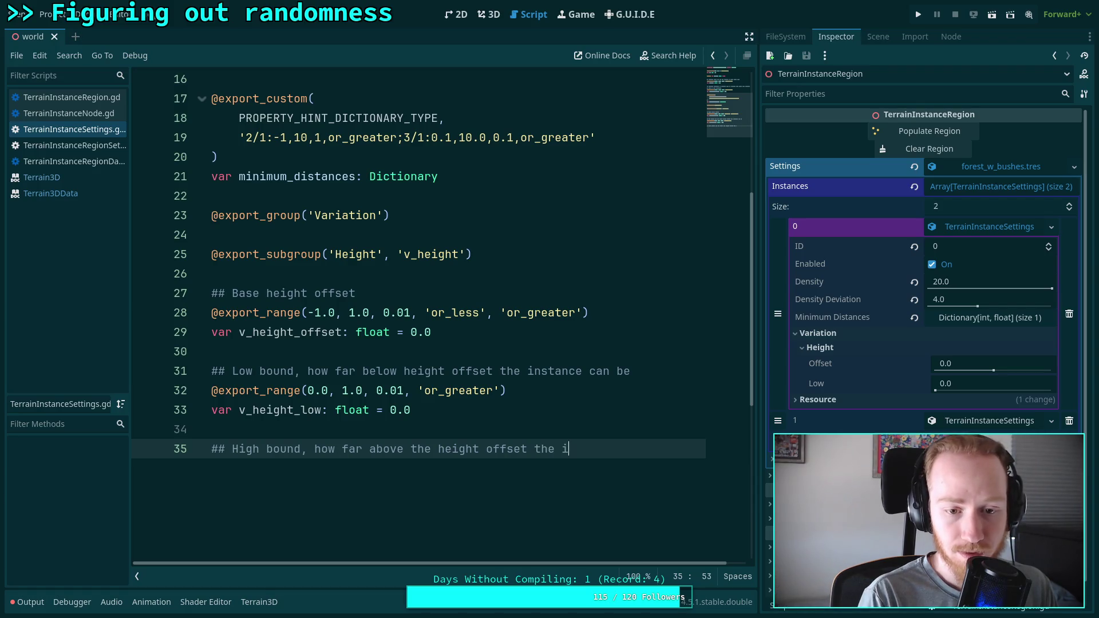
{"action": "left_click_drag", "start_coordinate": [410, 448], "coordinate": [430, 449]}
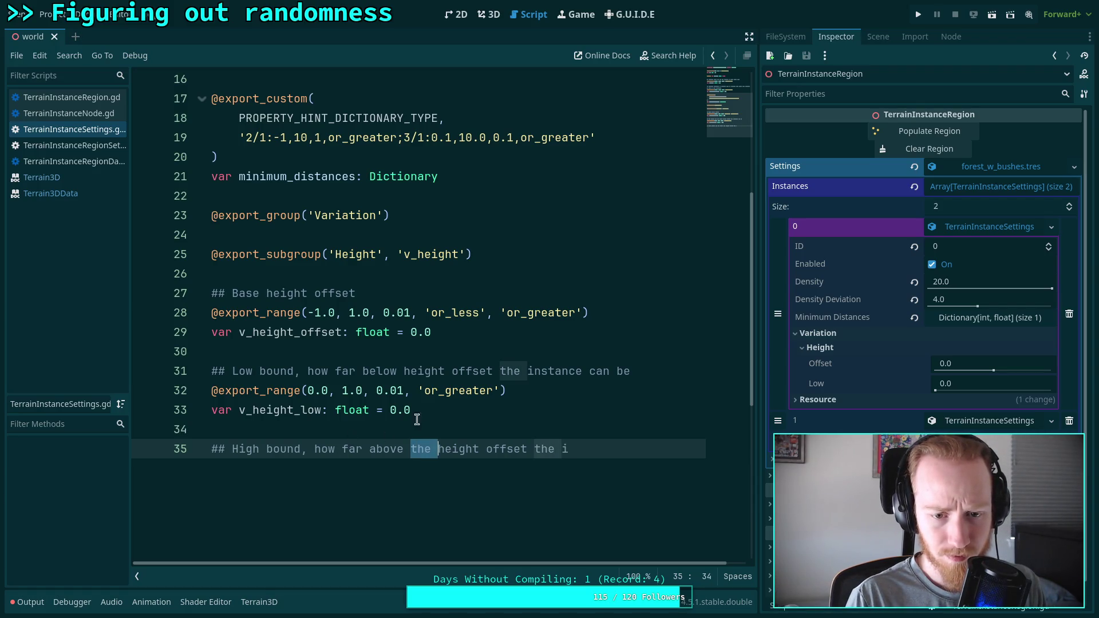
{"action": "left_click", "coordinate": [404, 371]}
{"action": "type", "text": "the"}
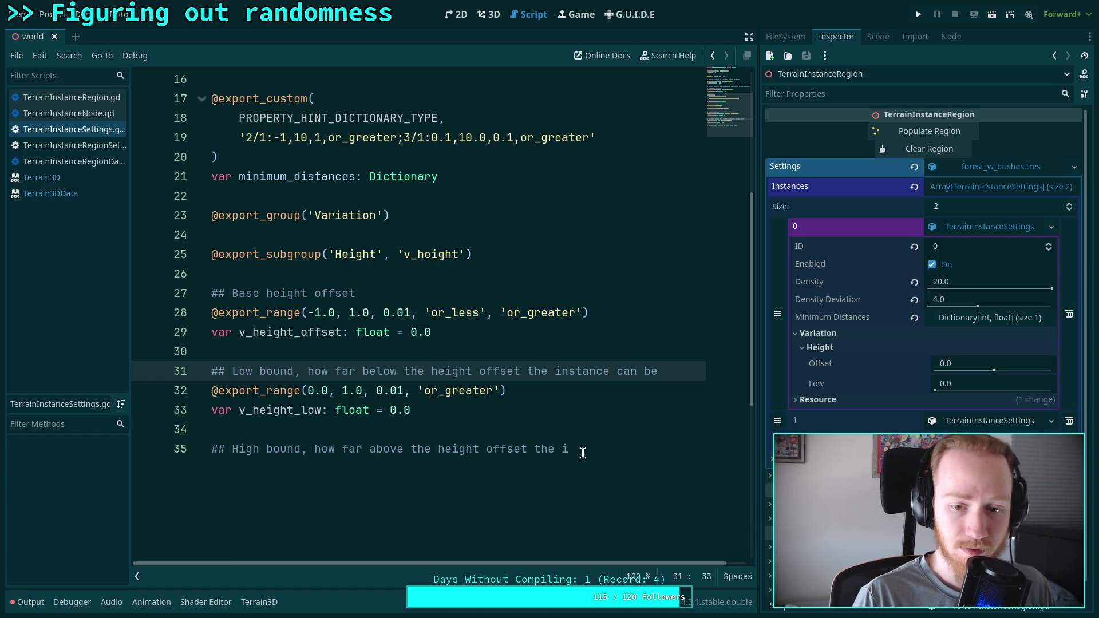
{"action": "left_click", "coordinate": [583, 453]}
{"action": "type", "text": "n"}
{"action": "key", "text": "BackSpace"}
{"action": "type", "text": "stance can be"}
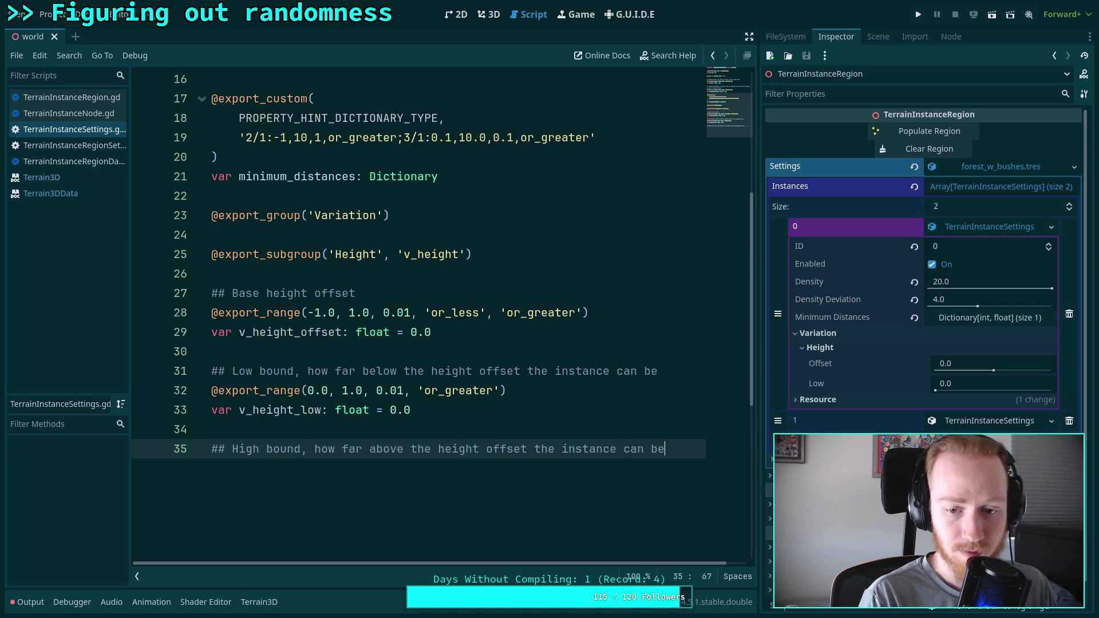
{"action": "key", "text": "Return"}
{"action": "left_click_drag", "start_coordinate": [422, 431], "coordinate": [175, 389]}
{"action": "key", "text": "ctrl+c"}
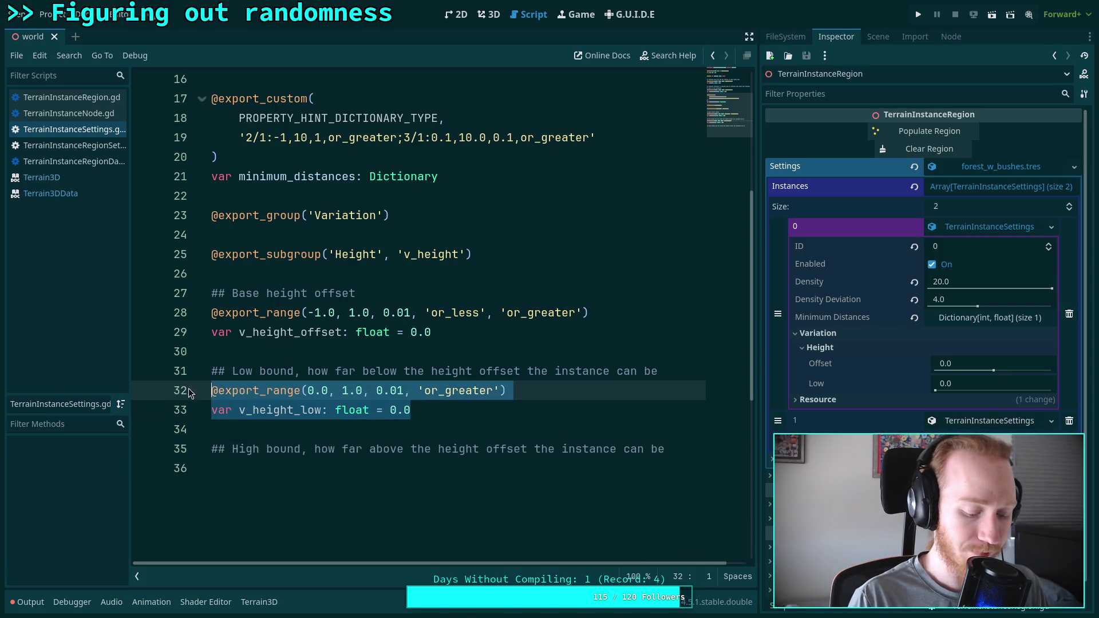
{"action": "left_click", "coordinate": [279, 467]}
{"action": "key", "text": "ctrl+v"}
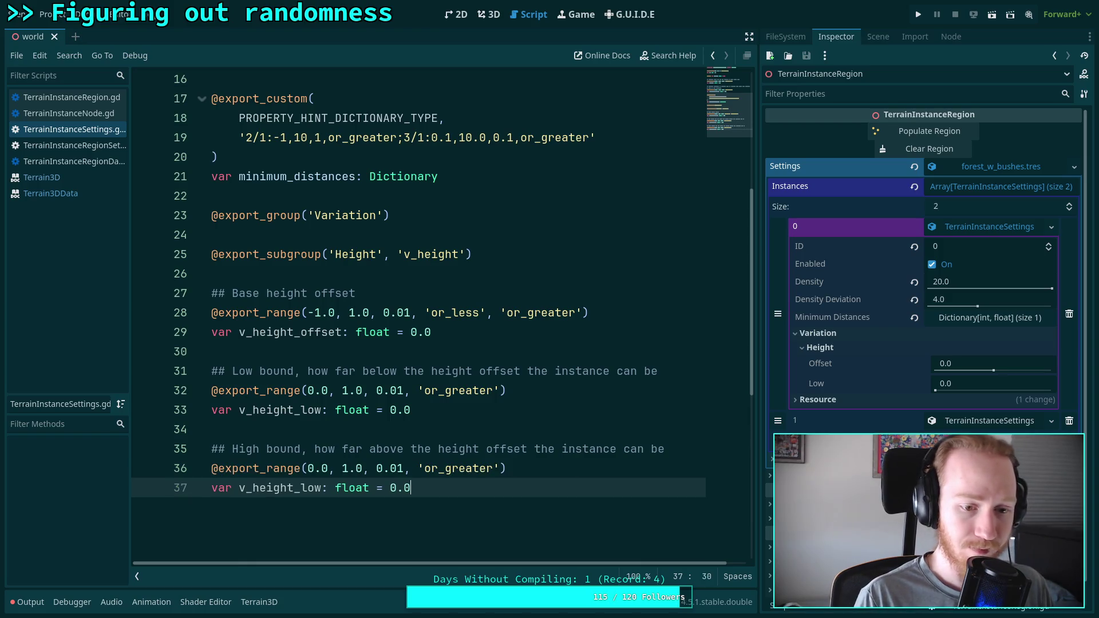
{"action": "left_click_drag", "start_coordinate": [301, 488], "coordinate": [318, 486]}
{"action": "type", "text": "high"}
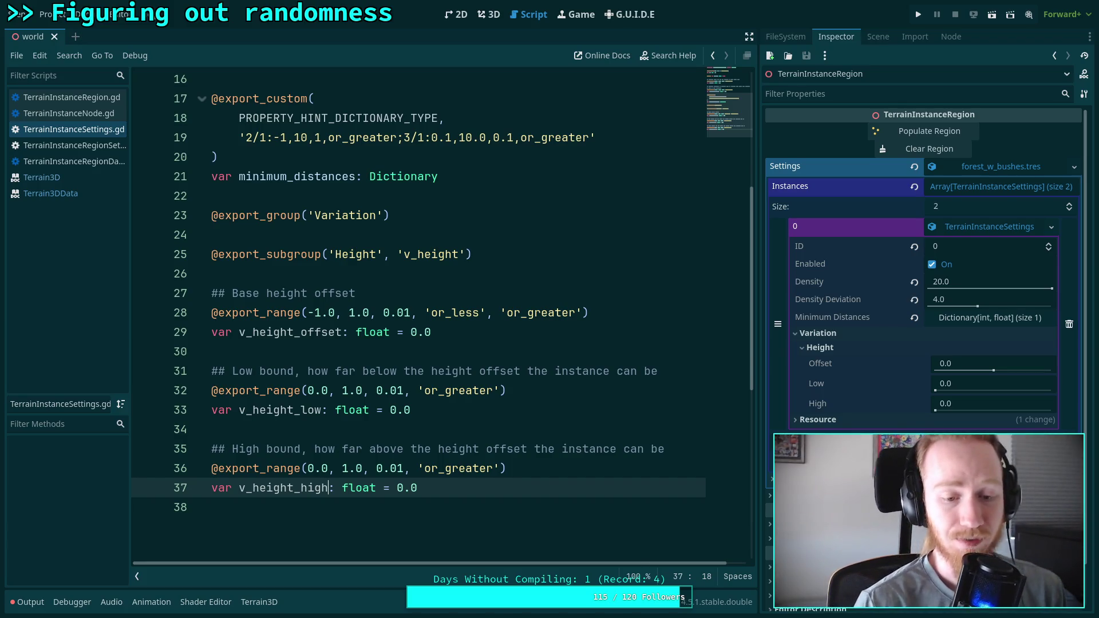
{"action": "scroll", "coordinate": [500, 407], "scroll_direction": "down", "scroll_amount": 1}
{"action": "left_click", "coordinate": [529, 440]}
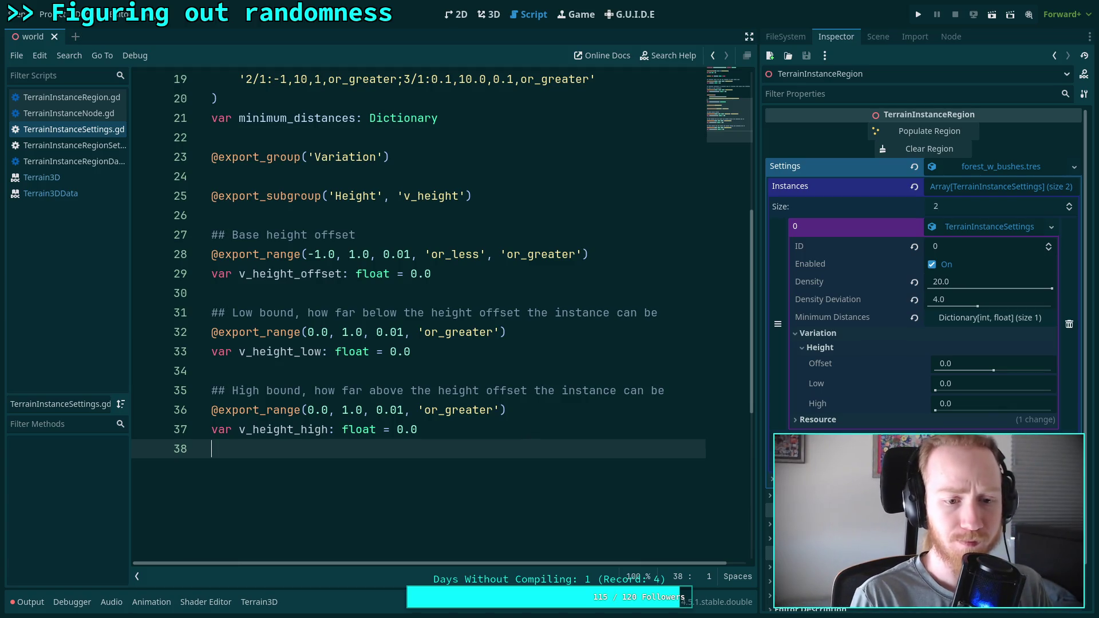
Step: Write a Deviation doc comment: nonzero uses normal distribution bounded by high/low, zero uses linear
{"action": "key", "text": "Return"}
{"action": "type", "text": "## "}
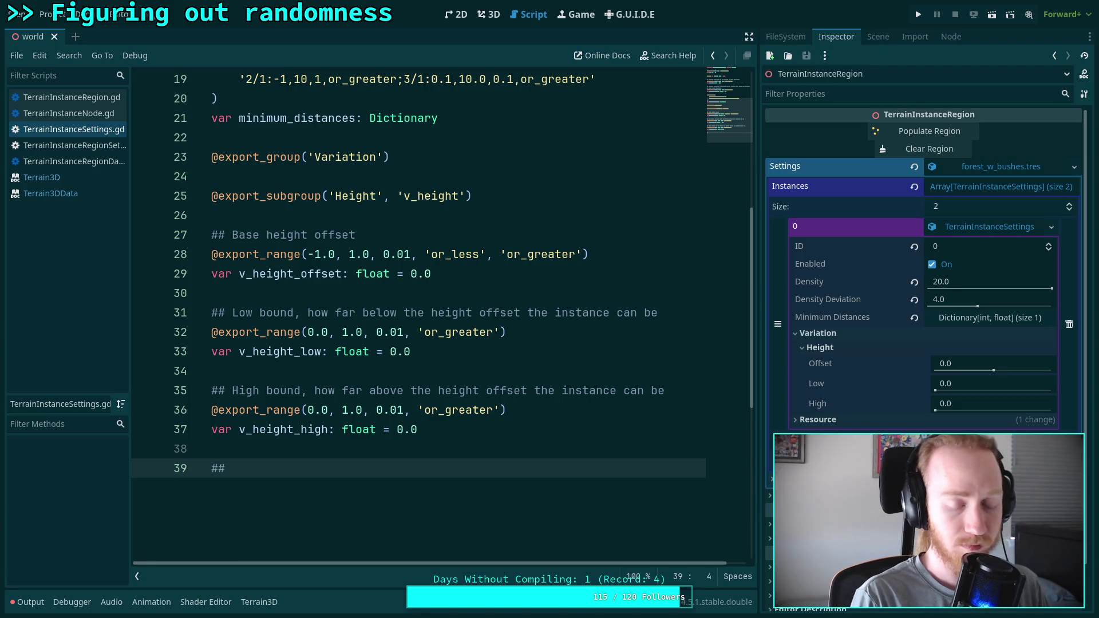
{"action": "type", "text": "Deviate"}
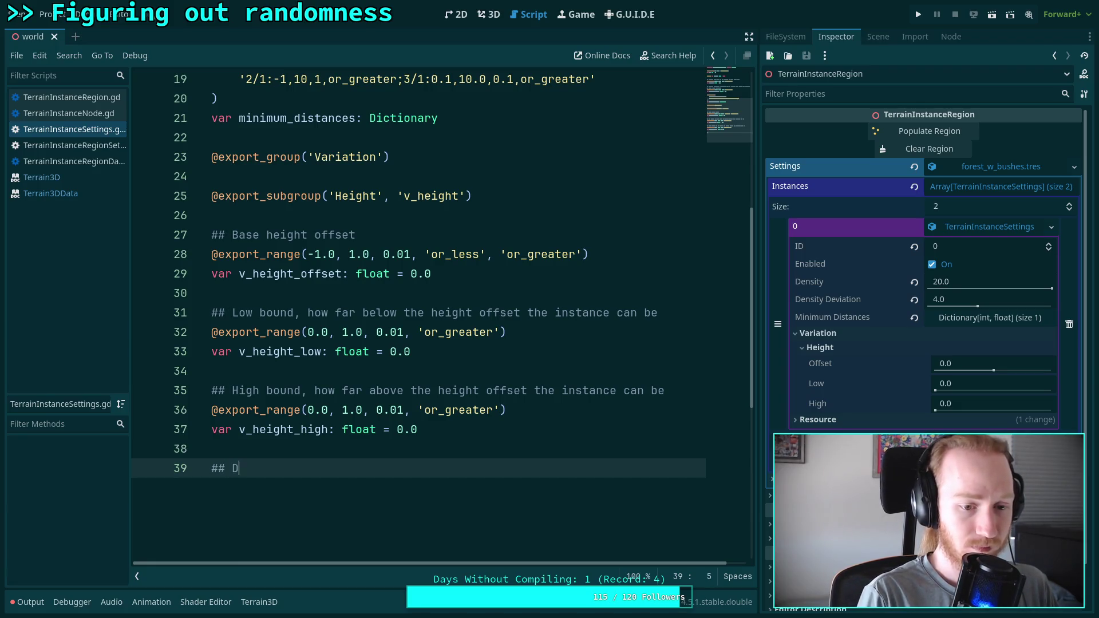
{"action": "key", "text": "BackSpace"}
{"action": "type", "text": "ion"}
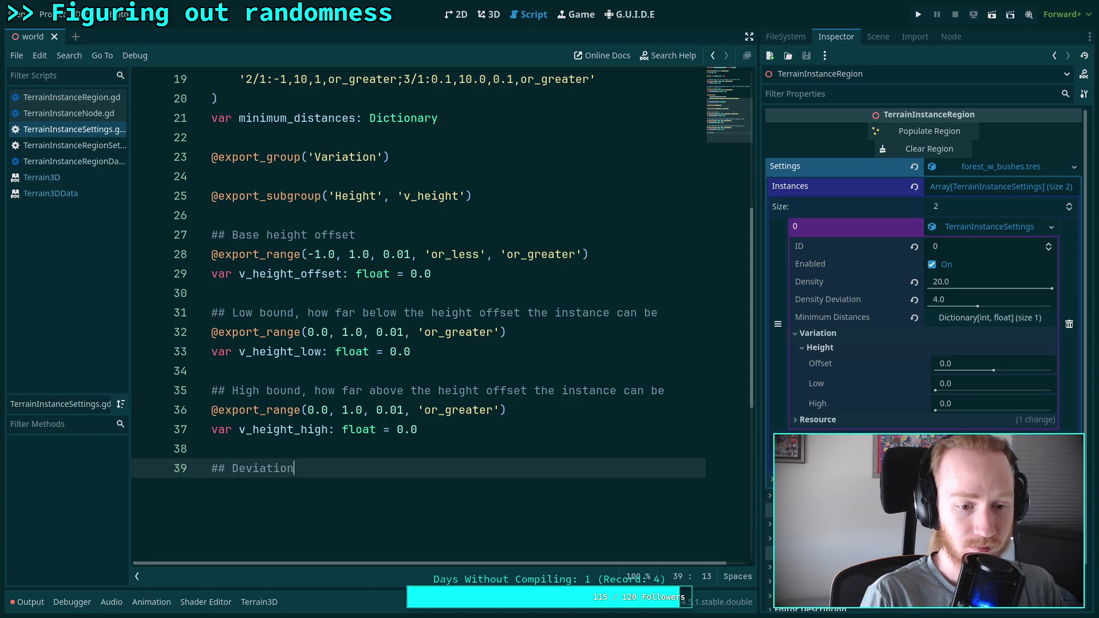
{"action": "type", "text": "et "}
{"action": "type", "text": "be non-"}
{"action": "type", "text": "ro "}
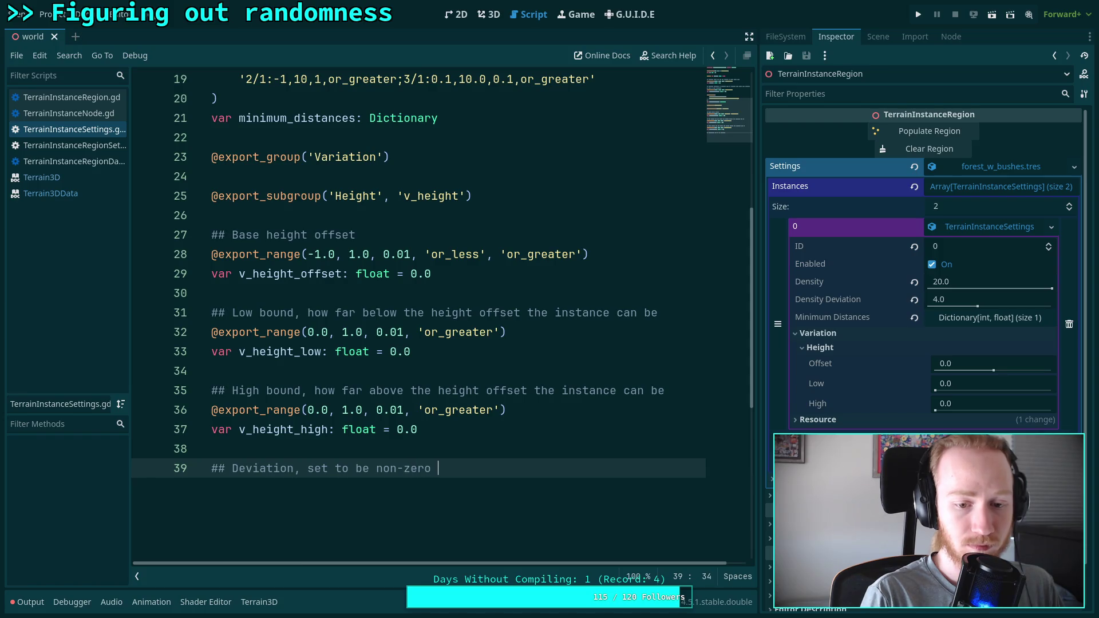
{"action": "type", "text": "use normal dista"}
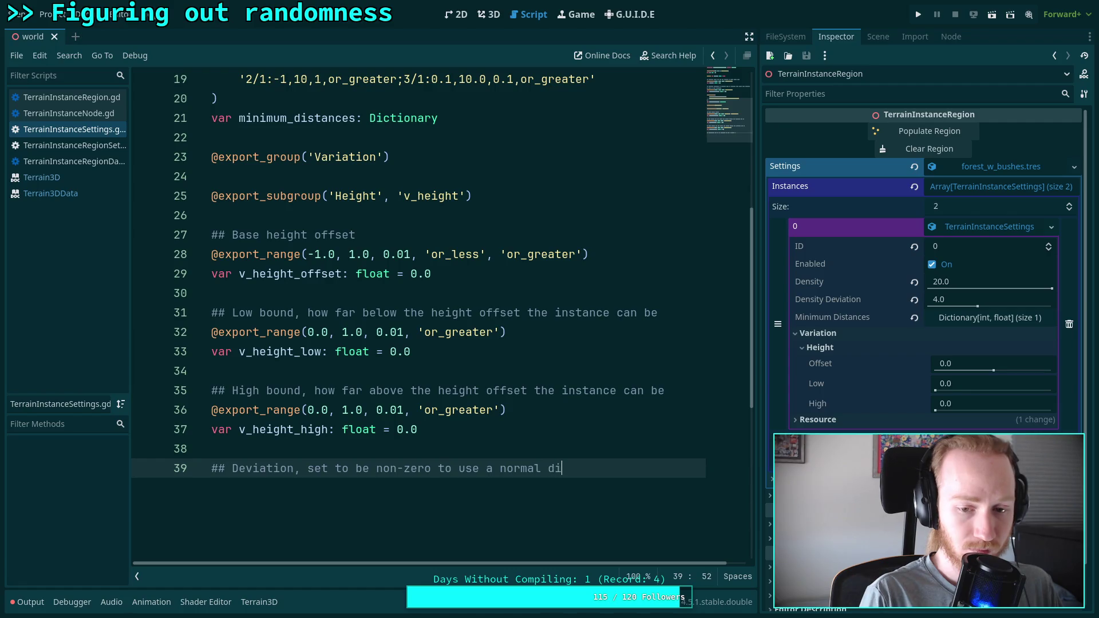
{"action": "type", "text": "ution"}
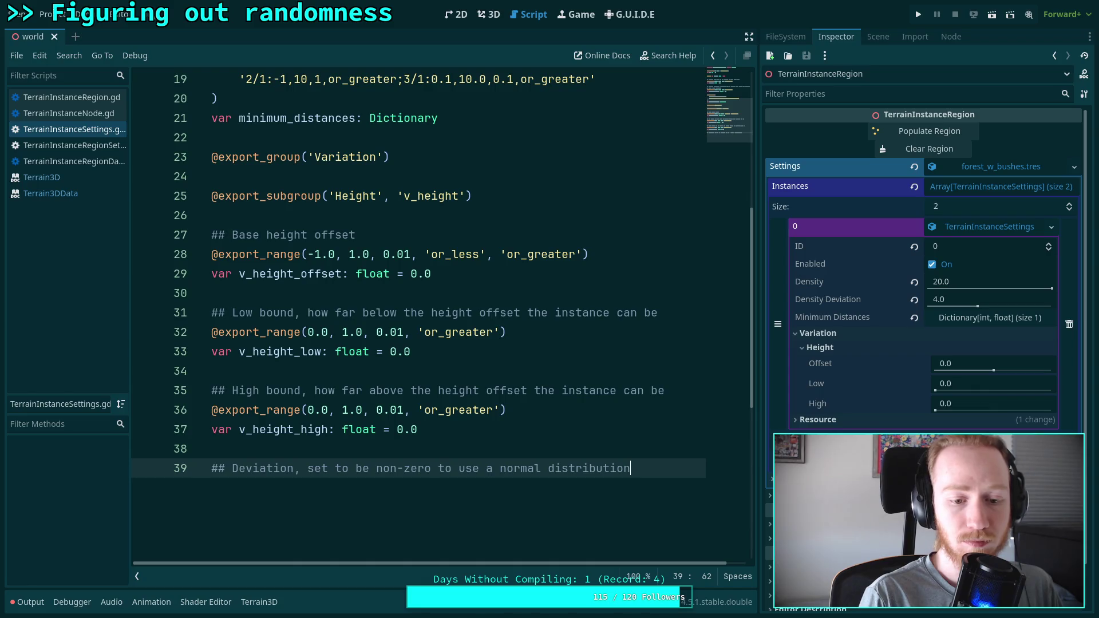
{"action": "type", "text": " bound"}
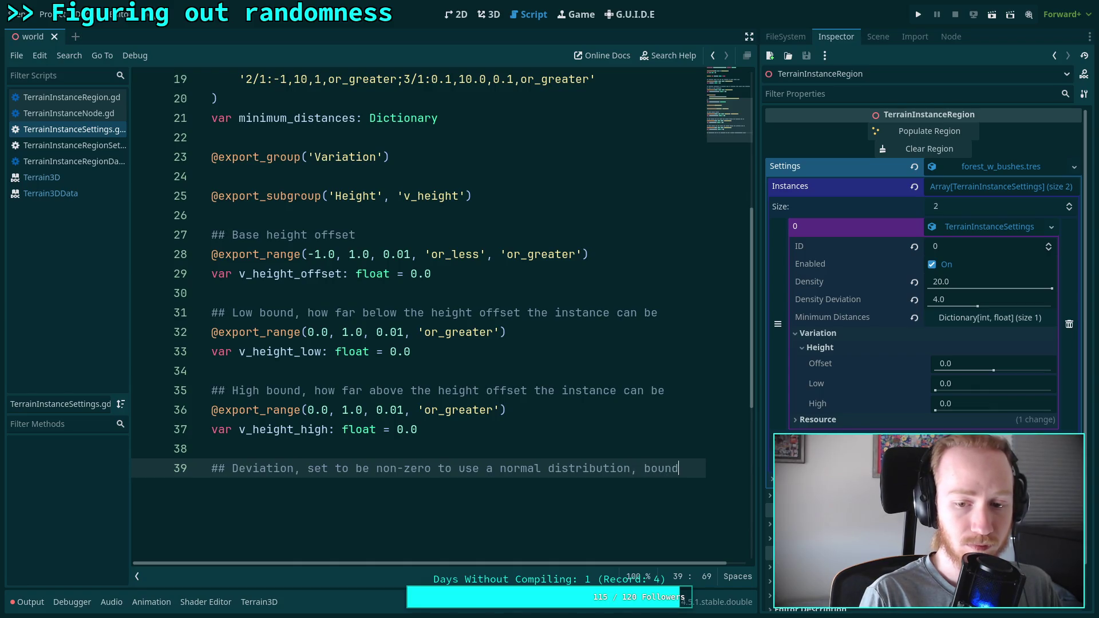
{"action": "key", "text": "Return"}
{"action": "type", "text": "## by the hig"}
{"action": "type", "text": "ht"}
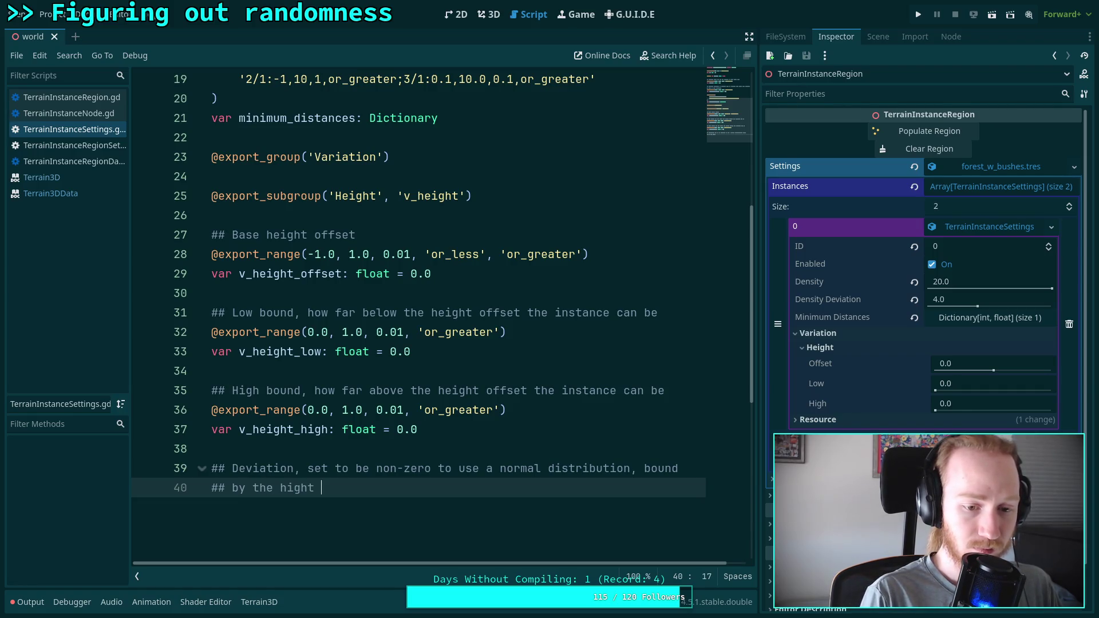
{"action": "key", "text": "BackSpace"}
{"action": "type", "text": "/ lo "}
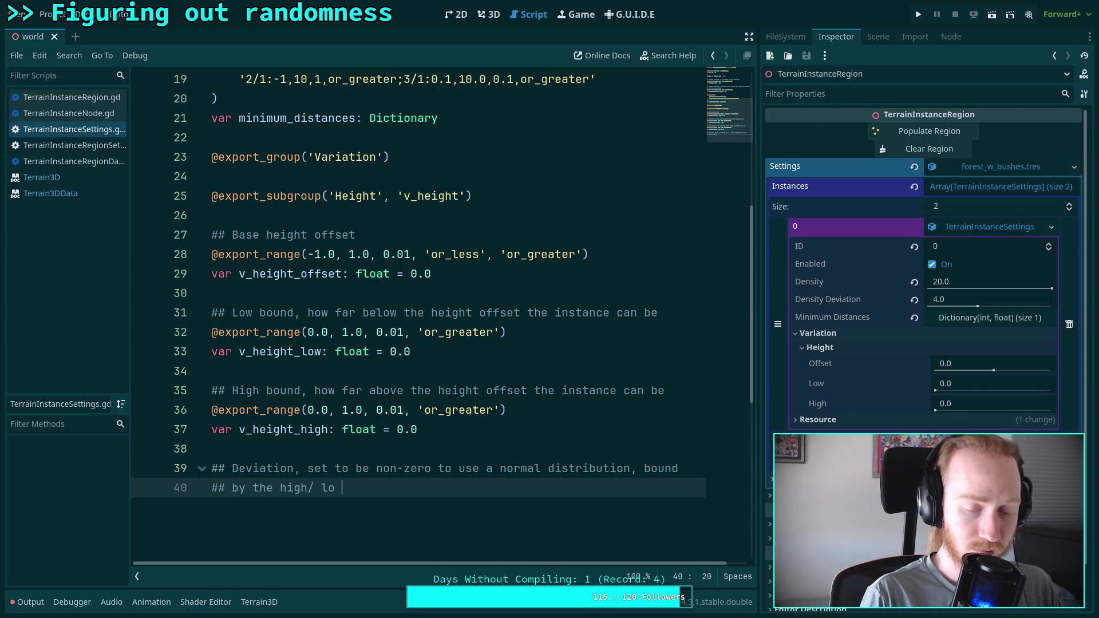
{"action": "type", "text": "w "}
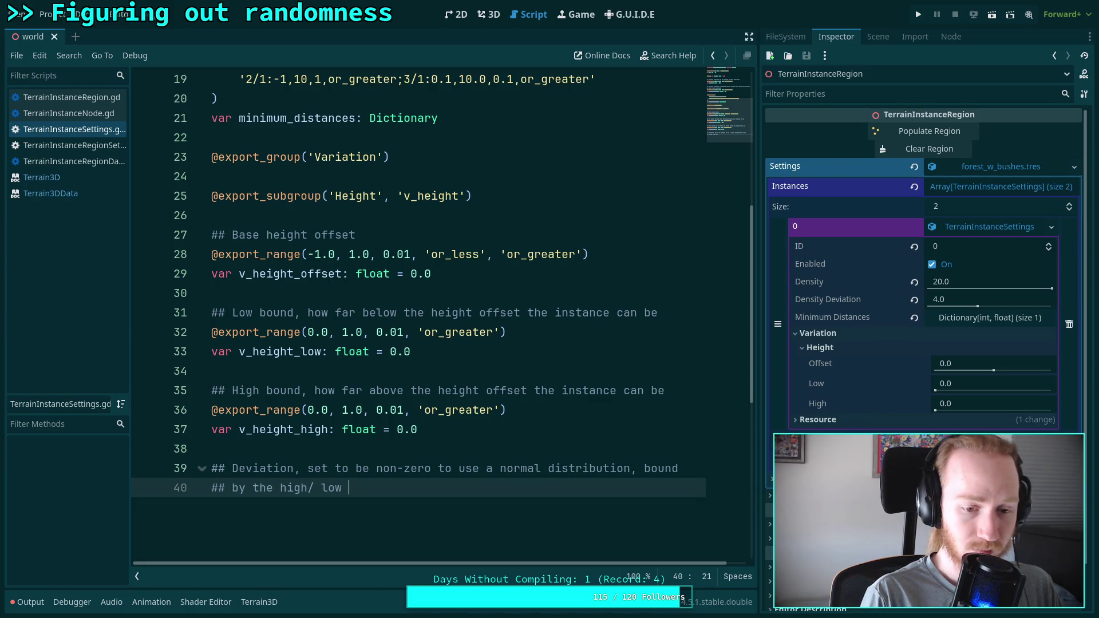
{"action": "type", "text": "settings."}
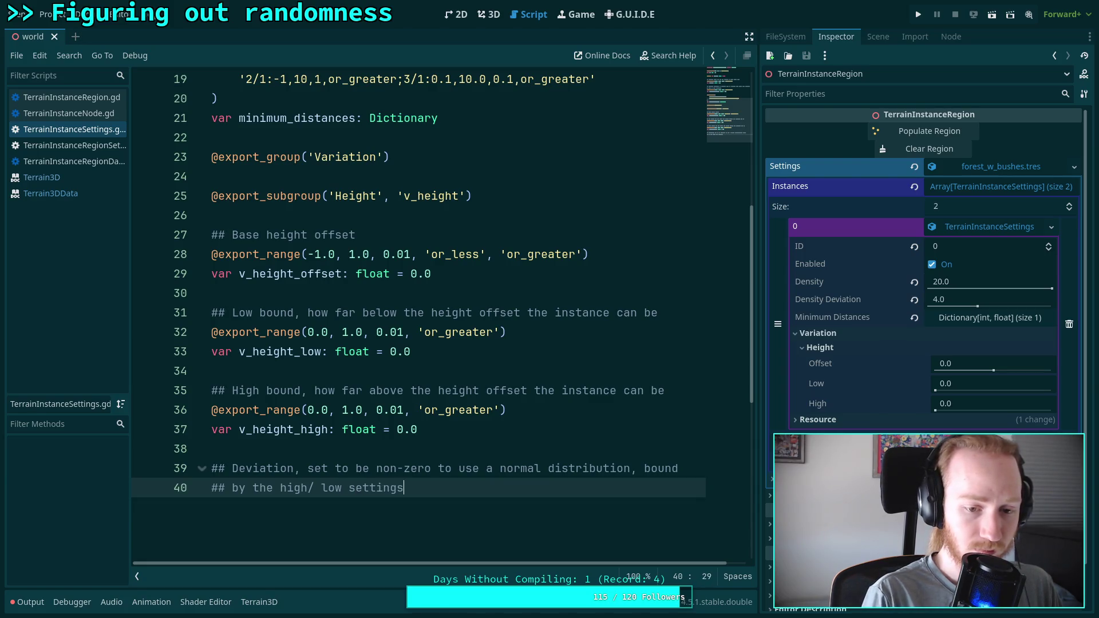
{"action": "type", "text": "Zero will "}
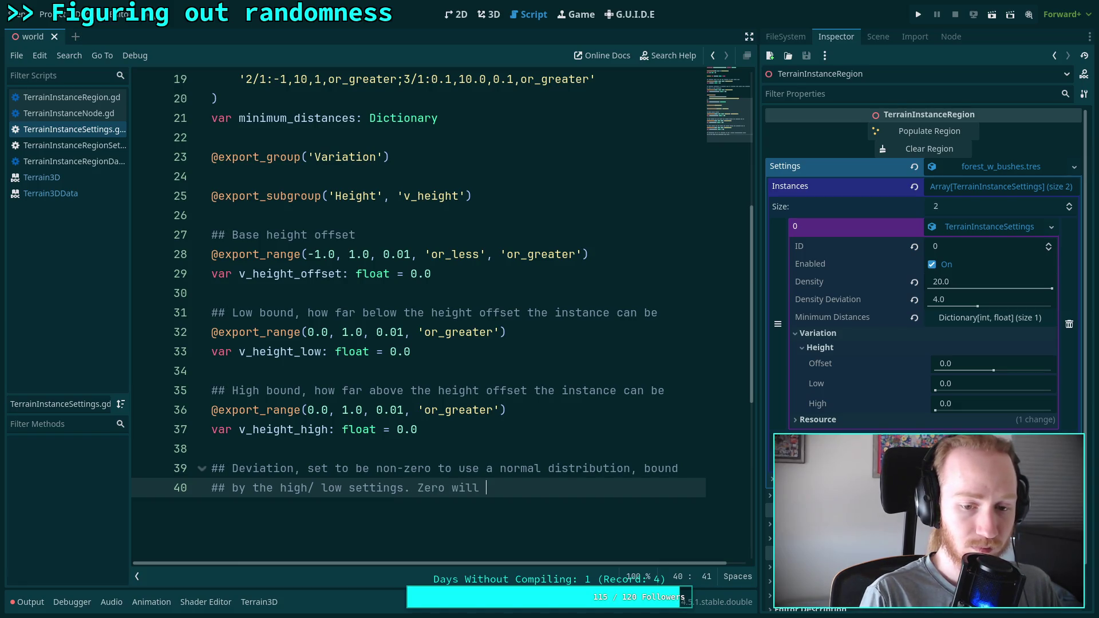
{"action": "type", "text": "use a liner"}
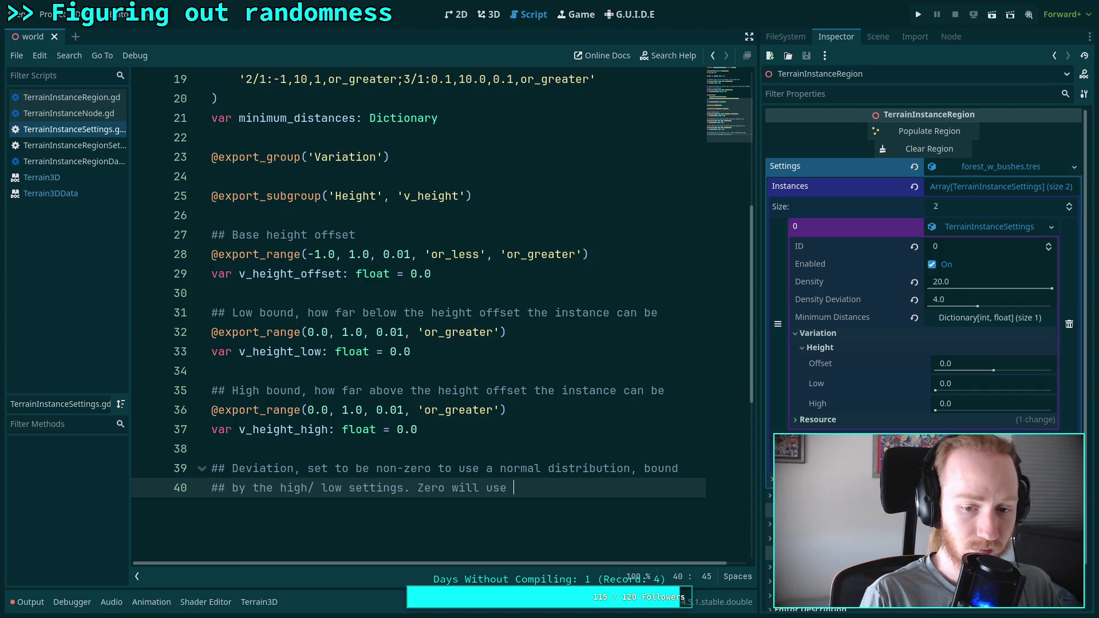
{"action": "key", "text": "BackSpace"}
{"action": "type", "text": "ar distre"}
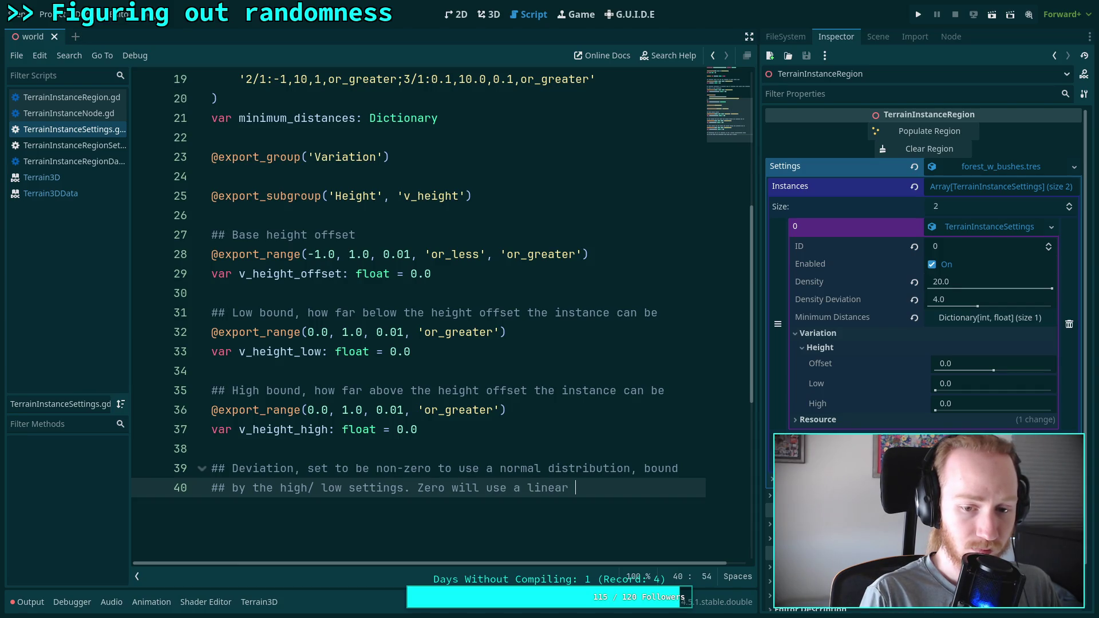
{"action": "key", "text": "BackSpace"}
{"action": "type", "text": "ibution"}
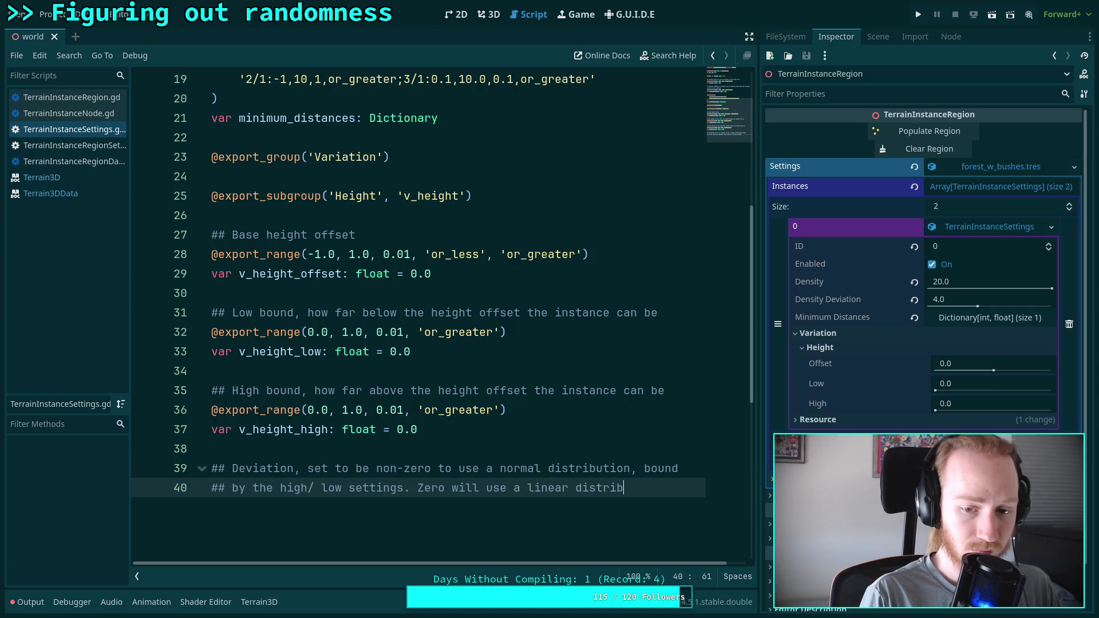
{"action": "type", "text": "."}
Step: Declare var v_height_deviation: float = 0.0 and save the script
{"action": "key", "text": "Return"}
{"action": "type", "text": "var v_heig"}
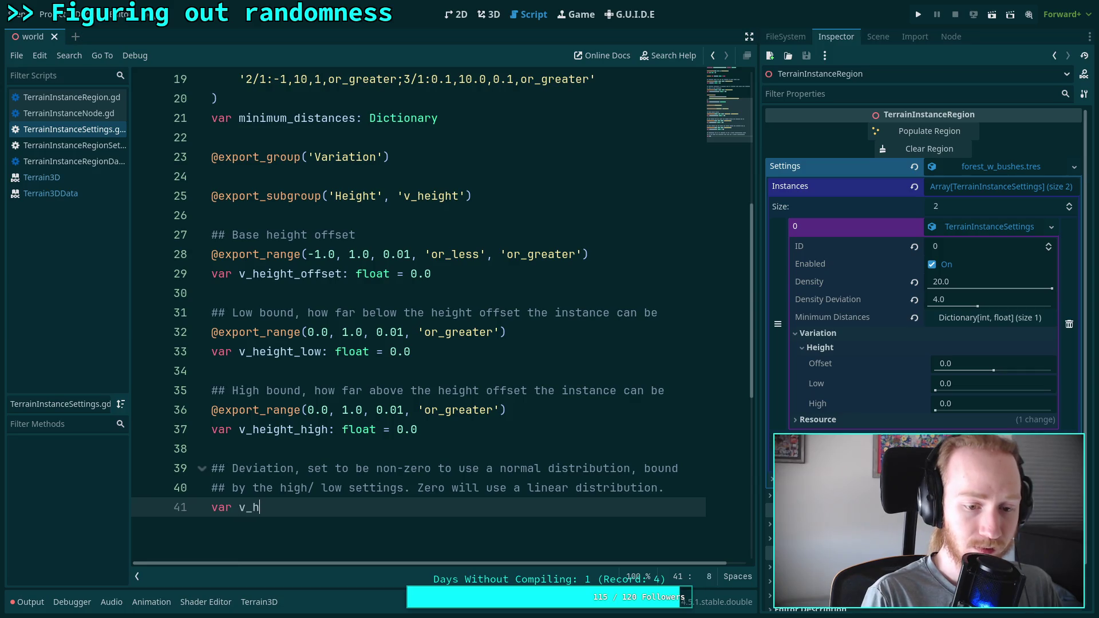
{"action": "key", "text": "BackSpace"}
{"action": "key", "text": "BackSpace"}
{"action": "type", "text": "ight_div"}
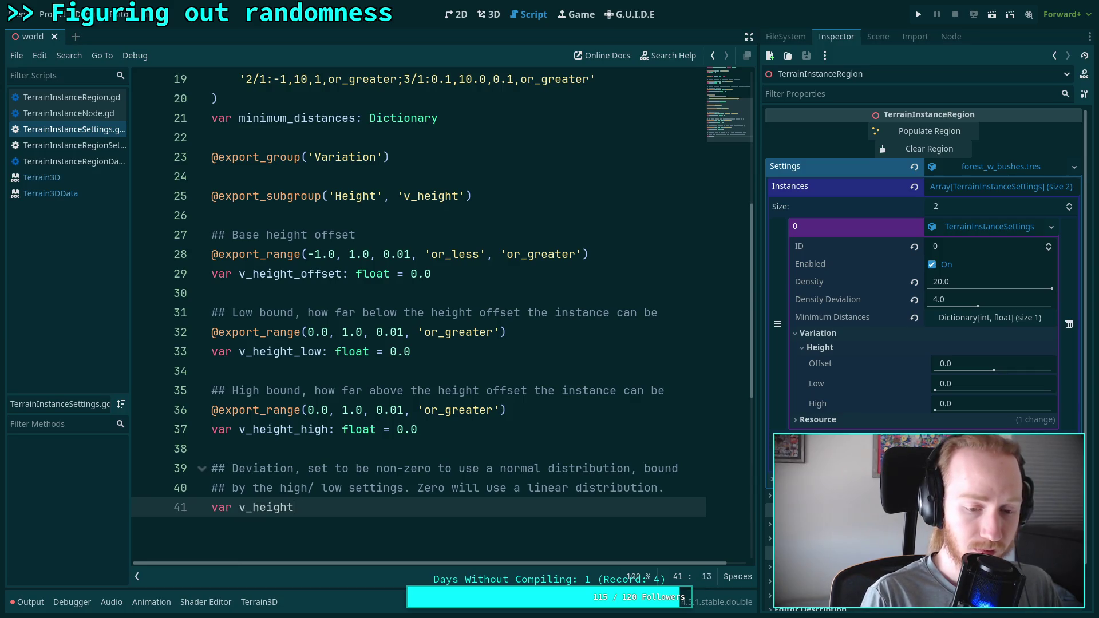
{"action": "key", "text": "BackSpace"}
{"action": "key", "text": "BackSpace"}
{"action": "type", "text": "eviate"}
{"action": "key", "text": "BackSpace"}
{"action": "type", "text": "ion"}
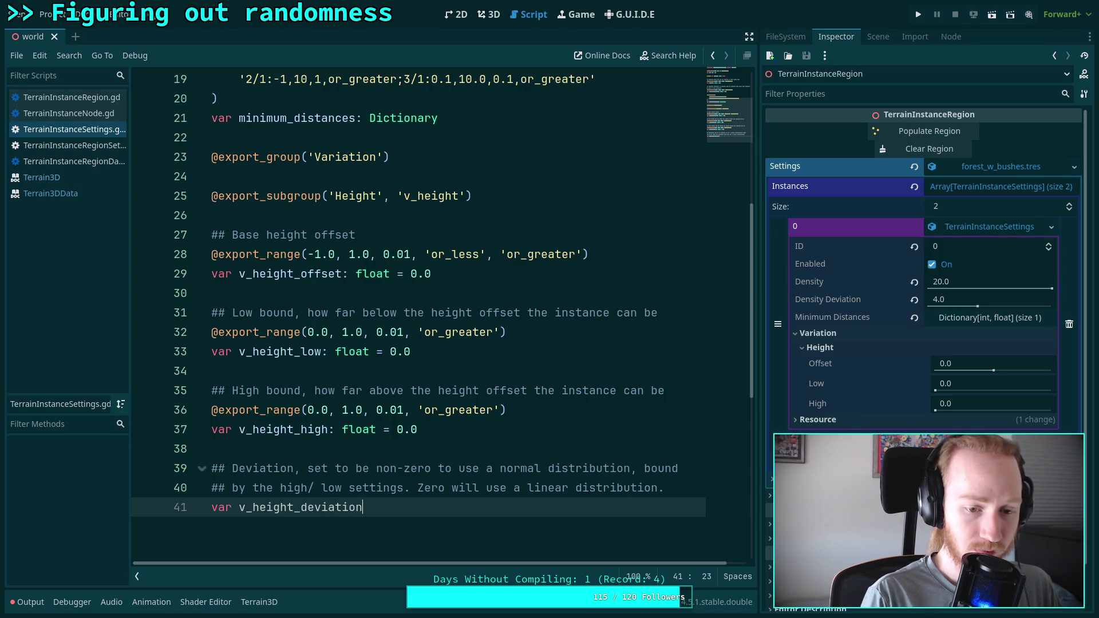
{"action": "type", "text": ": float = 0.0"}
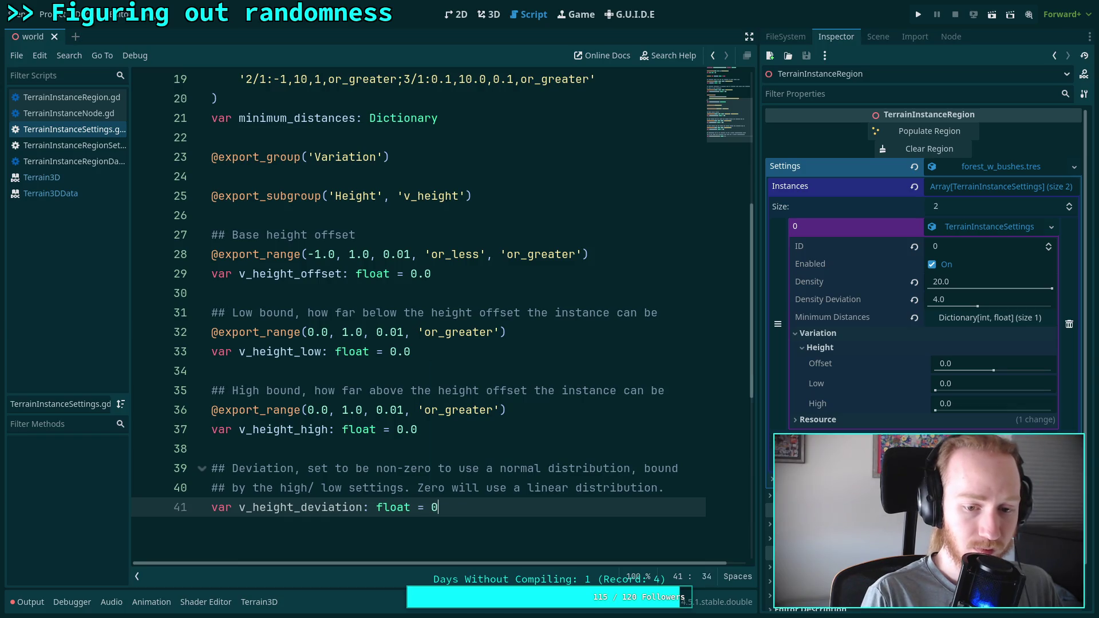
{"action": "key", "text": "ctrl+s"}
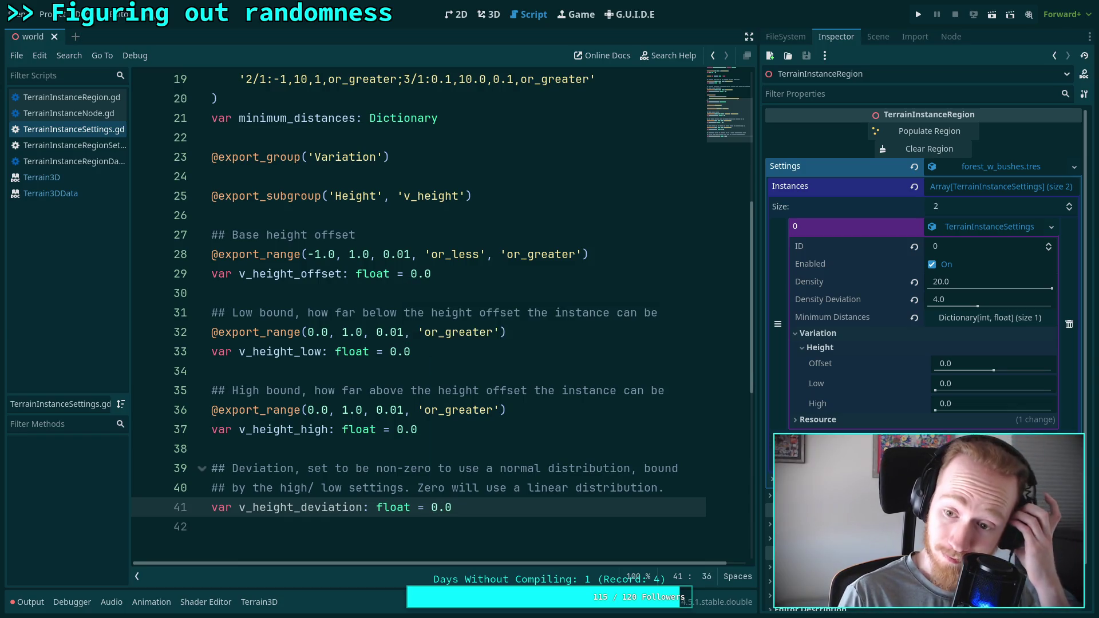
{"action": "scroll", "coordinate": [517, 442], "scroll_direction": "down", "scroll_amount": 2}
{"action": "scroll", "coordinate": [486, 452], "scroll_direction": "up", "scroll_amount": 2}
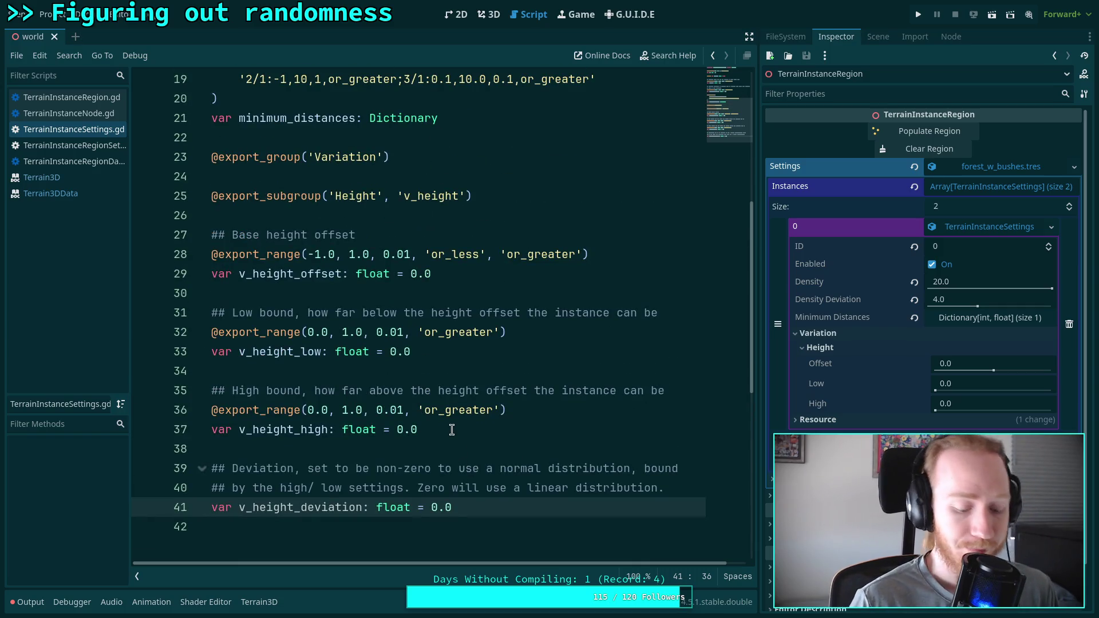
Step: Save, open TerrainInstanceRegion.gd and widen the code editor
{"action": "key", "text": "ctrl+s"}
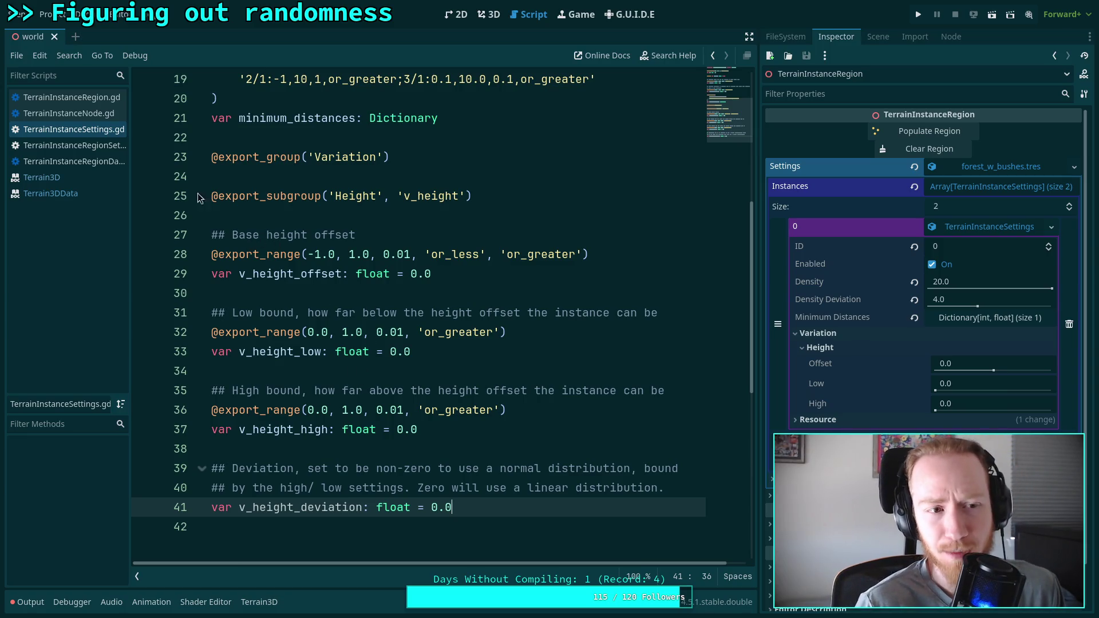
{"action": "left_click", "coordinate": [100, 99]}
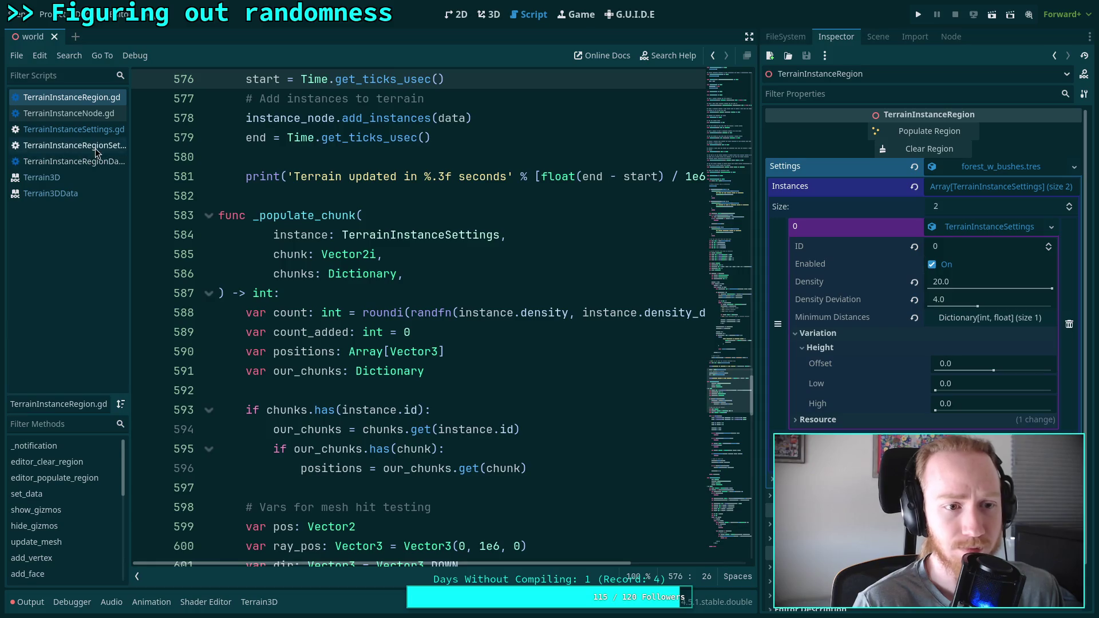
{"action": "scroll", "coordinate": [321, 236], "scroll_direction": "down", "scroll_amount": 2}
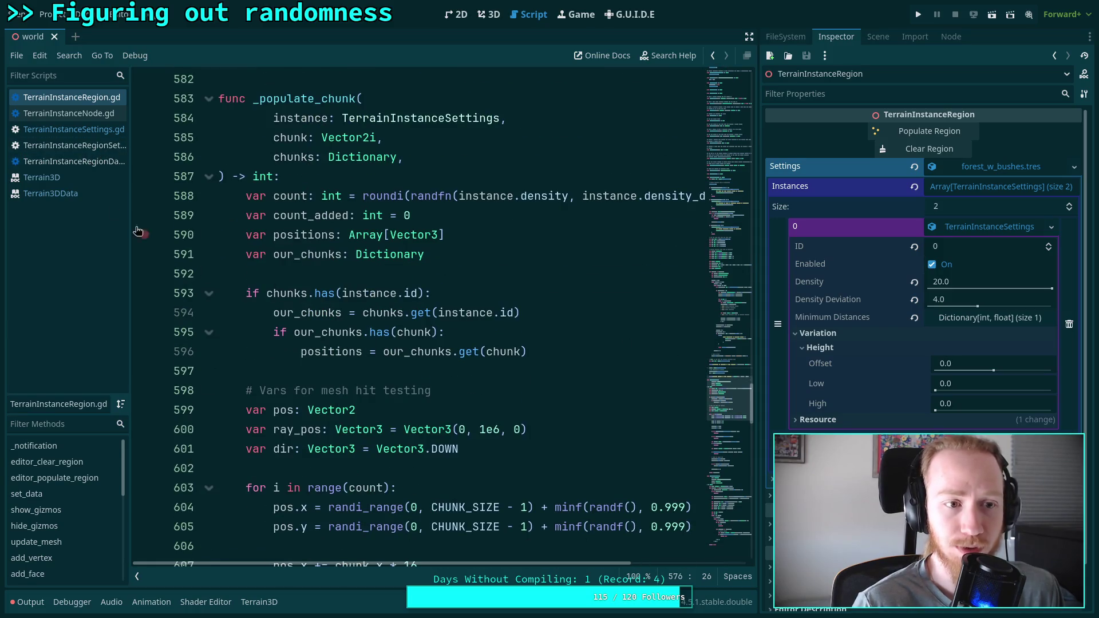
{"action": "left_click", "coordinate": [140, 583]}
{"action": "left_click", "coordinate": [8, 583]}
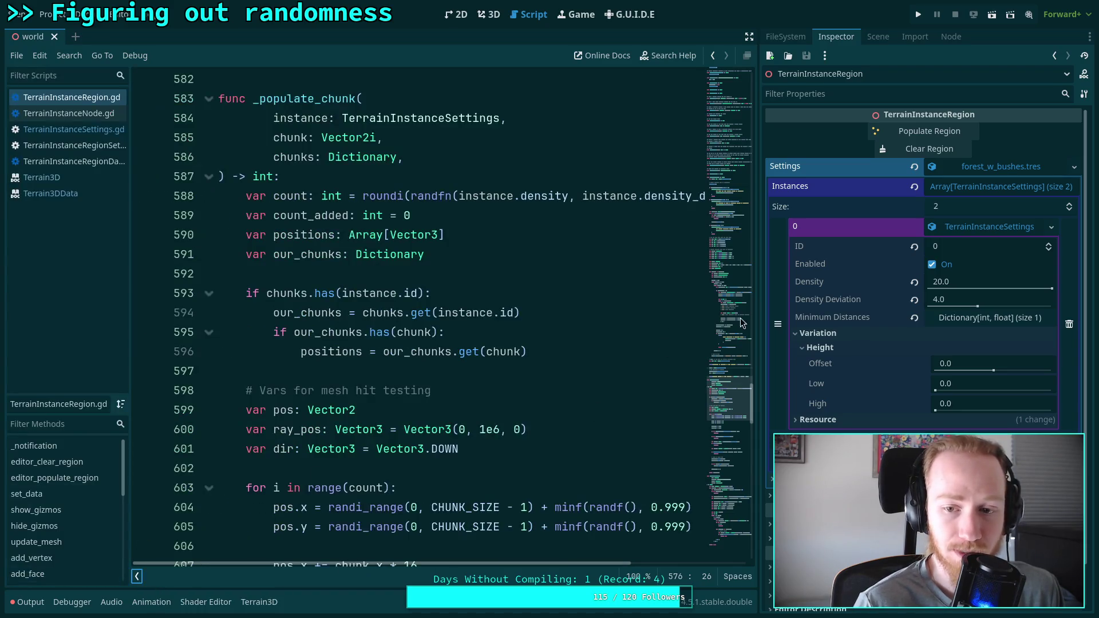
{"action": "left_click_drag", "start_coordinate": [759, 323], "coordinate": [798, 324]}
{"action": "scroll", "coordinate": [585, 301], "scroll_direction": "down", "scroll_amount": 6}
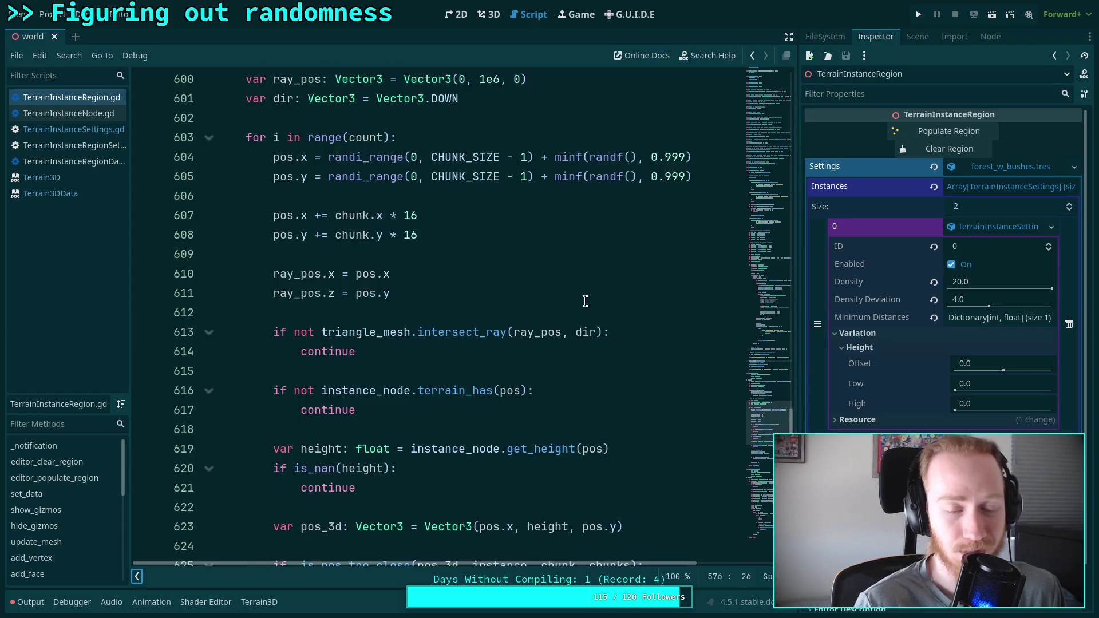
{"action": "scroll", "coordinate": [585, 301], "scroll_direction": "up", "scroll_amount": 12}
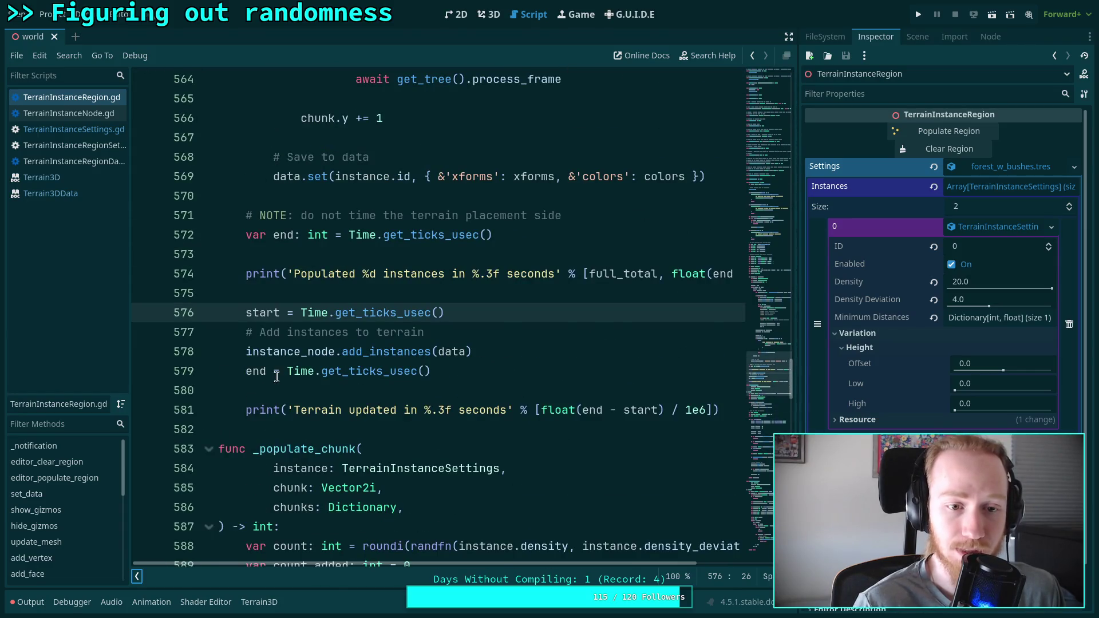
{"action": "scroll", "coordinate": [277, 376], "scroll_direction": "up", "scroll_amount": 15}
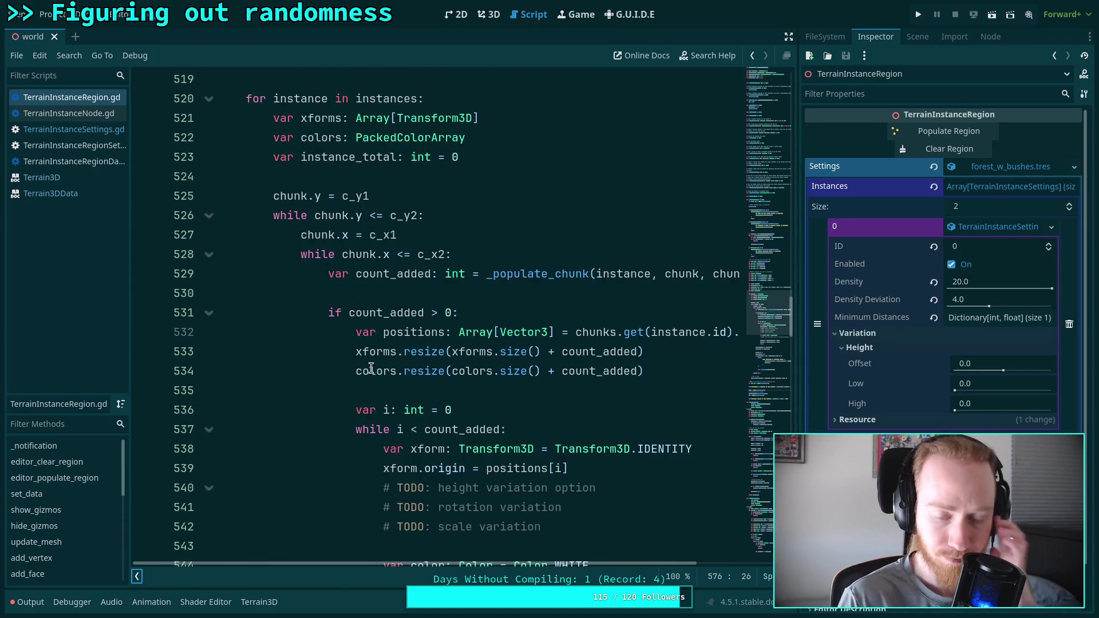
{"action": "scroll", "coordinate": [616, 448], "scroll_direction": "down", "scroll_amount": 3}
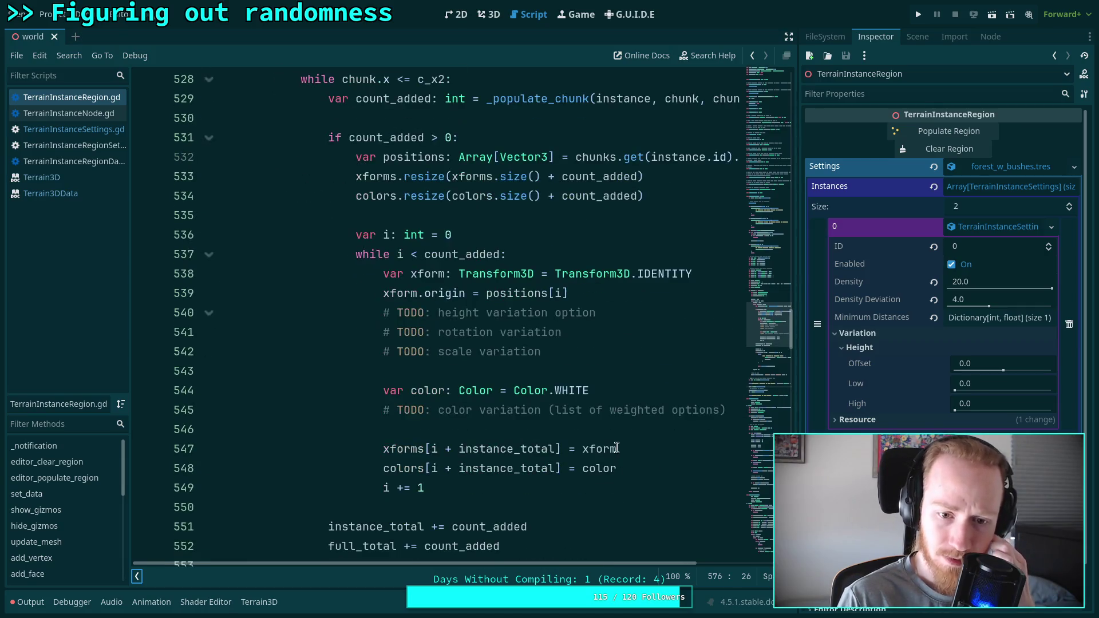
{"action": "scroll", "coordinate": [622, 417], "scroll_direction": "down", "scroll_amount": 10}
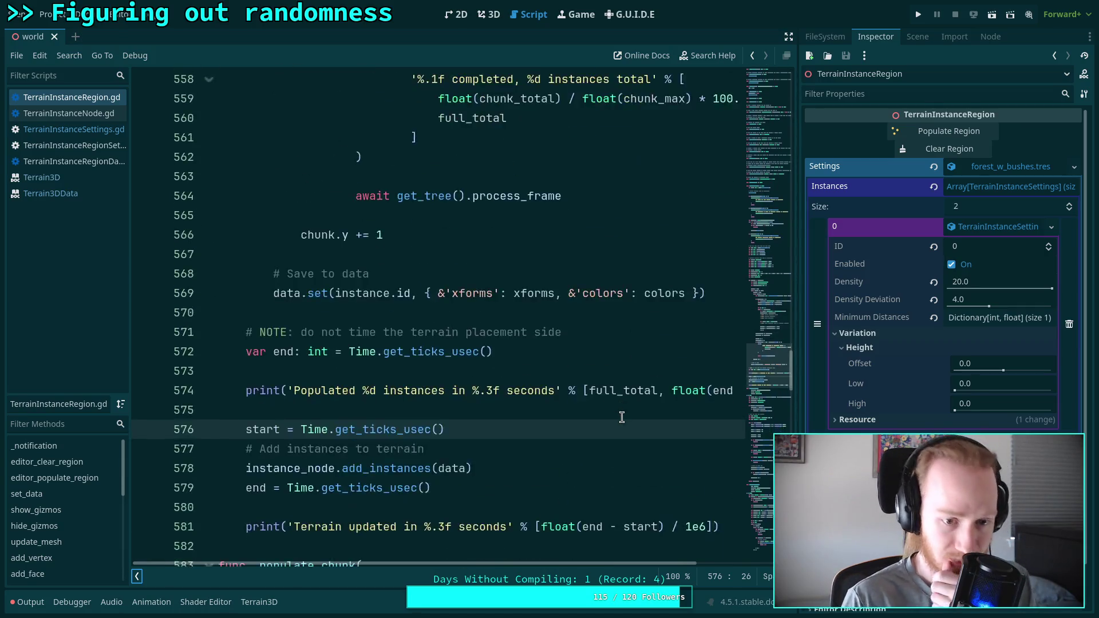
{"action": "scroll", "coordinate": [621, 418], "scroll_direction": "down", "scroll_amount": 4}
Step: Fold _populate_chunk and _is_pos_too_close and start a new line at the script's end
{"action": "left_click", "coordinate": [209, 410]}
{"action": "scroll", "coordinate": [267, 391], "scroll_direction": "down", "scroll_amount": 3}
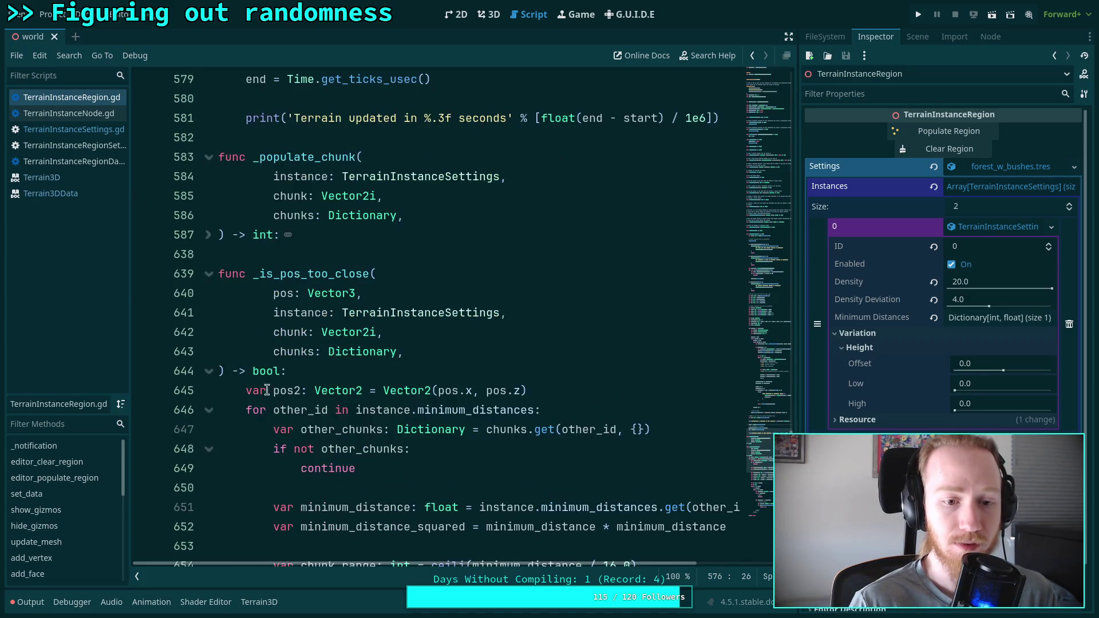
{"action": "left_click", "coordinate": [208, 371]}
{"action": "left_click", "coordinate": [374, 436]}
{"action": "key", "text": "Return"}
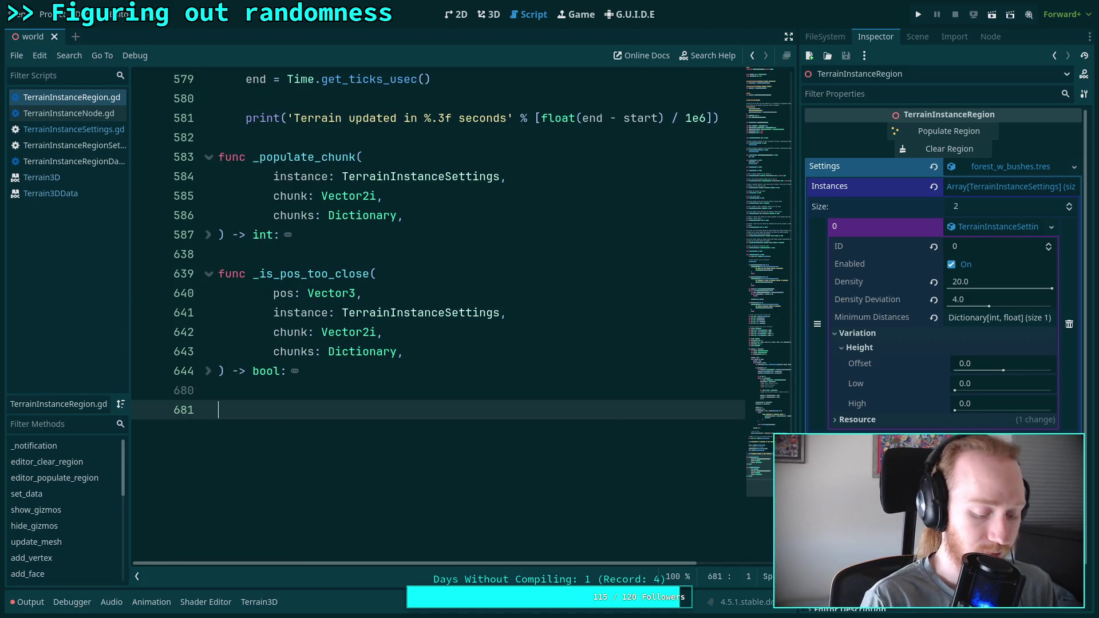
Step: Declare func _vary(base: float, low: float, high: float, d: float) -> float
{"action": "type", "text": "func v"}
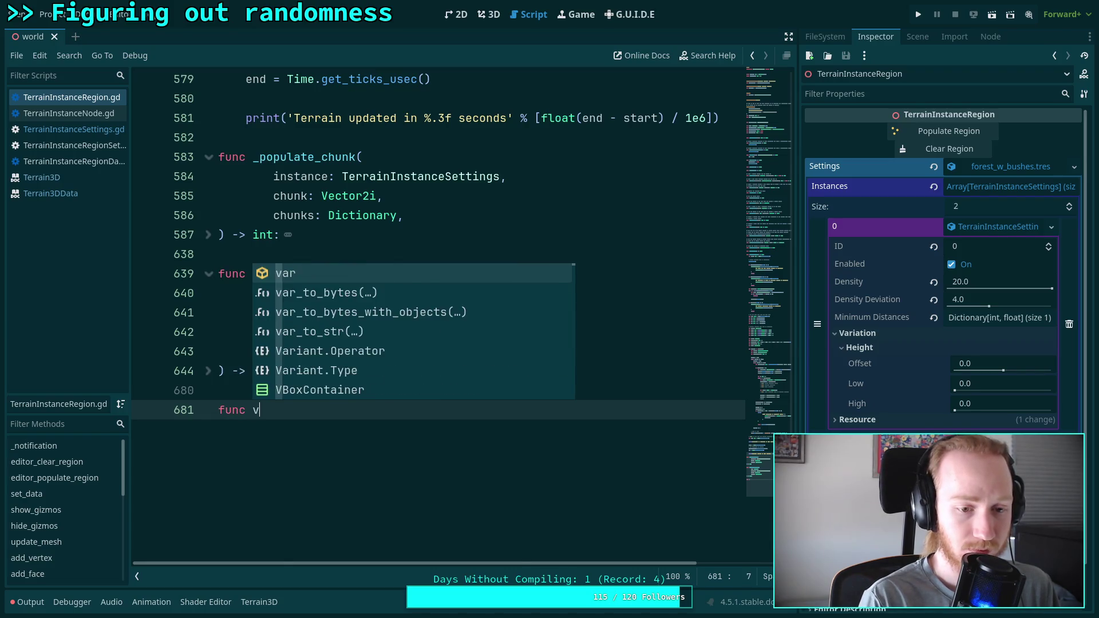
{"action": "key", "text": "BackSpace"}
{"action": "type", "text": "_"}
{"action": "type", "text": "w"}
{"action": "key", "text": "BackSpace"}
{"action": "type", "text": "vary"}
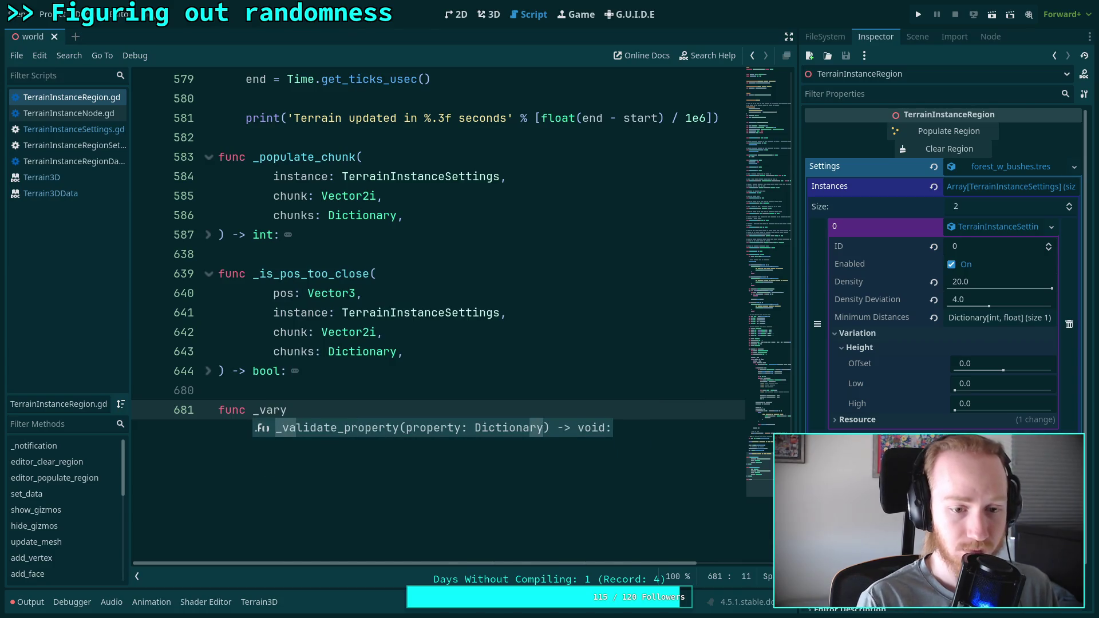
{"action": "type", "text": "("}
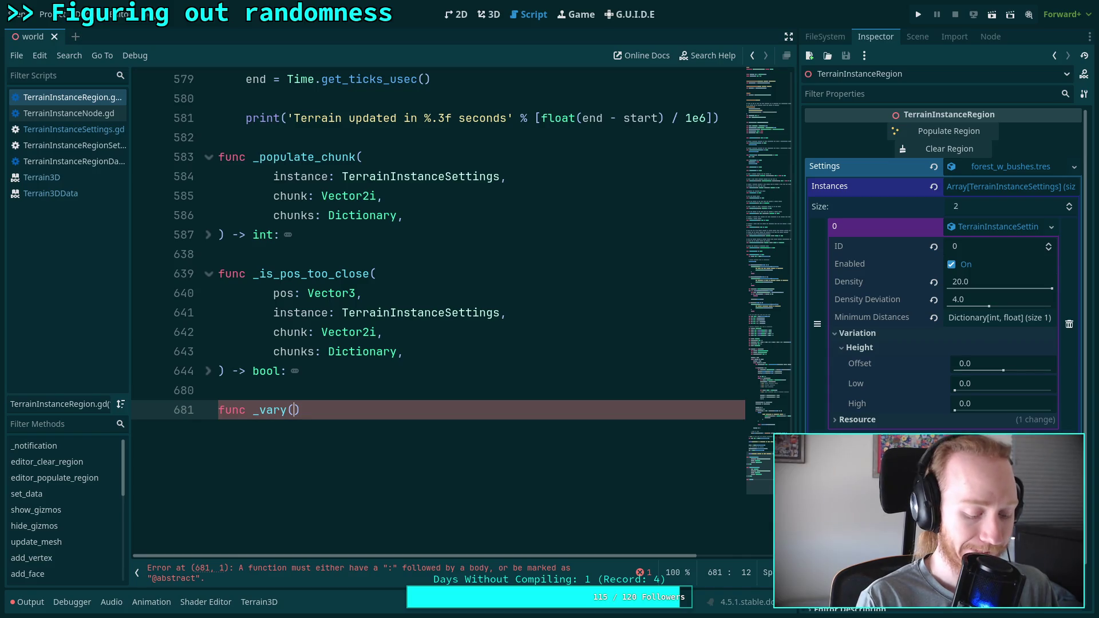
{"action": "type", "text": "base:"}
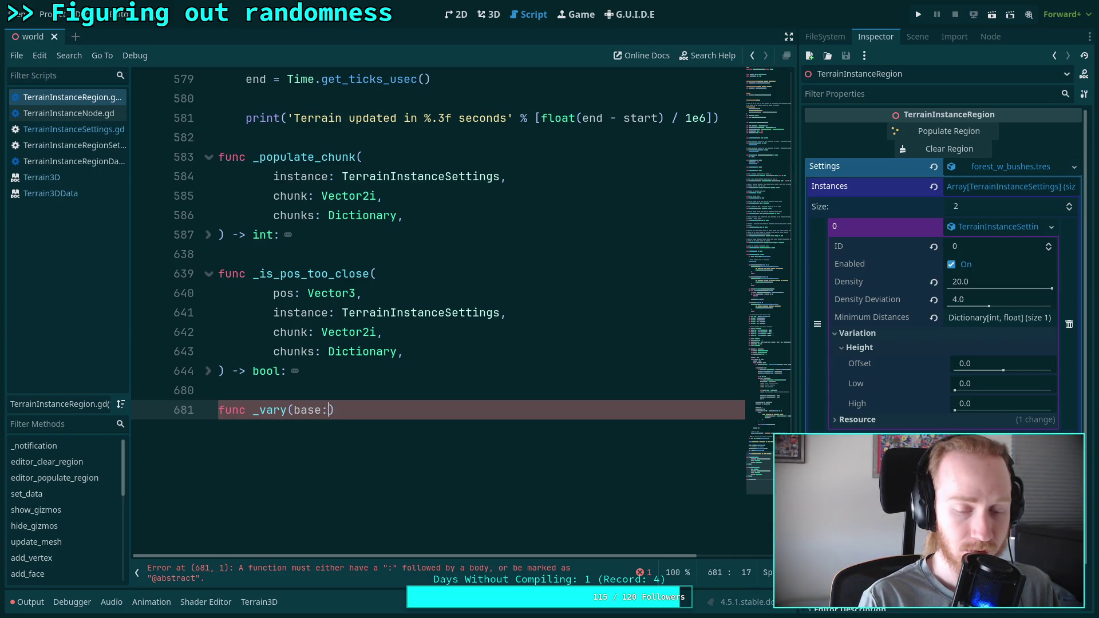
{"action": "type", "text": " float,"}
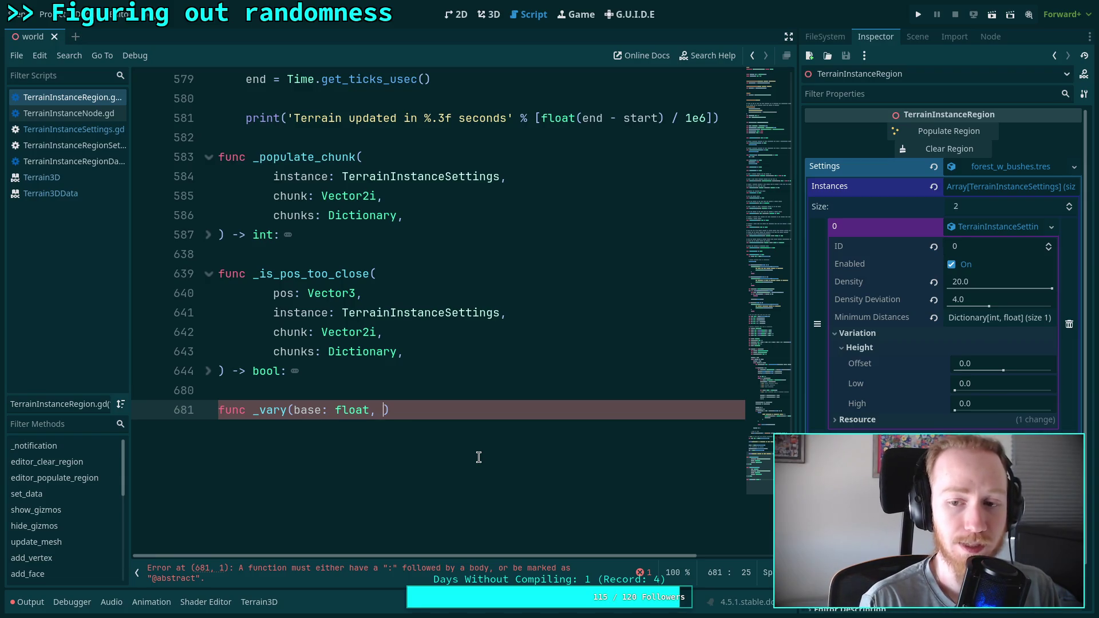
{"action": "type", "text": "lo"}
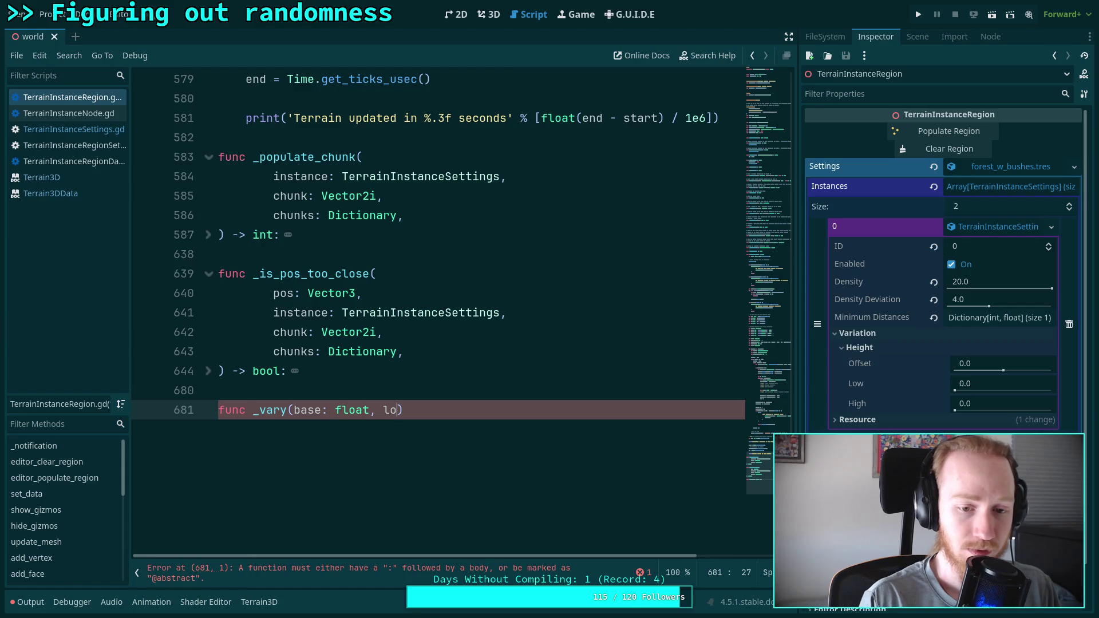
{"action": "type", "text": "w: float,"}
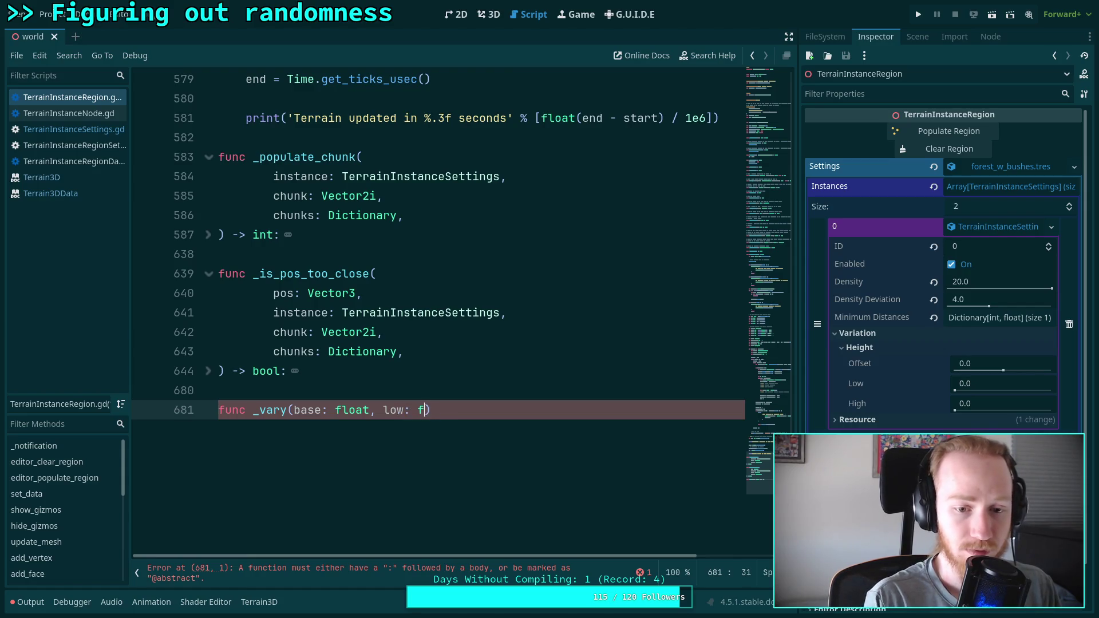
{"action": "type", "text": " high:"}
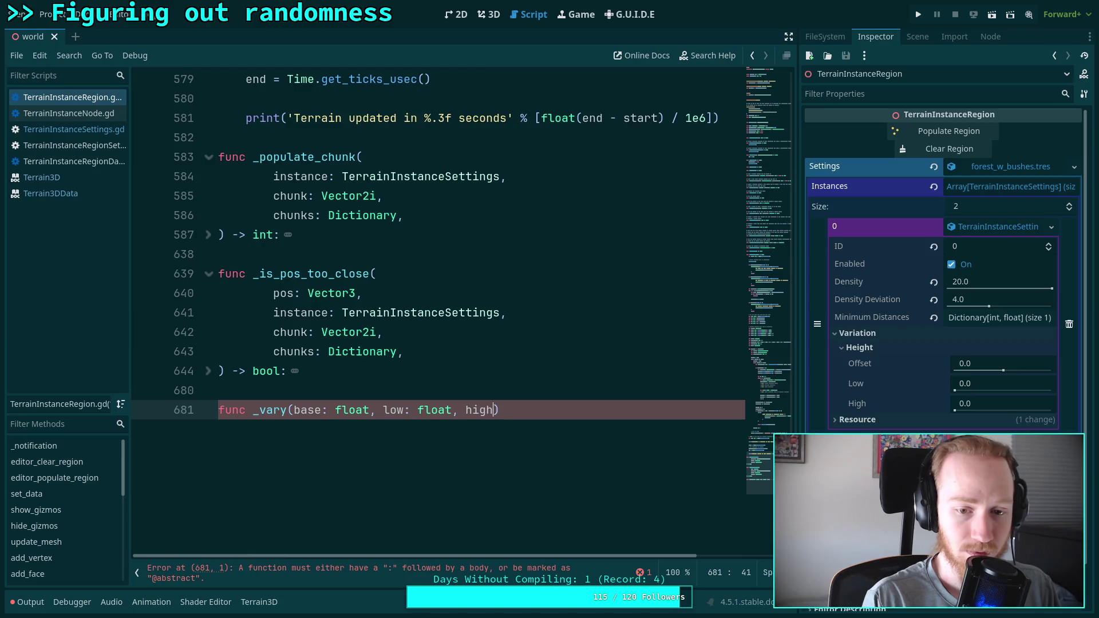
{"action": "type", "text": " float, "}
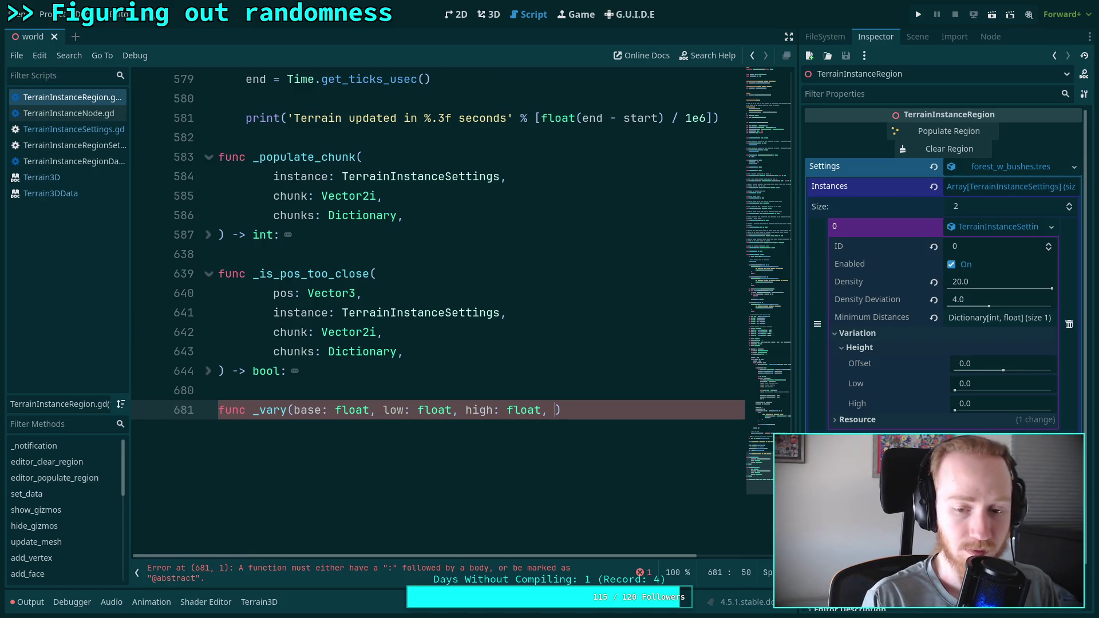
{"action": "type", "text": "dev"}
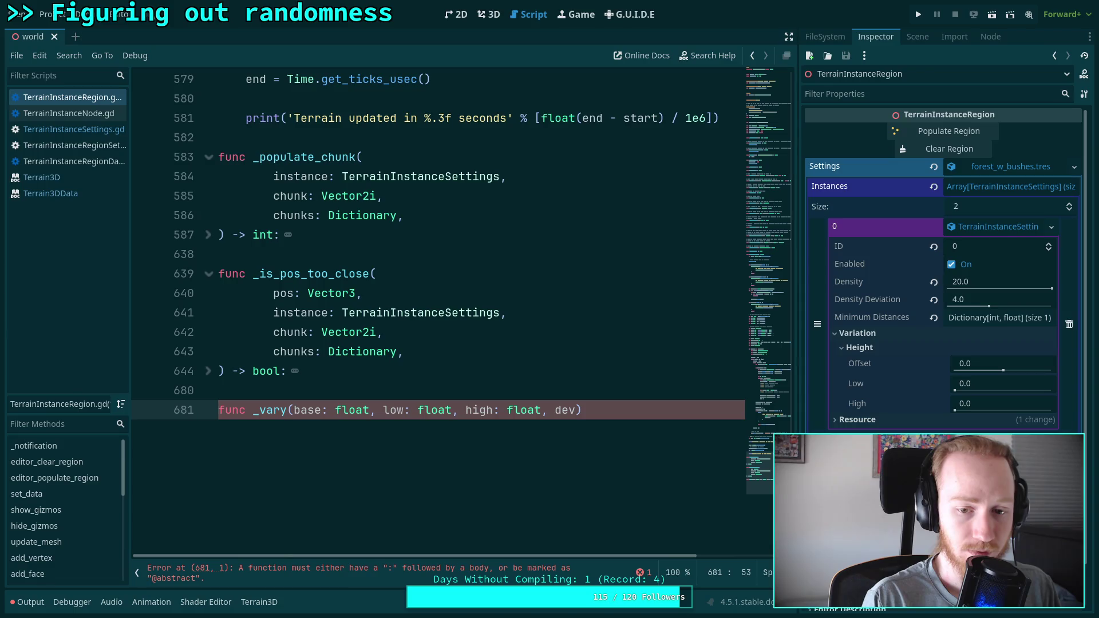
{"action": "key", "text": "BackSpace"}
{"action": "key", "text": "BackSpace"}
{"action": "type", "text": "float) -> "}
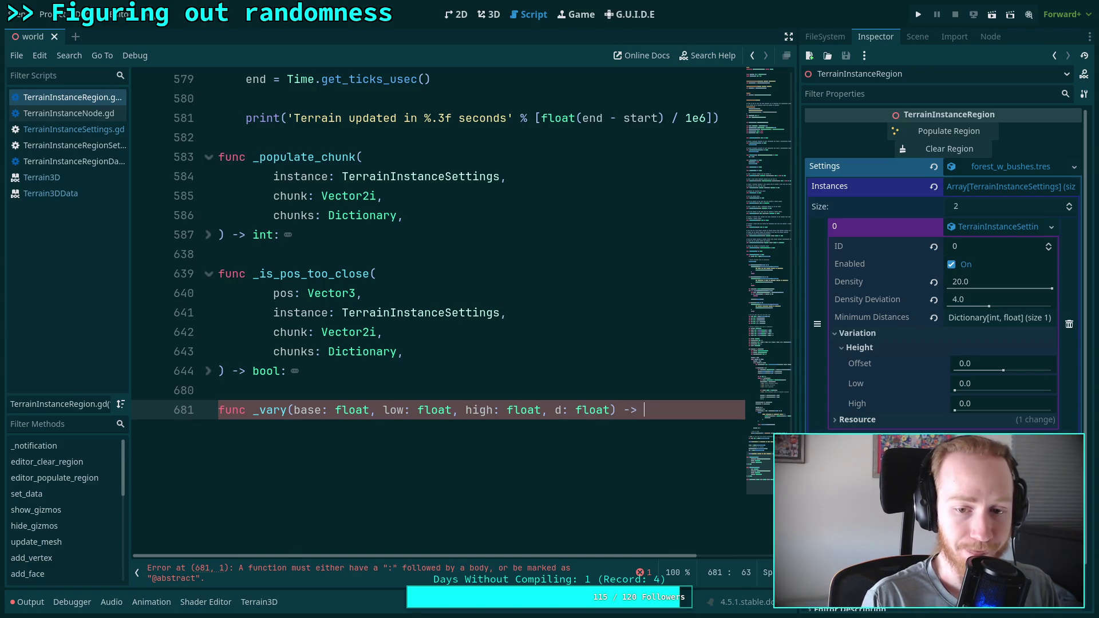
{"action": "type", "text": "float"}
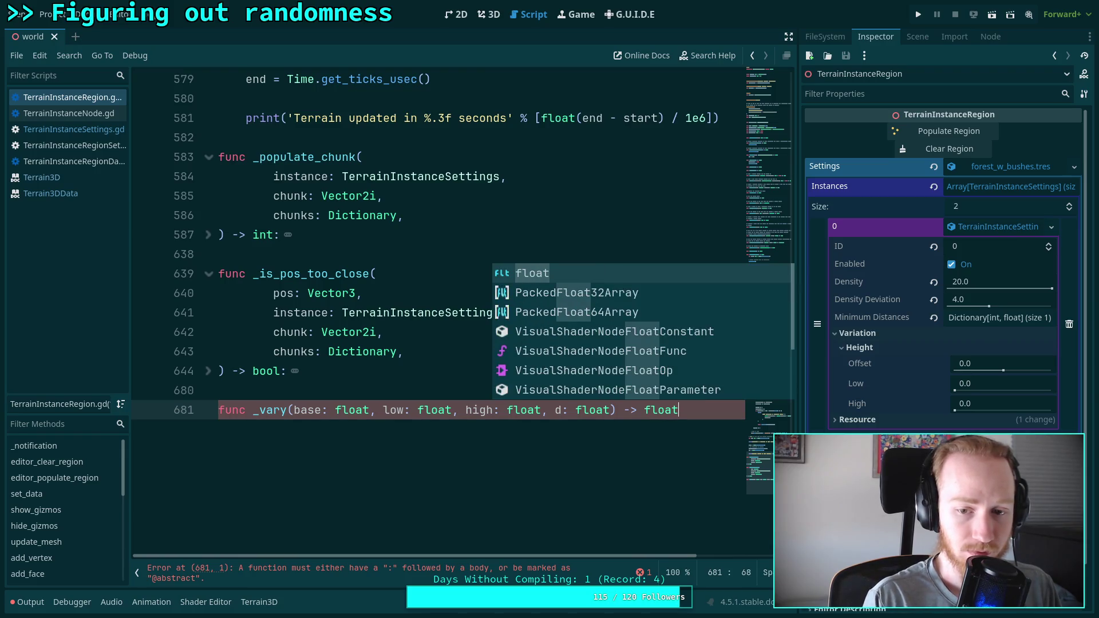
{"action": "type", "text": ":"}
{"action": "key", "text": "Return"}
Step: Start the body with if is_zero_approx(low) and is_zero_approx(high):
{"action": "key", "text": "ctrl+v"}
{"action": "type", "text": "if "}
{"action": "type", "text": "is_"}
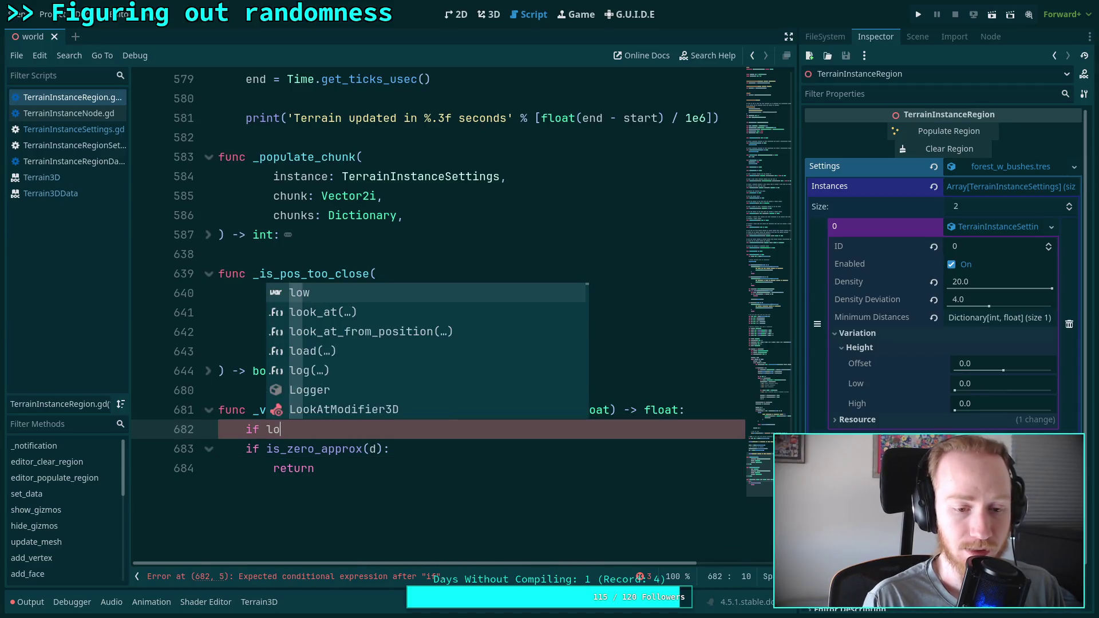
{"action": "type", "text": "ze"}
{"action": "key", "text": "Return"}
{"action": "type", "text": "low) and "}
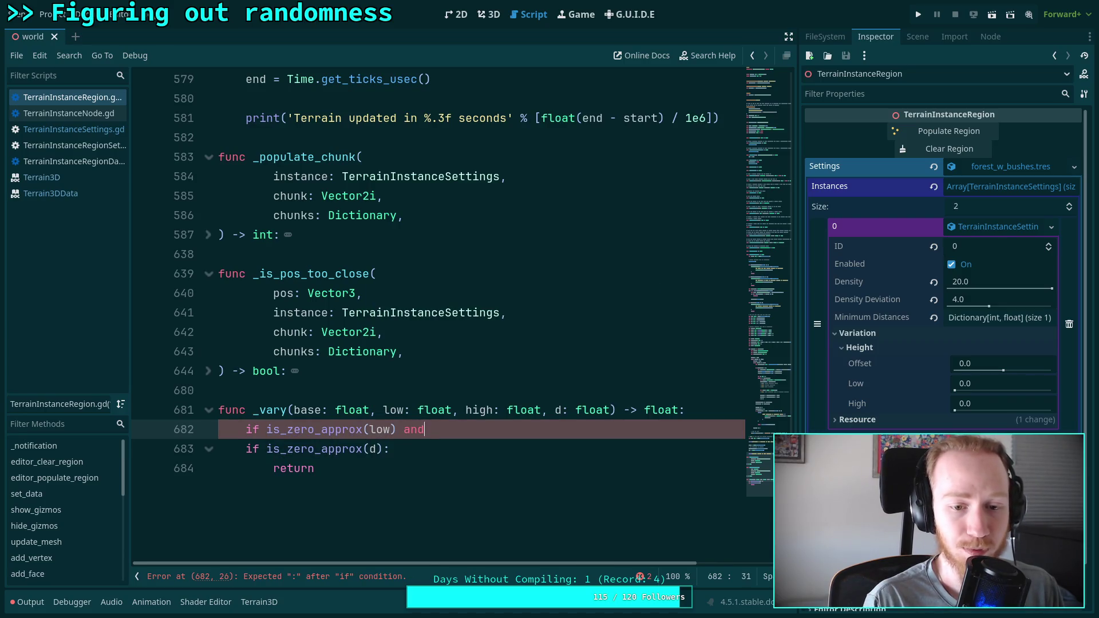
{"action": "type", "text": "is_z"}
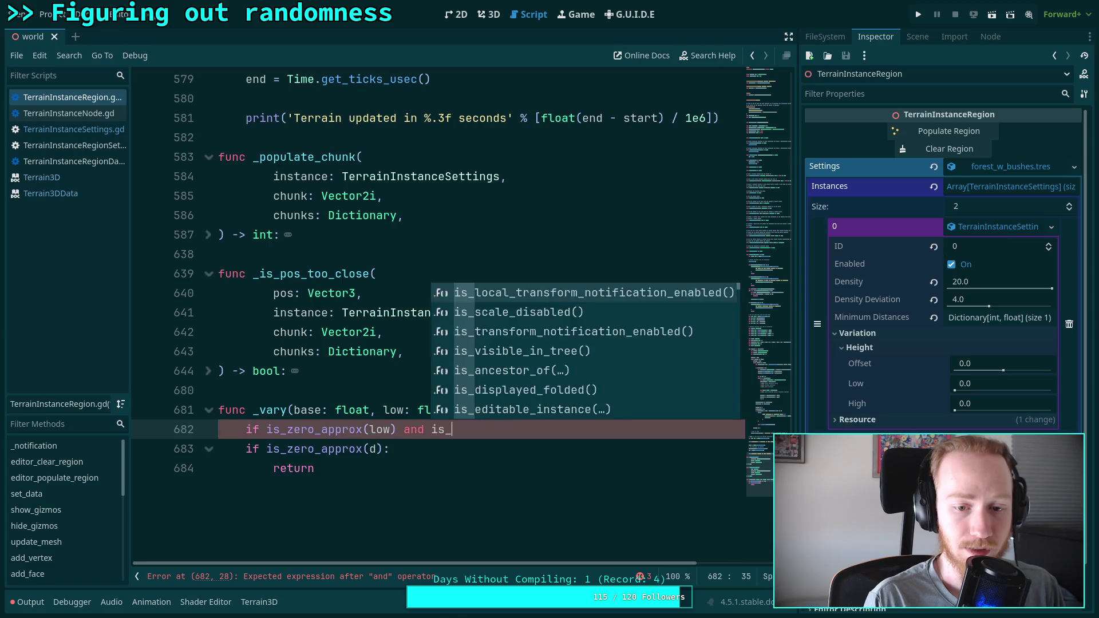
{"action": "key", "text": "Return"}
{"action": "type", "text": "hi"}
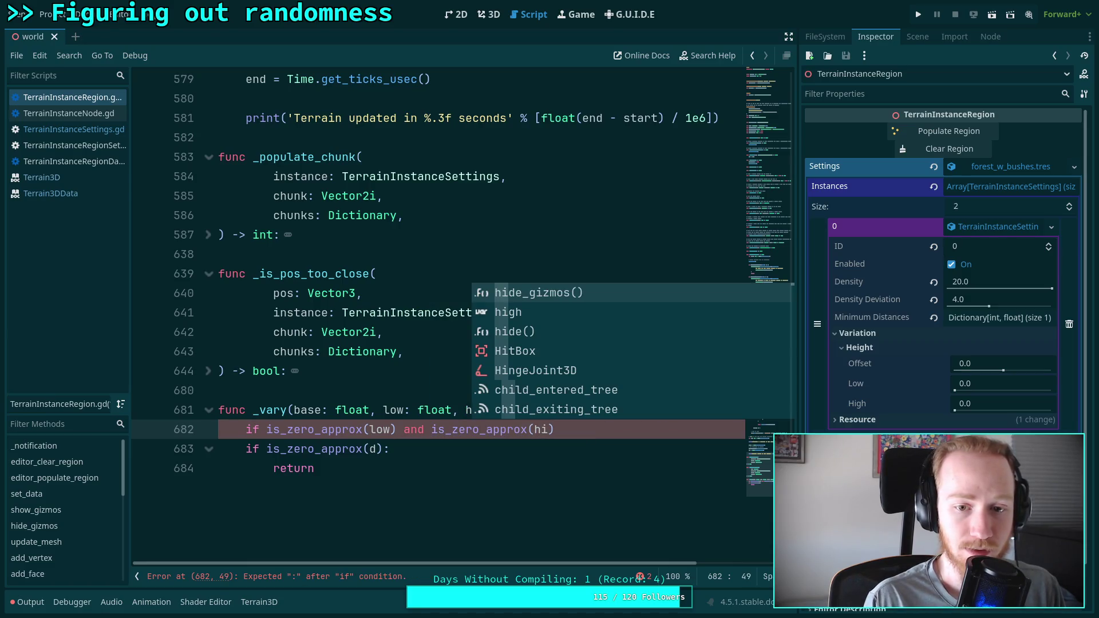
{"action": "type", "text": "gh)"}
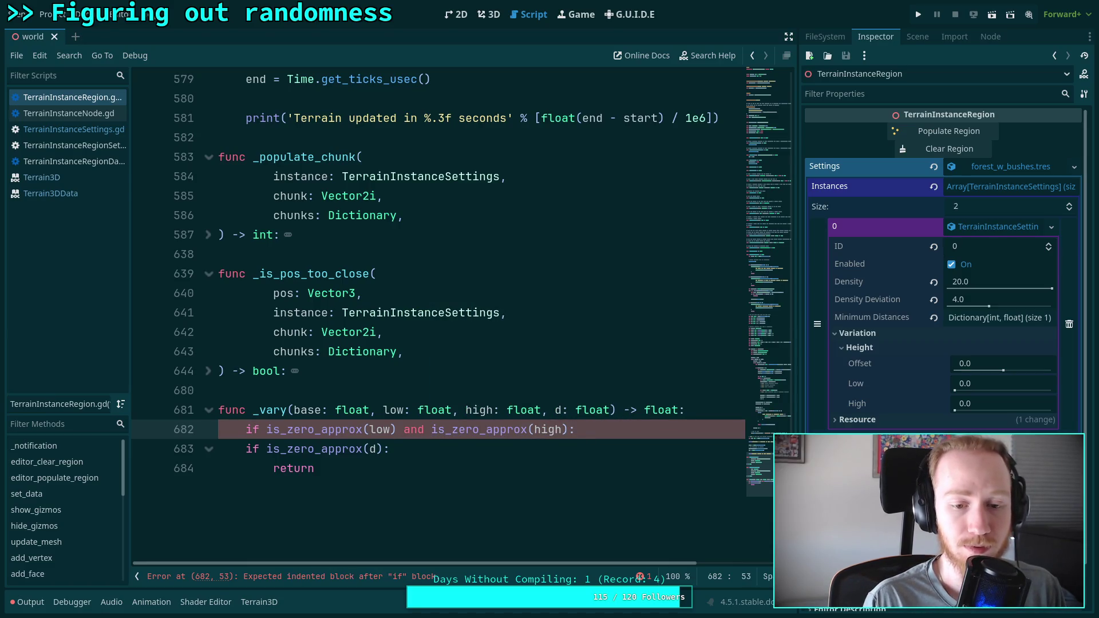
{"action": "key", "text": "Return"}
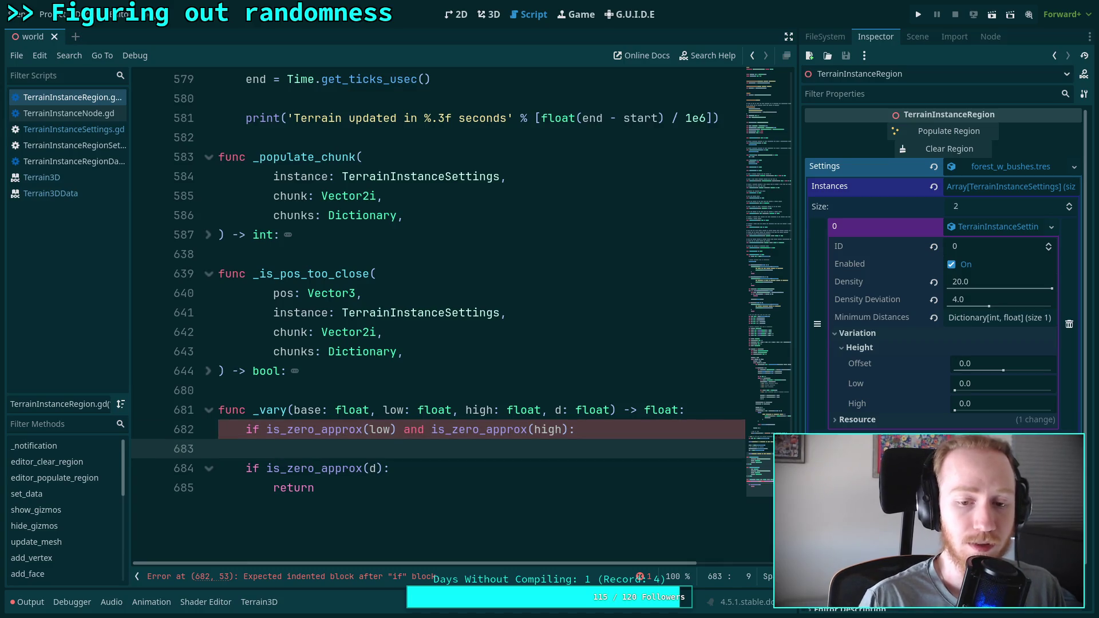
Step: Inside that branch, return base when d is zero, else return randfn(base, d)
{"action": "mouse_move", "coordinate": [248, 455]}
{"action": "left_mouse_down"}
{"action": "mouse_move", "coordinate": [246, 468]}
{"action": "mouse_move", "coordinate": [320, 488]}
{"action": "left_mouse_up"}
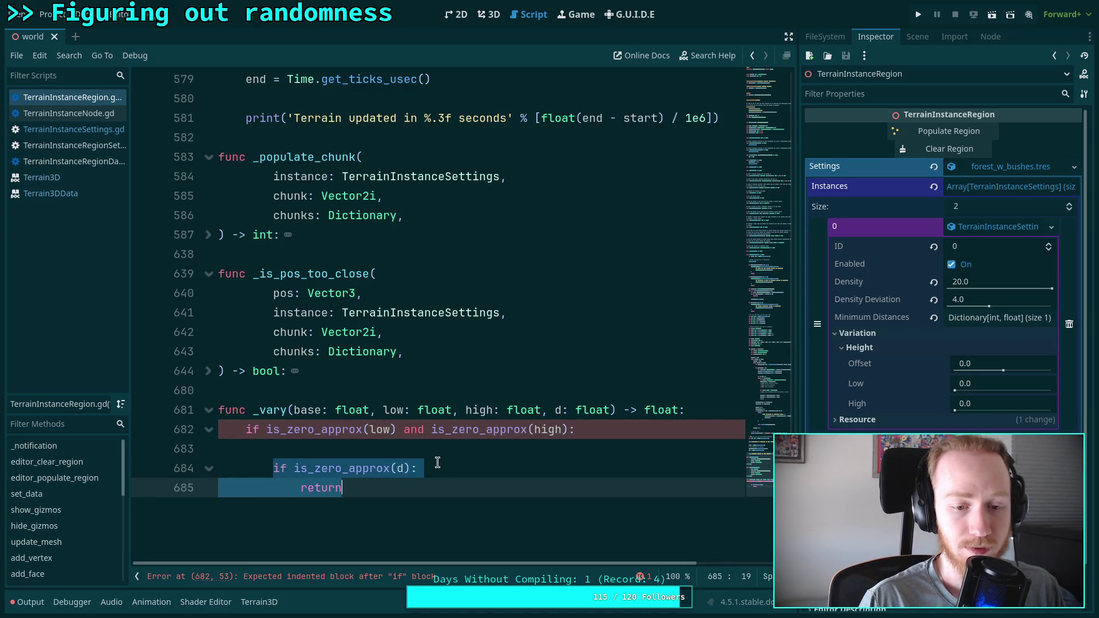
{"action": "key", "text": "Tab"}
{"action": "left_click", "coordinate": [509, 484]}
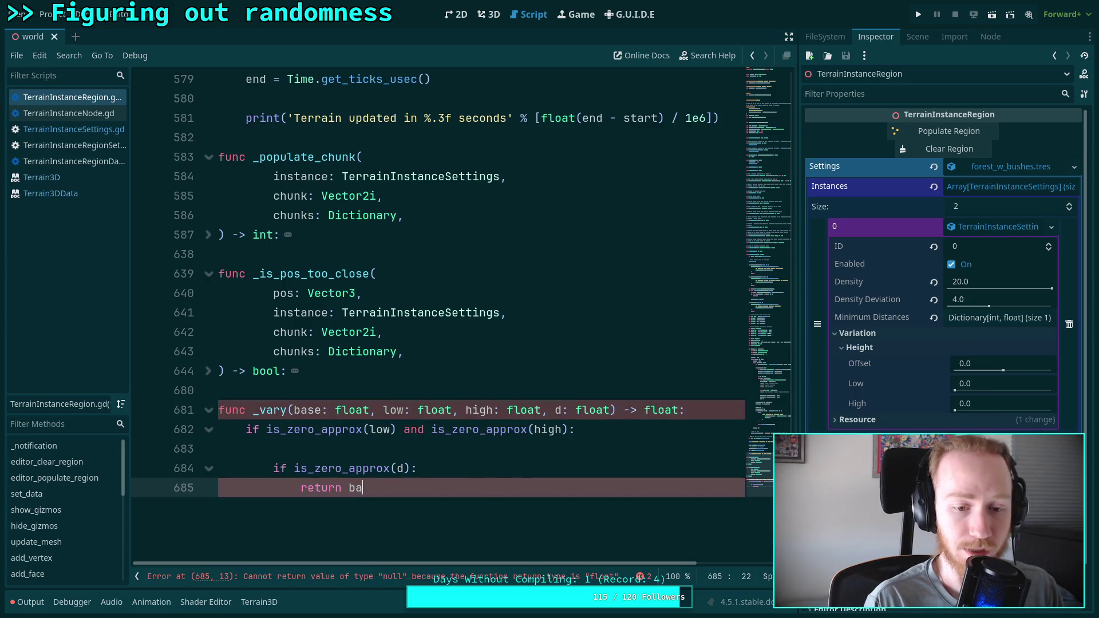
{"action": "type", "text": "se"}
{"action": "left_click", "coordinate": [455, 458]}
{"action": "key", "text": "BackSpace"}
{"action": "left_click", "coordinate": [551, 465]}
{"action": "key", "text": "Return"}
{"action": "key", "text": "Return"}
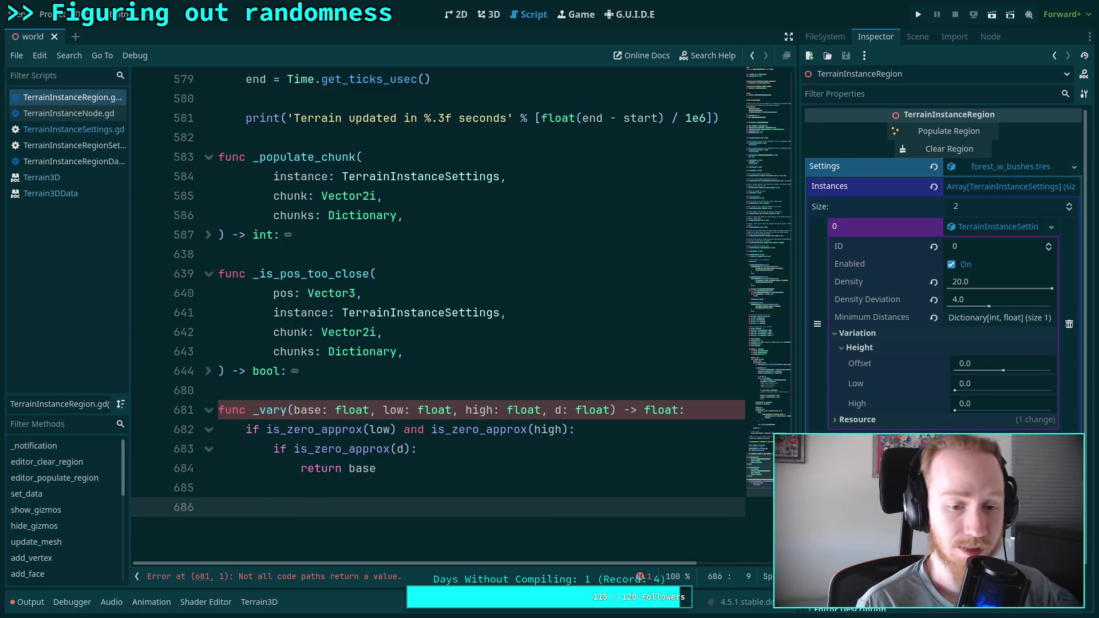
{"action": "type", "text": "urn ra"}
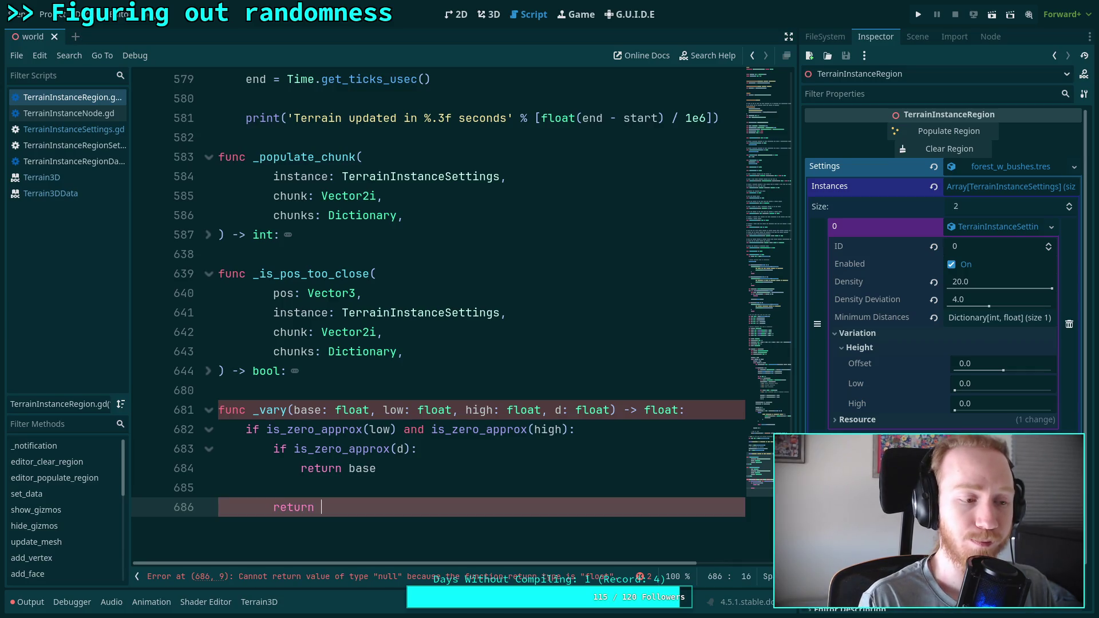
{"action": "type", "text": "nd"}
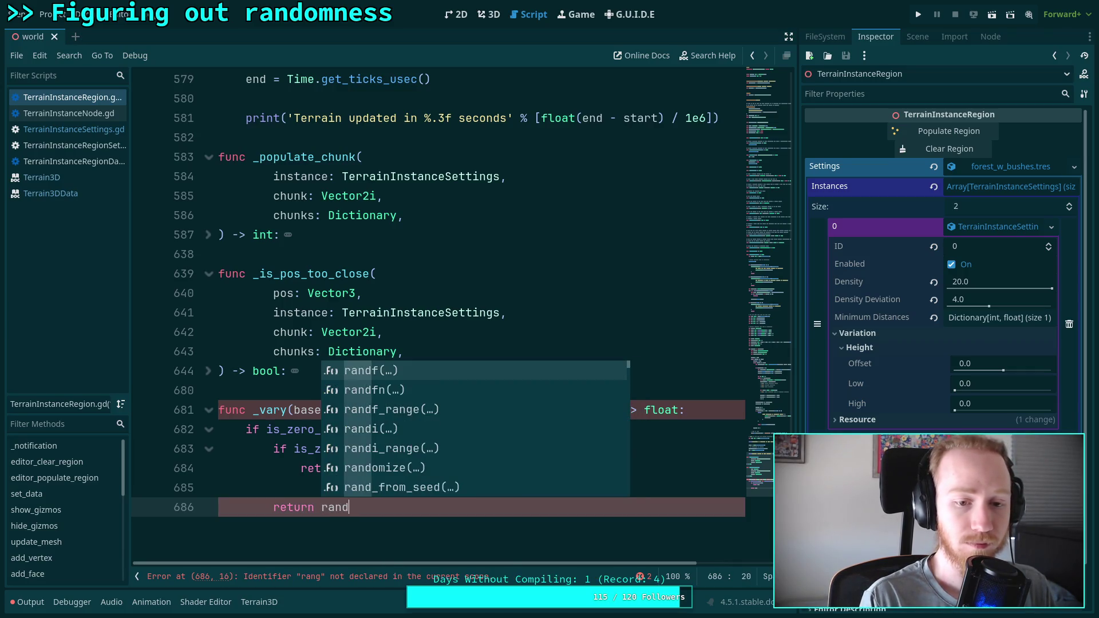
{"action": "key", "text": "Down"}
{"action": "key", "text": "Return"}
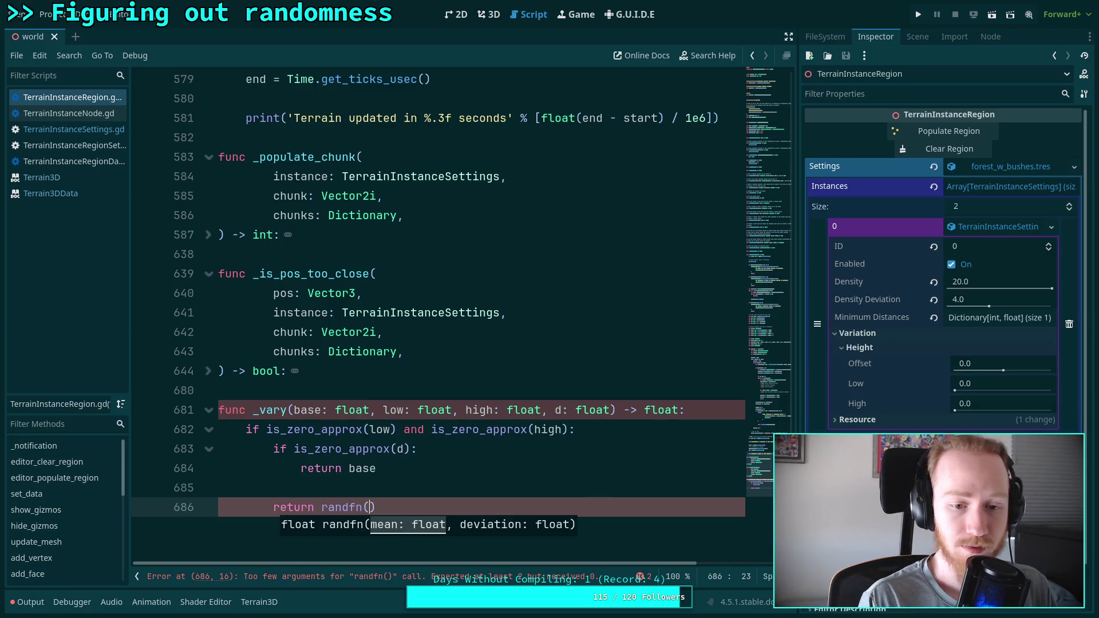
{"action": "type", "text": "base, d"}
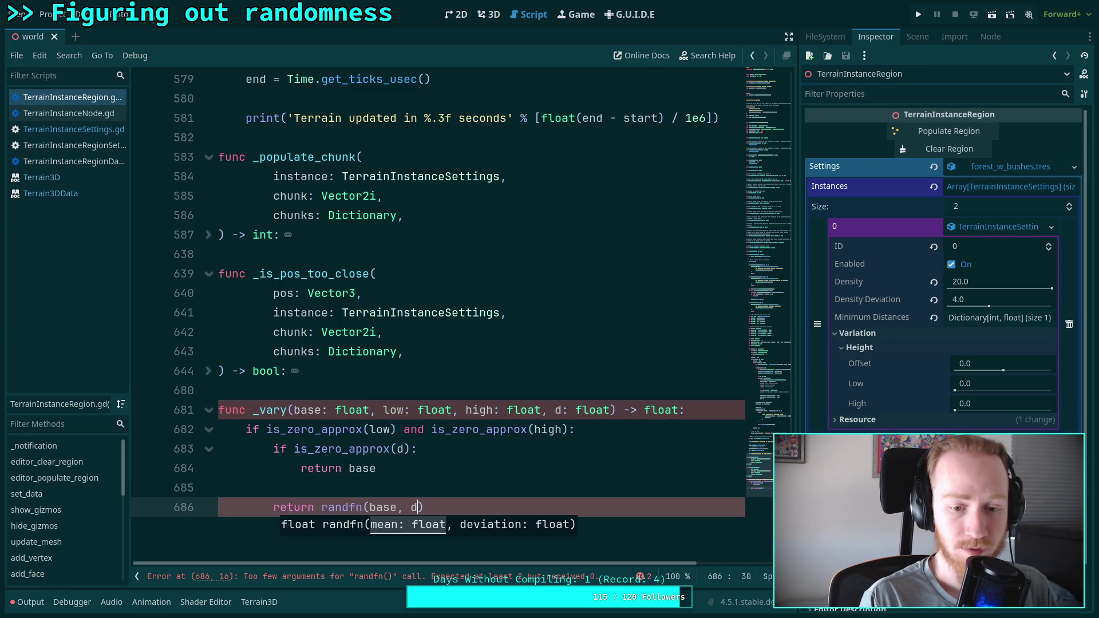
{"action": "type", "text": ")"}
{"action": "key", "text": "Return"}
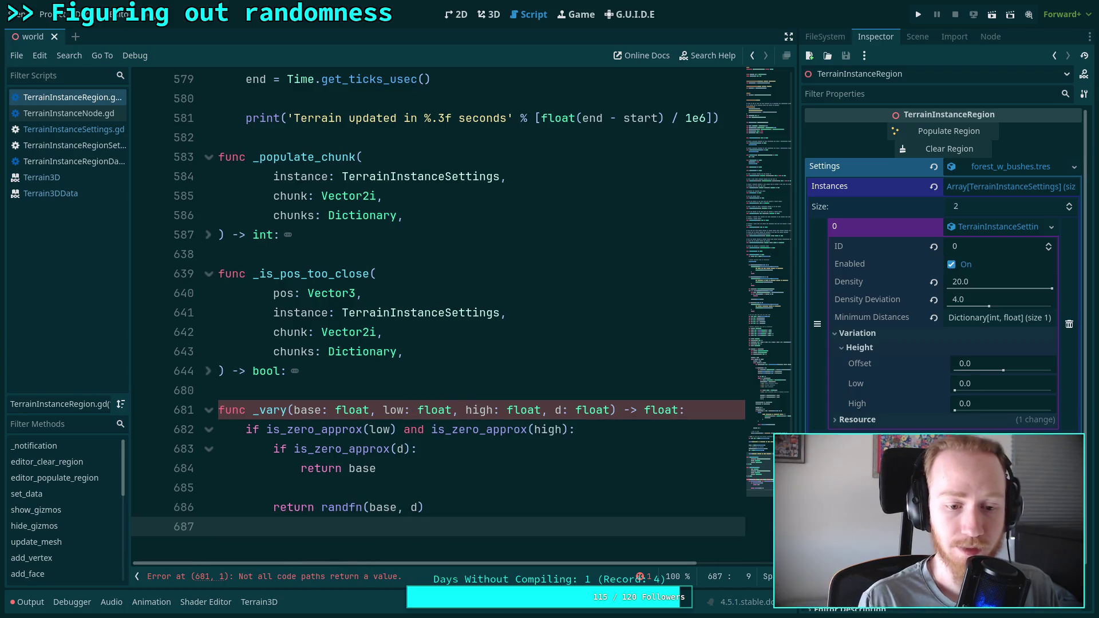
{"action": "scroll", "coordinate": [438, 309], "scroll_direction": "down", "scroll_amount": 1}
{"action": "key", "text": "Return"}
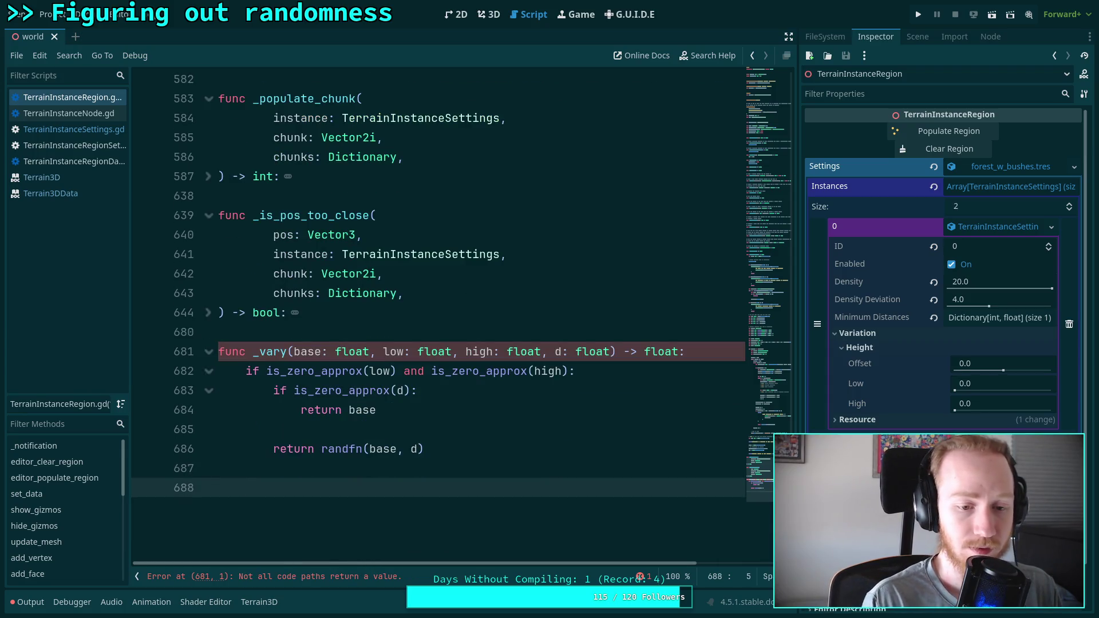
Step: Add if is_zero_approx(d): return randf_range(base - low, base + high)
{"action": "key", "text": "BackSpace"}
{"action": "type", "text": "_ze"}
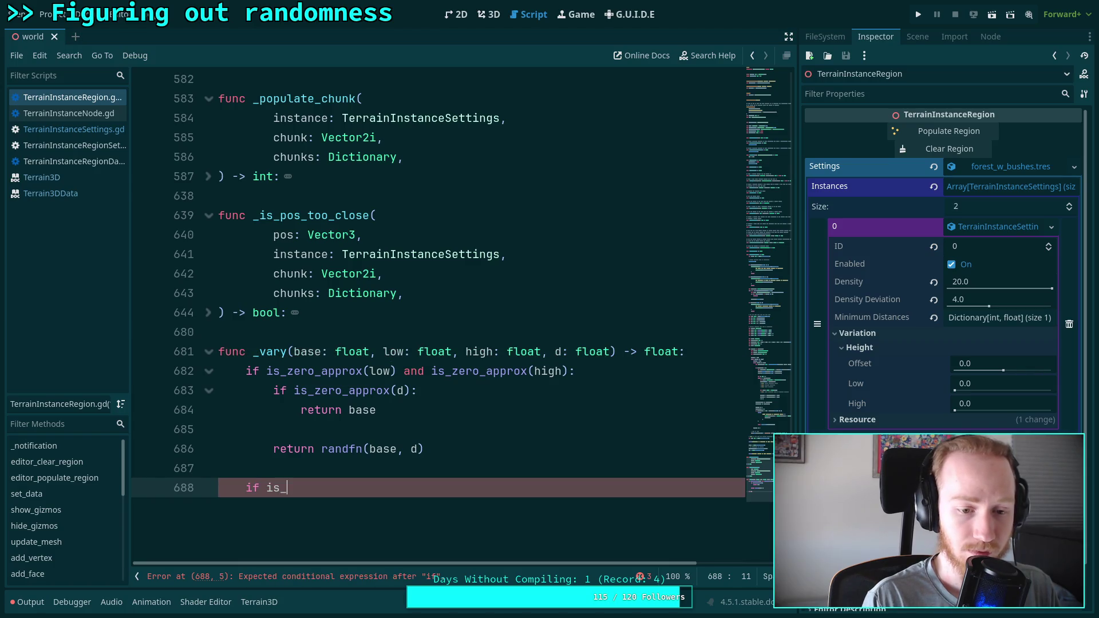
{"action": "key", "text": "Return"}
{"action": "type", "text": "d):"}
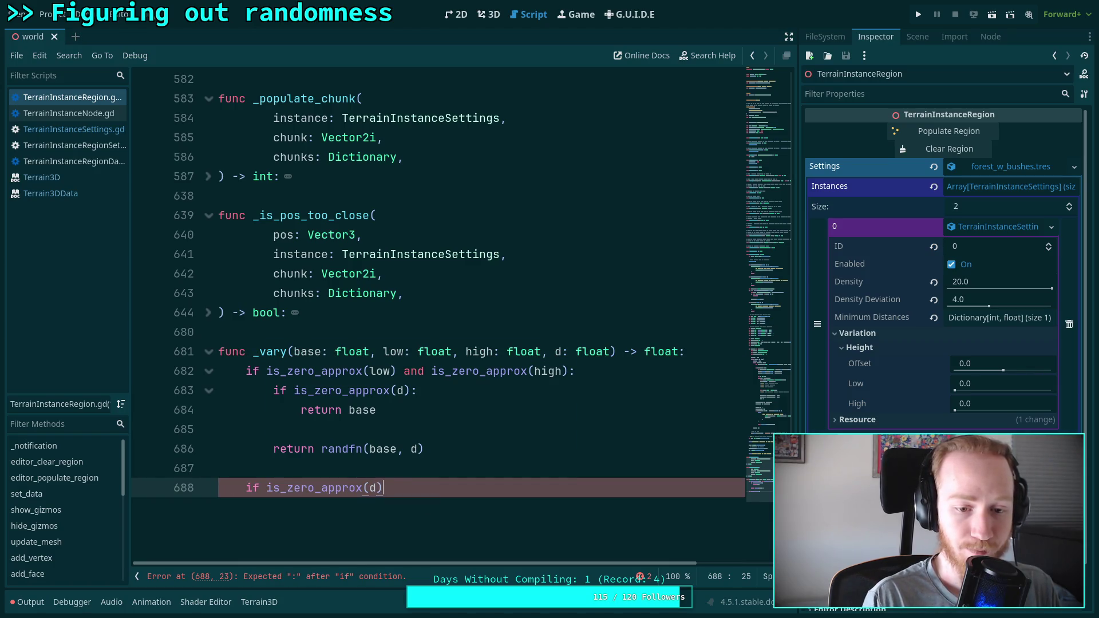
{"action": "key", "text": "Return"}
{"action": "type", "text": "return ra"}
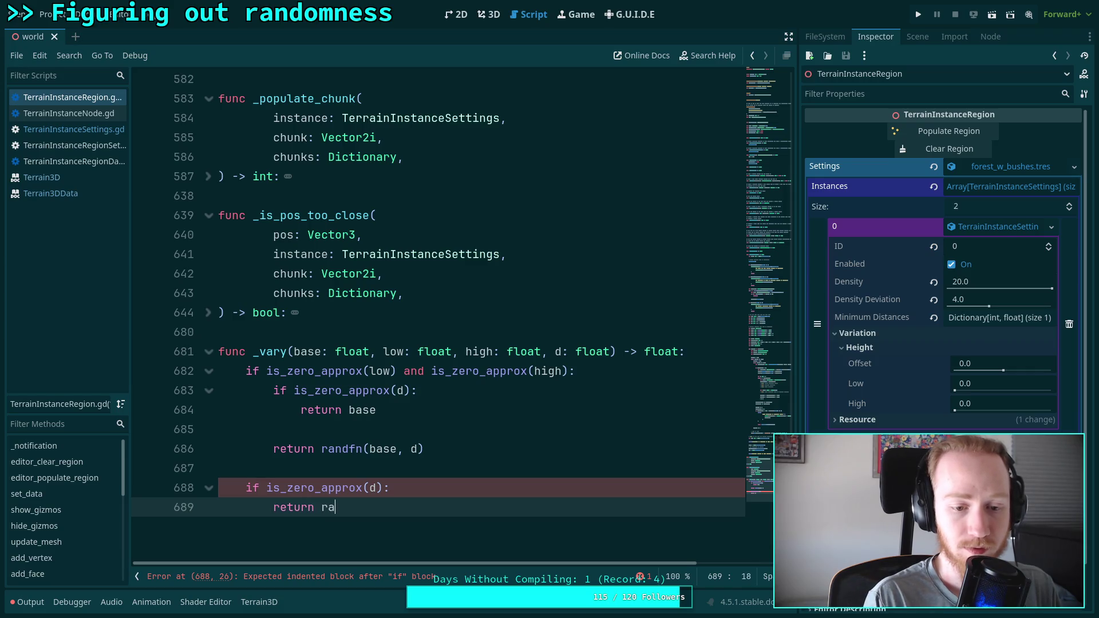
{"action": "key", "text": "Down"}
{"action": "key", "text": "Down"}
{"action": "key", "text": "Return"}
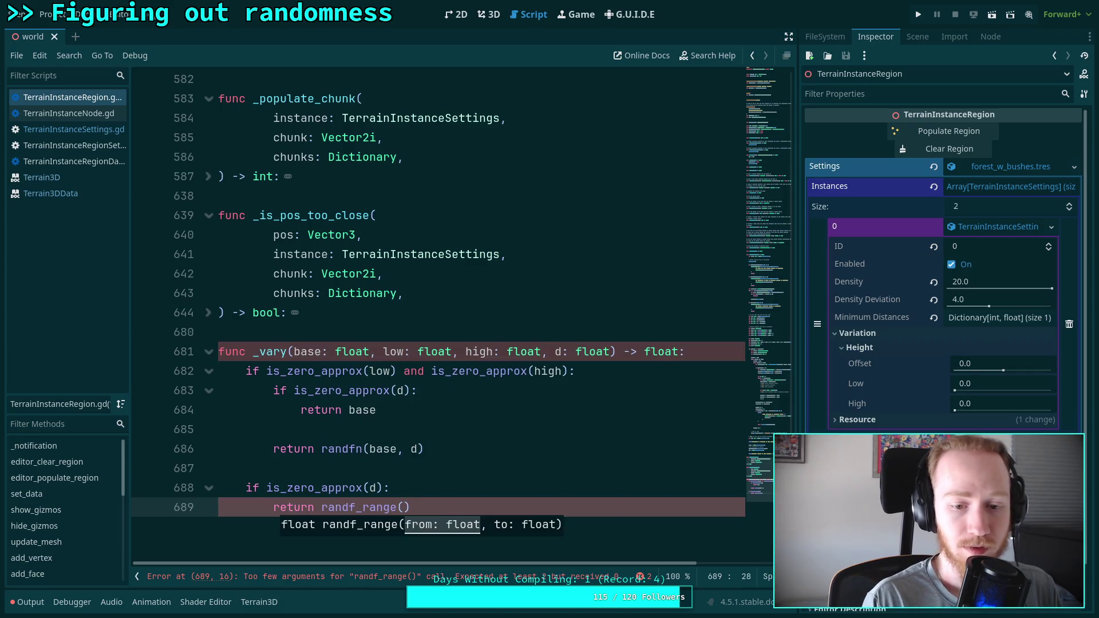
{"action": "type", "text": "base - "}
{"action": "type", "text": "low, base _"}
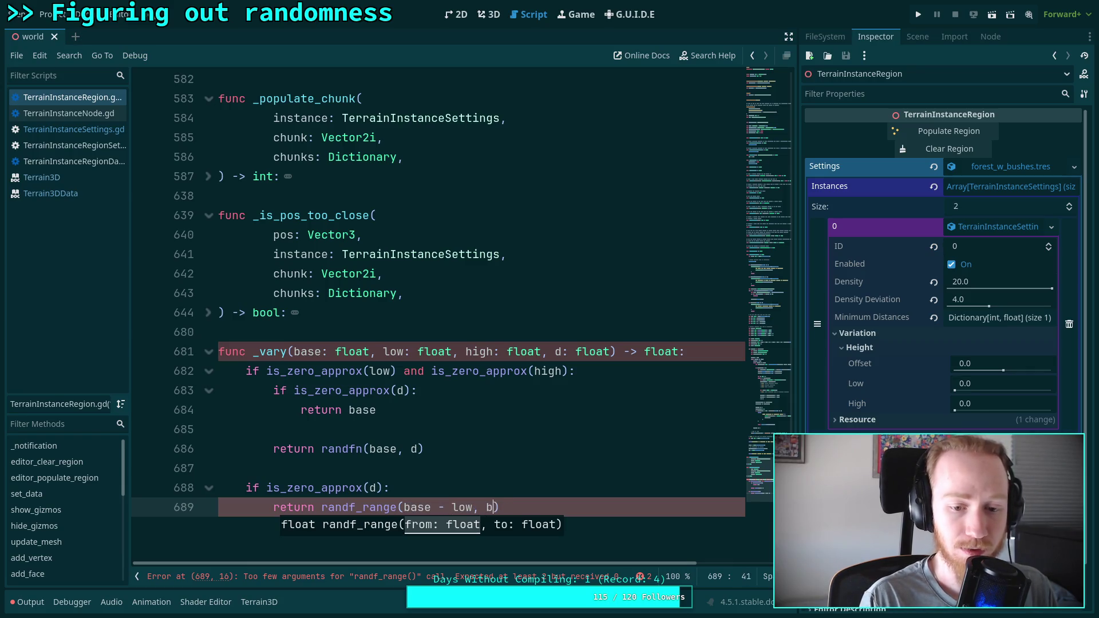
{"action": "key", "text": "BackSpace"}
{"action": "type", "text": "+ high)"}
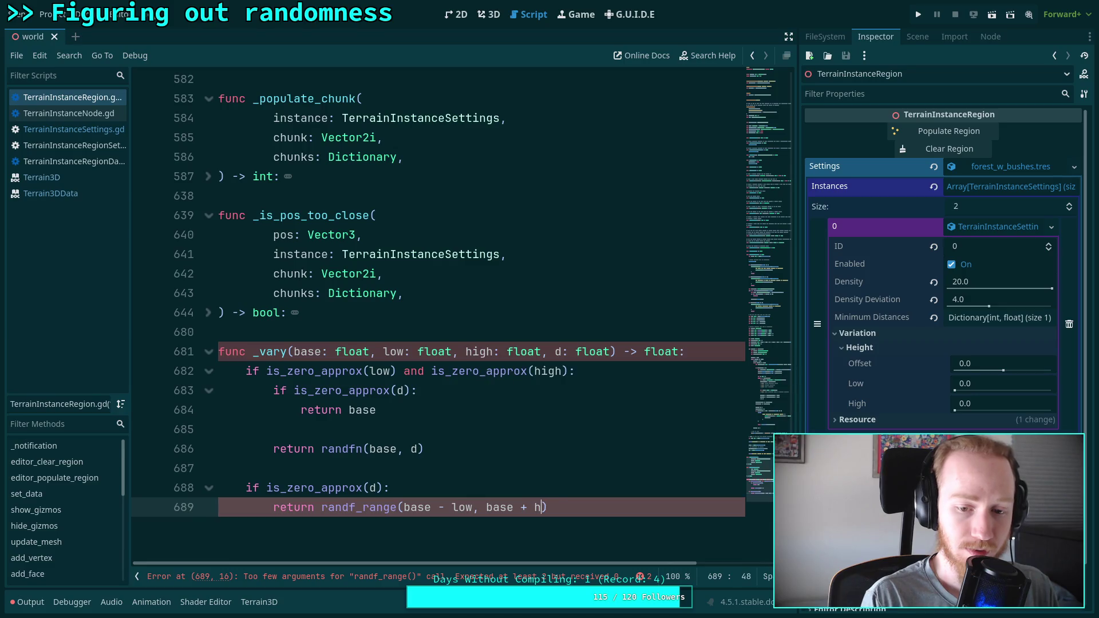
{"action": "key", "text": "Return"}
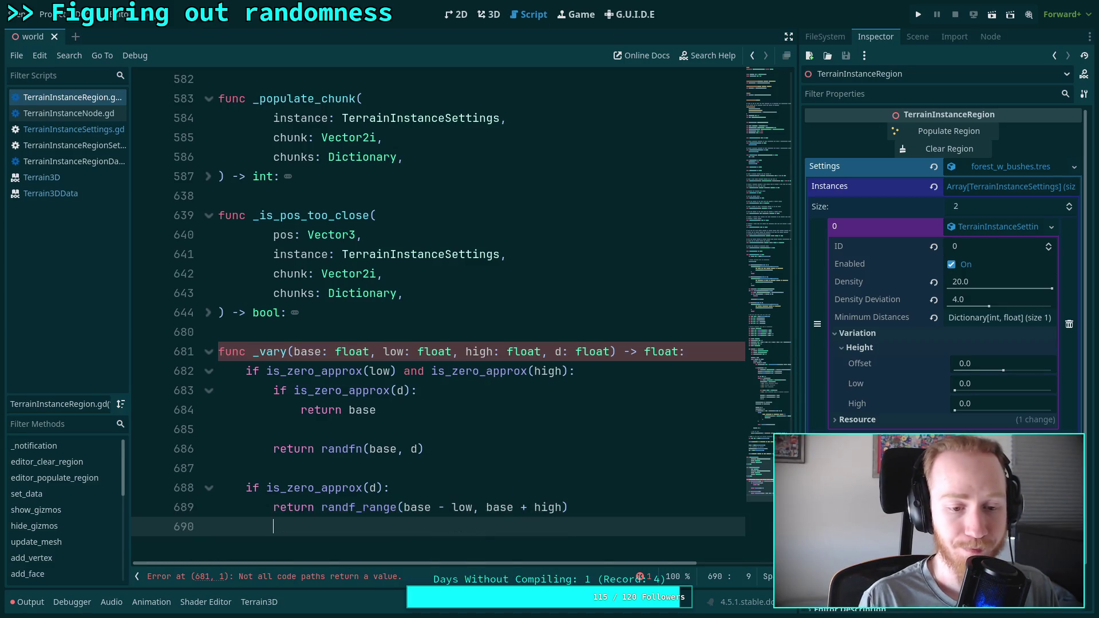
Step: Finish with return clampf(randfn(base, d), base - low, base + high) and save
{"action": "key", "text": "BackSpace"}
{"action": "key", "text": "Return"}
{"action": "scroll", "coordinate": [504, 451], "scroll_direction": "down", "scroll_amount": 1}
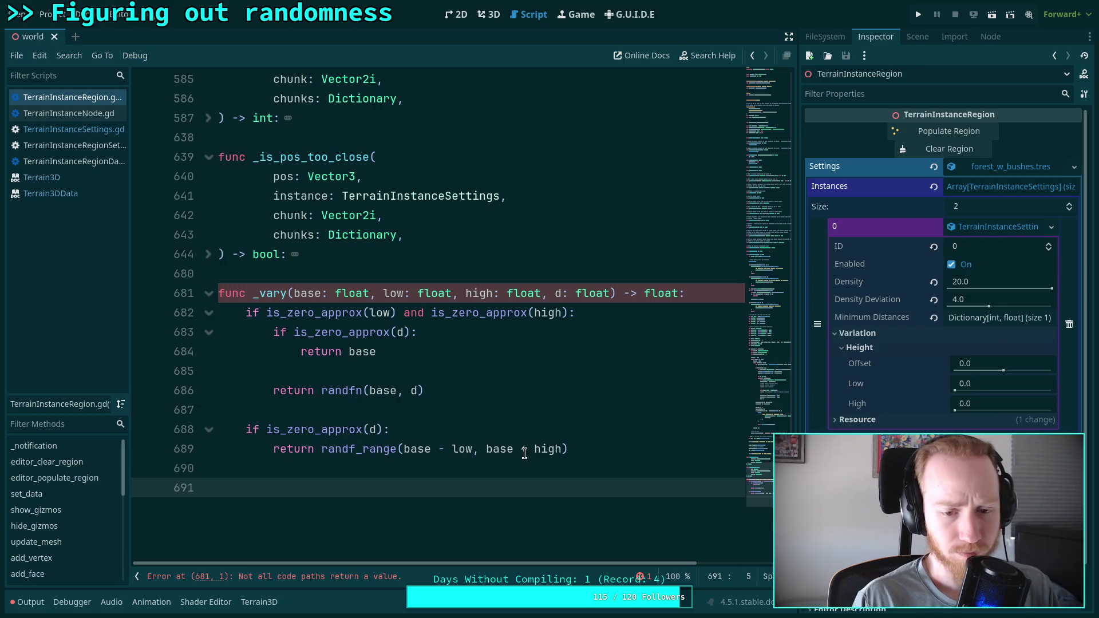
{"action": "type", "text": "return"}
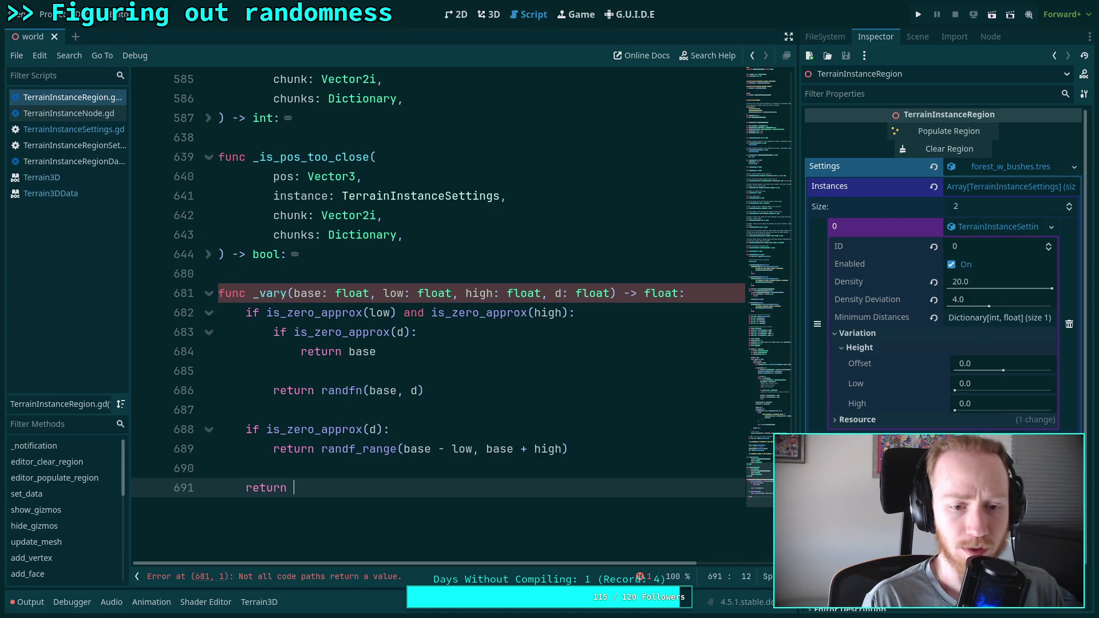
{"action": "type", "text": "rand"}
{"action": "key", "text": "BackSpace"}
{"action": "key", "text": "BackSpace"}
{"action": "key", "text": "BackSpace"}
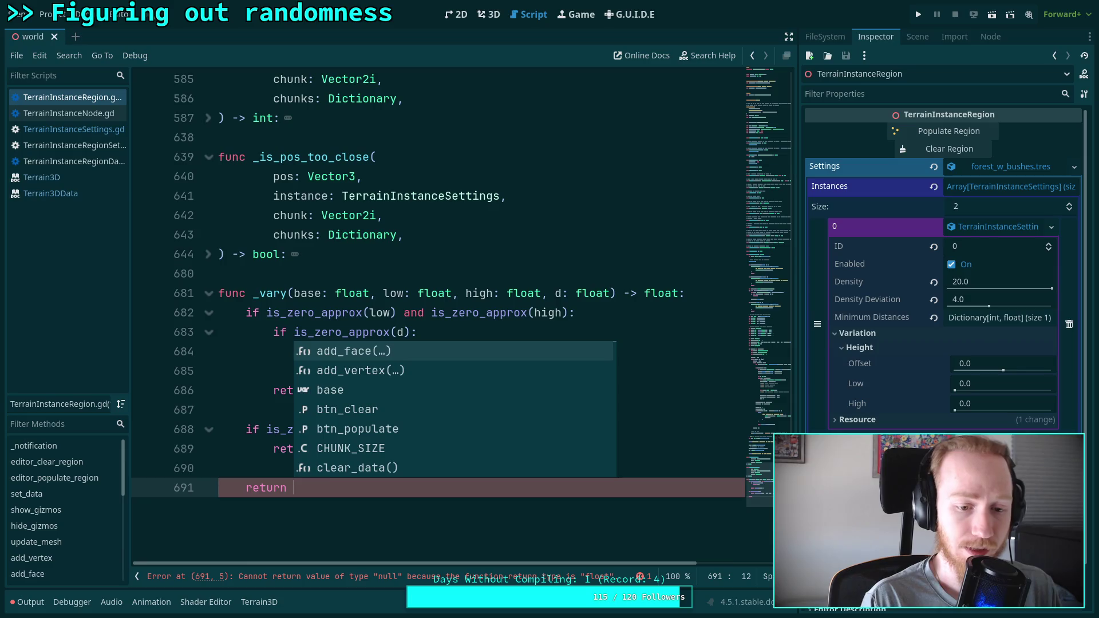
{"action": "type", "text": "clampf"}
{"action": "key", "text": "Return"}
{"action": "type", "text": "randfn"}
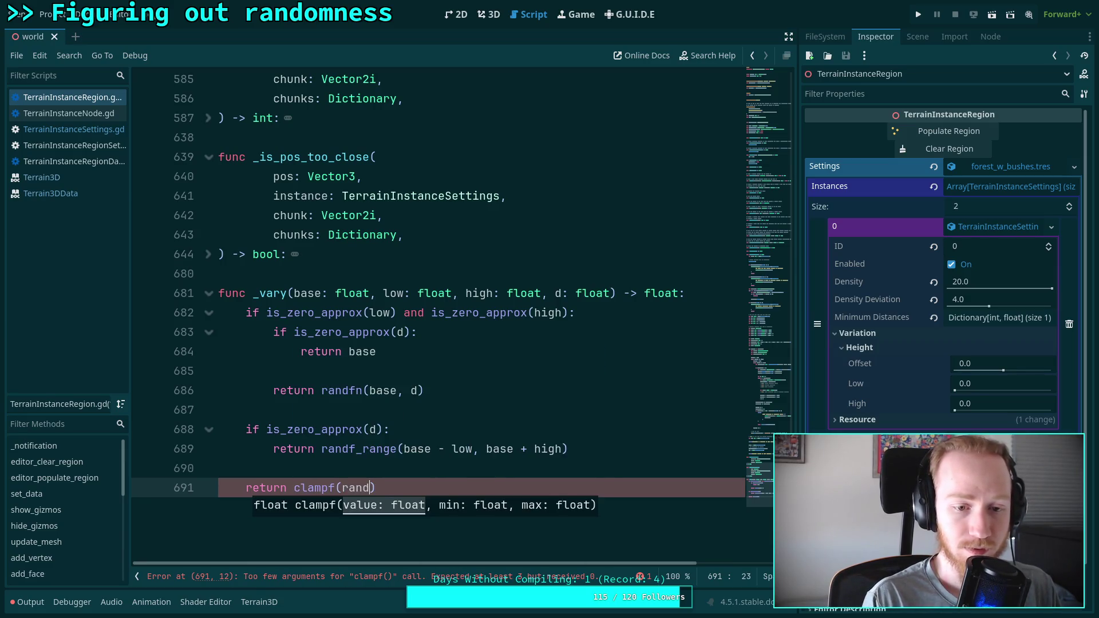
{"action": "key", "text": "Return"}
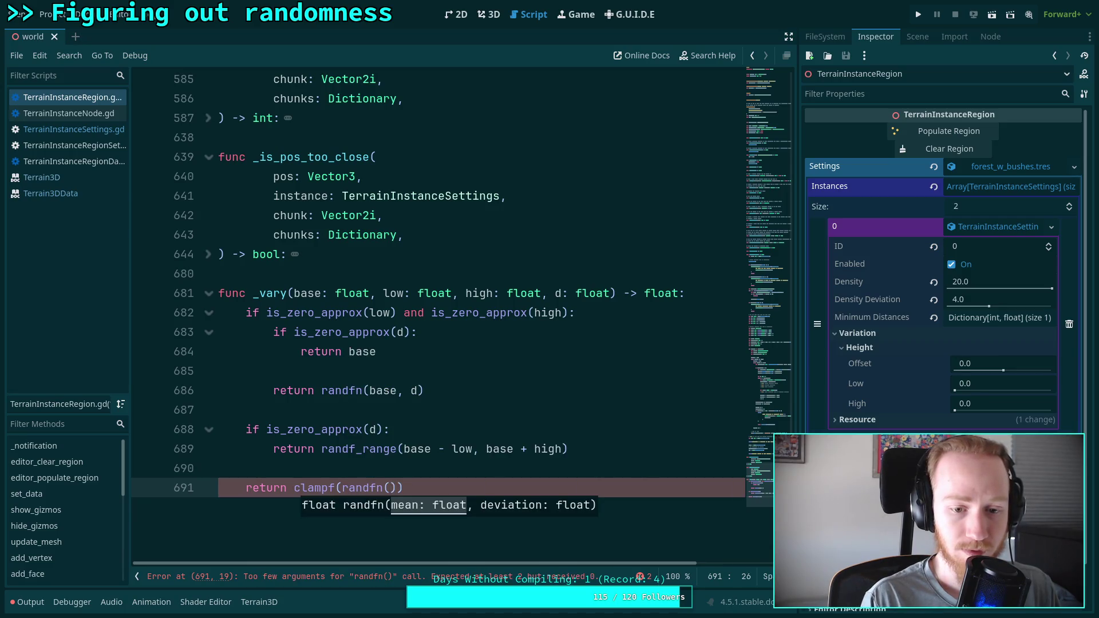
{"action": "type", "text": "base, "}
{"action": "type", "text": "d), "}
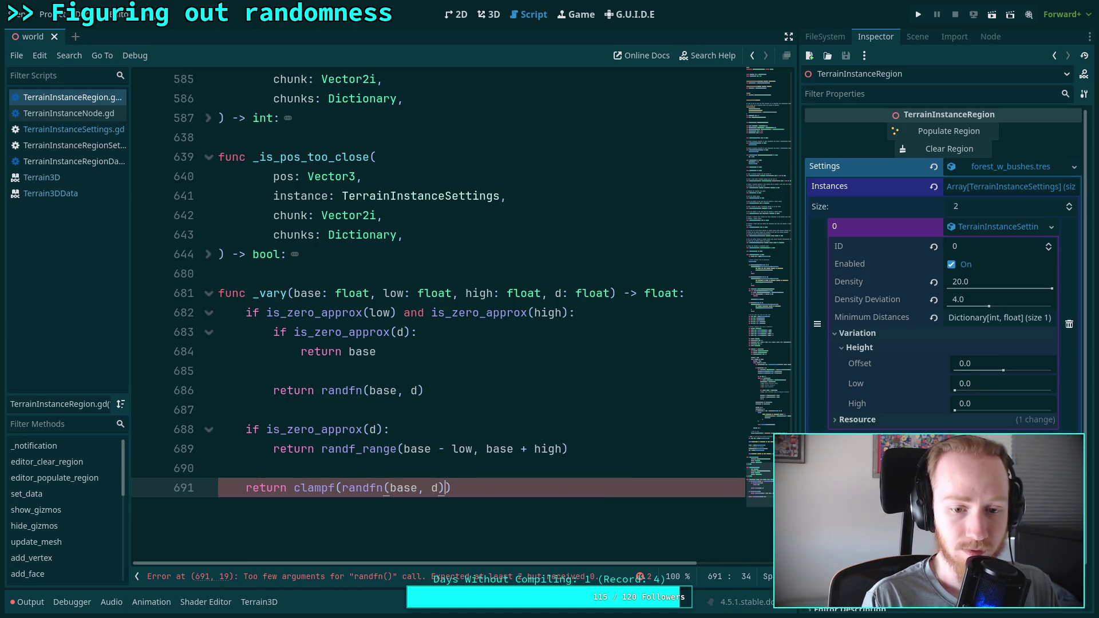
{"action": "type", "text": "base - low, "}
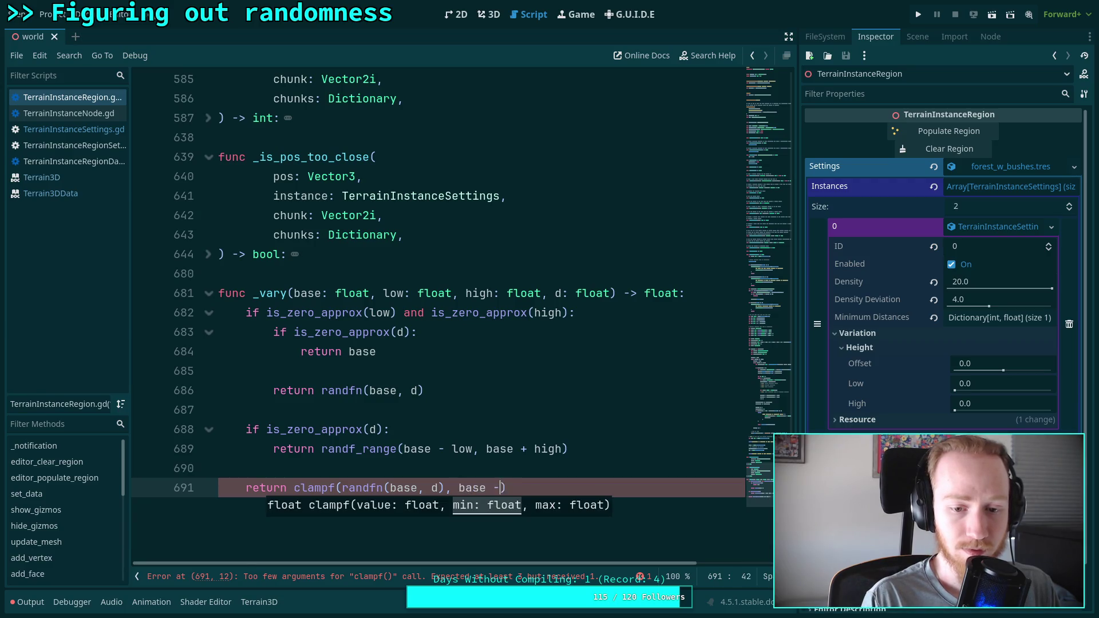
{"action": "type", "text": "base + high)"}
{"action": "key", "text": "ctrl+s"}
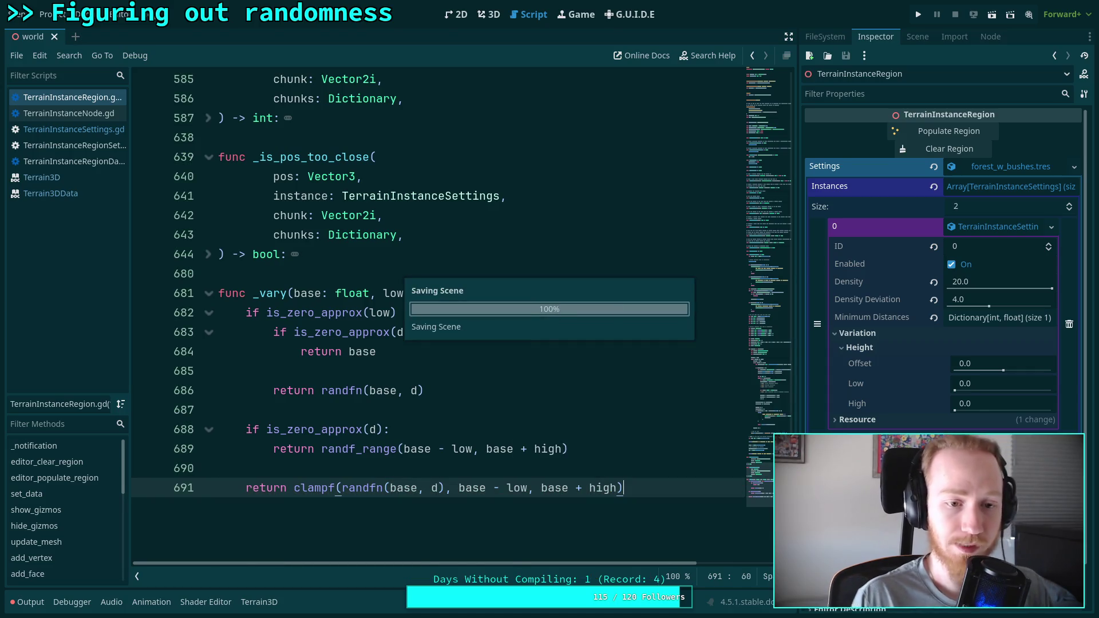
Step: Select the height-variation TODO comment on line 540 to replace it
{"action": "scroll", "coordinate": [498, 385], "scroll_direction": "up", "scroll_amount": 9}
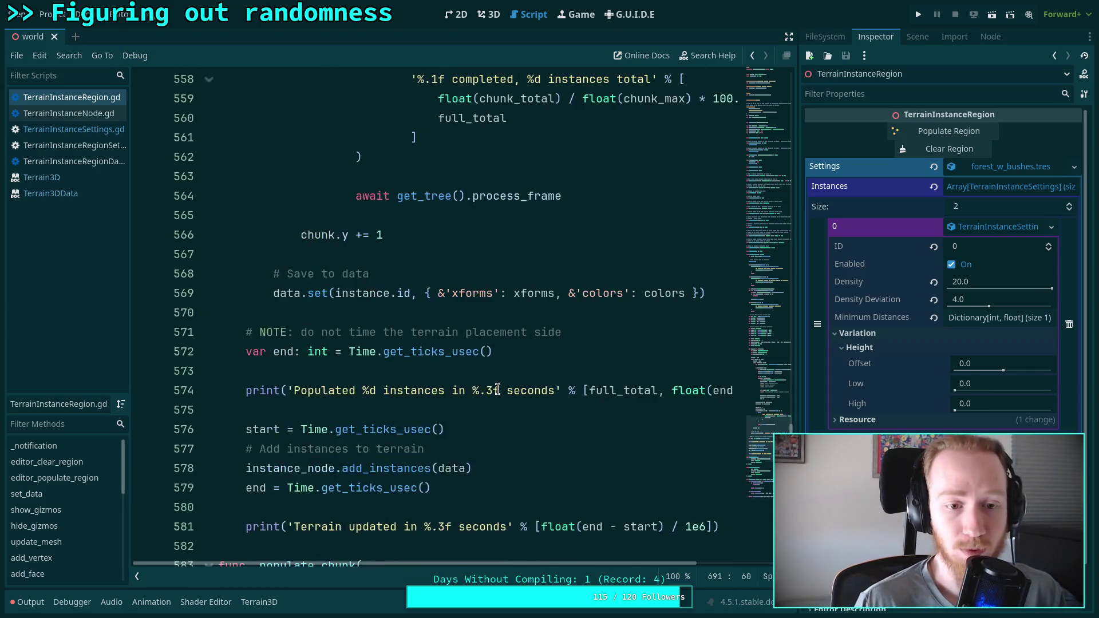
{"action": "scroll", "coordinate": [497, 389], "scroll_direction": "up", "scroll_amount": 11}
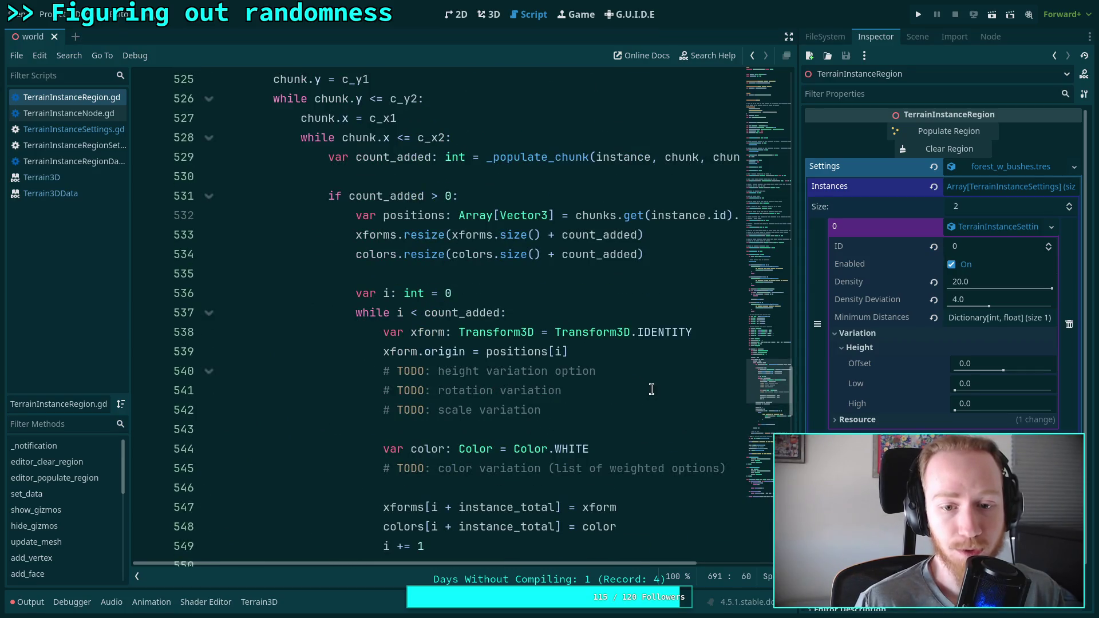
{"action": "scroll", "coordinate": [653, 384], "scroll_direction": "down", "scroll_amount": 1}
{"action": "left_click", "coordinate": [652, 294]}
{"action": "left_click", "coordinate": [666, 310]}
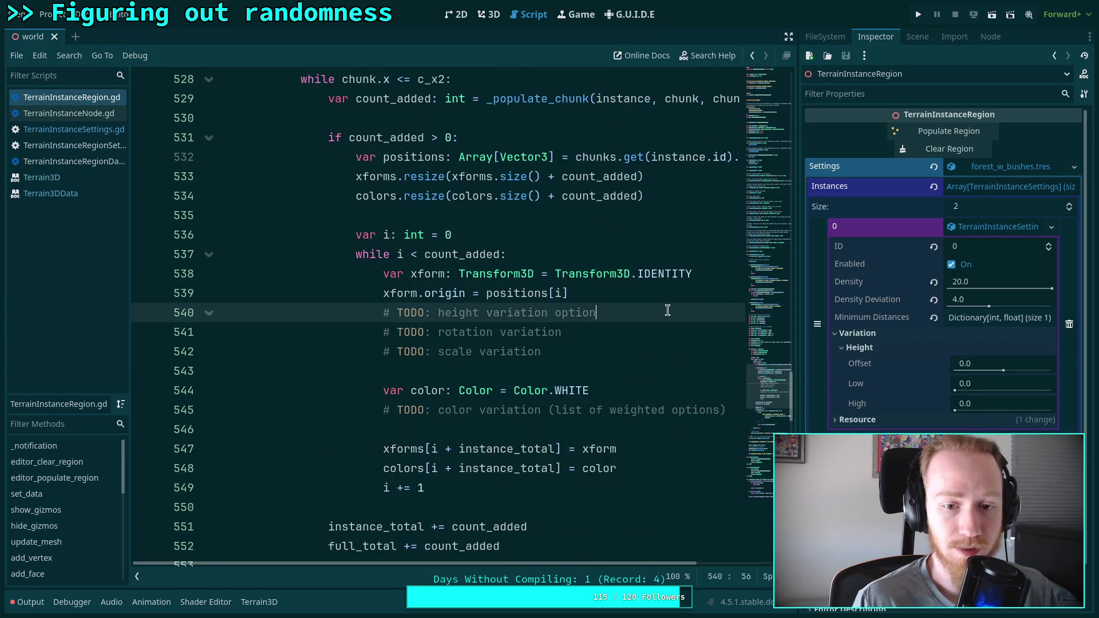
{"action": "mouse_move", "coordinate": [667, 310]}
{"action": "left_mouse_down"}
{"action": "mouse_move", "coordinate": [382, 313]}
{"action": "mouse_move", "coordinate": [623, 307]}
{"action": "left_mouse_up"}
{"action": "left_click", "coordinate": [385, 314]}
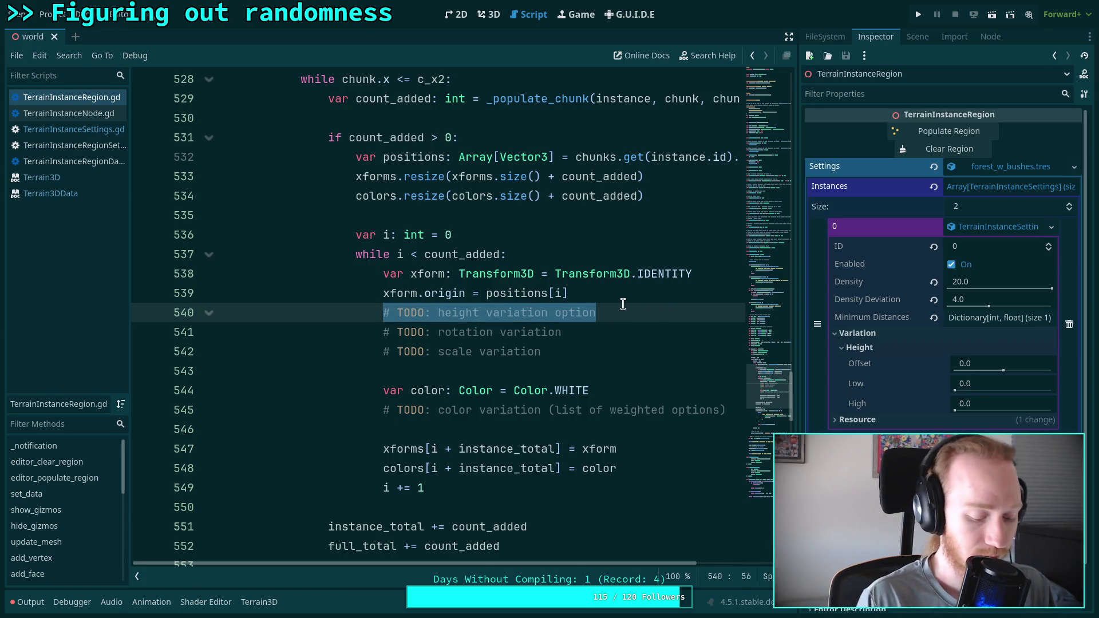
Step: Start the replacement with xform.origin.y += _vary(instance
{"action": "type", "text": "xform.origin.y +"}
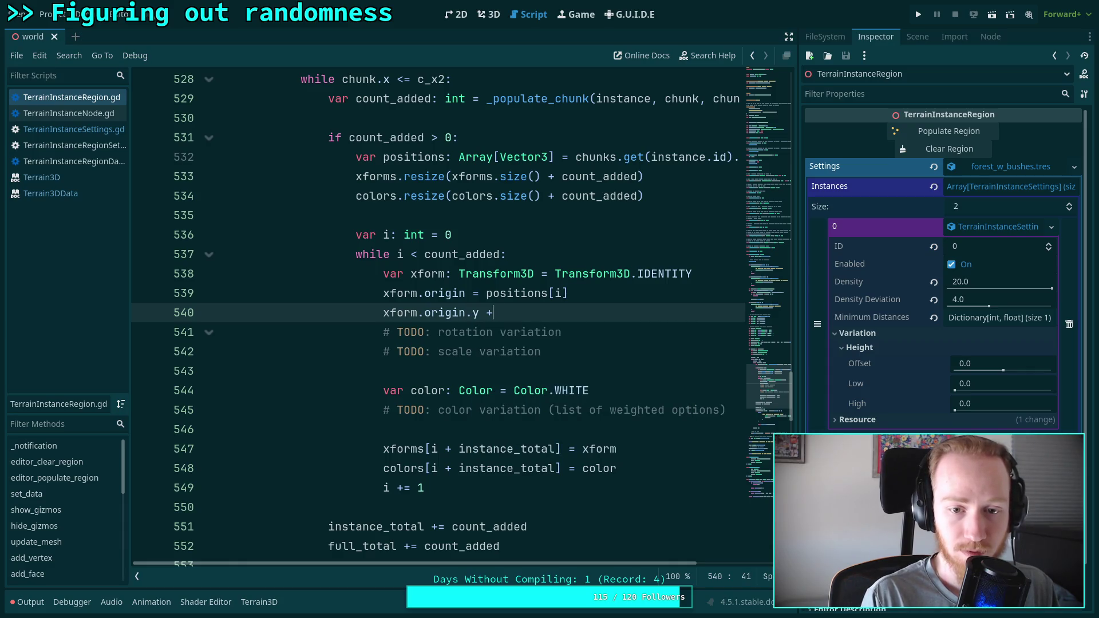
{"action": "type", "text": "_vary("}
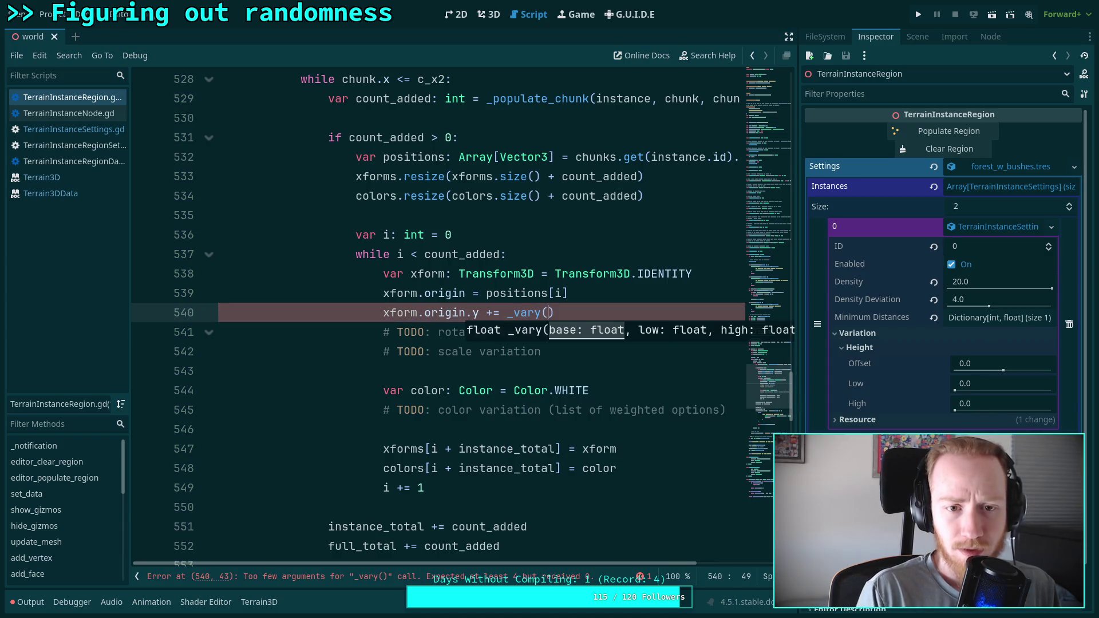
{"action": "type", "text": "inst"}
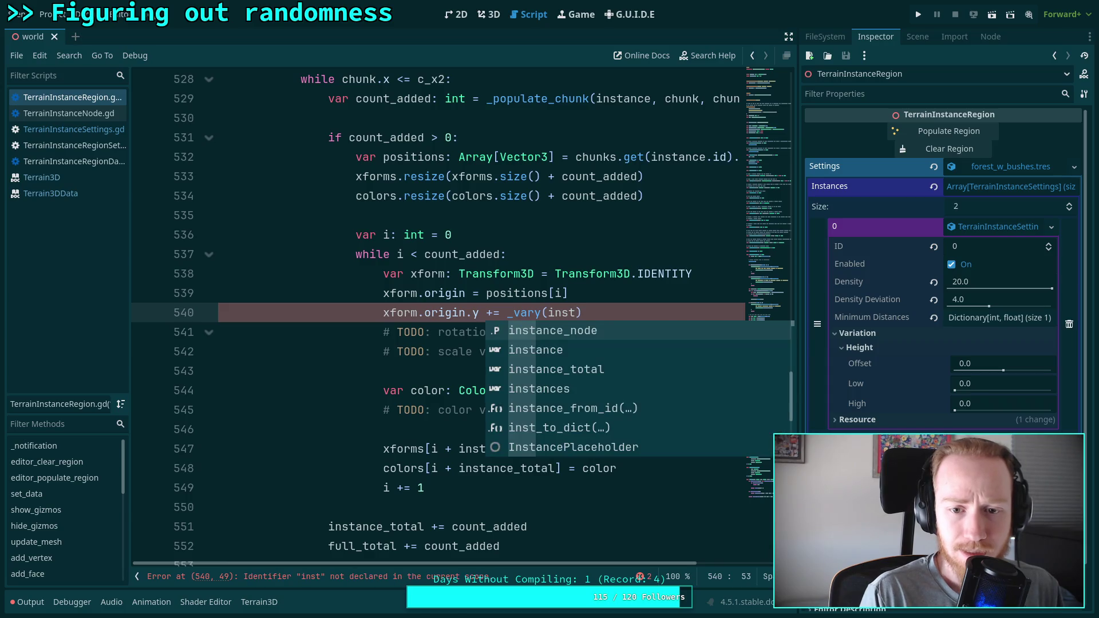
{"action": "key", "text": "Down"}
{"action": "key", "text": "Return"}
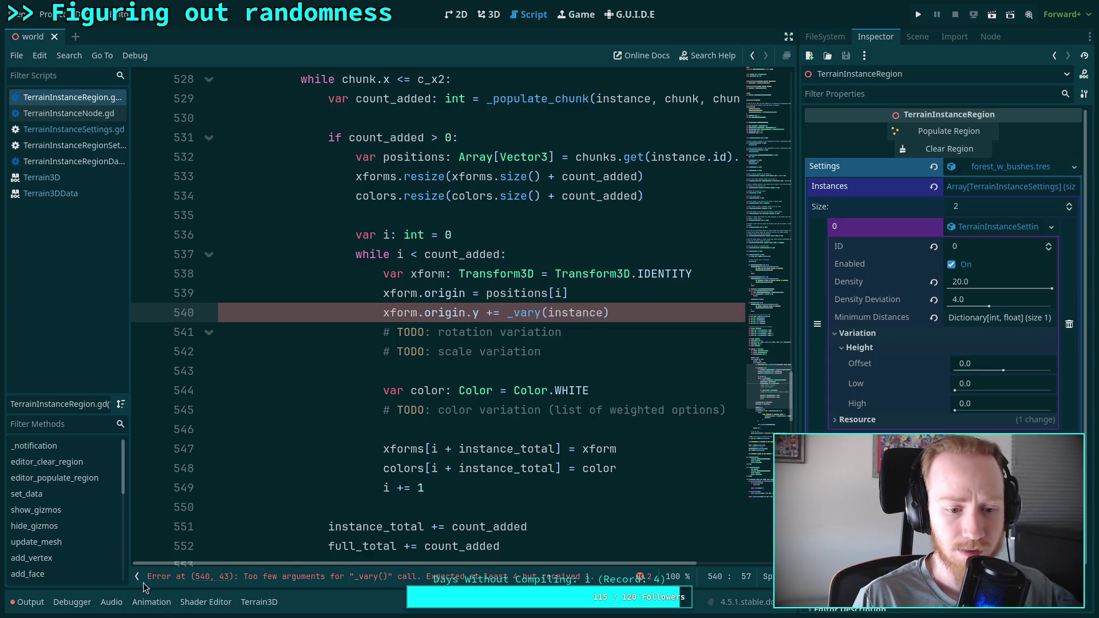
Step: Hide the script list and review how enabled settings are added to instance entries
{"action": "key", "text": "ctrl+backslash"}
{"action": "scroll", "coordinate": [321, 389], "scroll_direction": "up", "scroll_amount": 6}
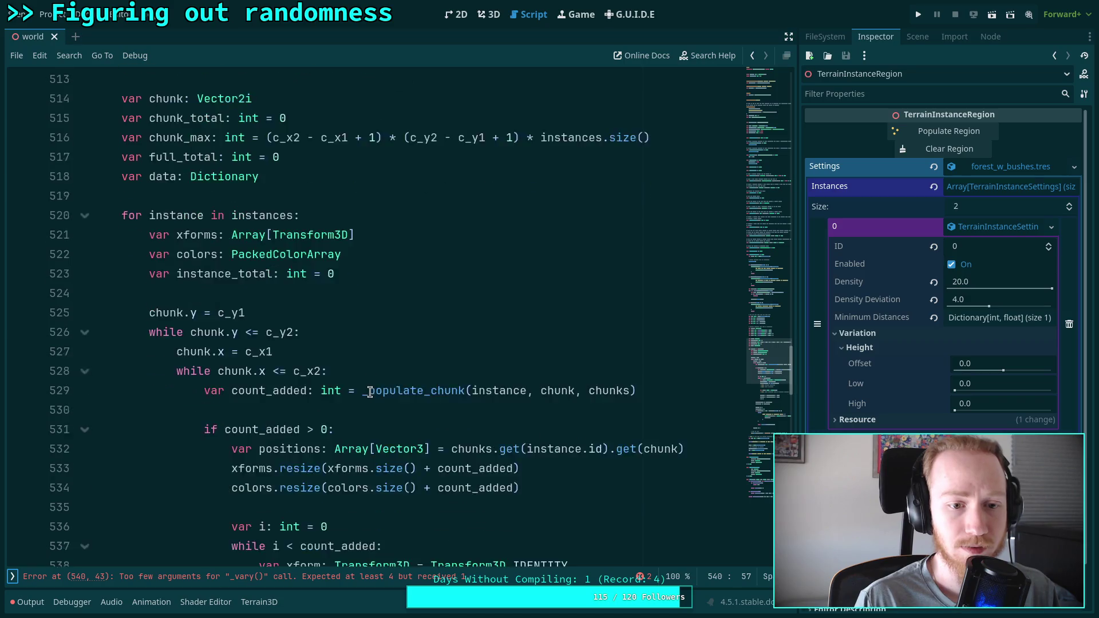
{"action": "scroll", "coordinate": [249, 271], "scroll_direction": "up", "scroll_amount": 12}
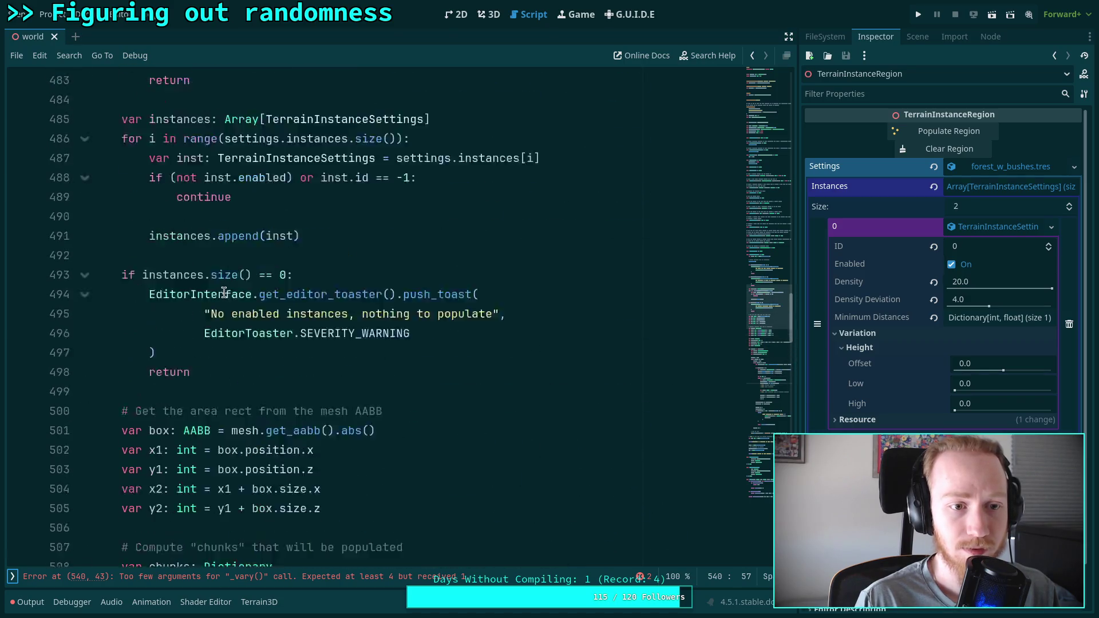
{"action": "scroll", "coordinate": [194, 361], "scroll_direction": "up", "scroll_amount": 8}
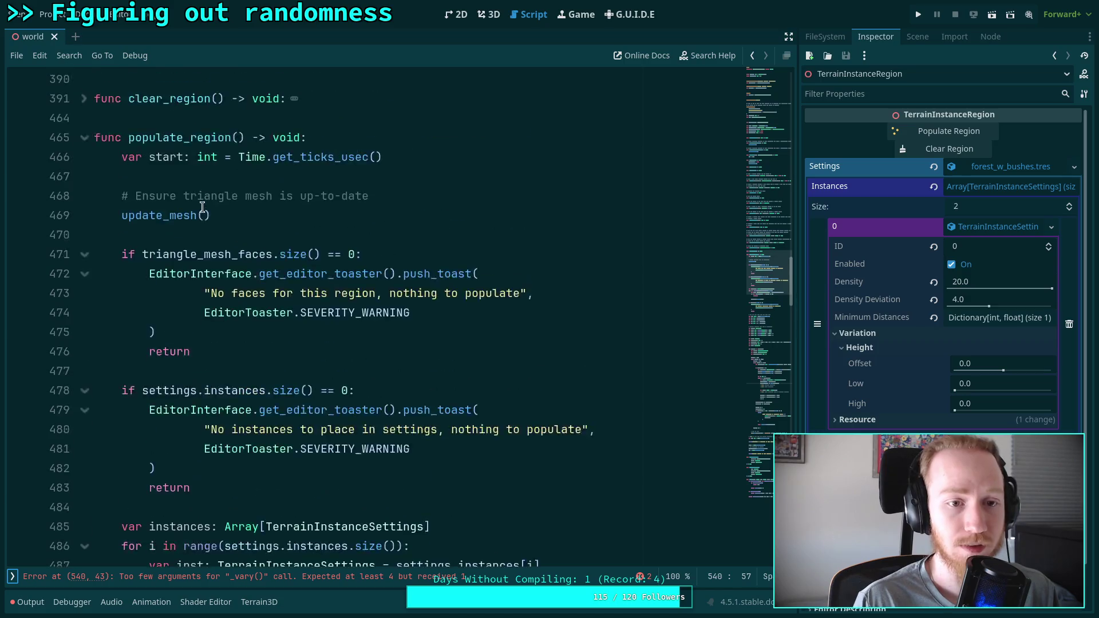
{"action": "scroll", "coordinate": [301, 351], "scroll_direction": "down", "scroll_amount": 8}
{"action": "left_click_drag", "start_coordinate": [195, 417], "coordinate": [333, 410]}
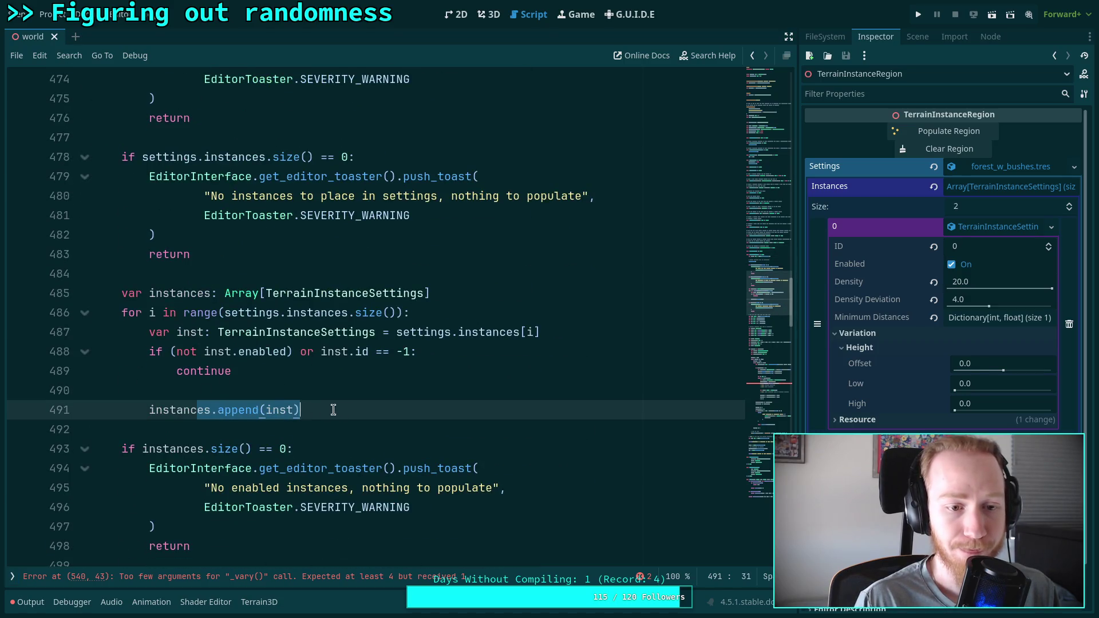
{"action": "double_click", "coordinate": [226, 333]}
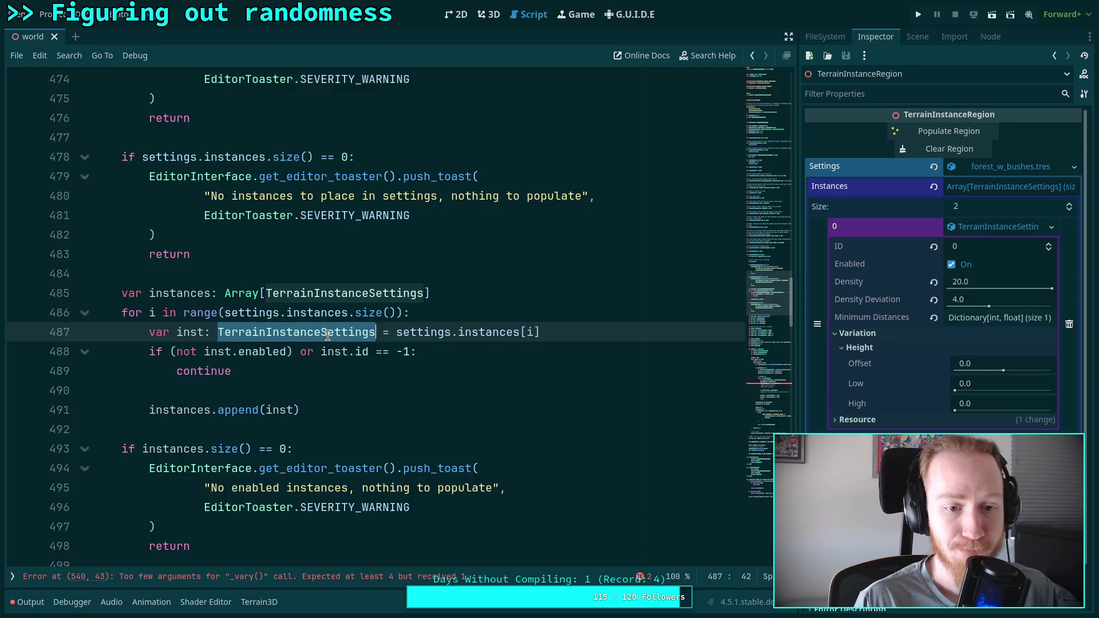
{"action": "scroll", "coordinate": [401, 286], "scroll_direction": "down", "scroll_amount": 19}
Step: Fill in instance.v_height_offset and instance.v_height_low as the first _vary arguments
{"action": "left_click", "coordinate": [475, 258]}
{"action": "type", "text": ".origin.y += _vary(instance."}
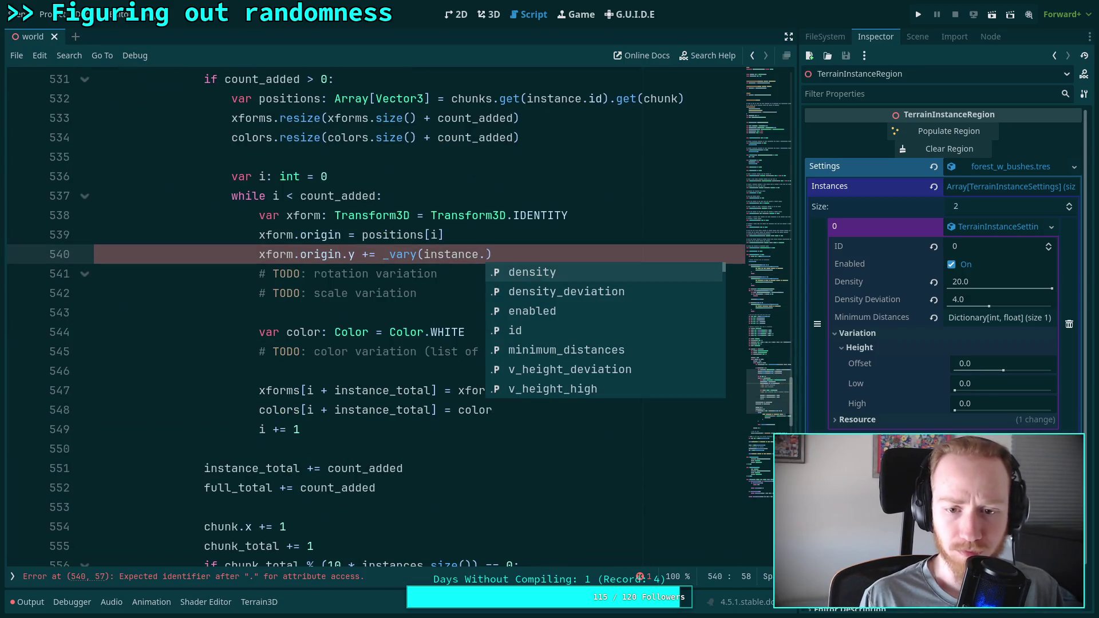
{"action": "key", "text": "Down"}
{"action": "key", "text": "Down"}
{"action": "key", "text": "Down"}
{"action": "key", "text": "Return"}
{"action": "type", "text": ", inst"}
{"action": "key", "text": "Down"}
{"action": "key", "text": "Down"}
{"action": "key", "text": "Down"}
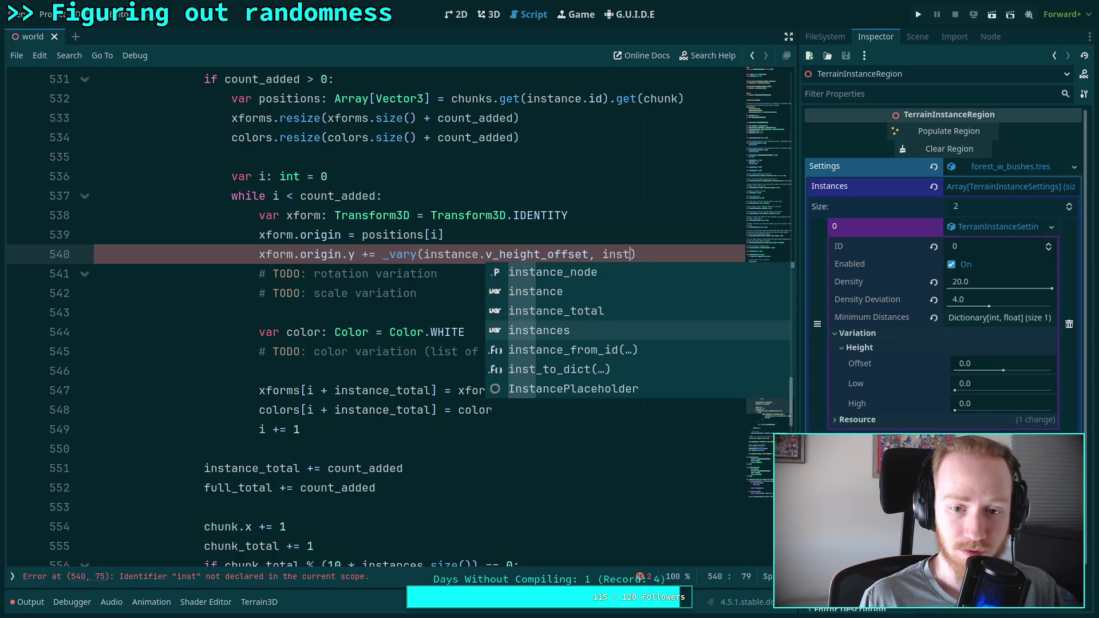
{"action": "key", "text": "Up"}
{"action": "key", "text": "Return"}
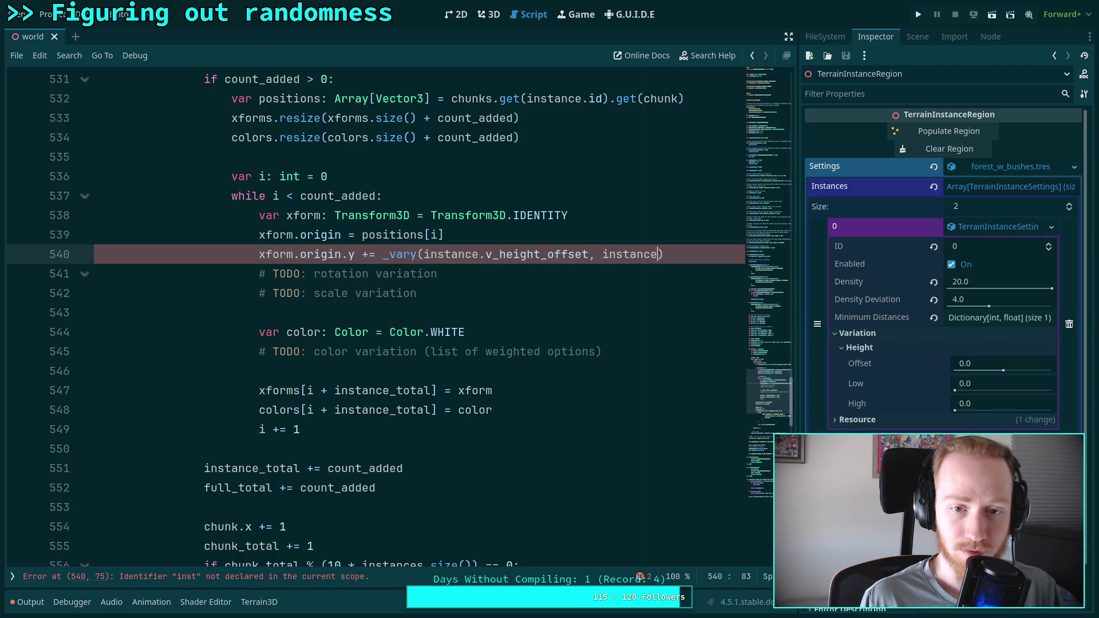
{"action": "key", "text": "Down"}
{"action": "key", "text": "Down"}
{"action": "key", "text": "Down"}
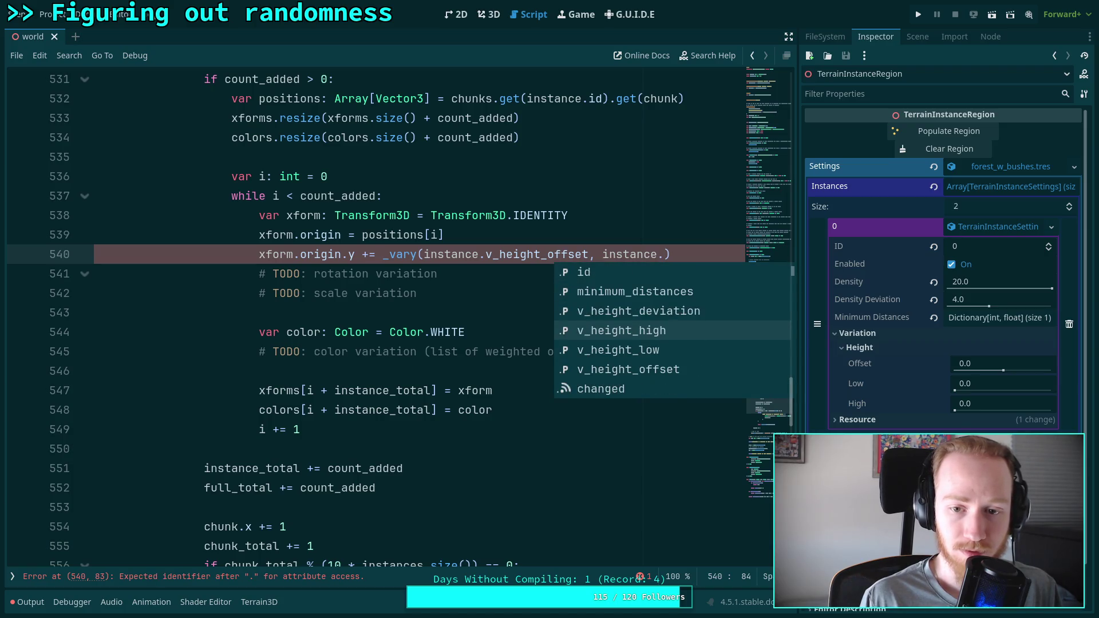
{"action": "key", "text": "Down"}
{"action": "key", "text": "Return"}
Step: Reformat the _vary call so each argument sits on its own indented line
{"action": "left_click", "coordinate": [423, 254]}
{"action": "key", "text": "Return"}
{"action": "key", "text": "Tab"}
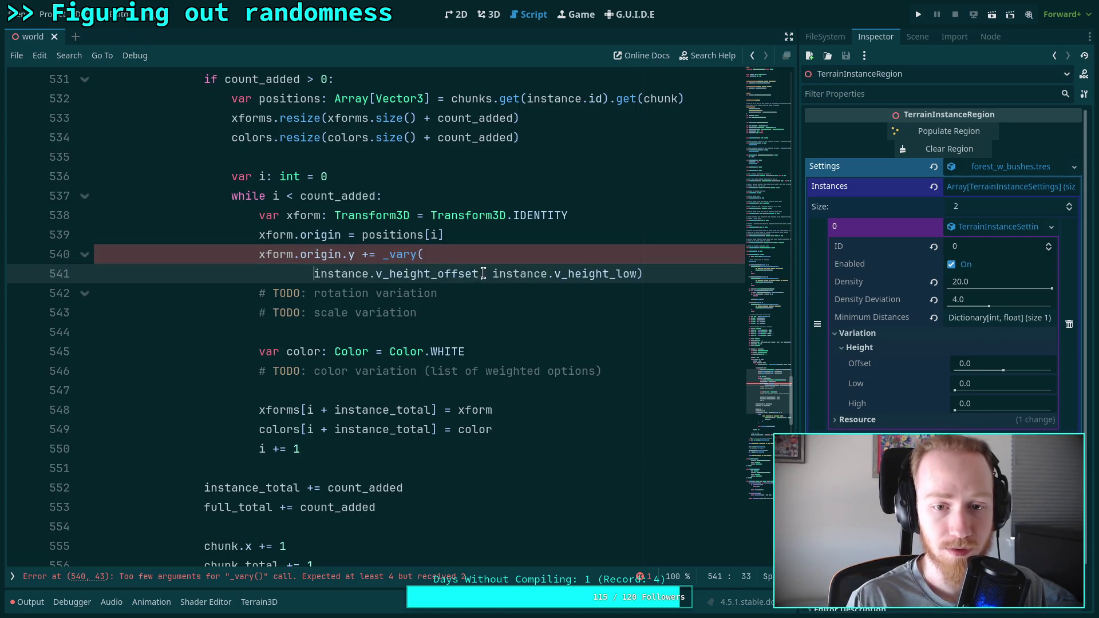
{"action": "key", "text": "Return"}
{"action": "key", "text": "Return"}
{"action": "key", "text": "Up"}
{"action": "key", "text": "End"}
{"action": "type", "text": ","}
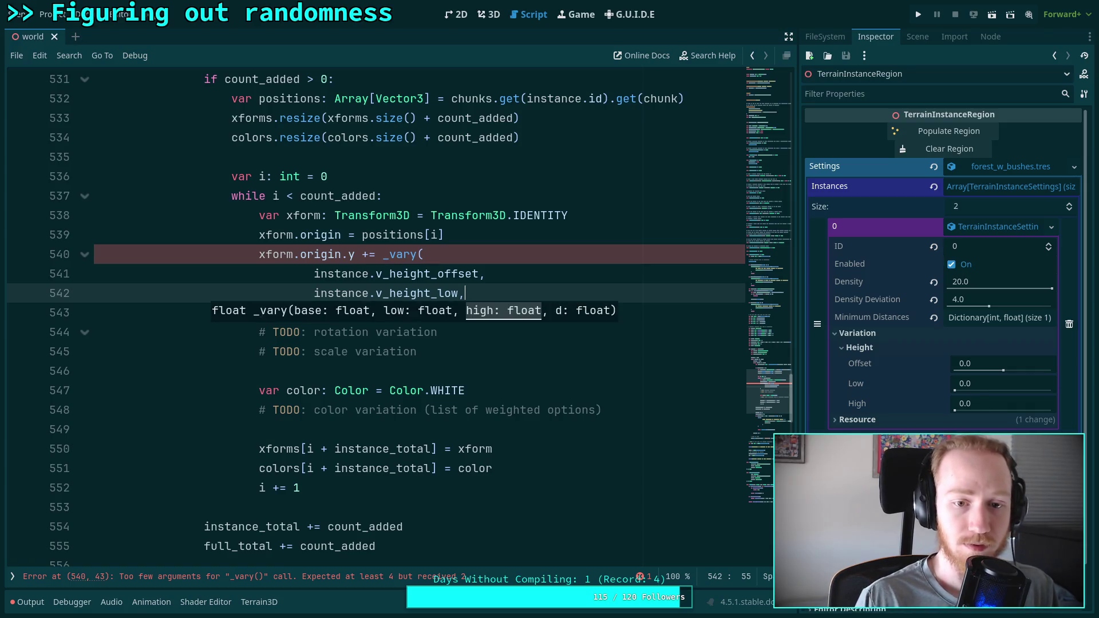
{"action": "key", "text": "Return"}
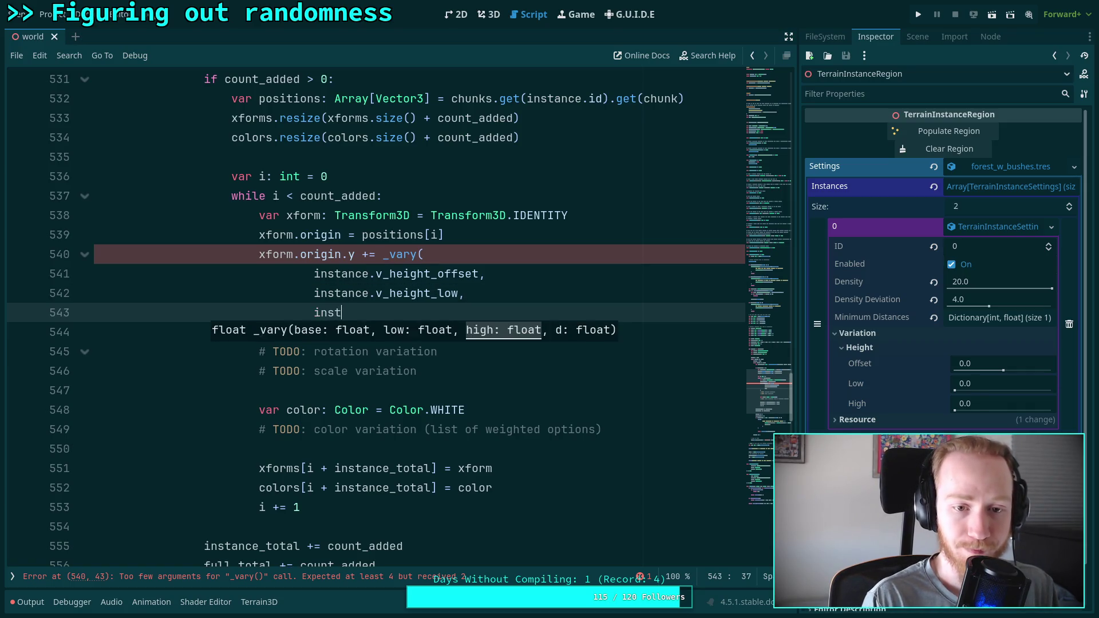
Step: Add instance.v_height_high and instance.v_height_deviation as the remaining arguments
{"action": "key", "text": "Down"}
{"action": "key", "text": "Return"}
{"action": "type", "text": ".v"}
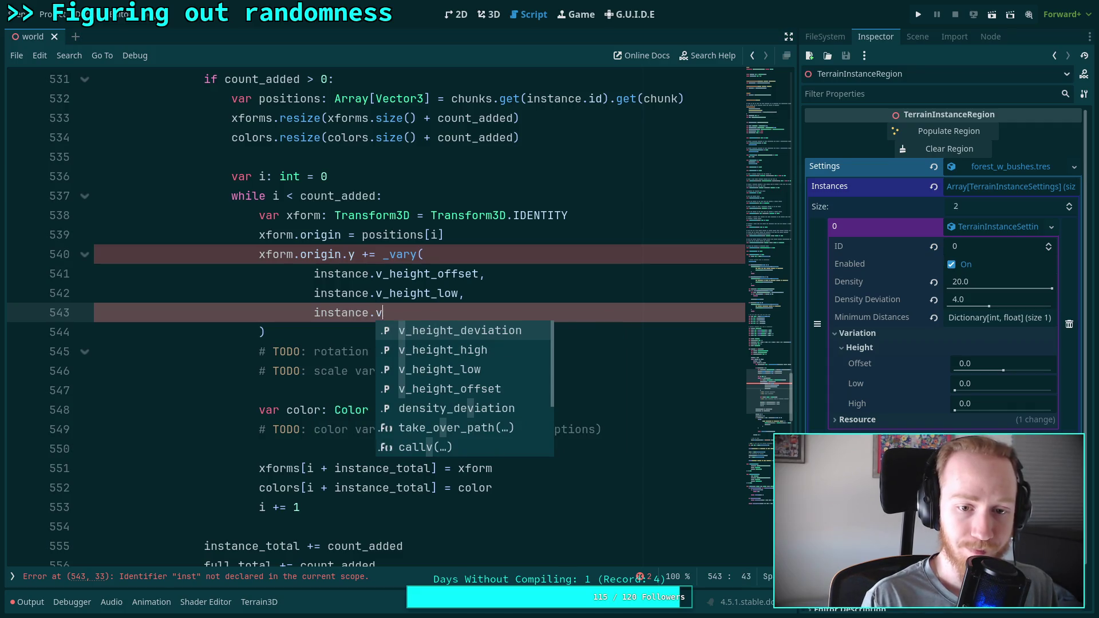
{"action": "key", "text": "Down"}
{"action": "key", "text": "Down"}
{"action": "key", "text": "Return"}
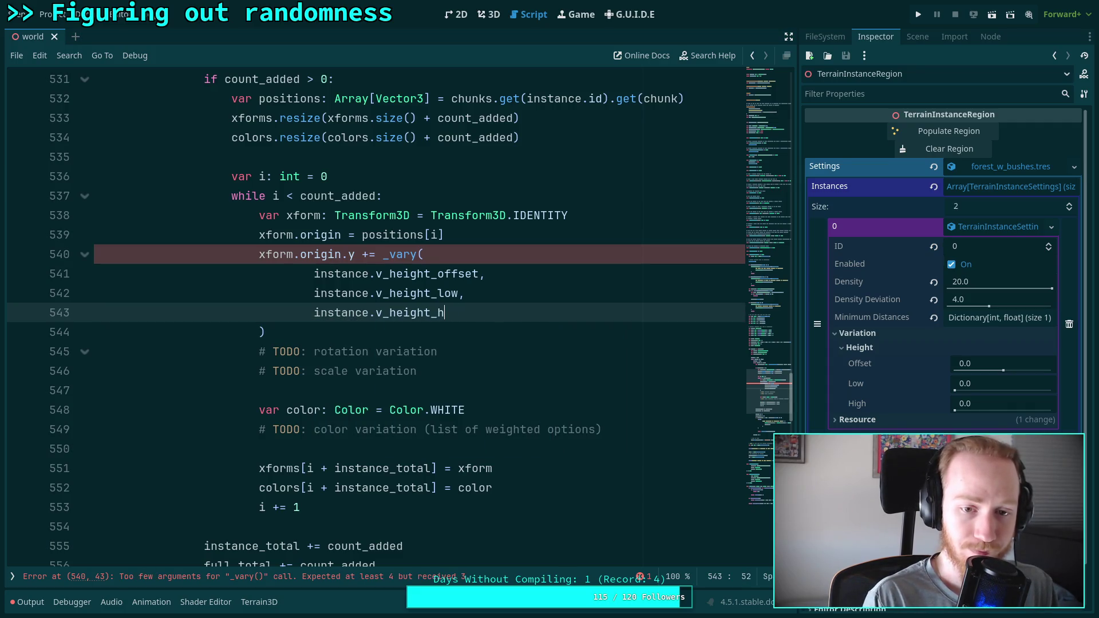
{"action": "key", "text": "Return"}
{"action": "type", "text": ","}
{"action": "key", "text": "Return"}
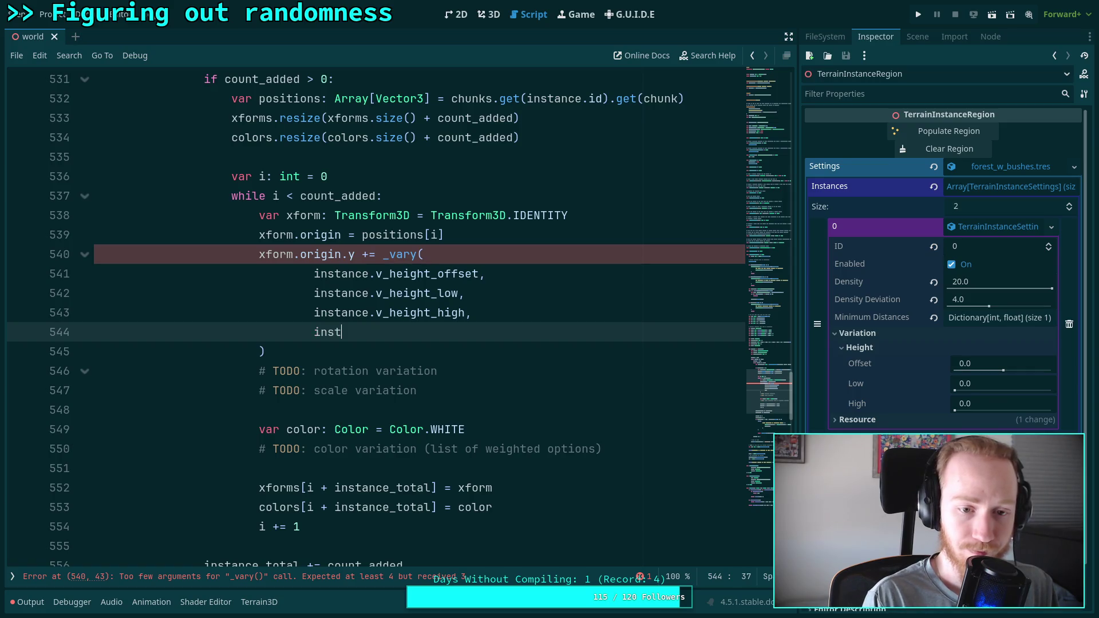
{"action": "key", "text": "Down"}
{"action": "key", "text": "Return"}
{"action": "type", "text": "."}
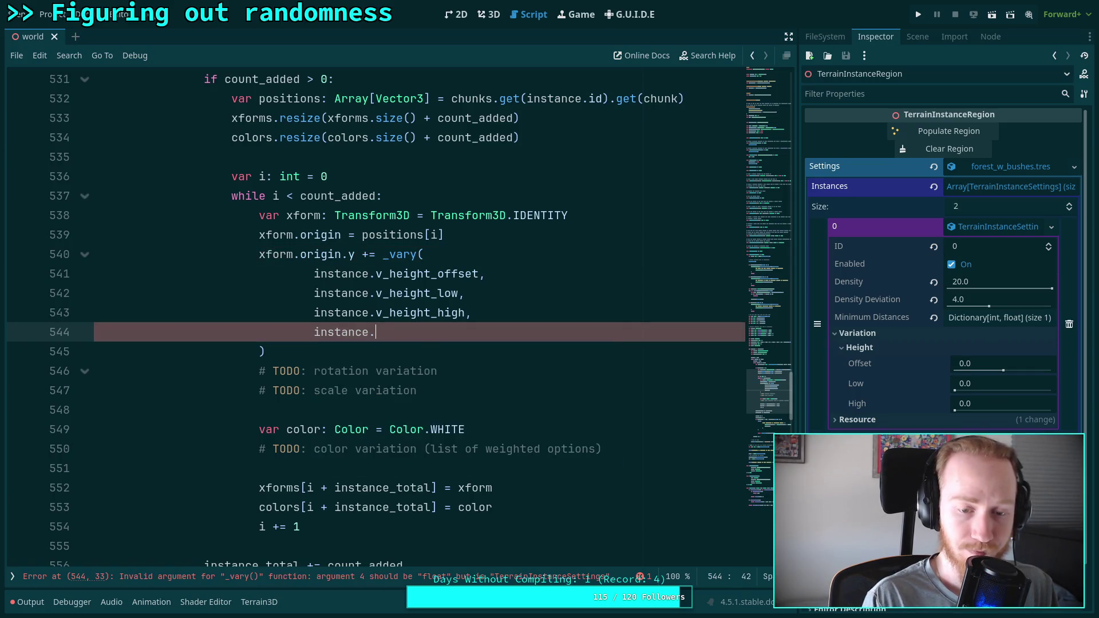
{"action": "type", "text": "v"}
{"action": "key", "text": "Return"}
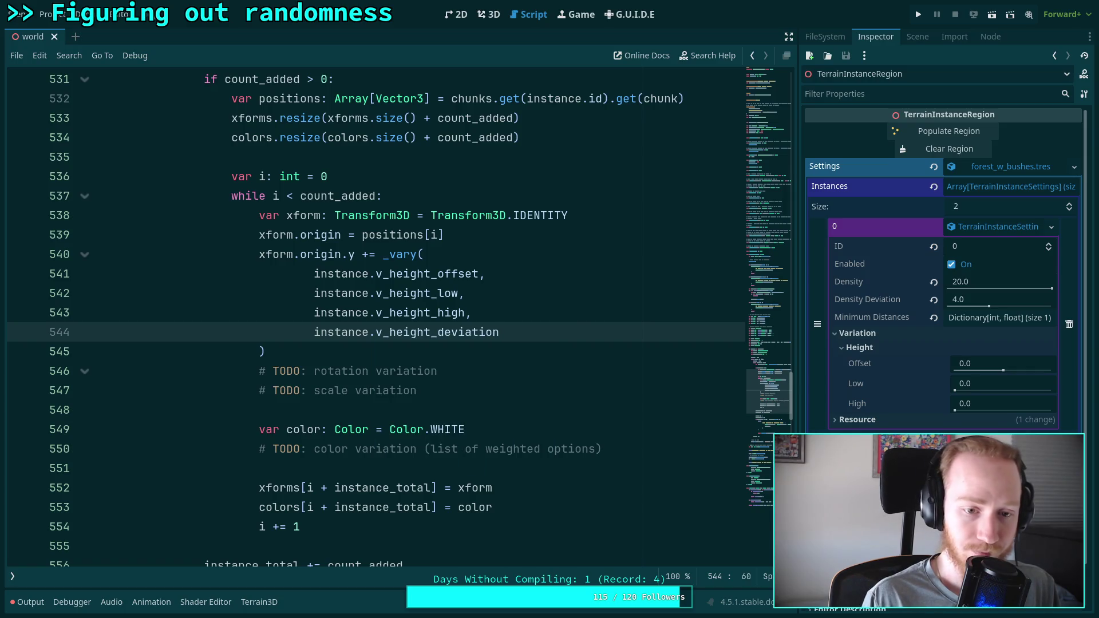
Step: Add a blank line after the _vary call and save the script
{"action": "key", "text": "ctrl+s"}
{"action": "left_click", "coordinate": [386, 346]}
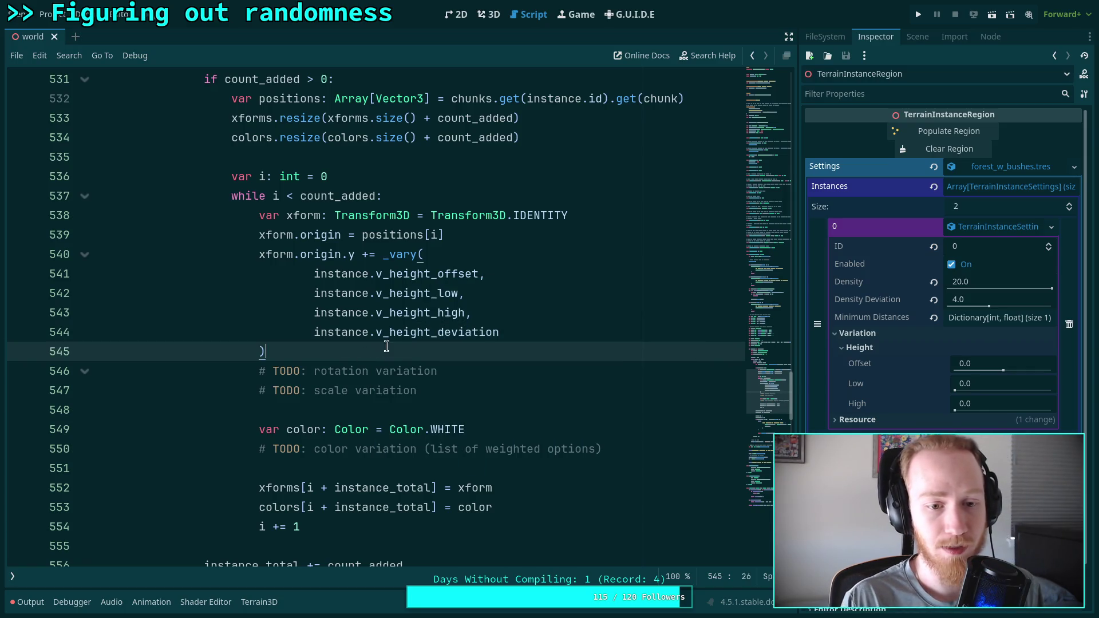
{"action": "key", "text": "Return"}
{"action": "key", "text": "ctrl+s"}
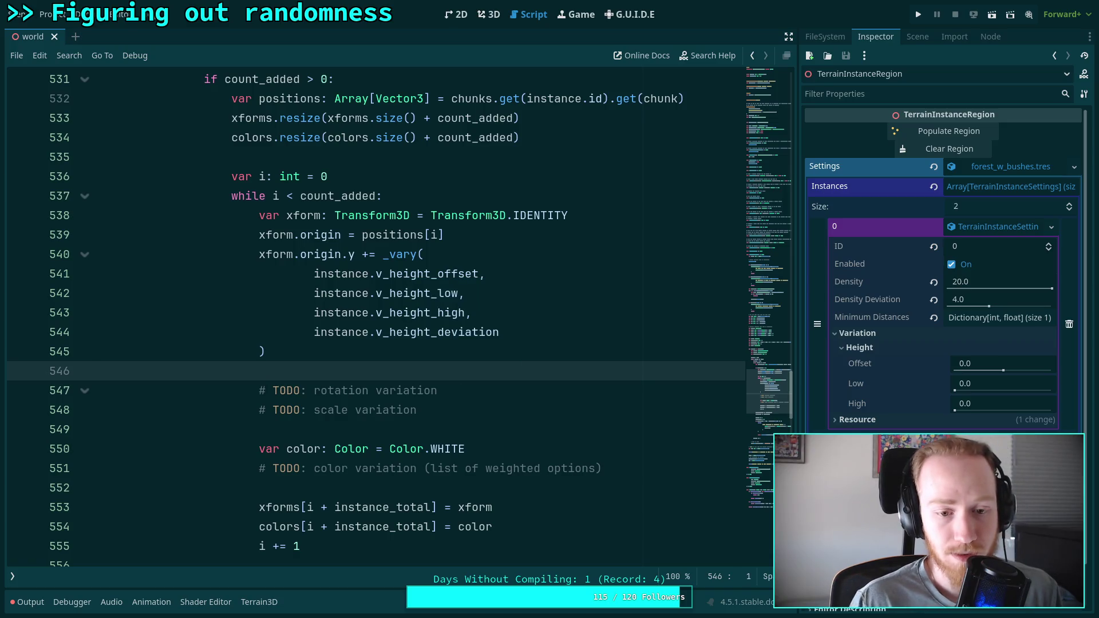
{"action": "left_click", "coordinate": [492, 14]}
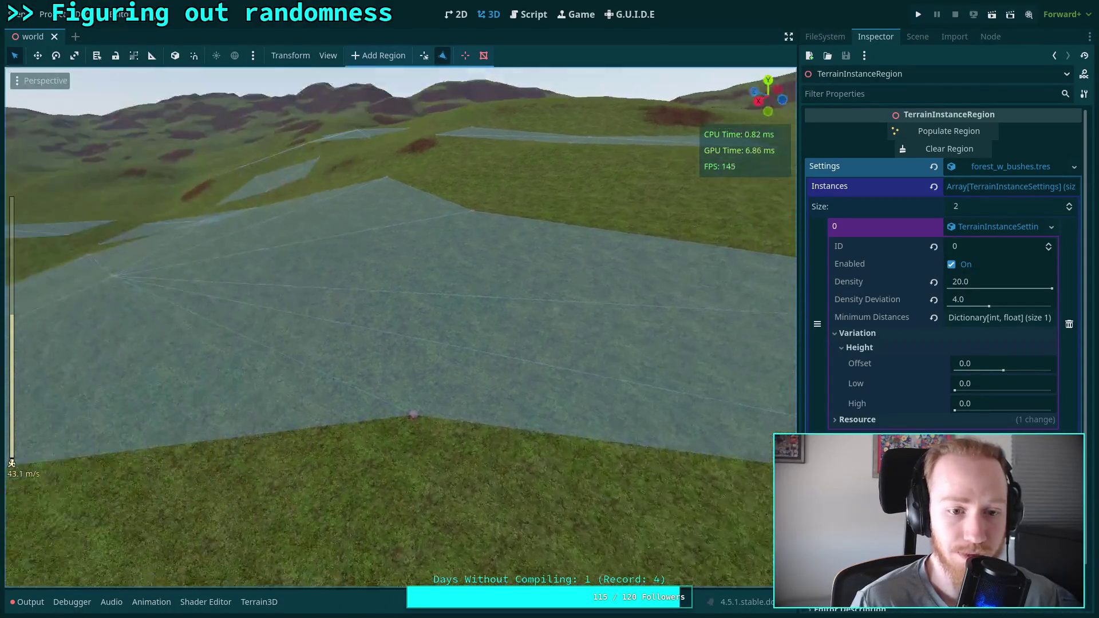
Step: Select TerrainInstanceRegion in the scene tree to show its properties
{"action": "scroll", "coordinate": [401, 326], "scroll_direction": "up", "scroll_amount": 2}
{"action": "key", "text": "s"}
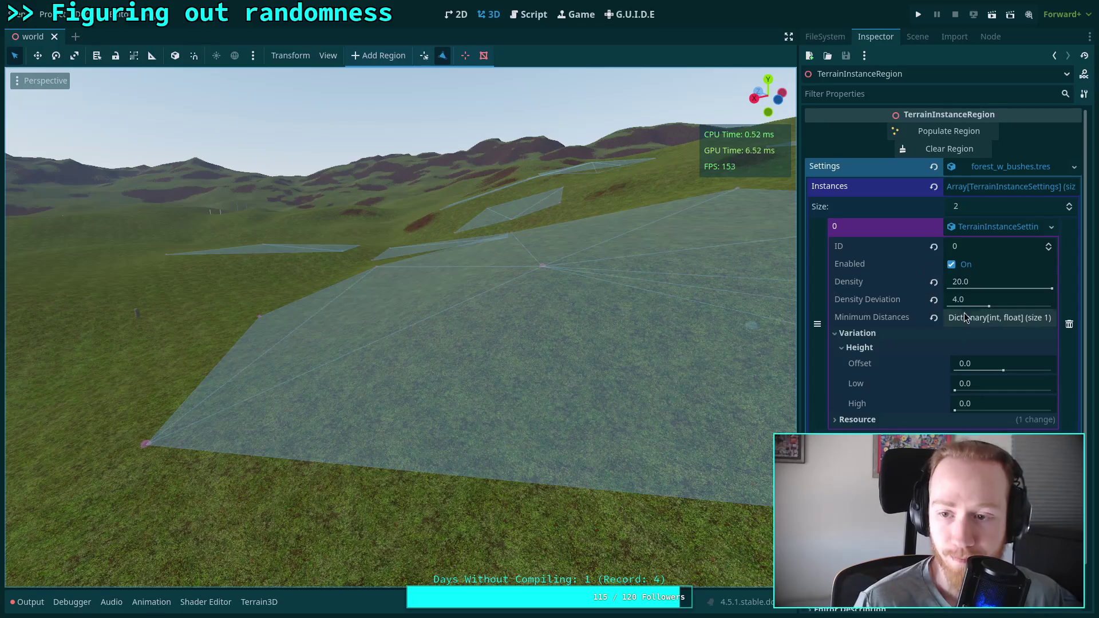
{"action": "left_click", "coordinate": [917, 36]}
{"action": "left_click", "coordinate": [910, 311]}
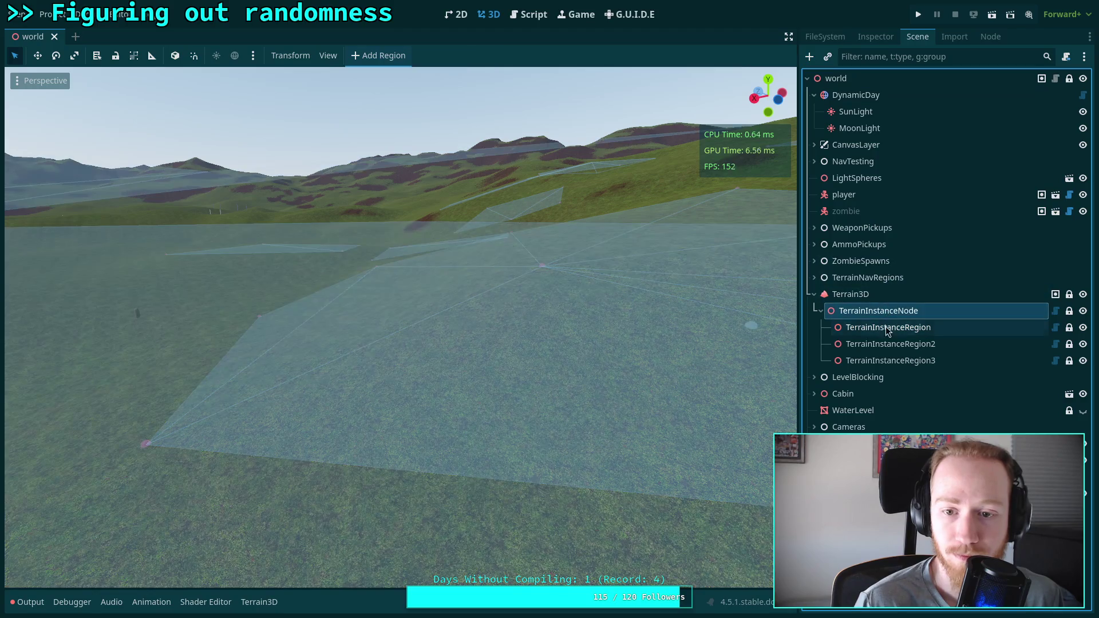
{"action": "left_click", "coordinate": [887, 328]}
{"action": "left_click", "coordinate": [876, 36]}
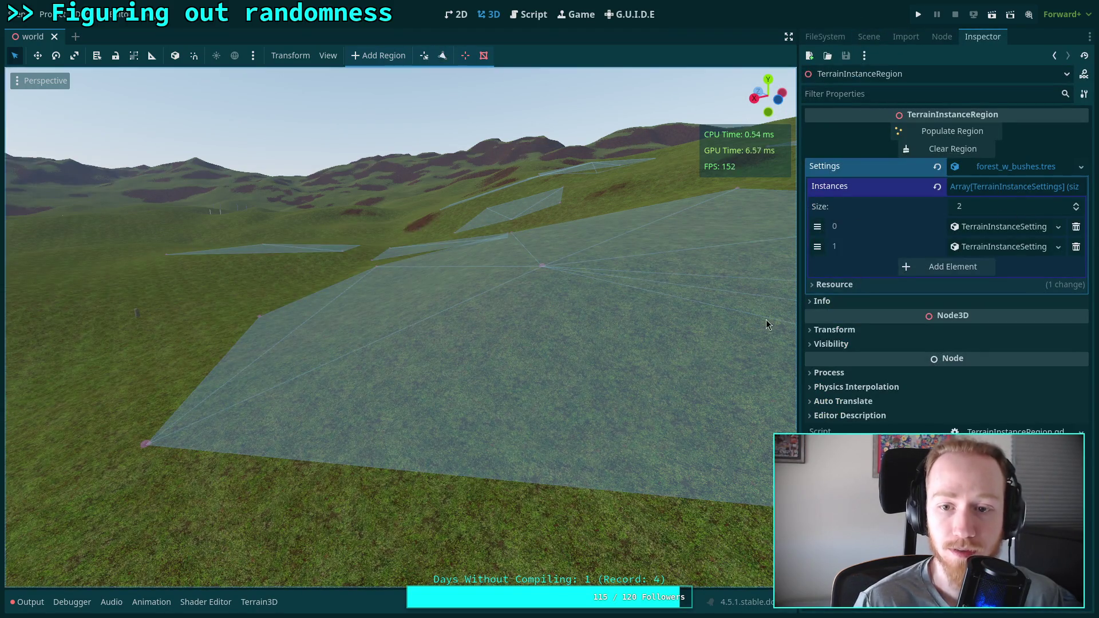
Step: Expand instance 0's Height settings and widen the Inspector
{"action": "left_click", "coordinate": [984, 228]}
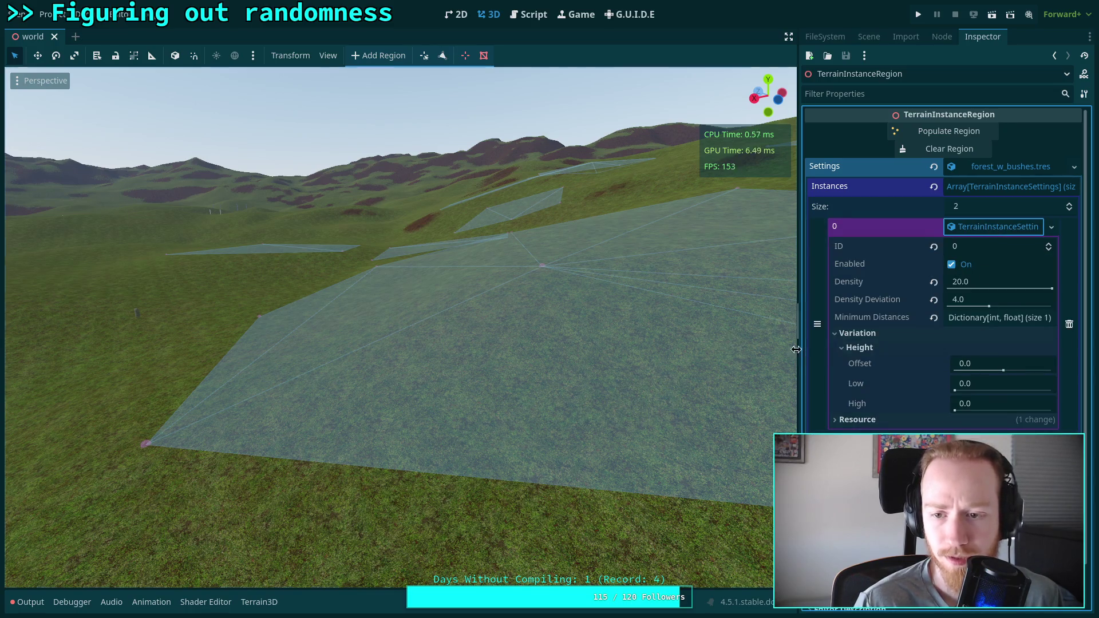
{"action": "left_click_drag", "start_coordinate": [799, 351], "coordinate": [771, 355]}
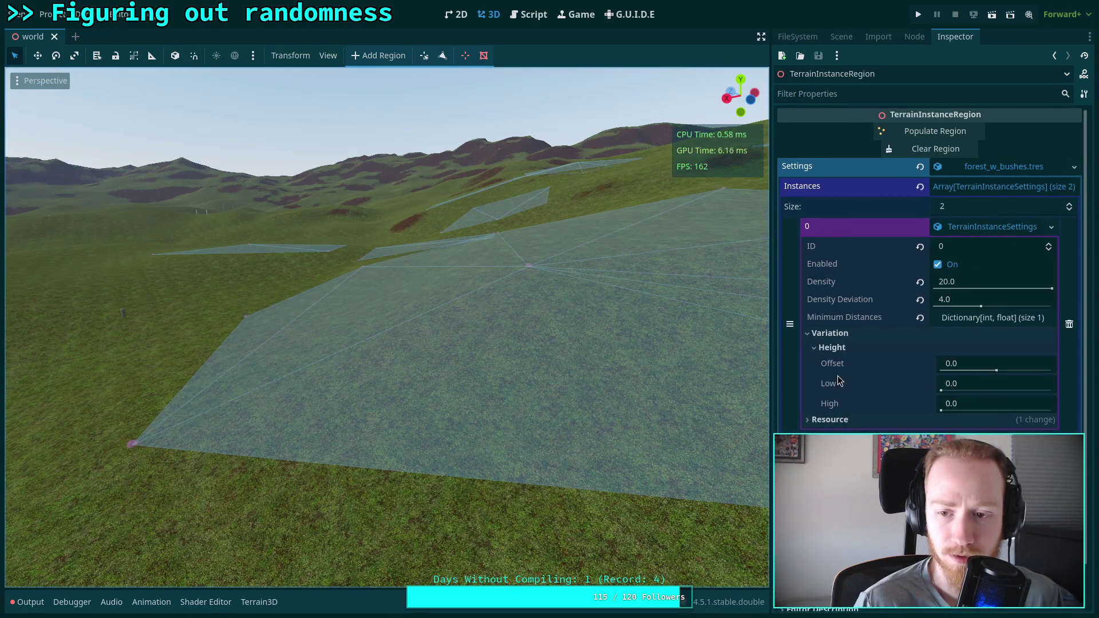
{"action": "left_click", "coordinate": [520, 21]}
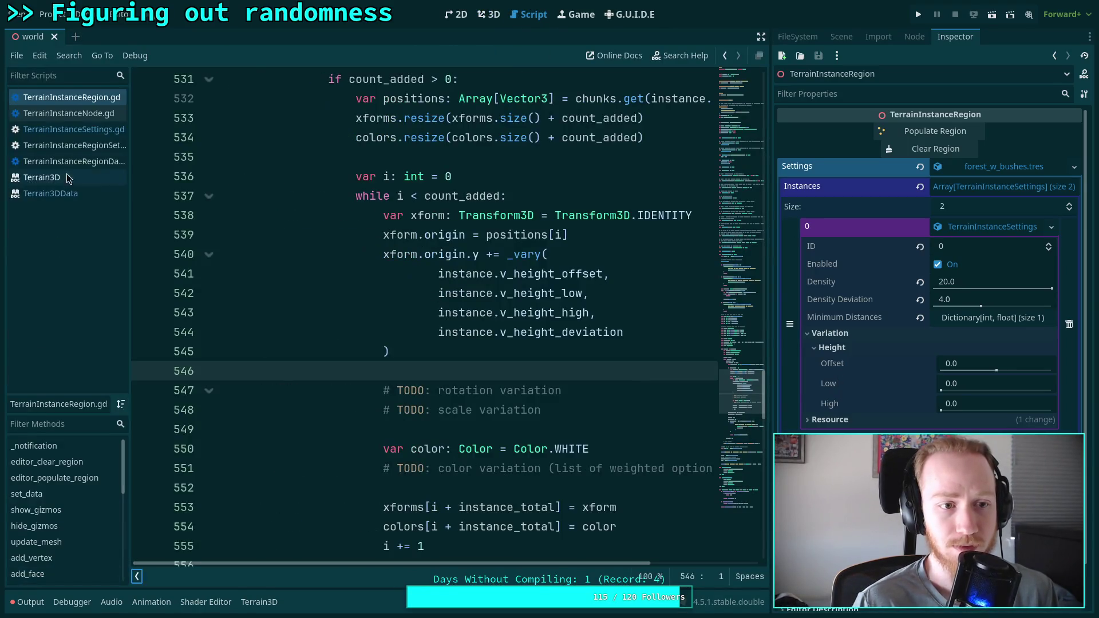
{"action": "left_click", "coordinate": [73, 130]}
{"action": "scroll", "coordinate": [441, 391], "scroll_direction": "down", "scroll_amount": 2}
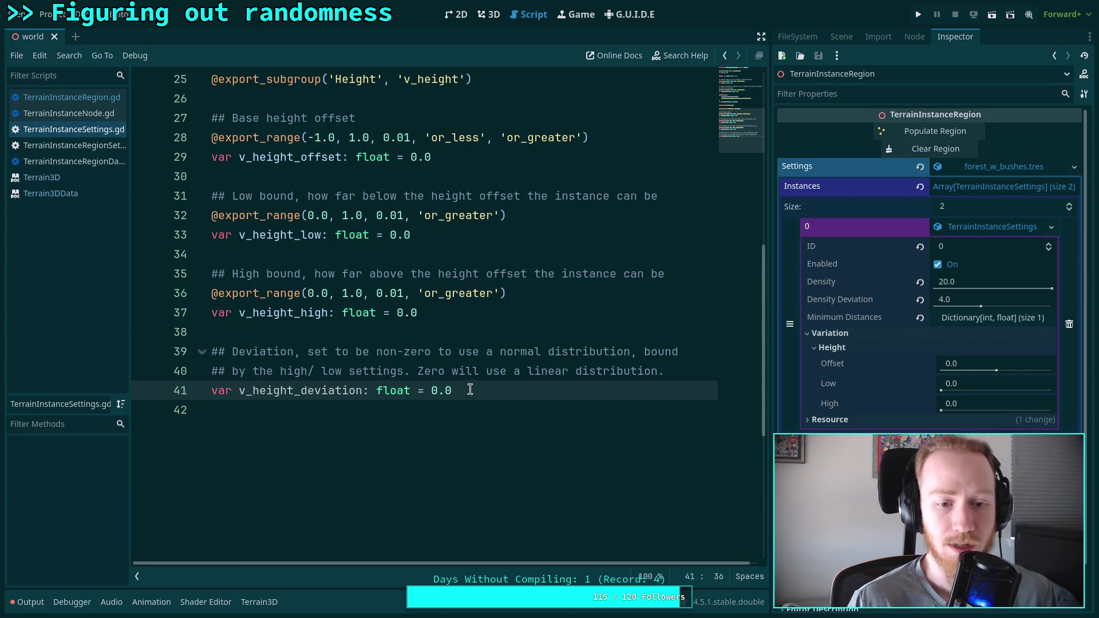
{"action": "left_click", "coordinate": [667, 373]}
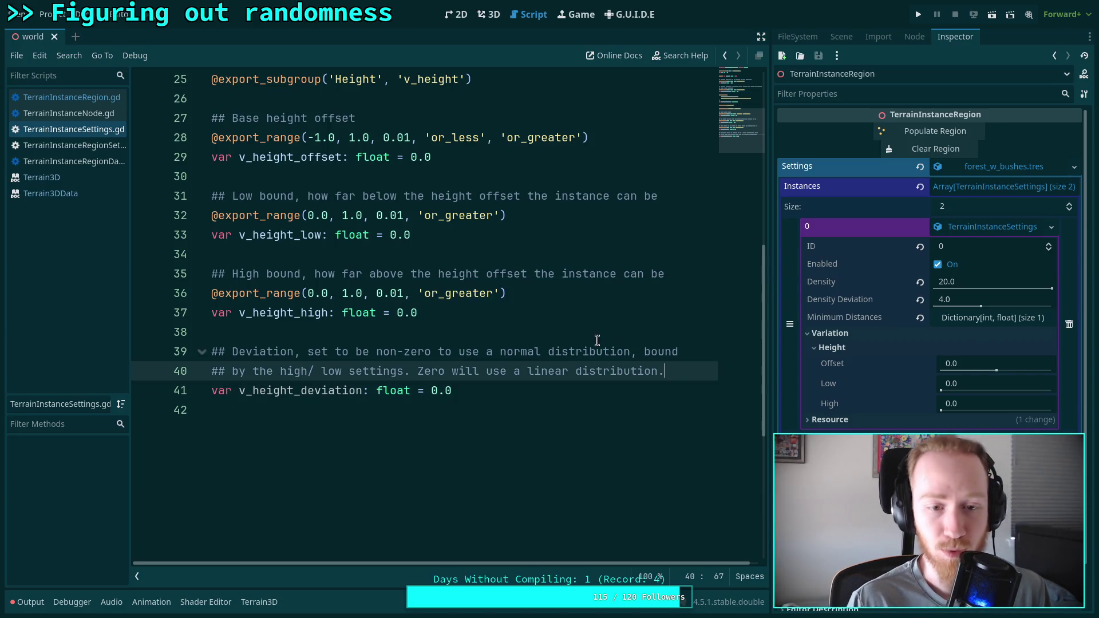
{"action": "left_click_drag", "start_coordinate": [527, 300], "coordinate": [187, 302]}
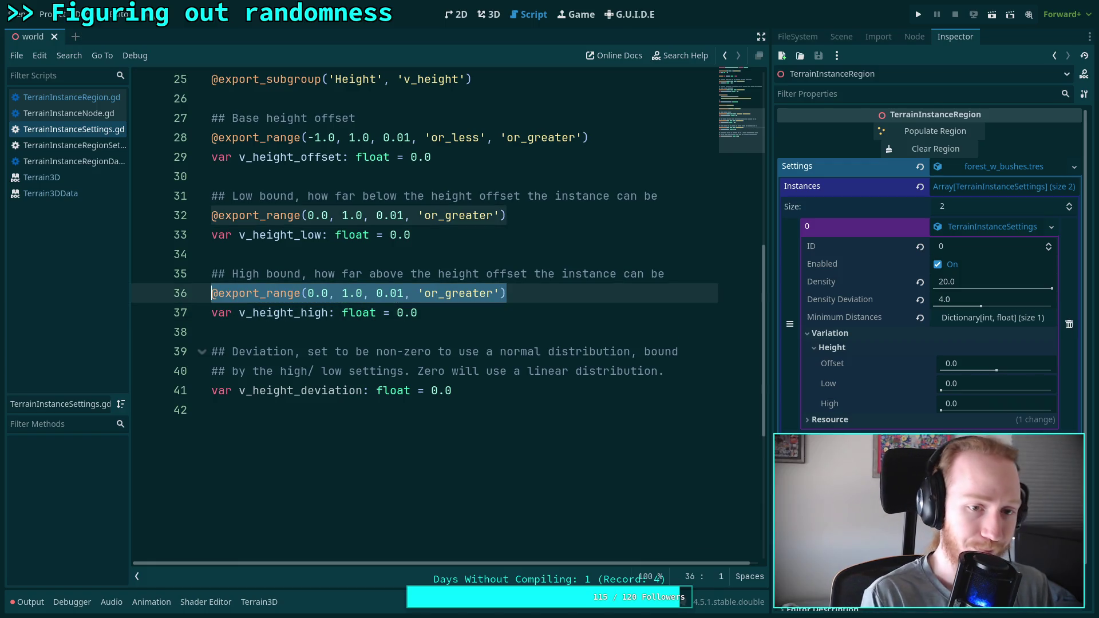
{"action": "key", "text": "ctrl+c"}
{"action": "key", "text": "Down"}
{"action": "key", "text": "Down"}
{"action": "key", "text": "Down"}
{"action": "key", "text": "ctrl+shift+Return"}
{"action": "key", "text": "ctrl+v"}
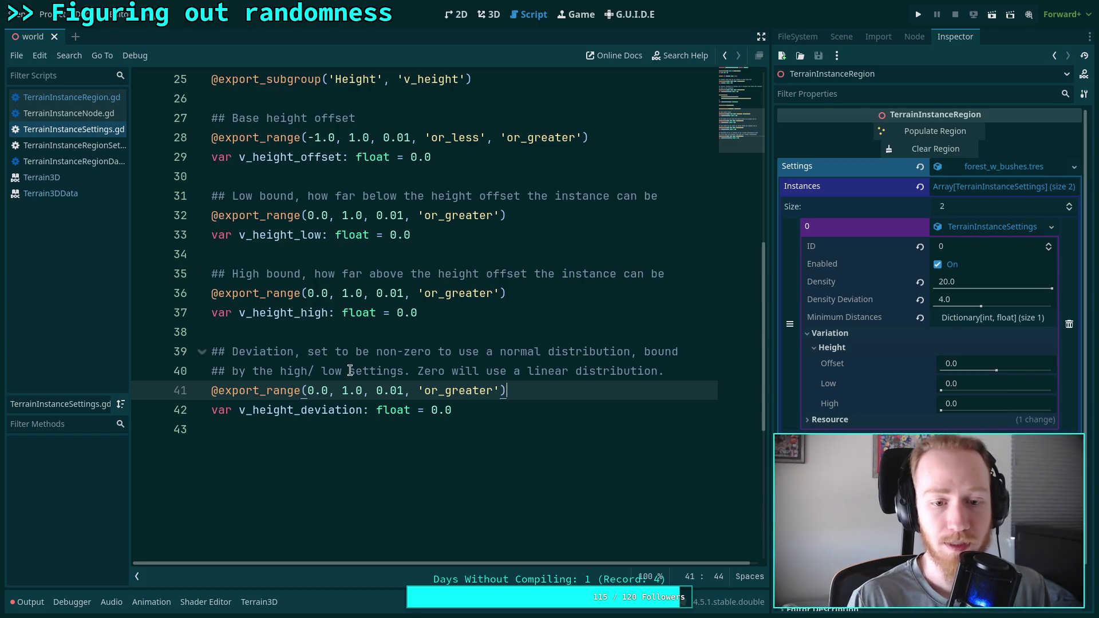
{"action": "left_click", "coordinate": [345, 391]}
{"action": "type", "text": "10"}
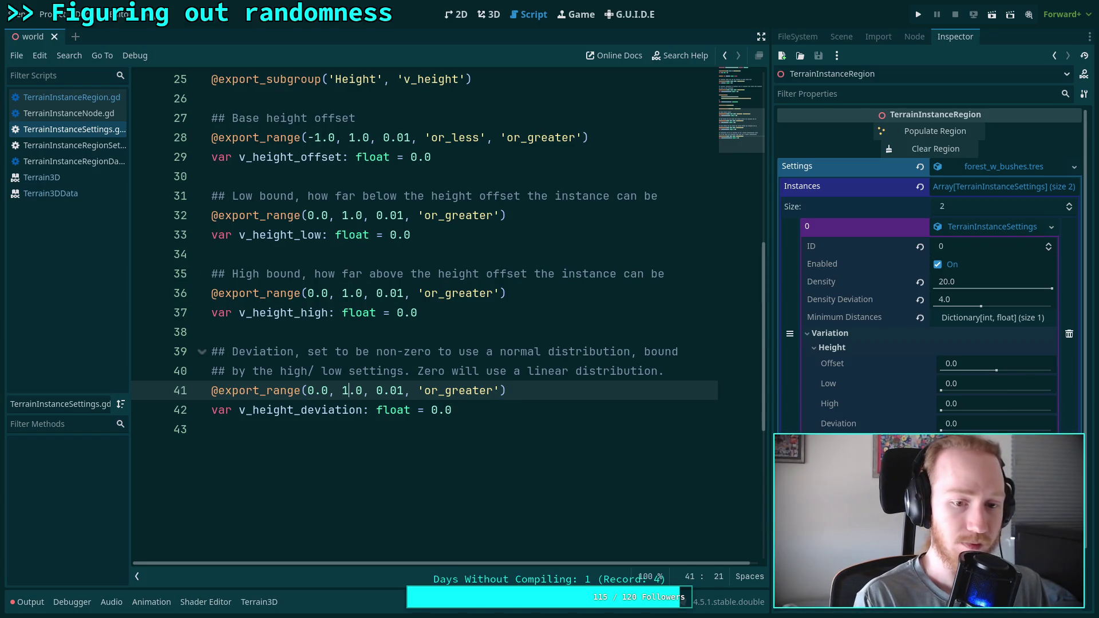
{"action": "key", "text": "ctrl+s"}
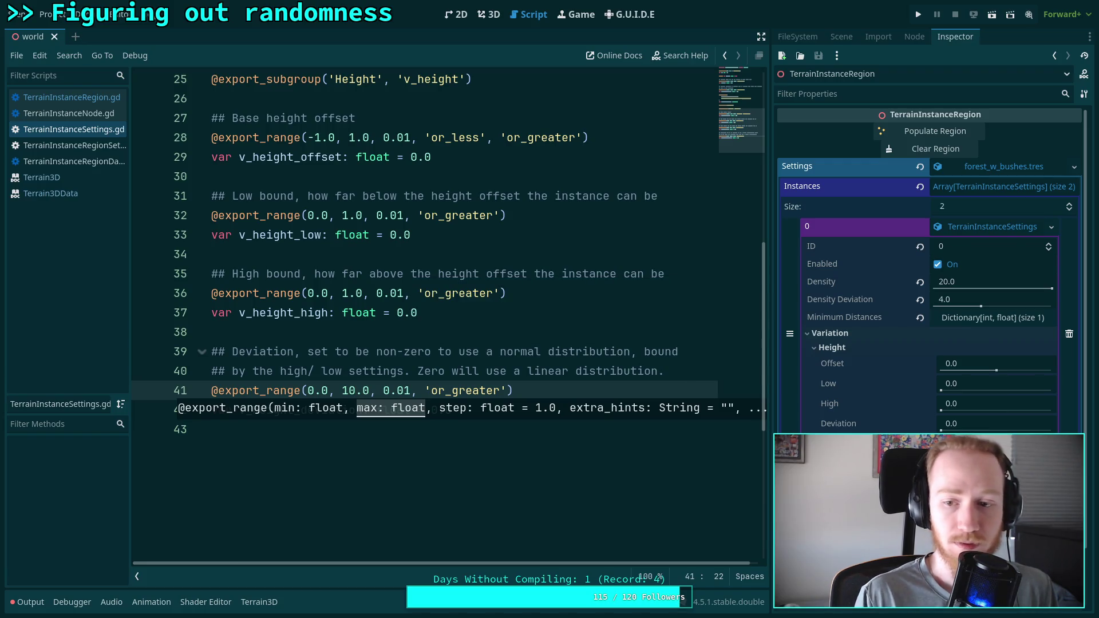
{"action": "left_click", "coordinate": [467, 371]}
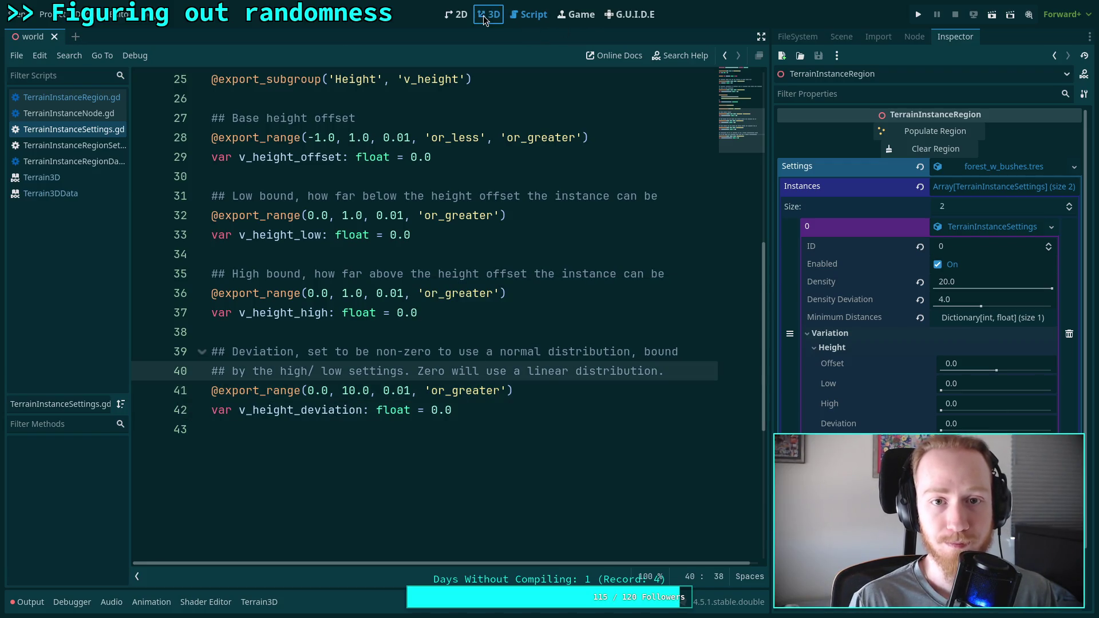
Step: Set instance 0's height Offset to -2.0
{"action": "left_click", "coordinate": [488, 14]}
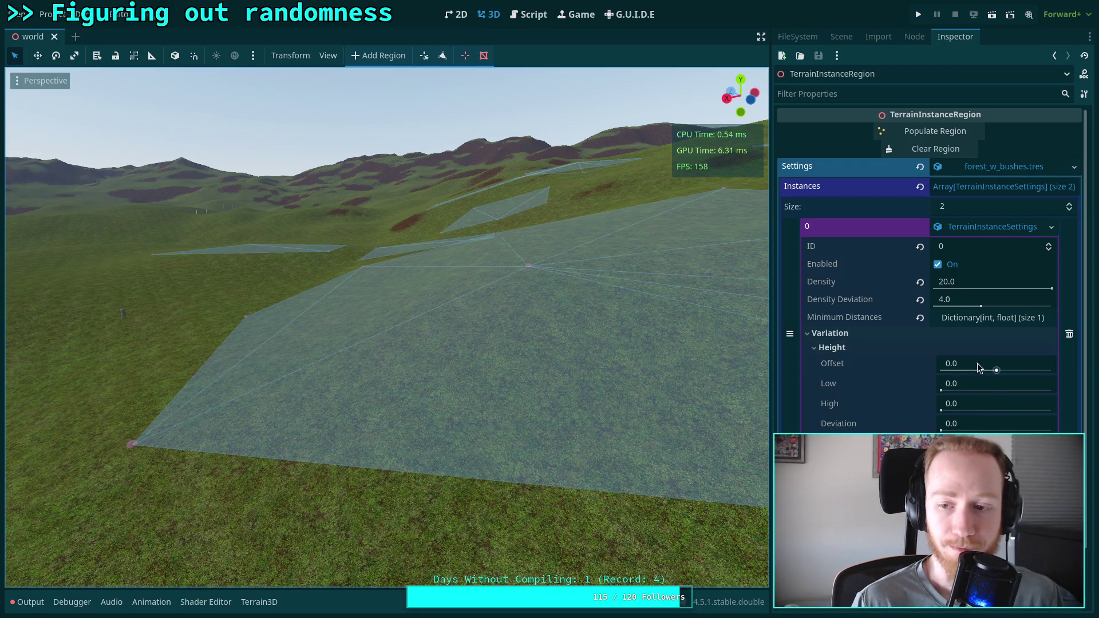
{"action": "left_click", "coordinate": [988, 370]}
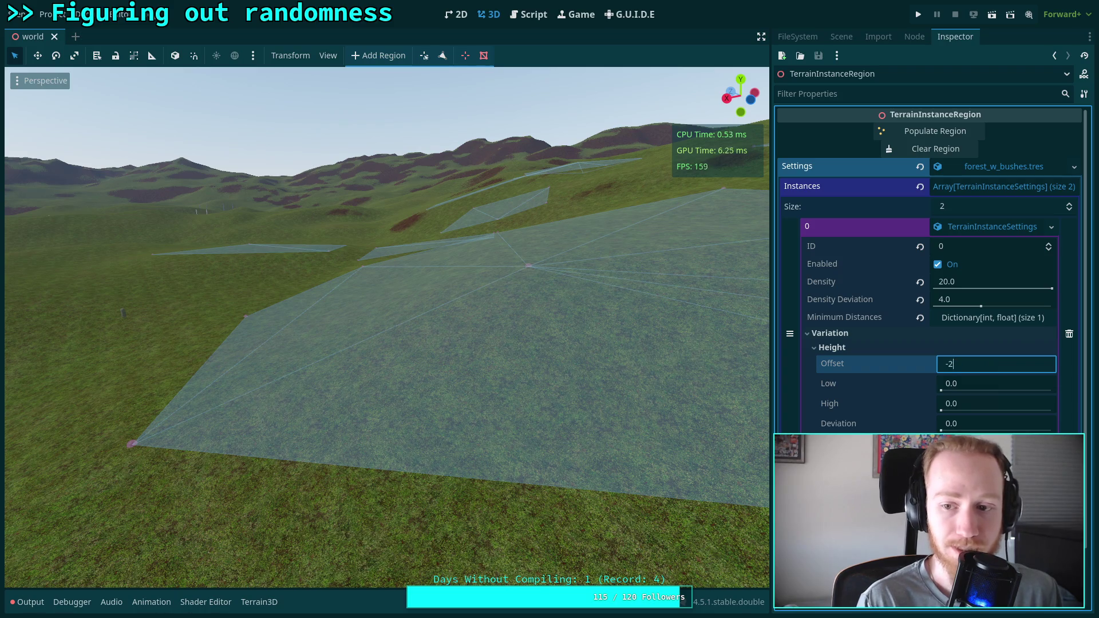
{"action": "key", "text": "ctrl+s"}
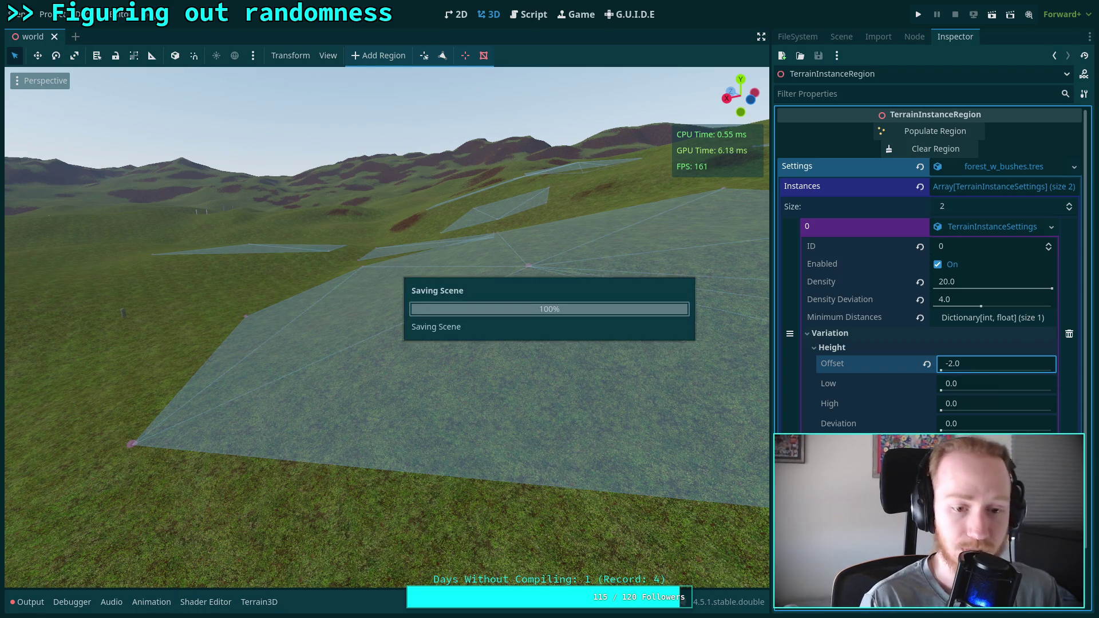
Step: Clear the Output log and populate the region with pillars
{"action": "left_click", "coordinate": [48, 600]}
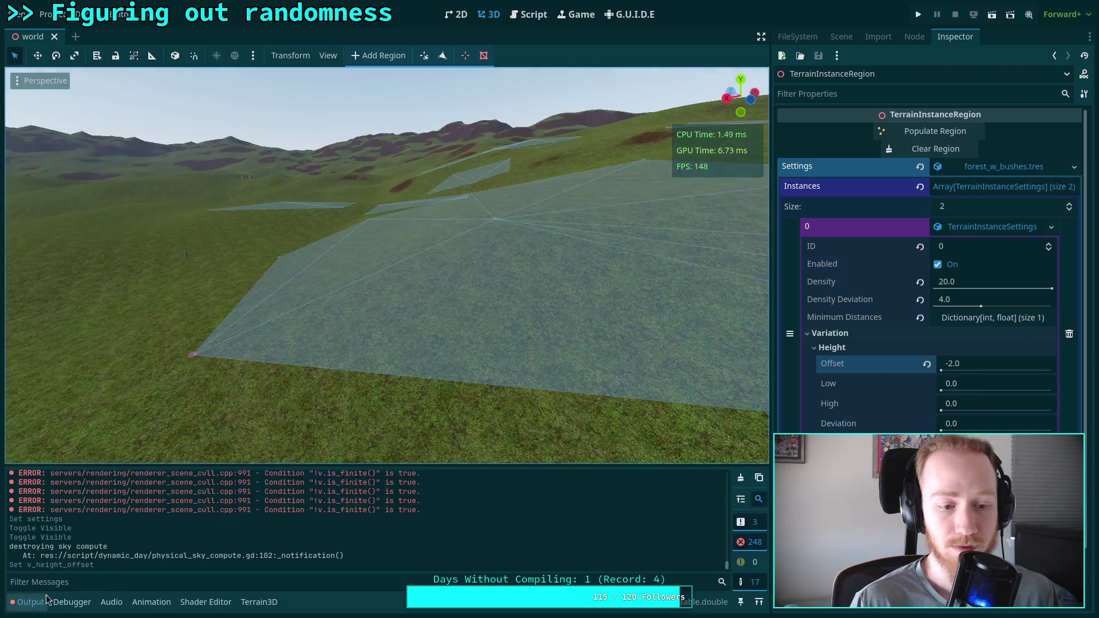
{"action": "left_click", "coordinate": [740, 480]}
{"action": "left_click", "coordinate": [15, 610]}
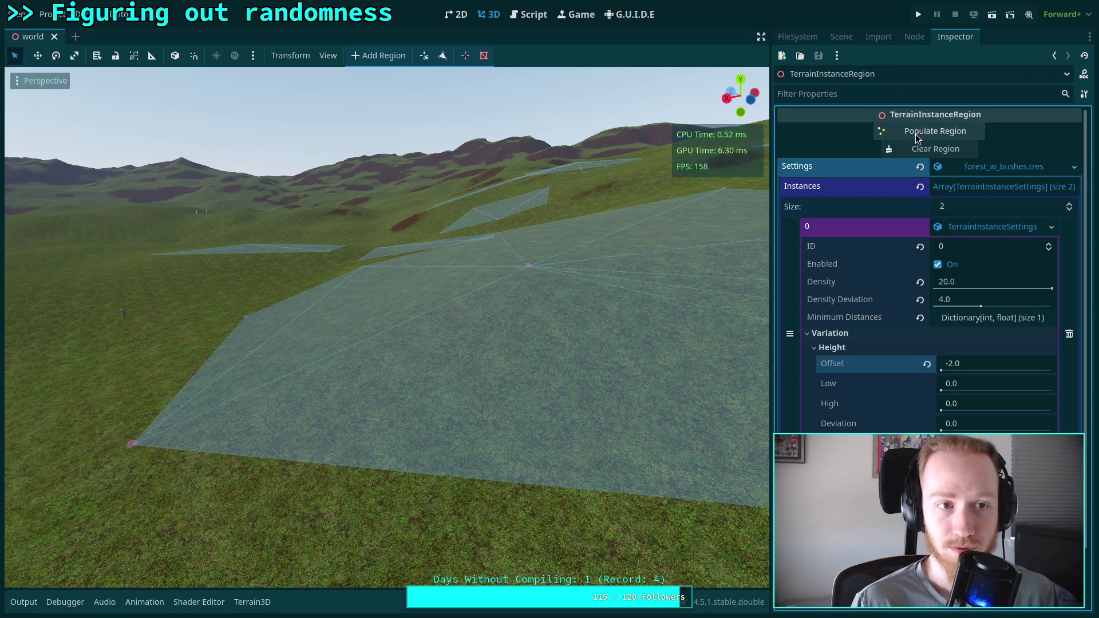
{"action": "left_click", "coordinate": [1074, 167]}
{"action": "left_click", "coordinate": [956, 266]}
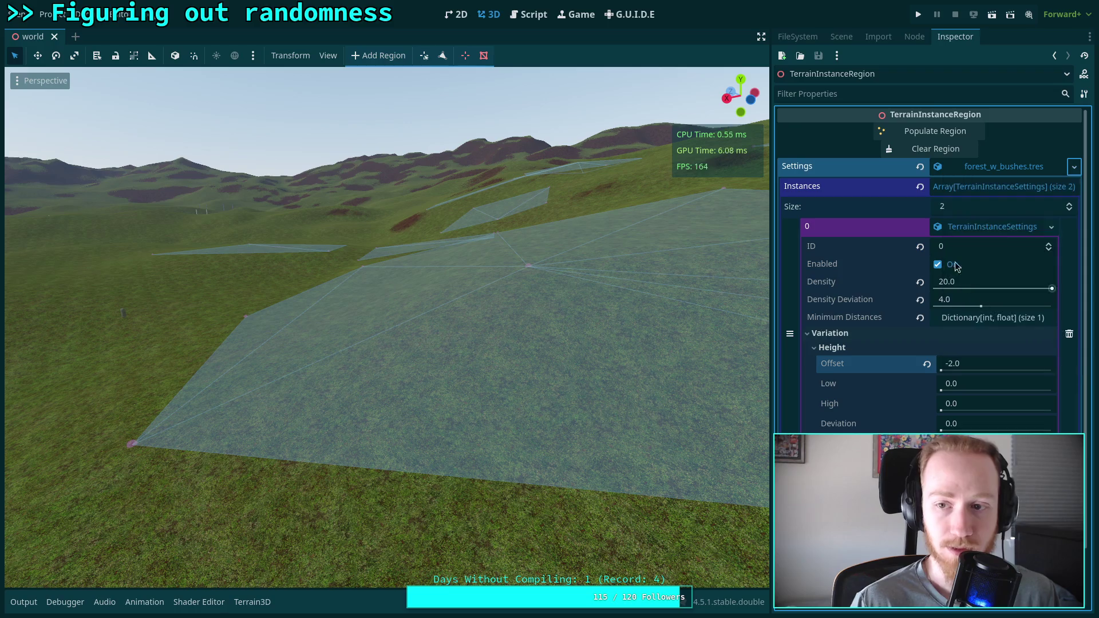
{"action": "left_click", "coordinate": [917, 137]}
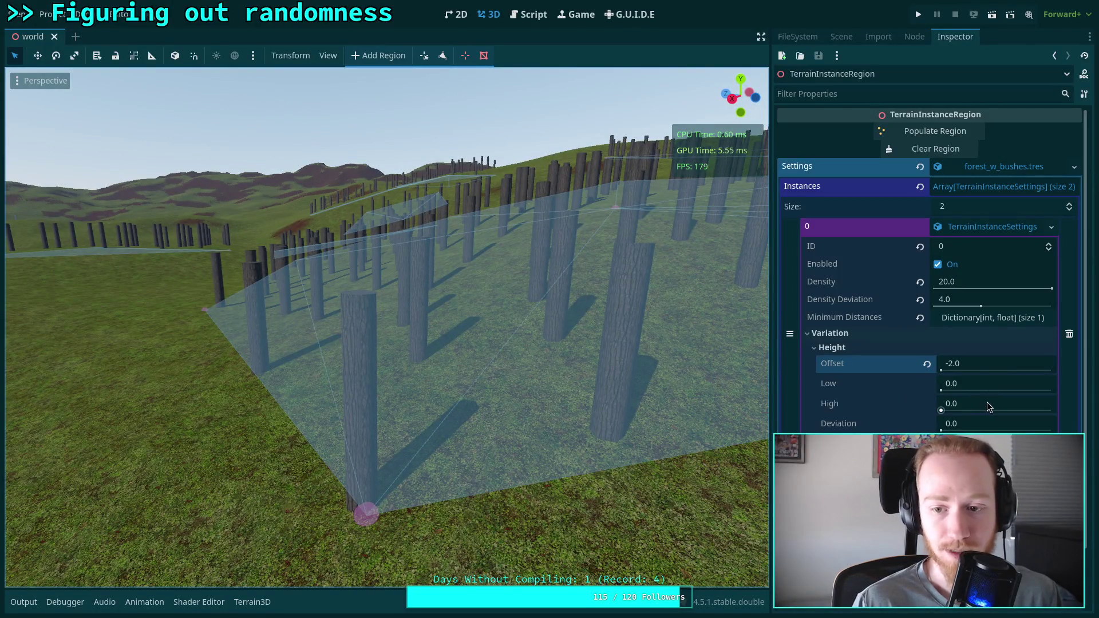
Step: Set the height Low value to 5.0
{"action": "left_click", "coordinate": [994, 383]}
{"action": "type", "text": "-6"}
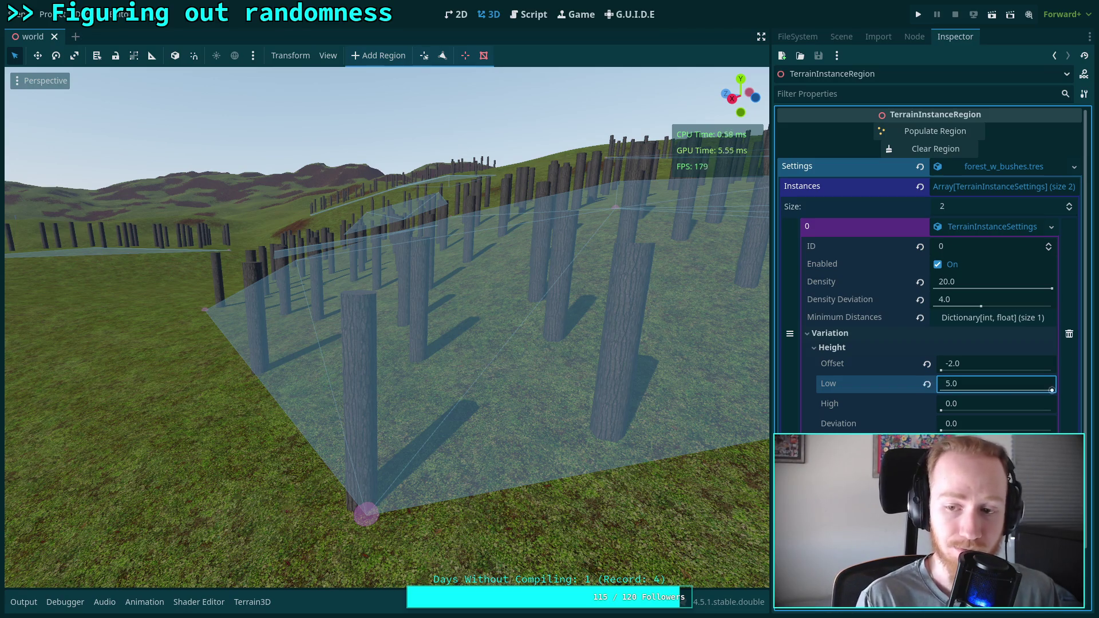
{"action": "key", "text": "ctrl+s"}
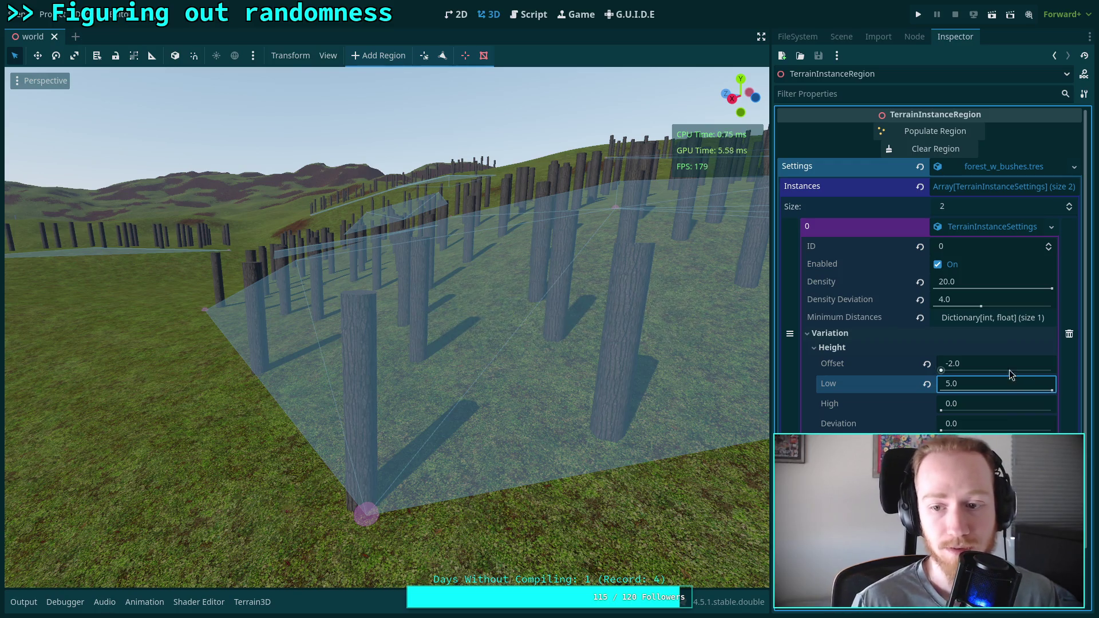
{"action": "left_click", "coordinate": [529, 14]}
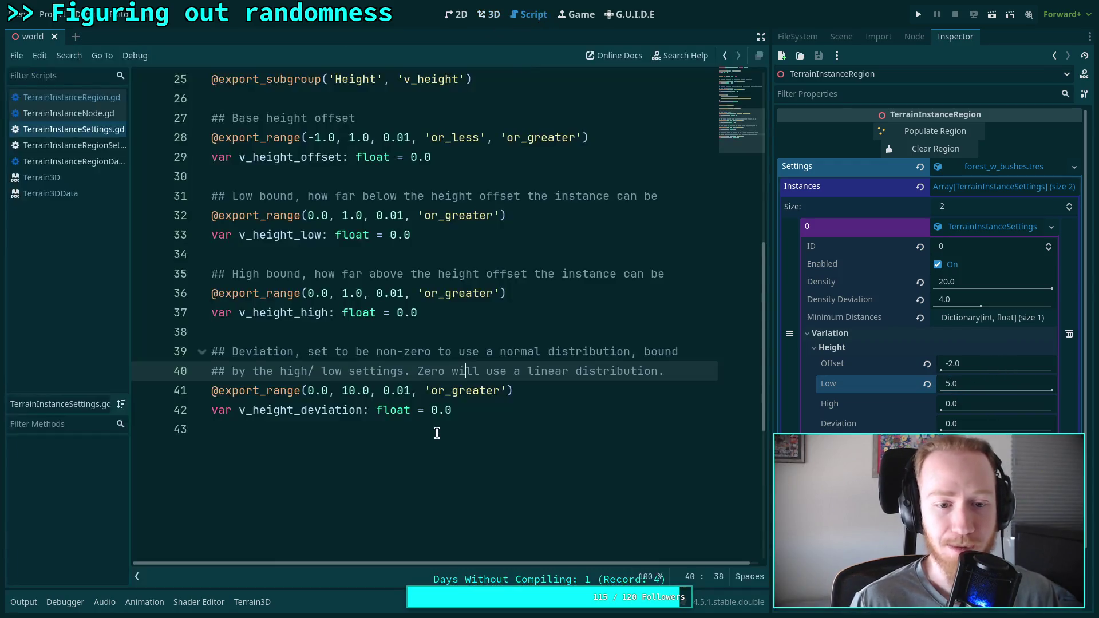
Step: Check the high bound's range maximum, then clear and repopulate the region
{"action": "left_click", "coordinate": [347, 295]}
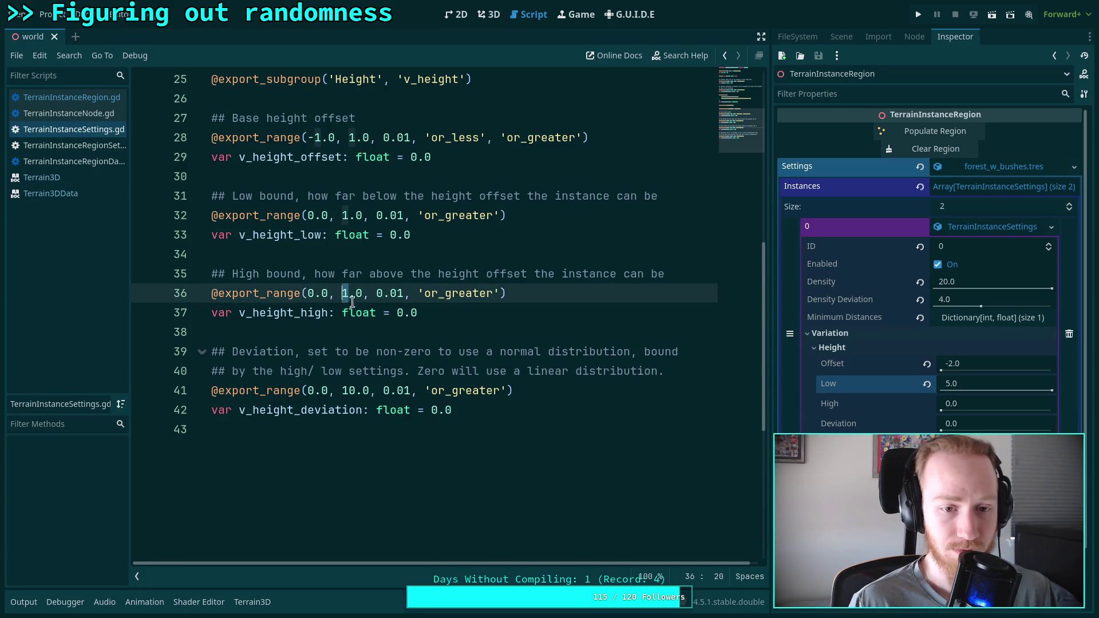
{"action": "left_click", "coordinate": [383, 325]}
{"action": "left_click", "coordinate": [485, 15]}
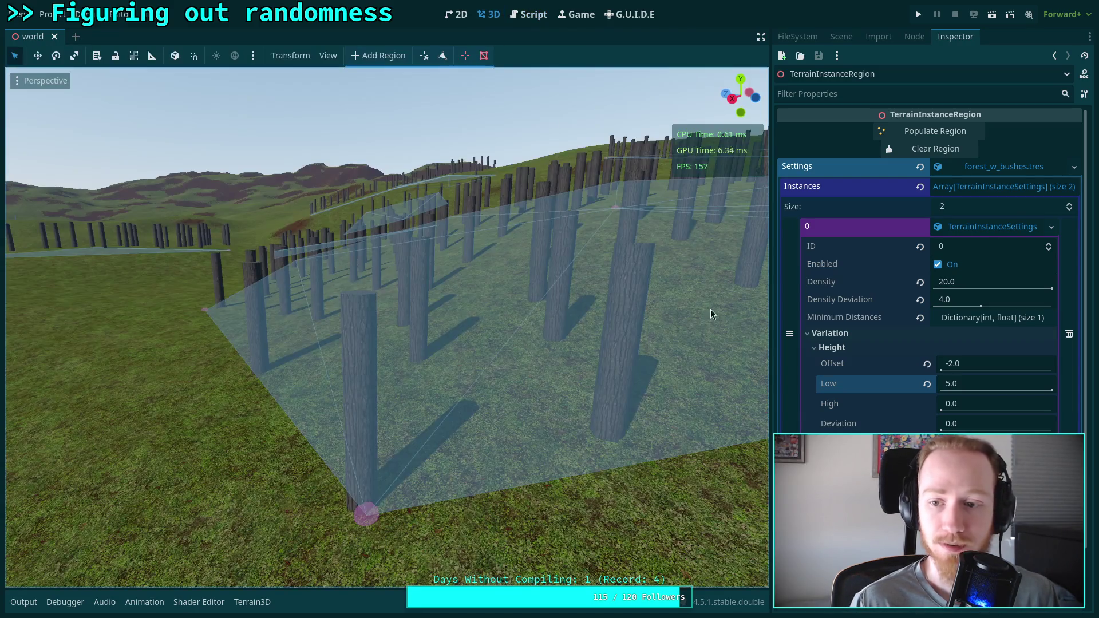
{"action": "left_click", "coordinate": [926, 149]}
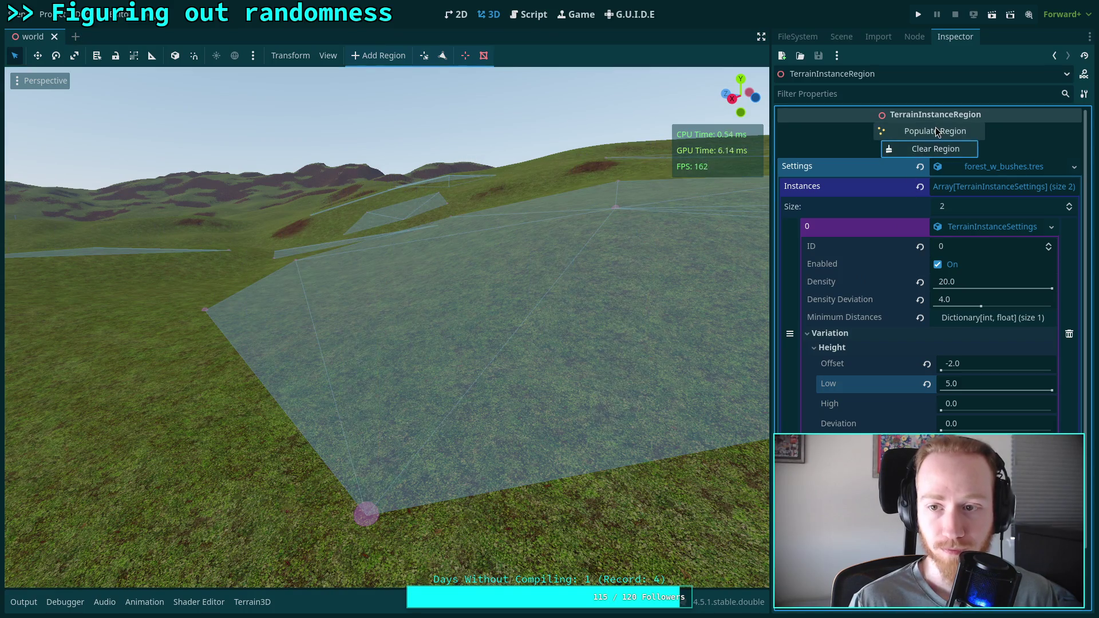
{"action": "left_click", "coordinate": [936, 132]}
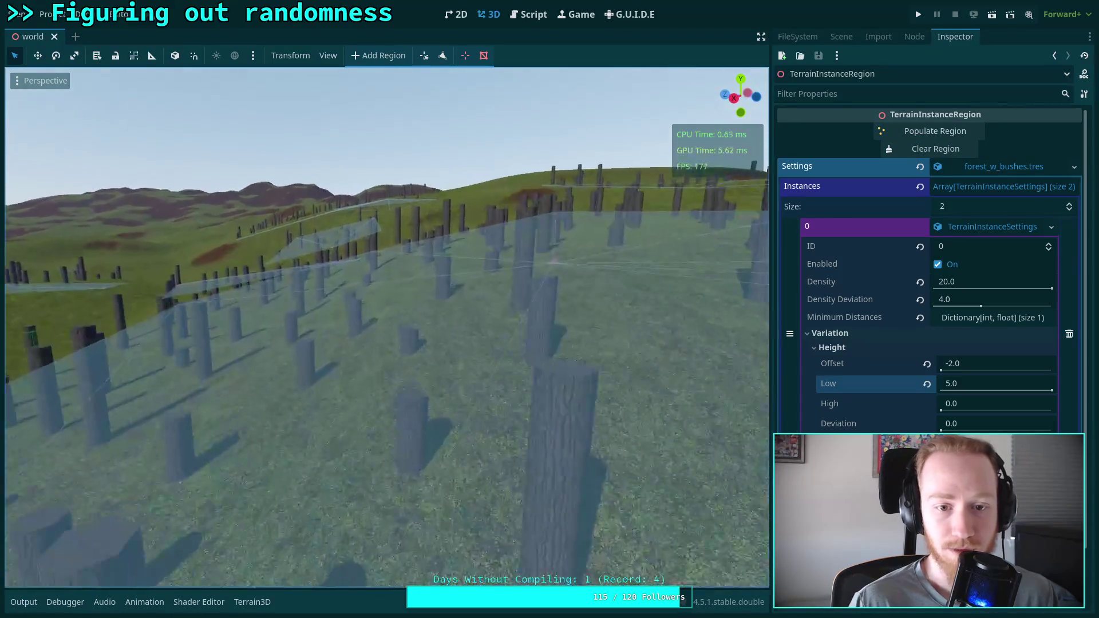
Step: Set the height High to 20.0 and clear the region's instances
{"action": "scroll", "coordinate": [387, 326], "scroll_direction": "down", "scroll_amount": 5}
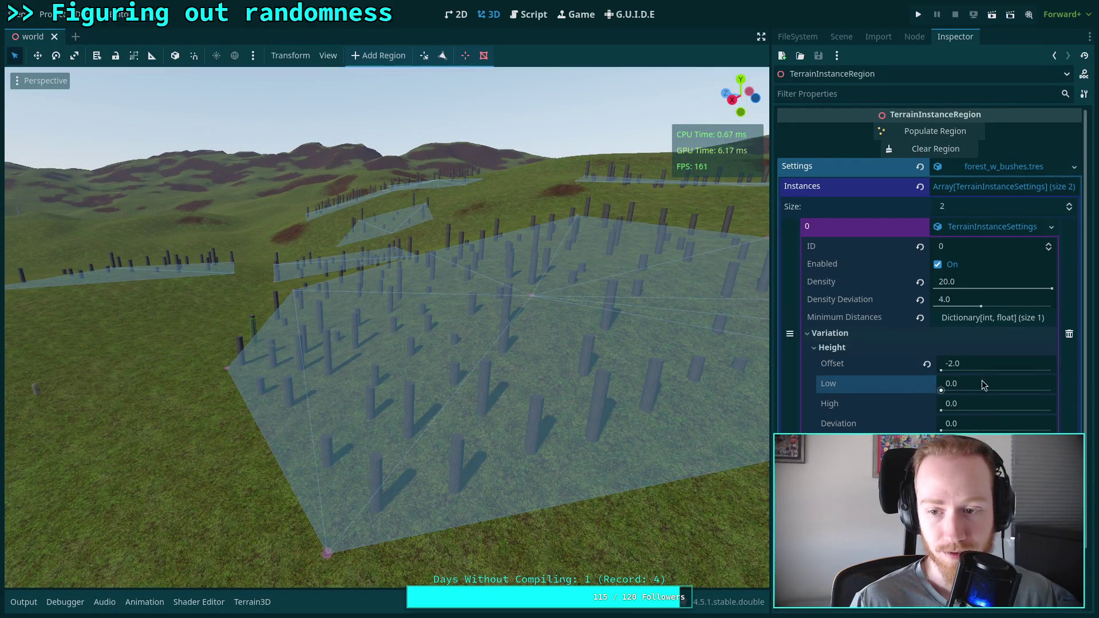
{"action": "left_click", "coordinate": [981, 404]}
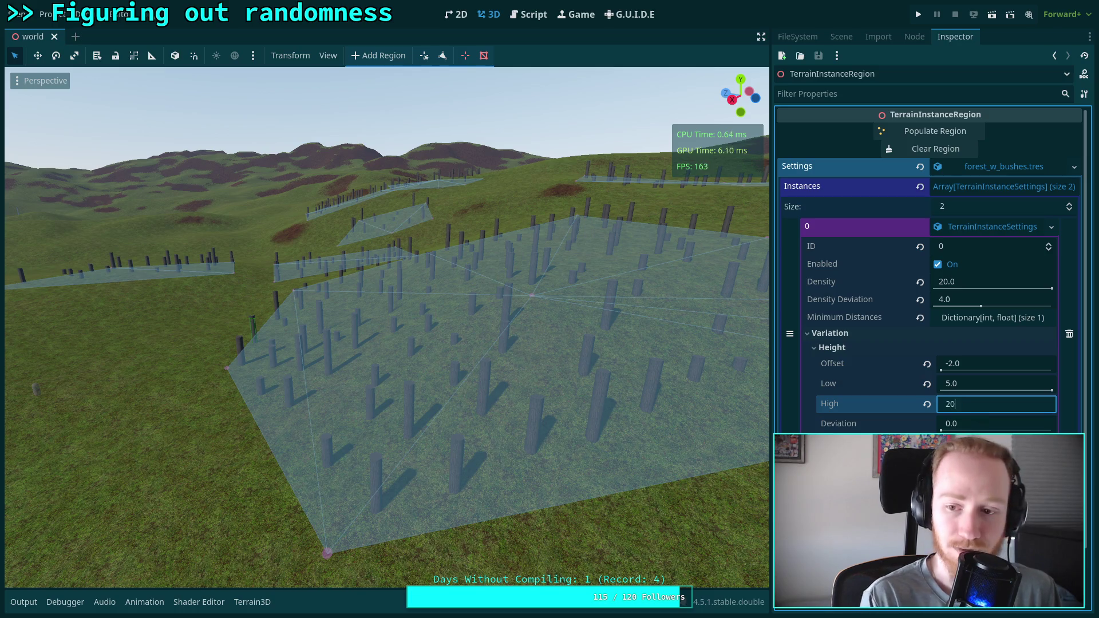
{"action": "left_click", "coordinate": [942, 151]}
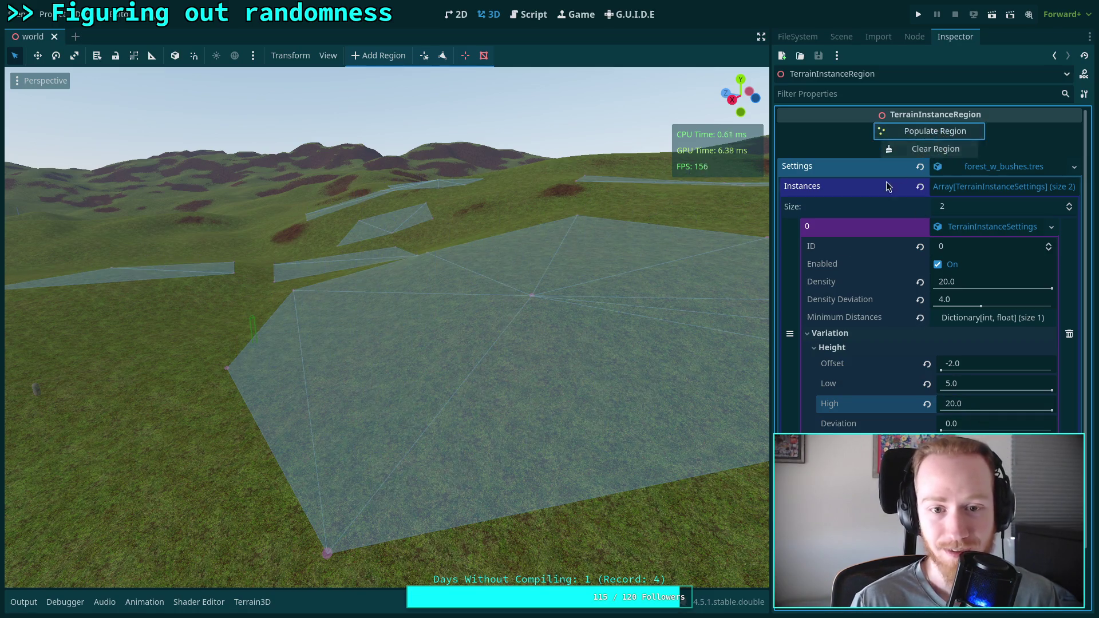
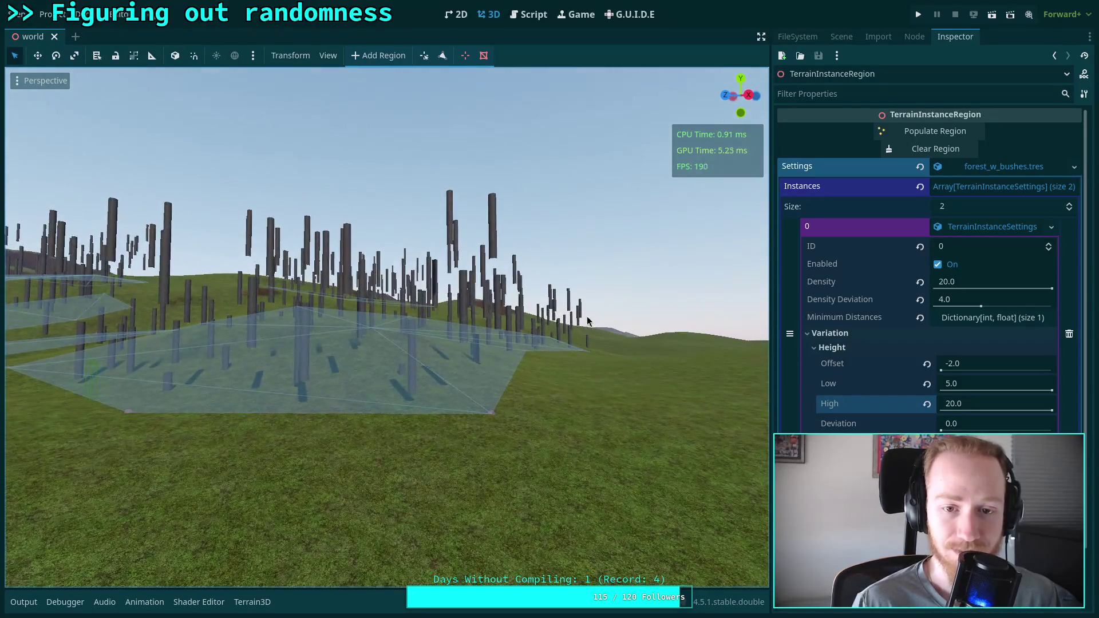
Step: Look through the Node and Scene docks, selecting TerrainNavRegions, TerrainInstanceRegion2, then TerrainInstanceRegion
{"action": "left_click", "coordinate": [907, 39]}
{"action": "left_click", "coordinate": [842, 37]}
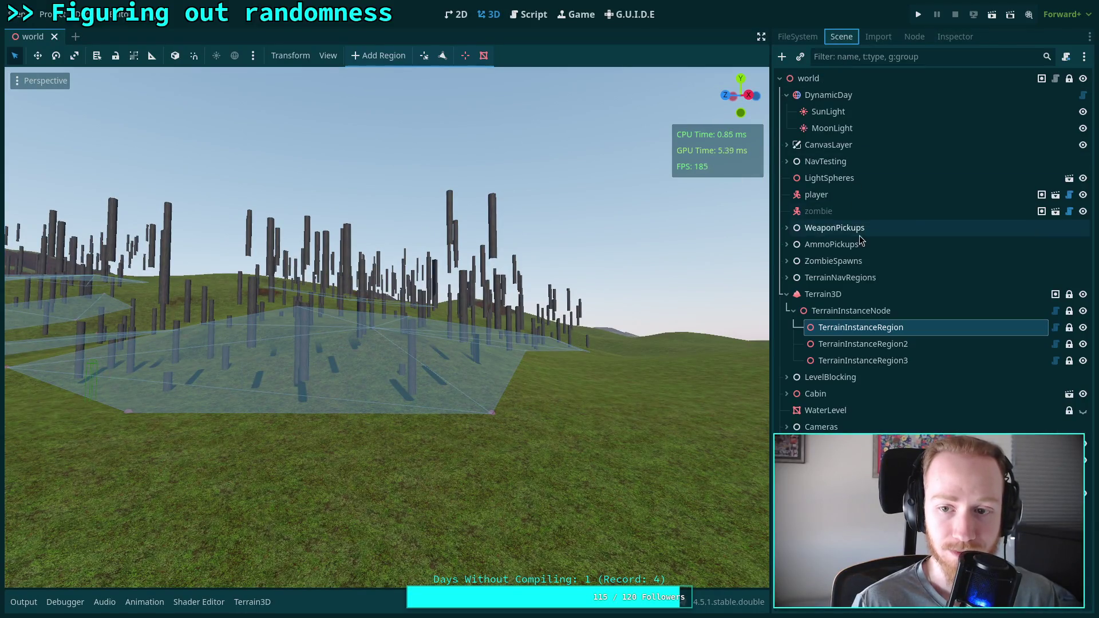
{"action": "left_click", "coordinate": [853, 273]}
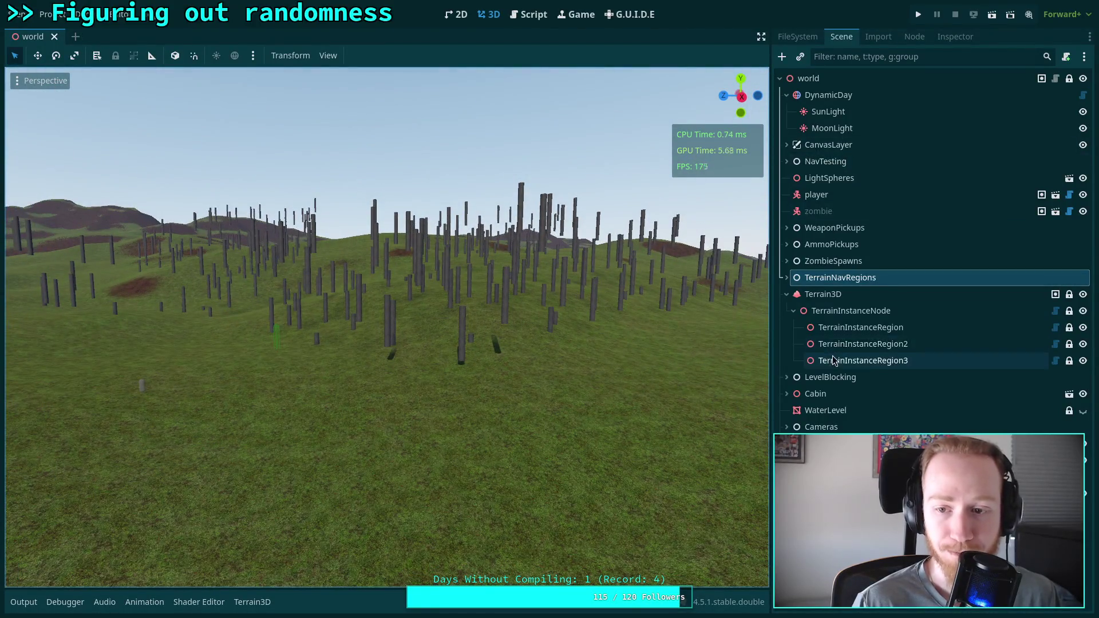
{"action": "left_click", "coordinate": [857, 349]}
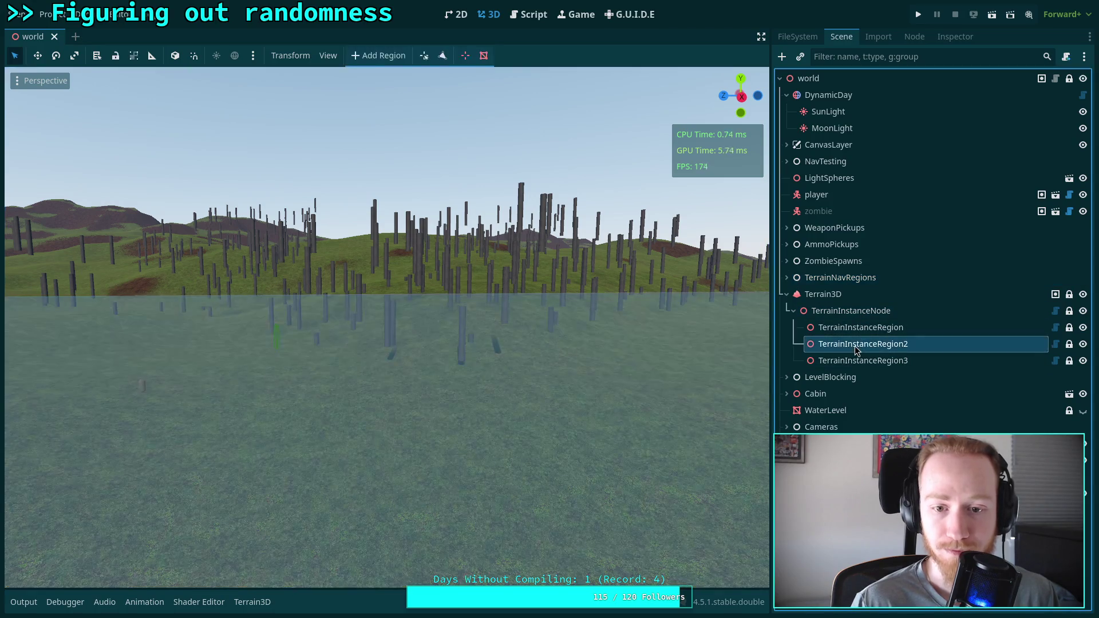
{"action": "left_click", "coordinate": [863, 332]}
Step: Move the Inspector tab to sit right after FileSystem, showing TerrainInstanceRegion's properties
{"action": "left_click", "coordinate": [877, 37]}
{"action": "left_click", "coordinate": [799, 37]}
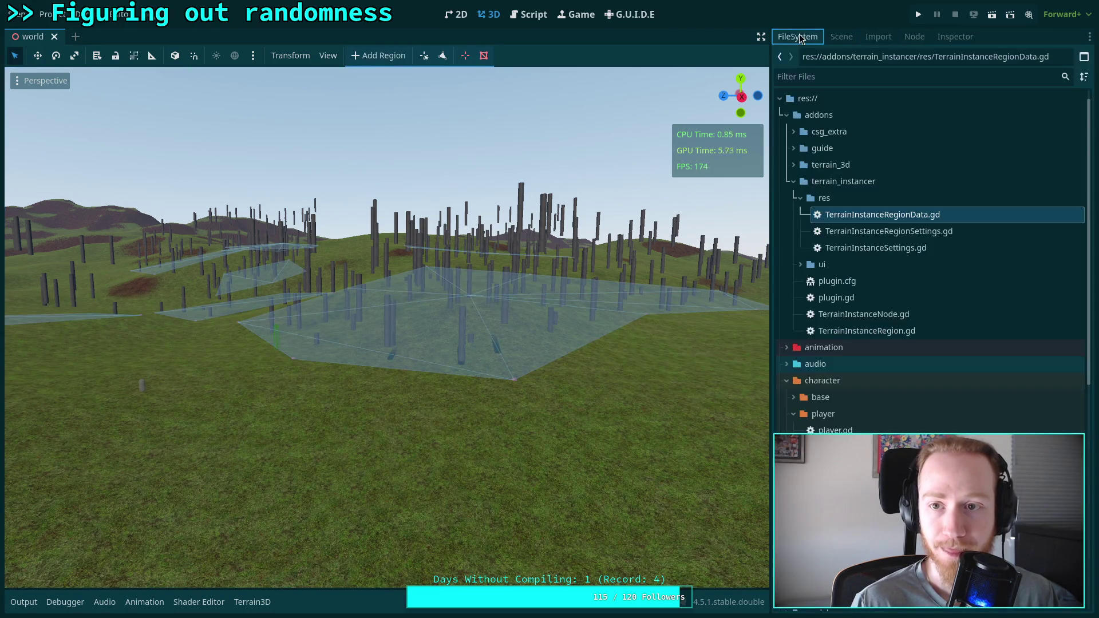
{"action": "left_click", "coordinate": [914, 37]}
{"action": "left_click", "coordinate": [879, 36]}
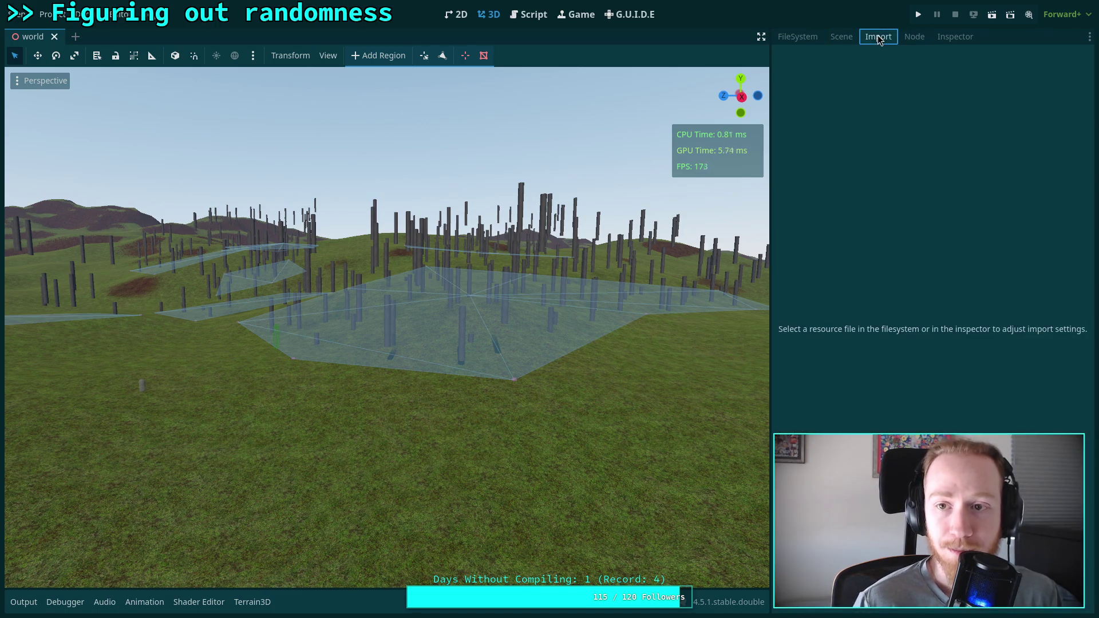
{"action": "left_click", "coordinate": [972, 37]}
{"action": "left_click_drag", "start_coordinate": [959, 43], "coordinate": [830, 38]}
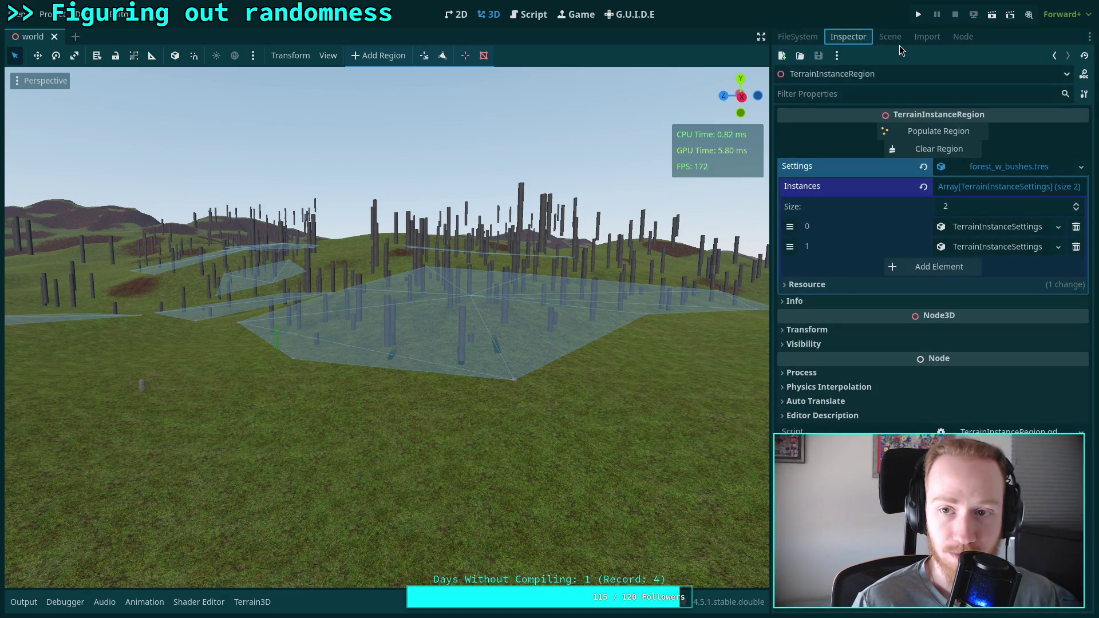
Step: In Instances element 0, set height High to 20.0 and Deviation to 1.0
{"action": "left_click", "coordinate": [884, 181]}
{"action": "left_click", "coordinate": [991, 228]}
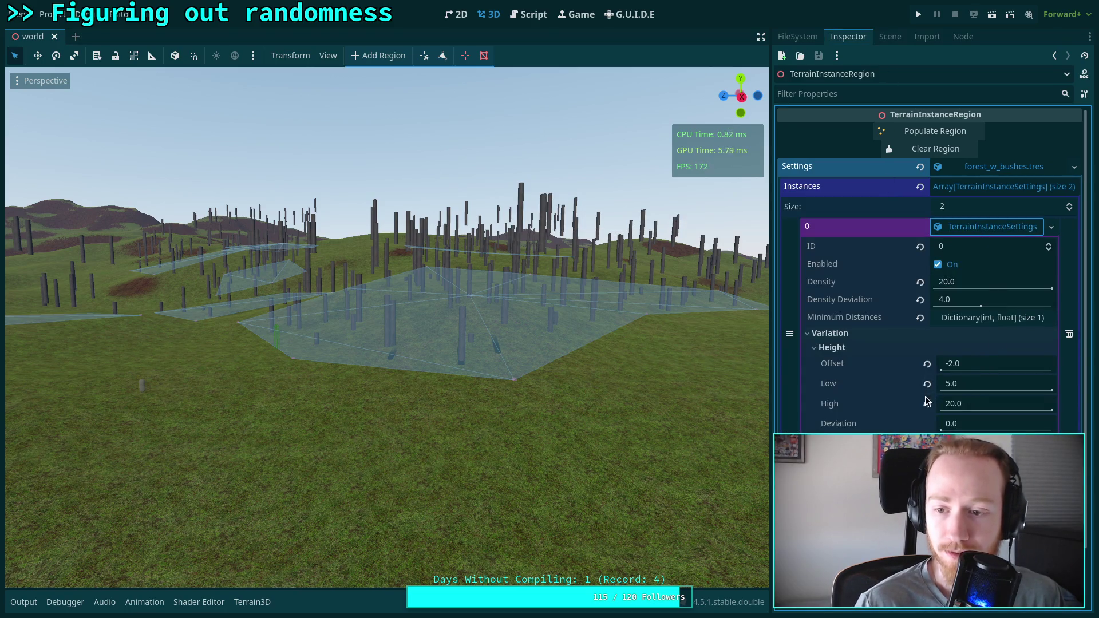
{"action": "left_click", "coordinate": [981, 382]}
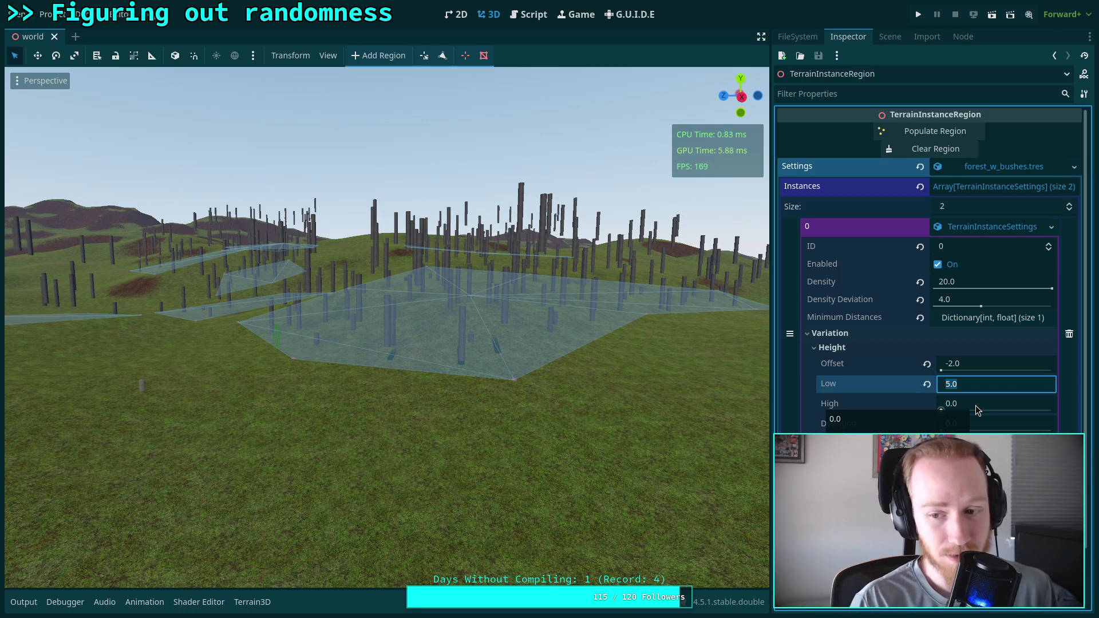
{"action": "left_click", "coordinate": [975, 405]}
{"action": "type", "text": "20"}
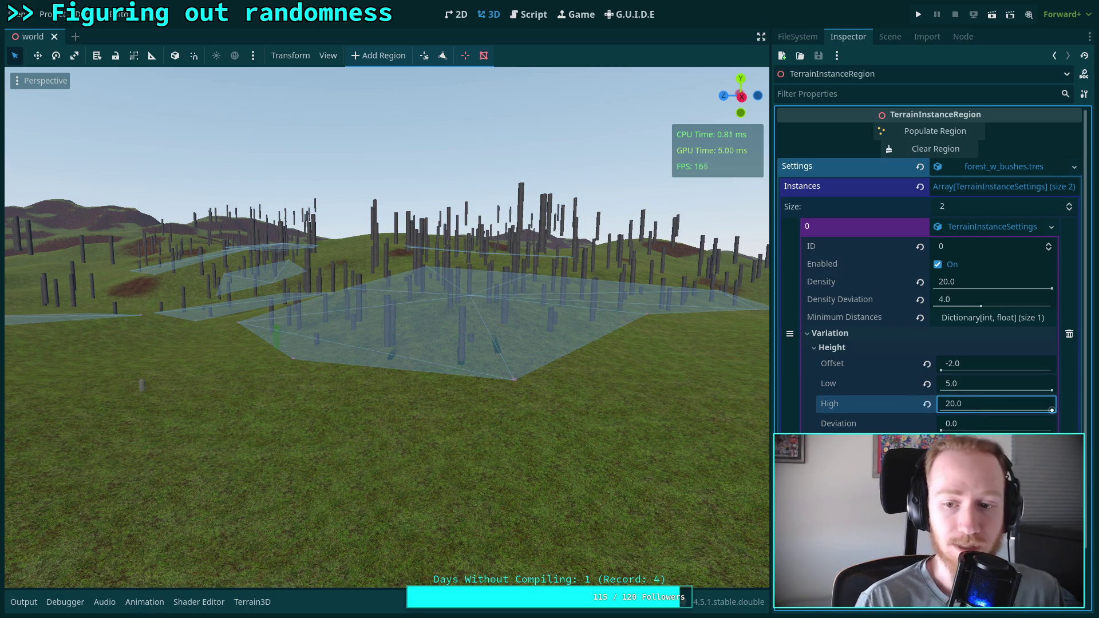
{"action": "left_click", "coordinate": [987, 424]}
{"action": "type", "text": "1"}
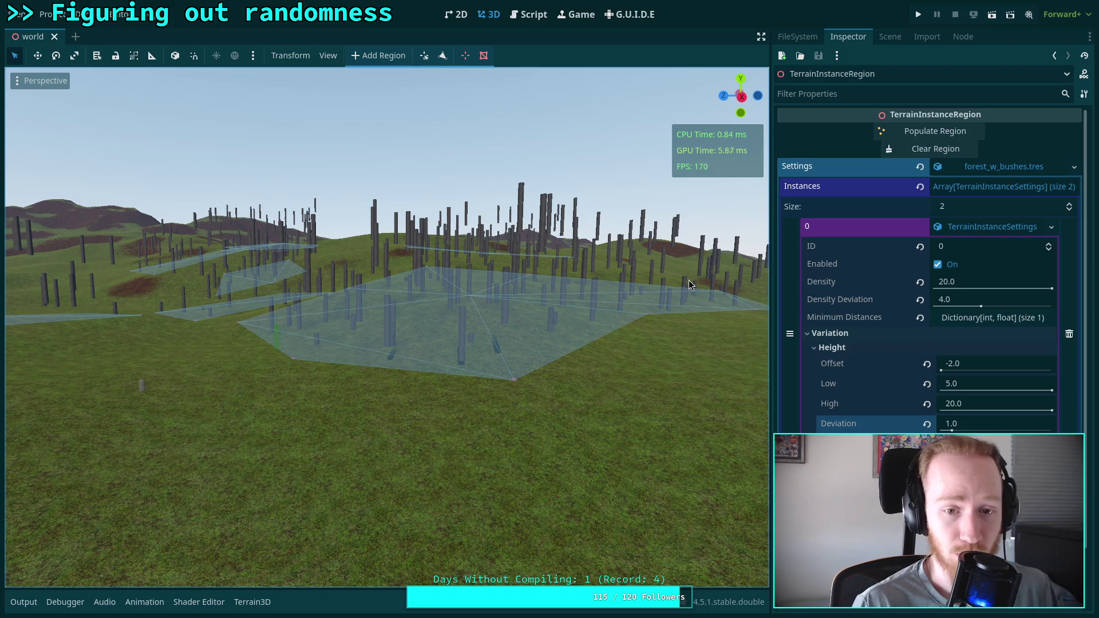
Step: Clear and repopulate TerrainInstanceRegion with tree trunks, then orbit to view them
{"action": "left_click", "coordinate": [937, 147]}
{"action": "left_click", "coordinate": [952, 132]}
{"action": "scroll", "coordinate": [387, 326], "scroll_direction": "up", "scroll_amount": 5}
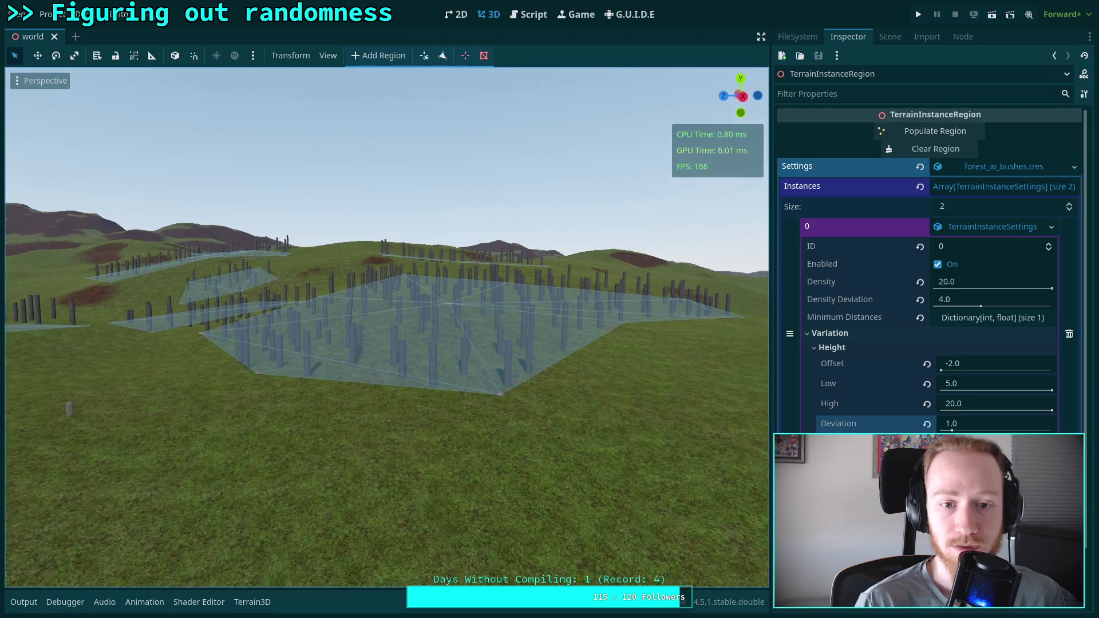
{"action": "left_click_drag", "start_coordinate": [387, 326], "coordinate": [321, 323]}
Step: Fly the viewport camera across the terrain to inspect the scattered tree trunks on the hillsides
{"action": "key", "text": "w"}
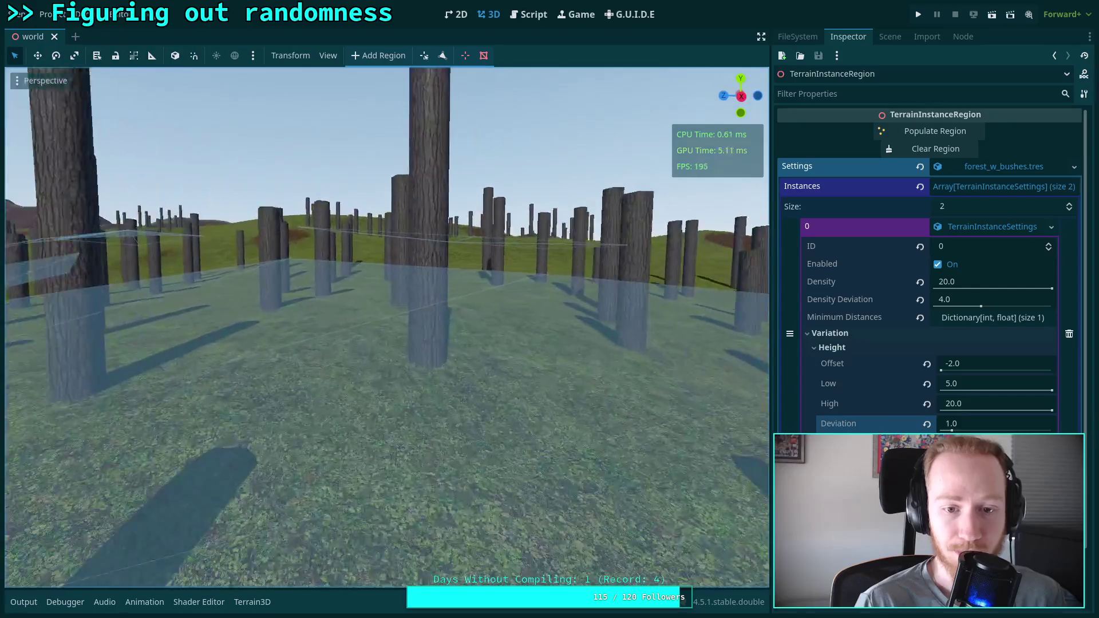
{"action": "key", "text": "w"}
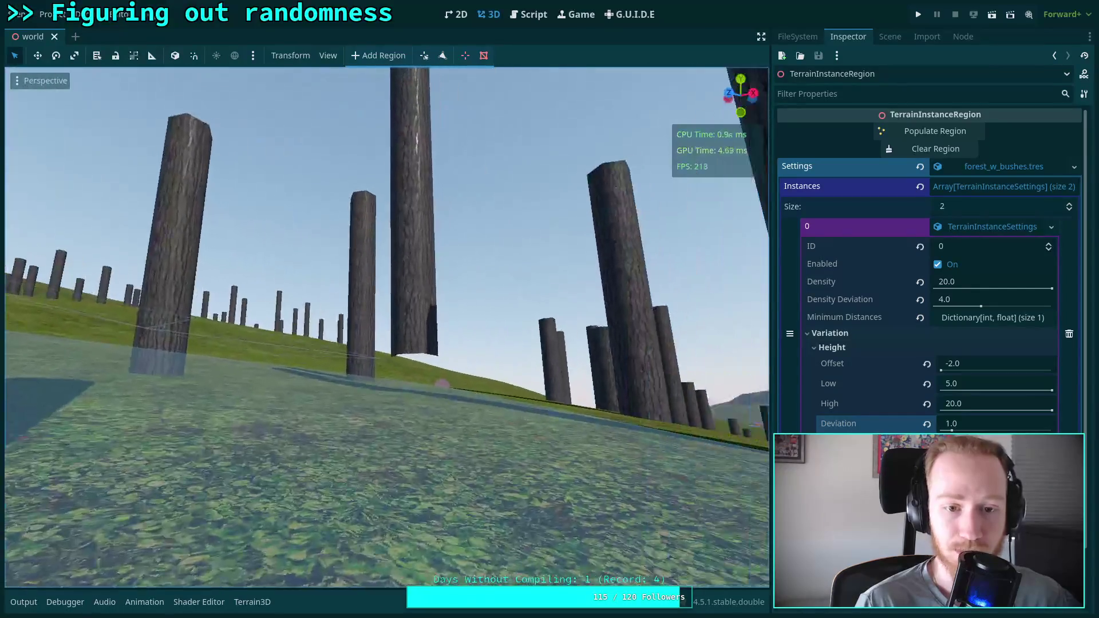
{"action": "key", "text": "w"}
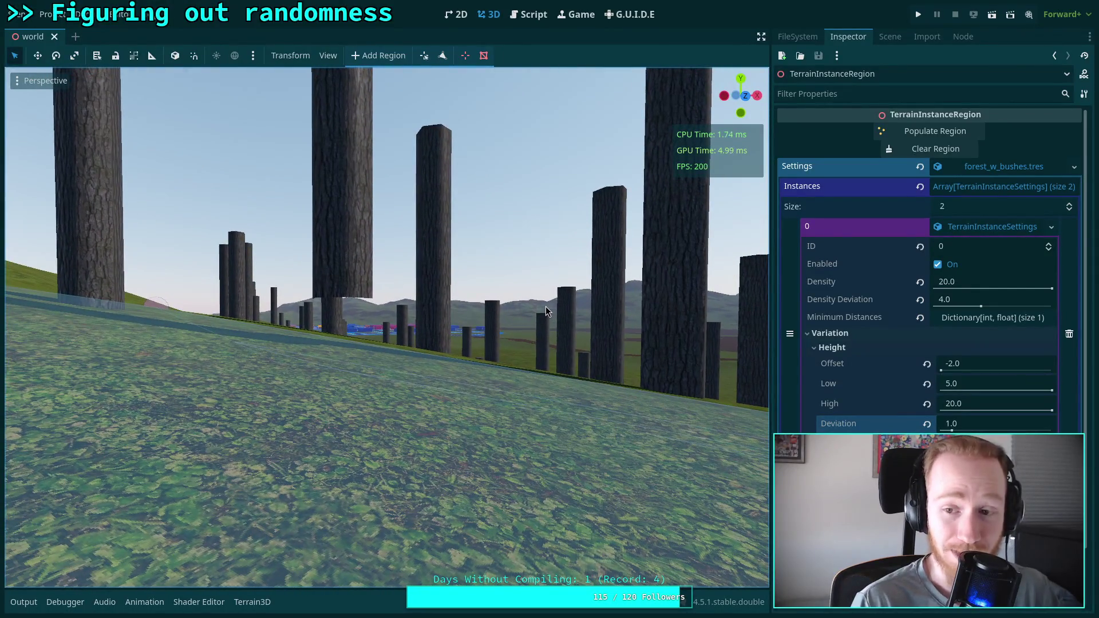
{"action": "key", "text": "w"}
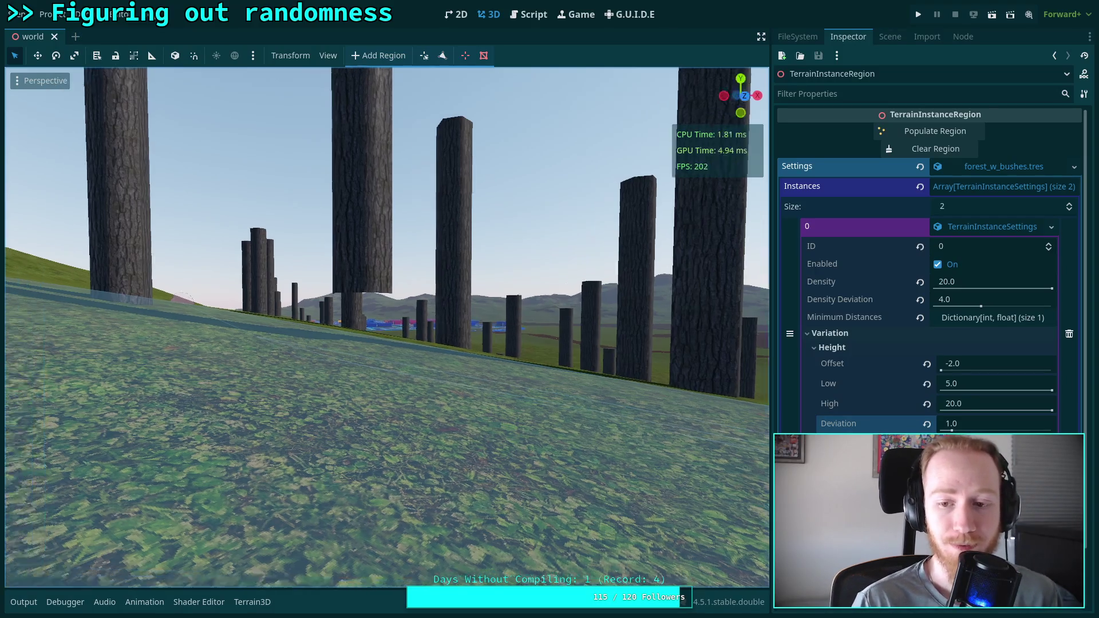
{"action": "key", "text": "w"}
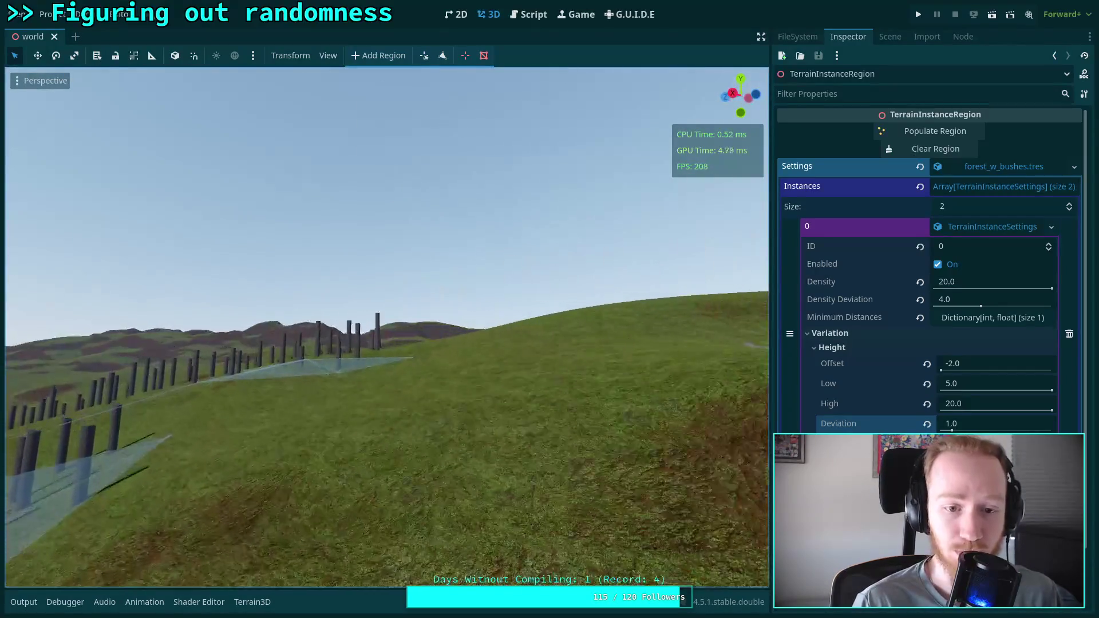
{"action": "key", "text": "w"}
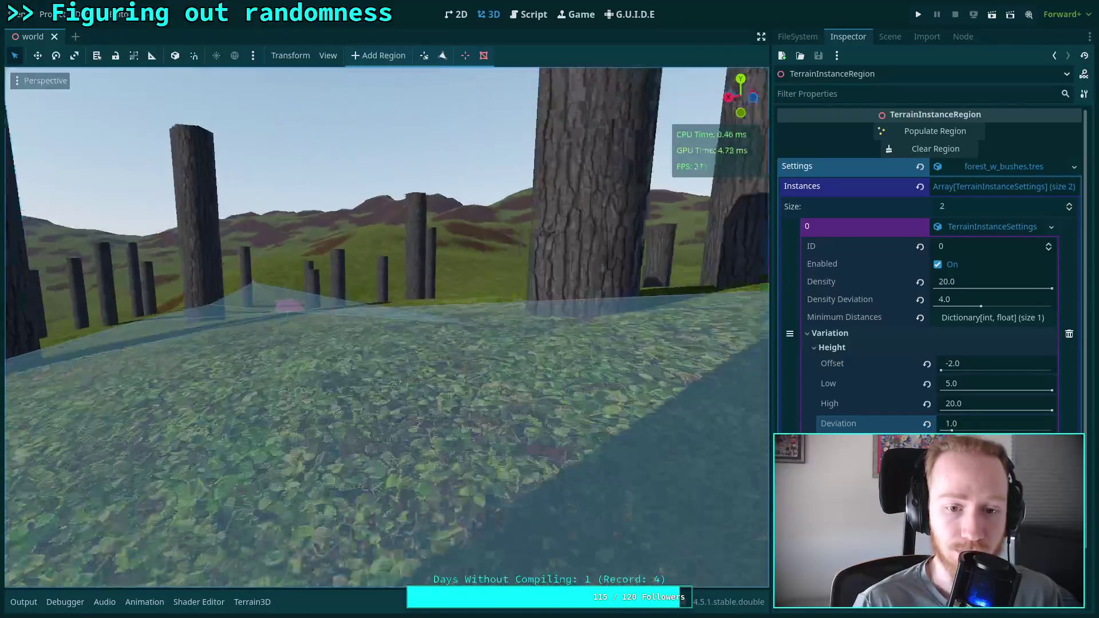
{"action": "key", "text": "w"}
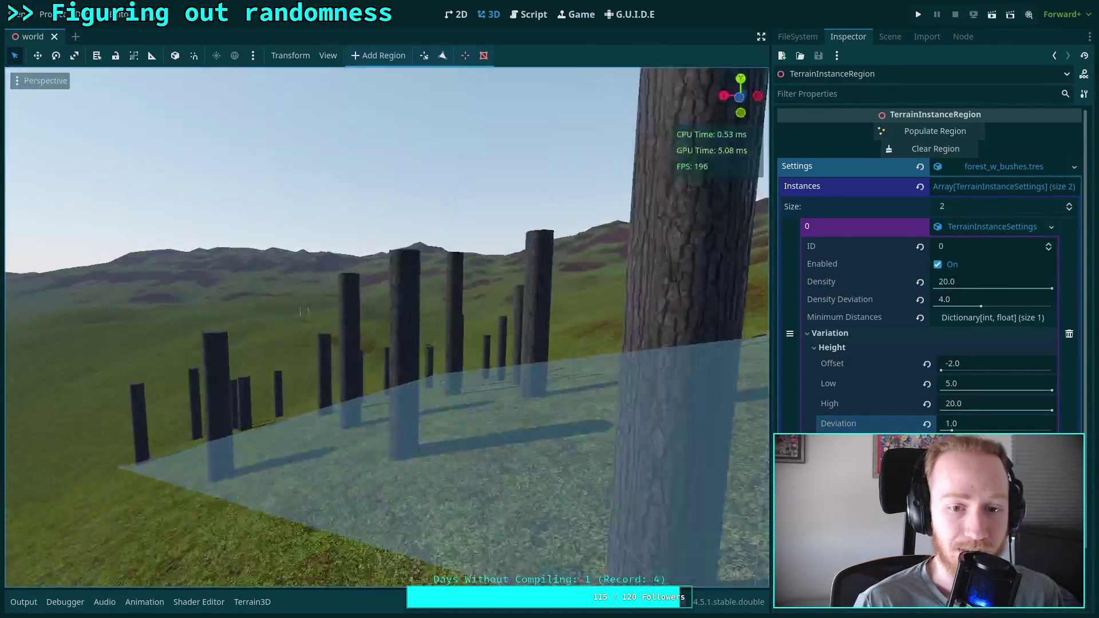
{"action": "key", "text": "w"}
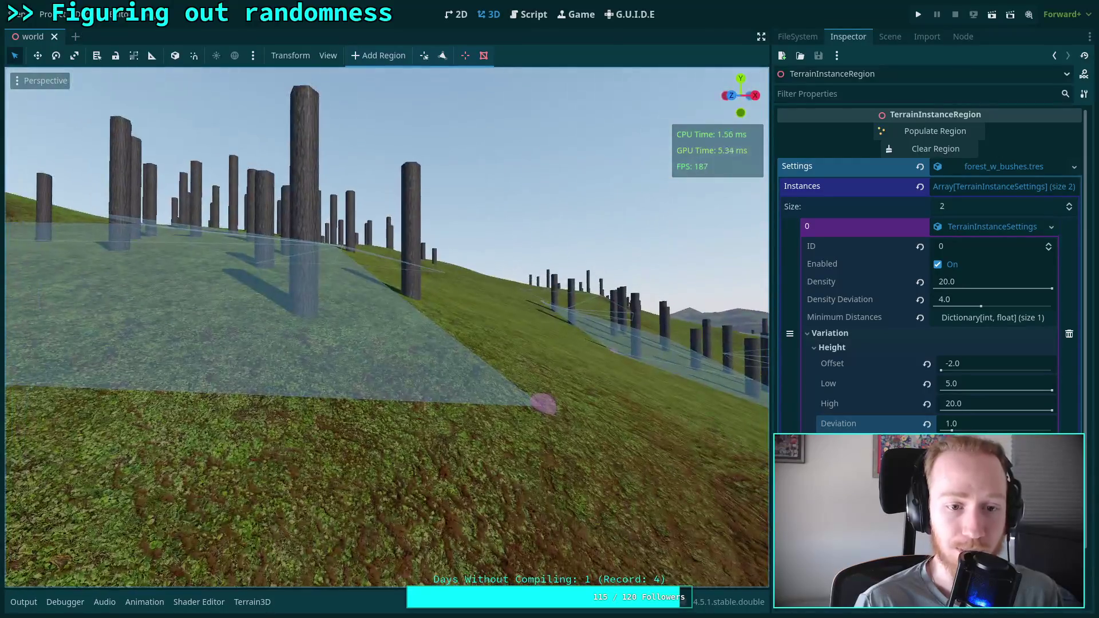
{"action": "key", "text": "w"}
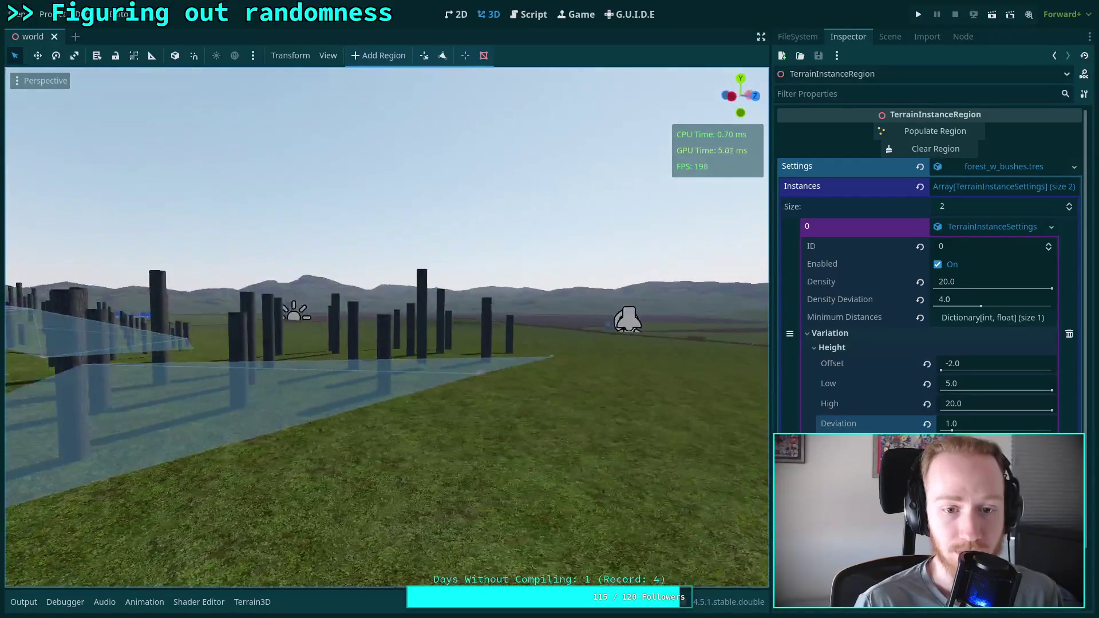
{"action": "key", "text": "w"}
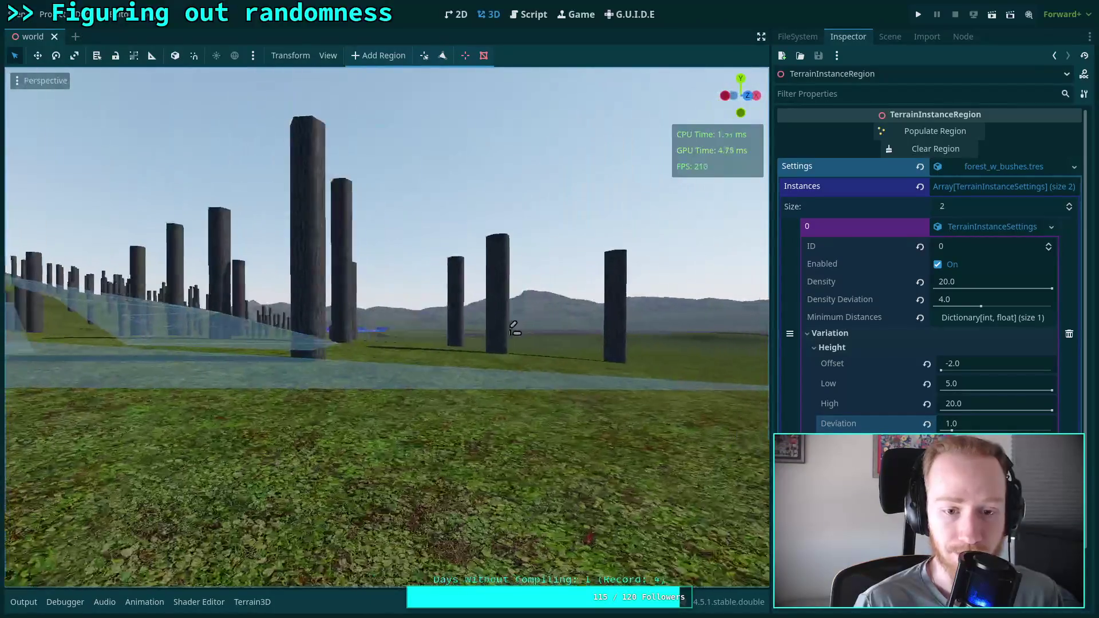
{"action": "key", "text": "w"}
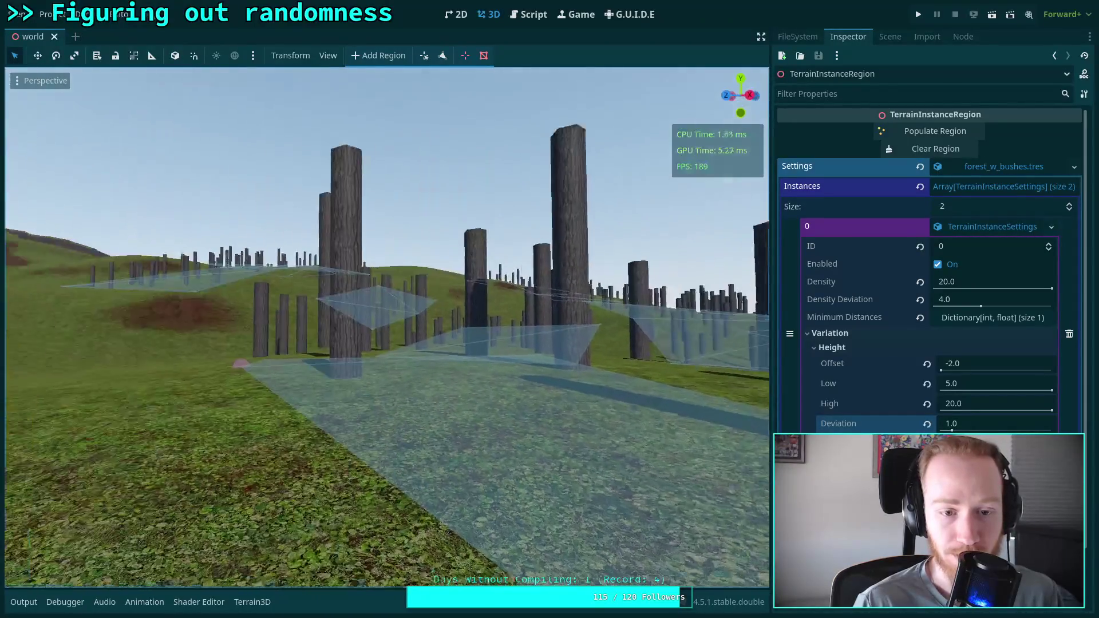
{"action": "key", "text": "w"}
{"action": "key", "text": "w"}
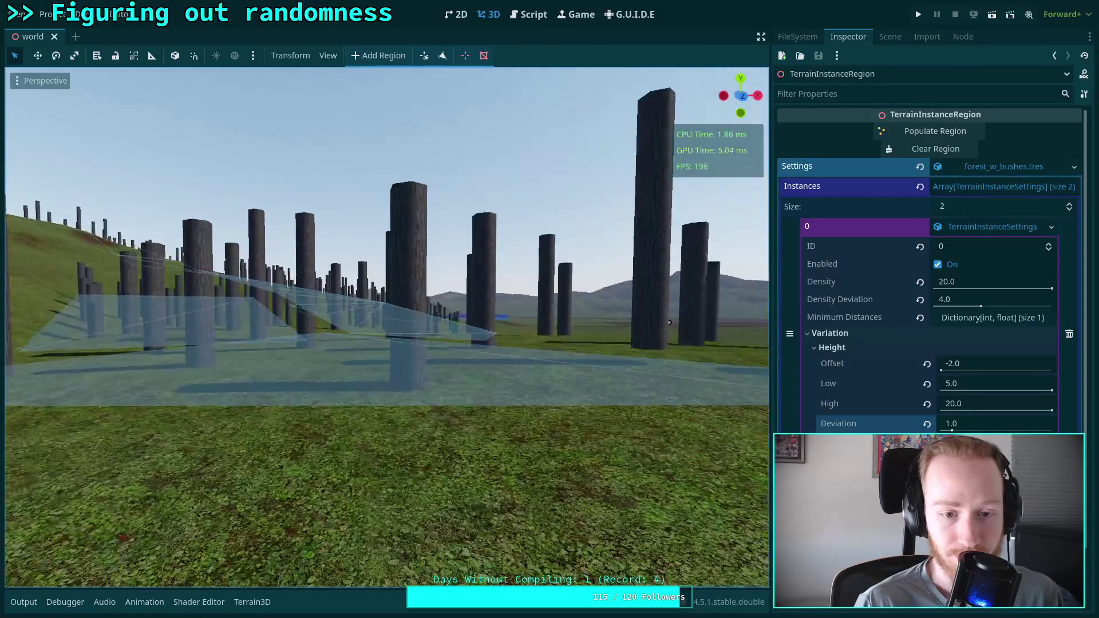
{"action": "key", "text": "w"}
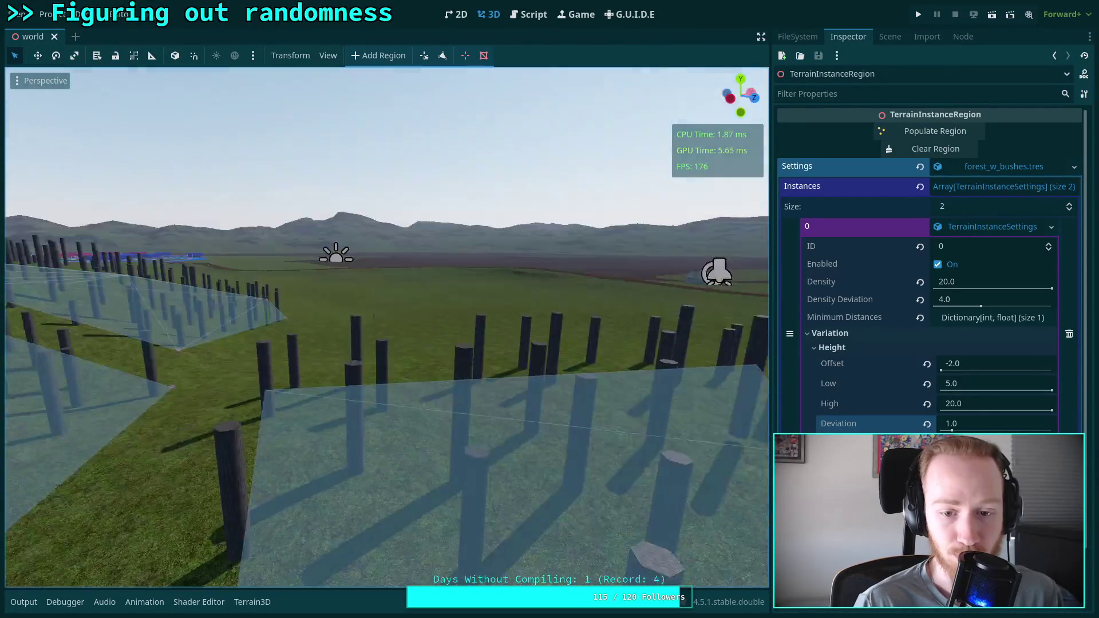
{"action": "key", "text": "w"}
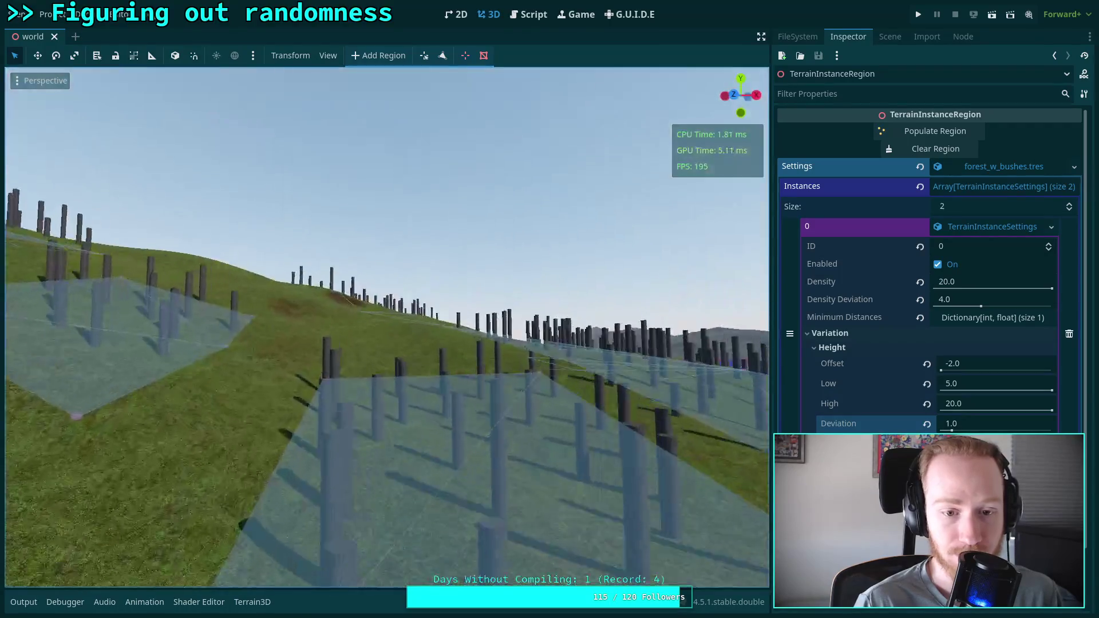
{"action": "key", "text": "w"}
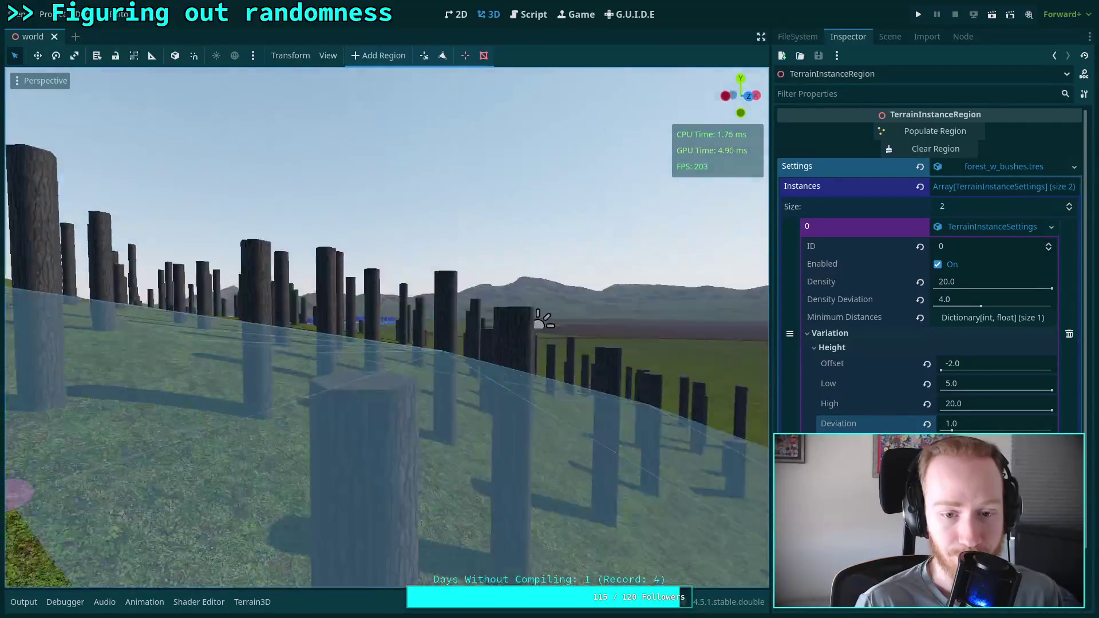
{"action": "key", "text": "w"}
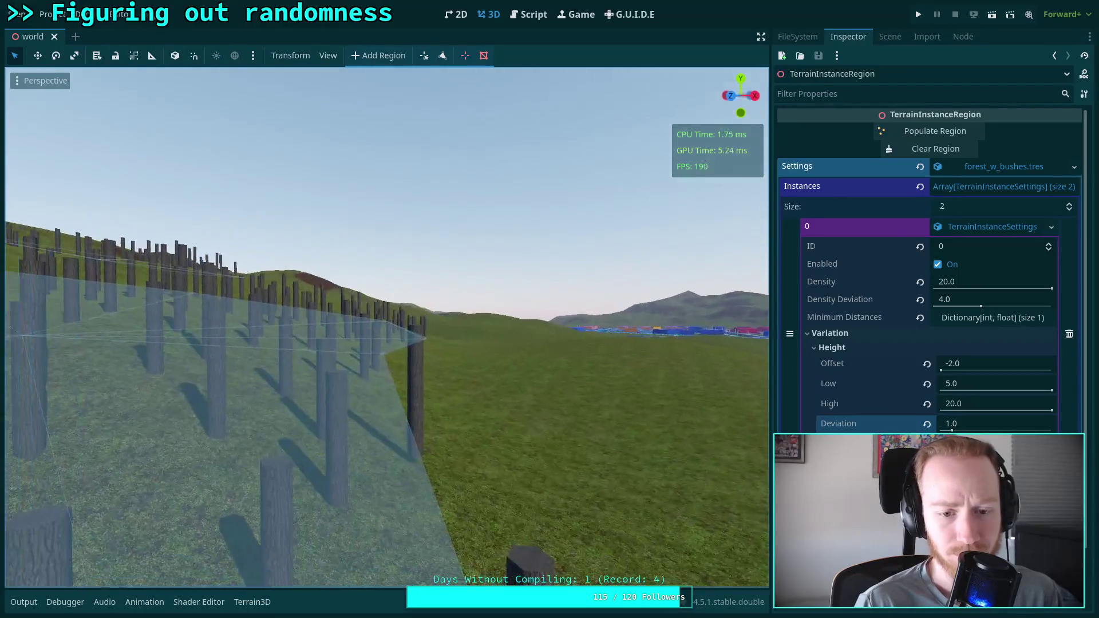
{"action": "key", "text": "w"}
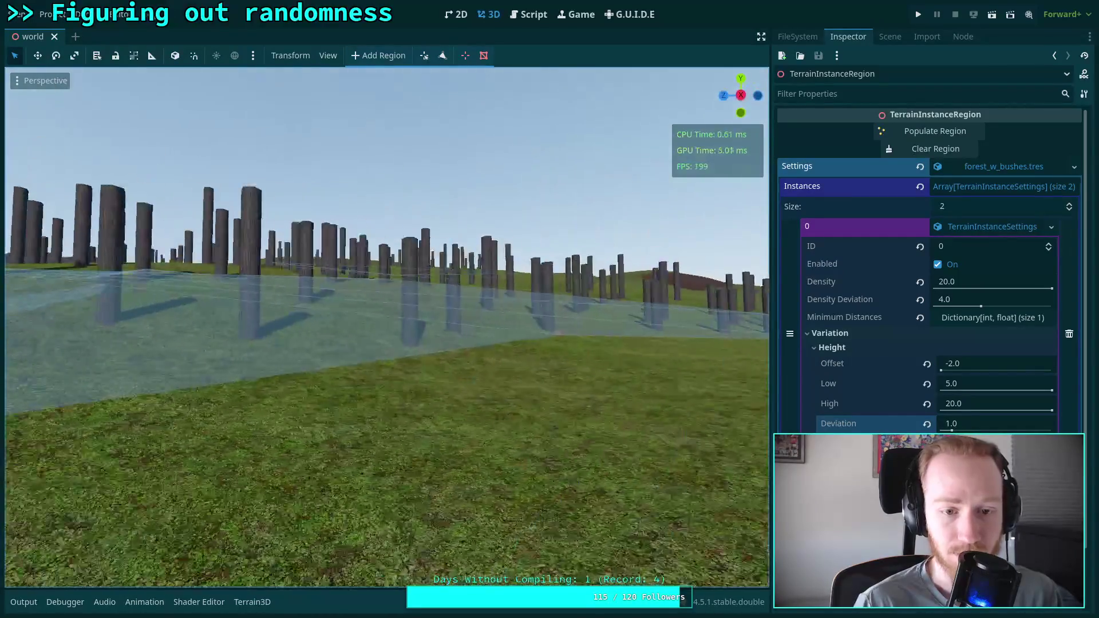
{"action": "key", "text": "w"}
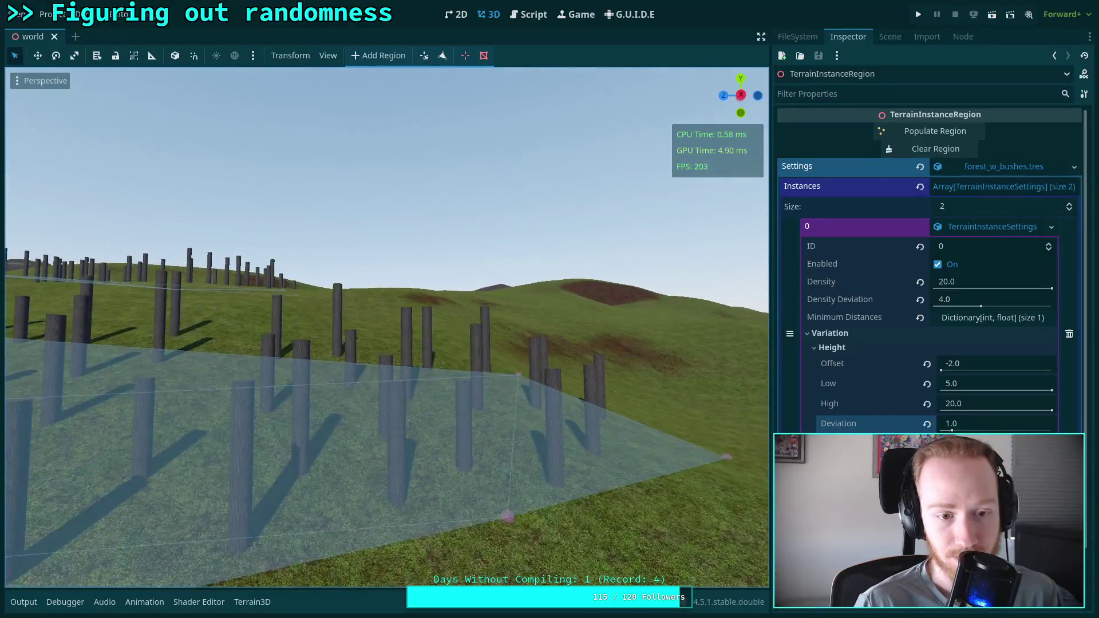
{"action": "key", "text": "w"}
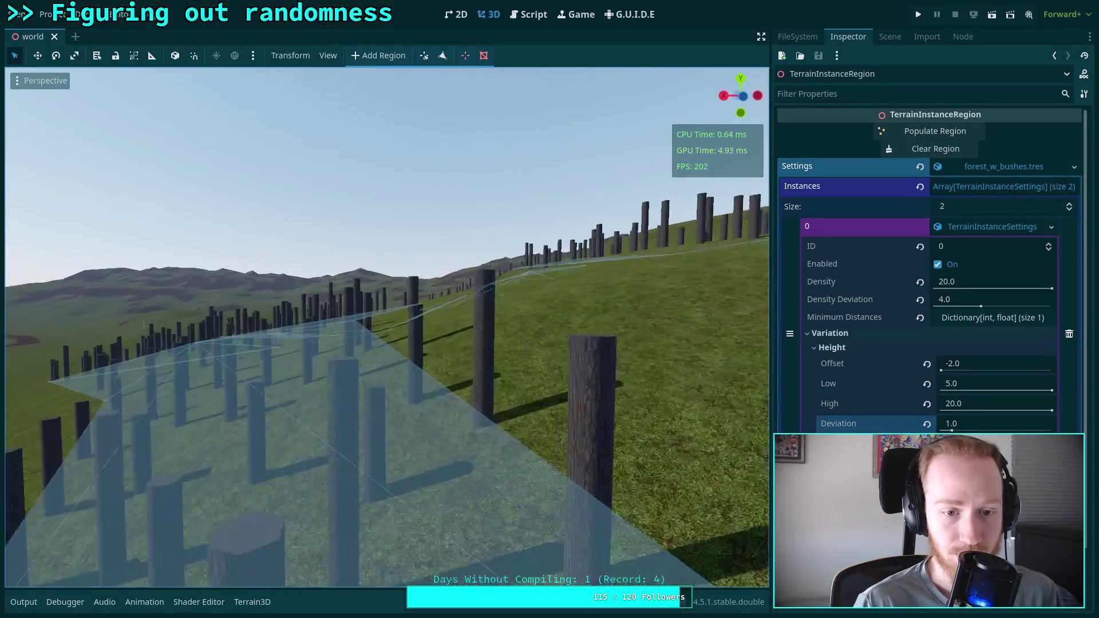
Step: Check the populate log, survey the trunk patches, then clear all trunk instances from the region
{"action": "left_click", "coordinate": [38, 606]}
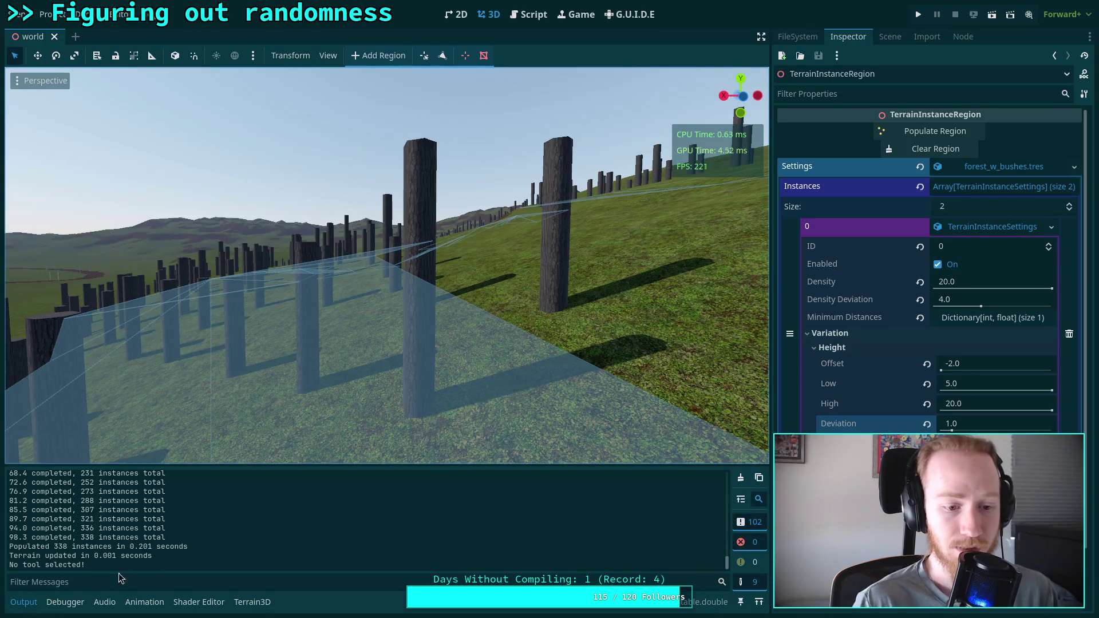
{"action": "left_click", "coordinate": [20, 606]}
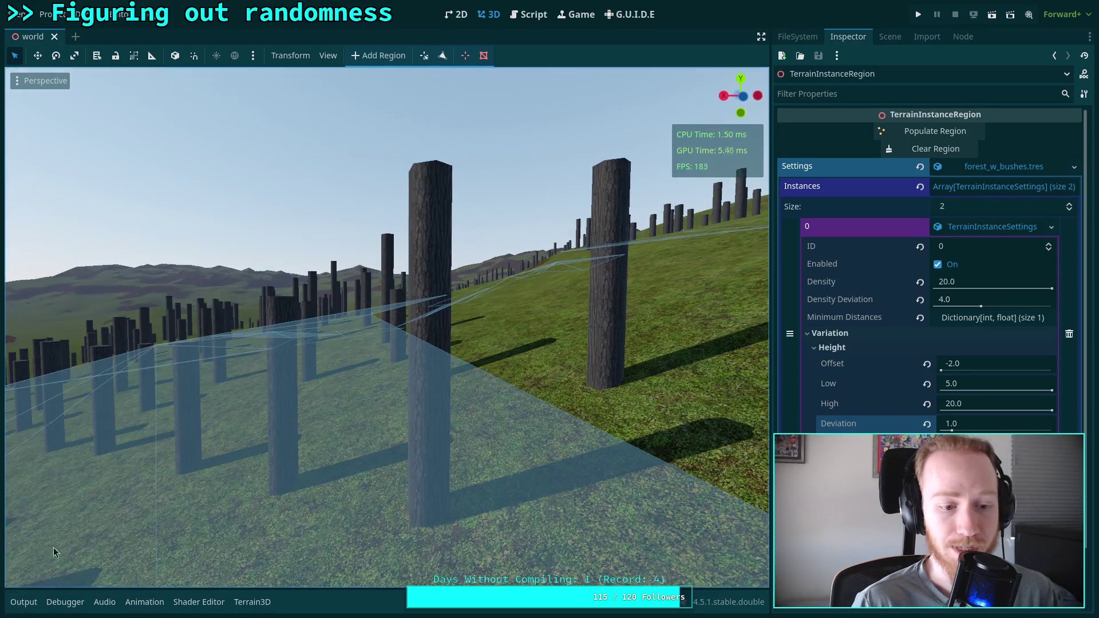
{"action": "key", "text": "s"}
{"action": "key", "text": "w"}
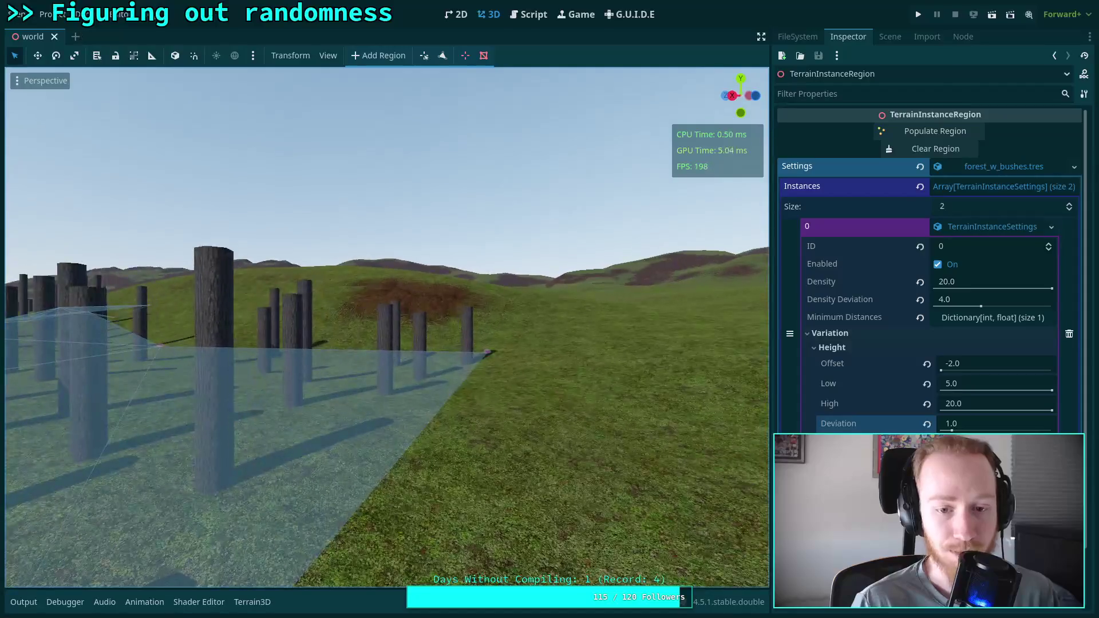
{"action": "key", "text": "w"}
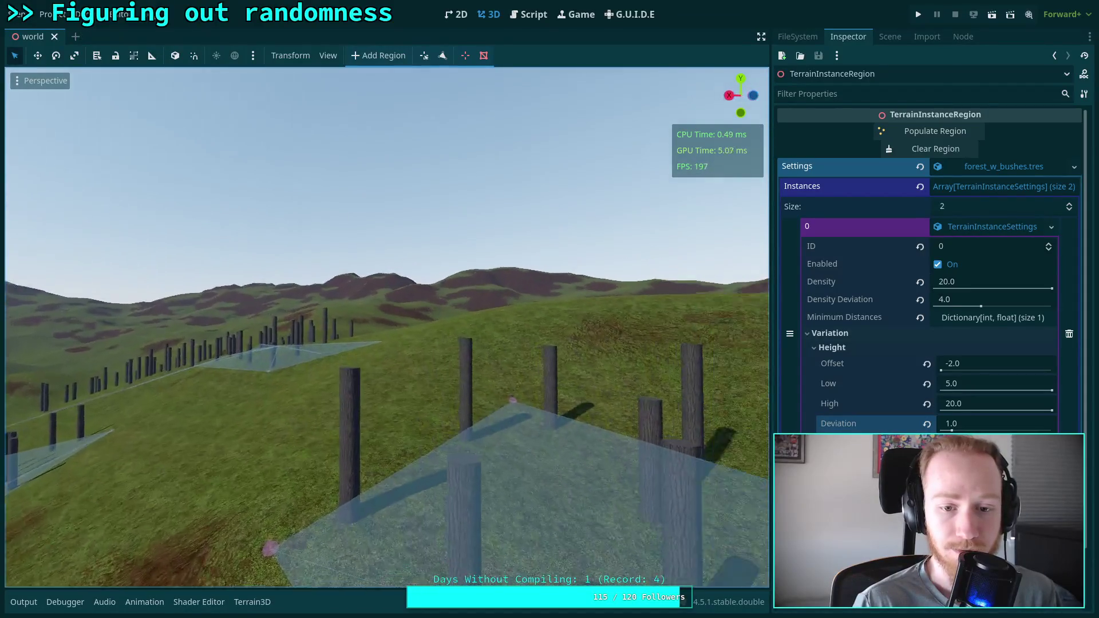
{"action": "key", "text": "s"}
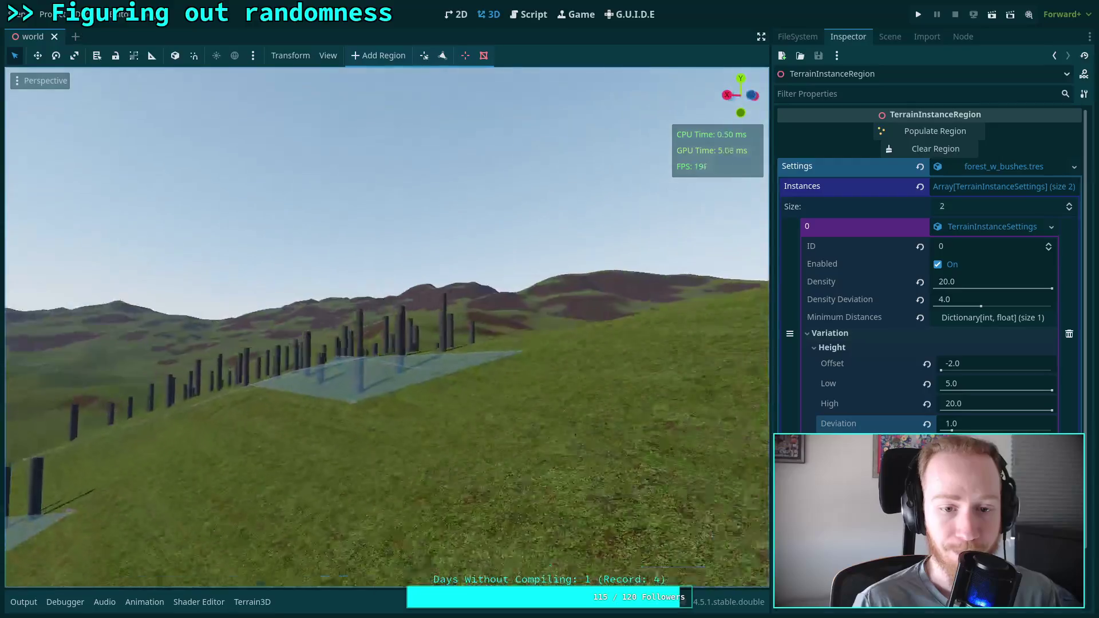
{"action": "key", "text": "w"}
{"action": "key", "text": "w"}
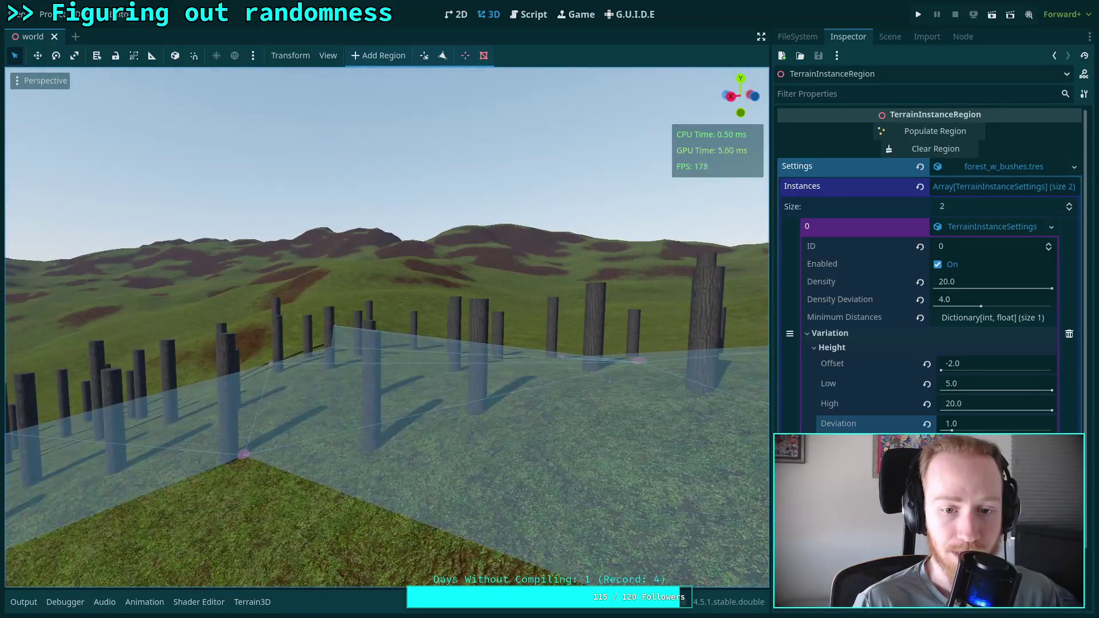
{"action": "key", "text": "s"}
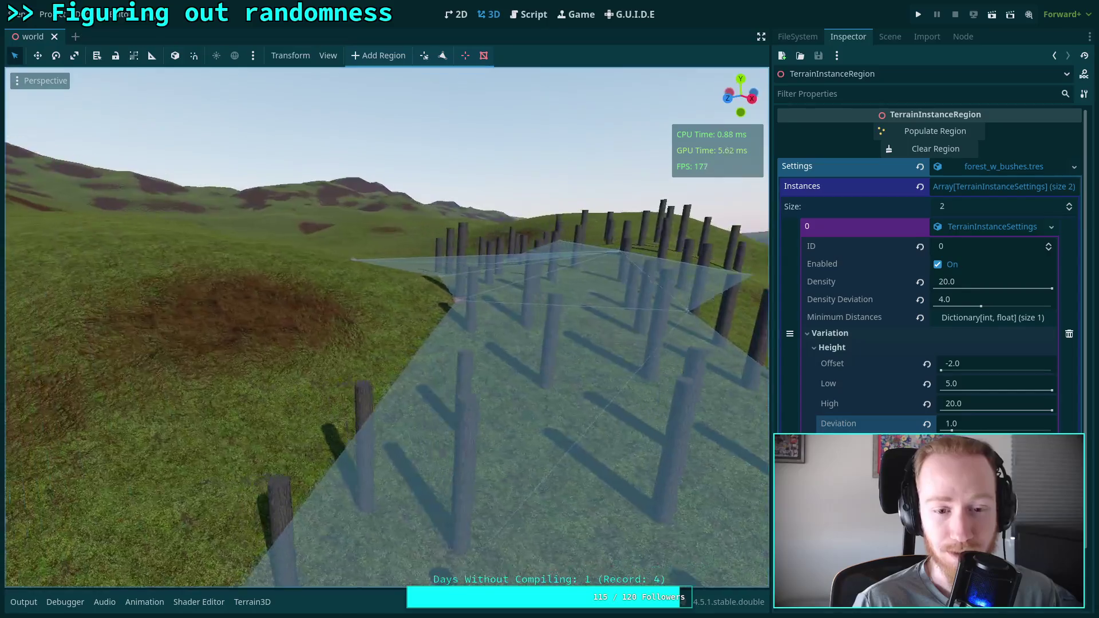
{"action": "key", "text": "w"}
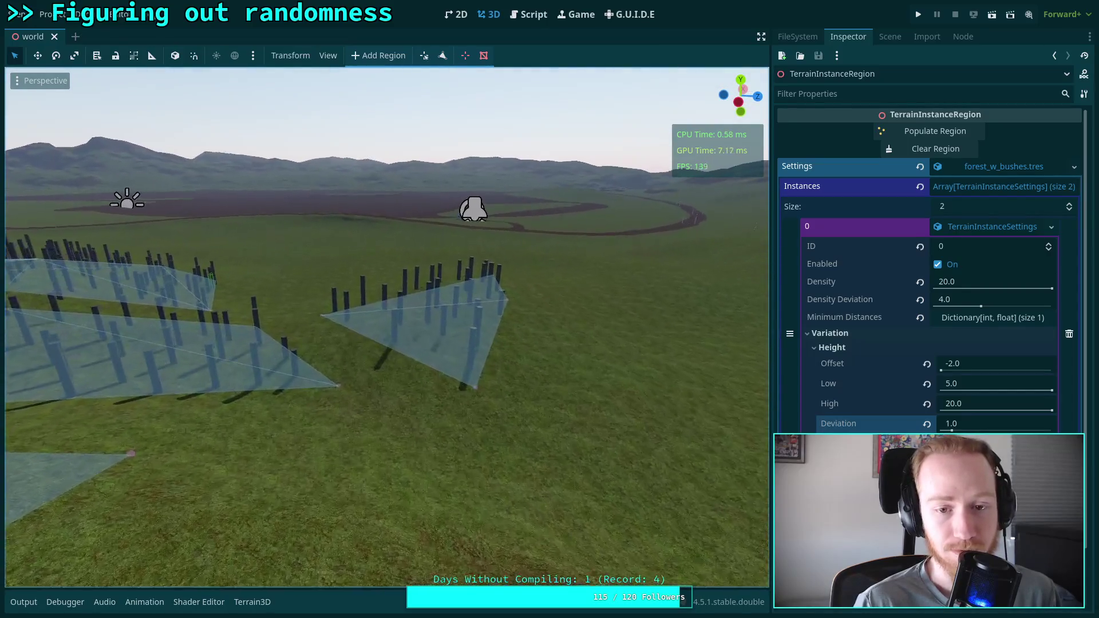
{"action": "key", "text": "e"}
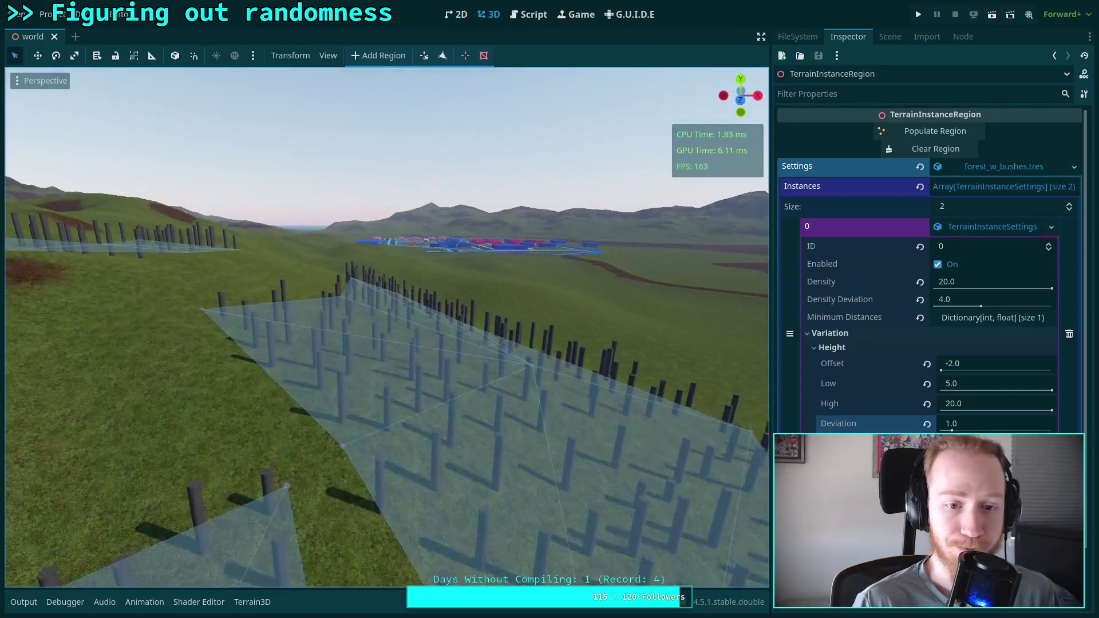
{"action": "key", "text": "e"}
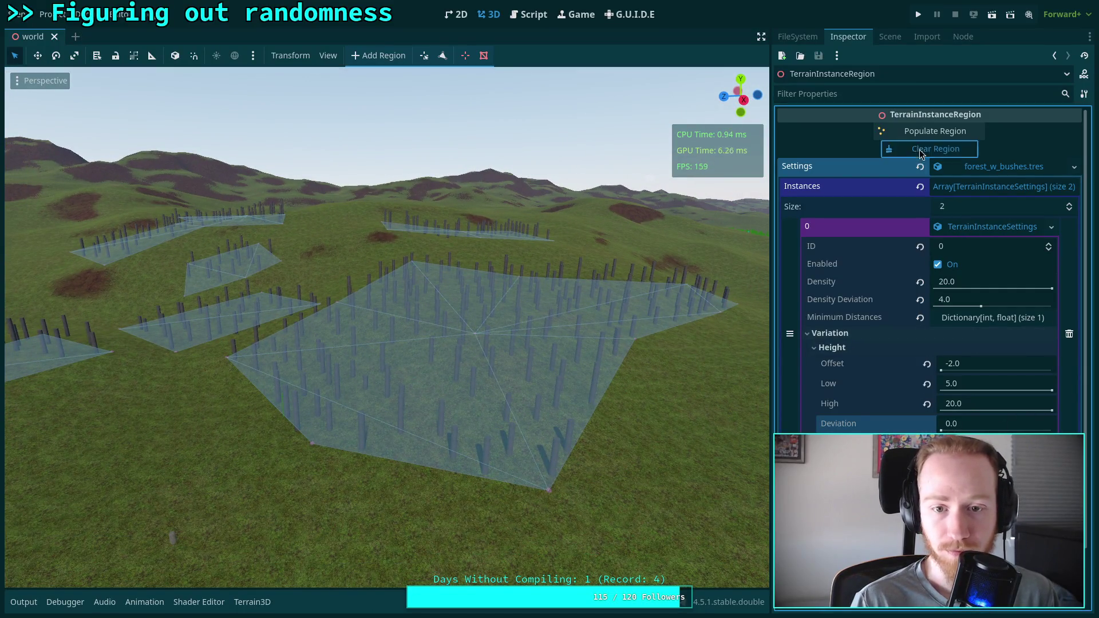
{"action": "key", "text": "q"}
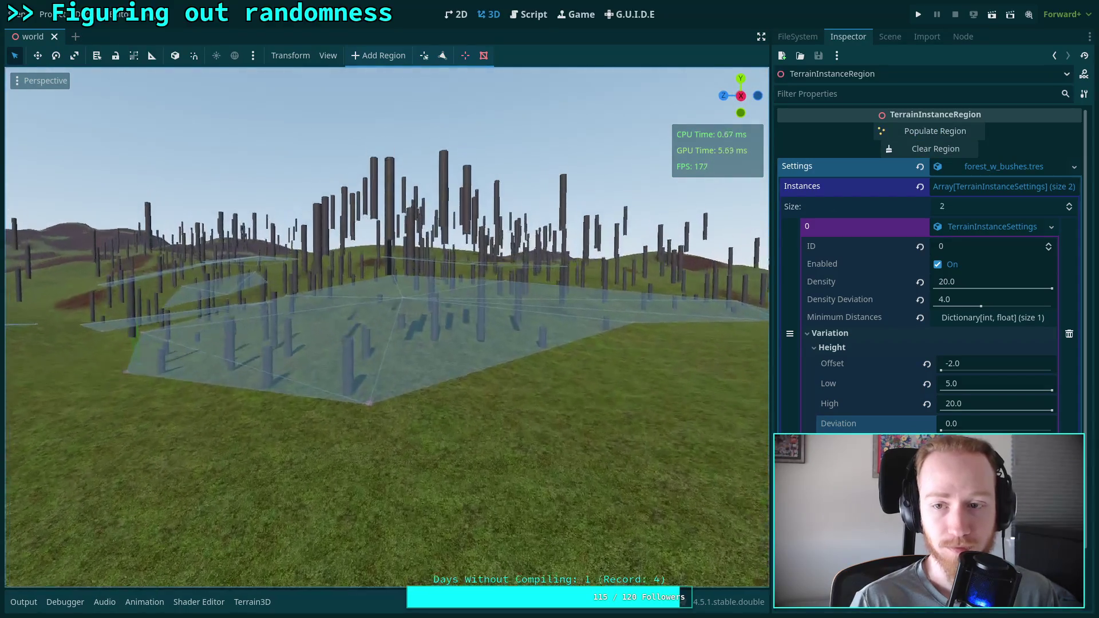
{"action": "left_click", "coordinate": [918, 150]}
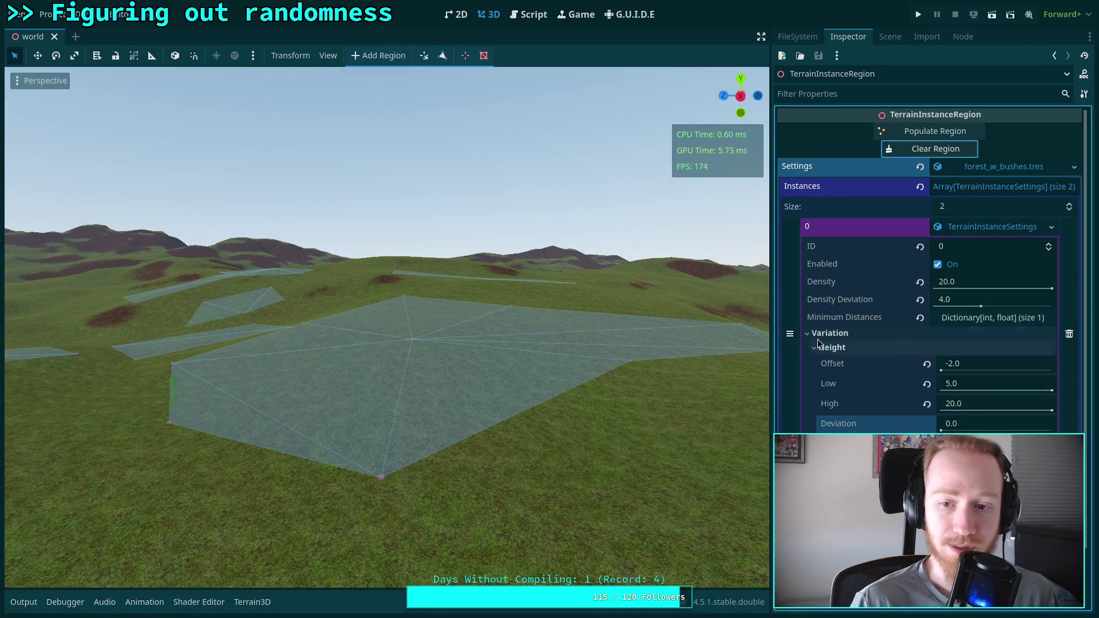
{"action": "left_click", "coordinate": [528, 15]}
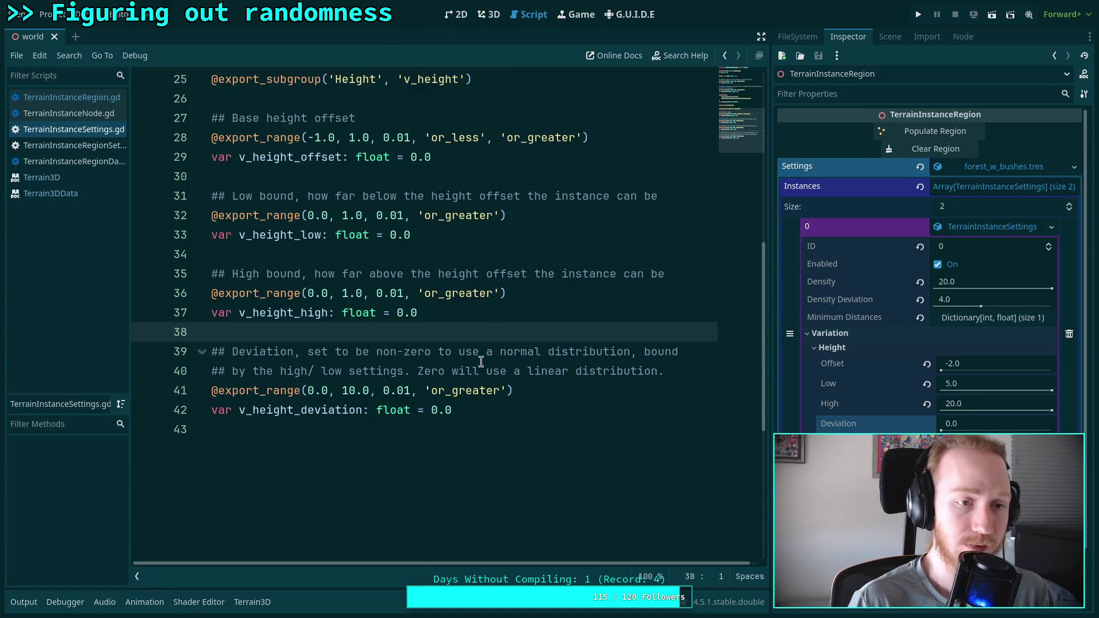
Step: Close the TerrainInstanceNode, TerrainInstanceRegionSettings and TerrainInstanceRegionData scripts
{"action": "scroll", "coordinate": [366, 347], "scroll_direction": "up", "scroll_amount": 1}
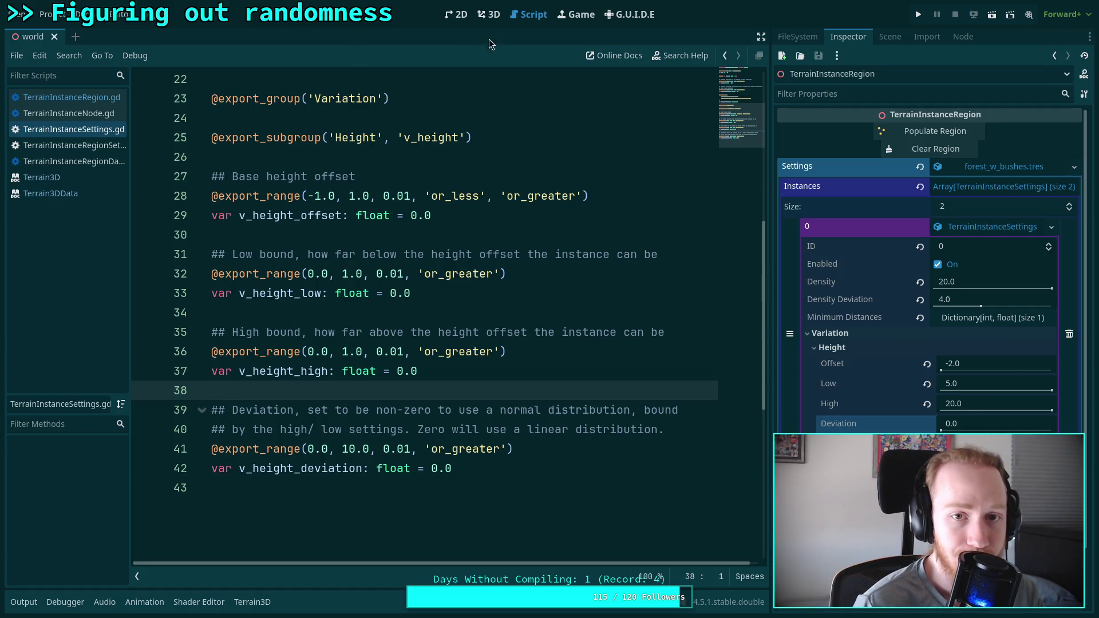
{"action": "left_click", "coordinate": [92, 110]}
{"action": "right_click", "coordinate": [92, 114]}
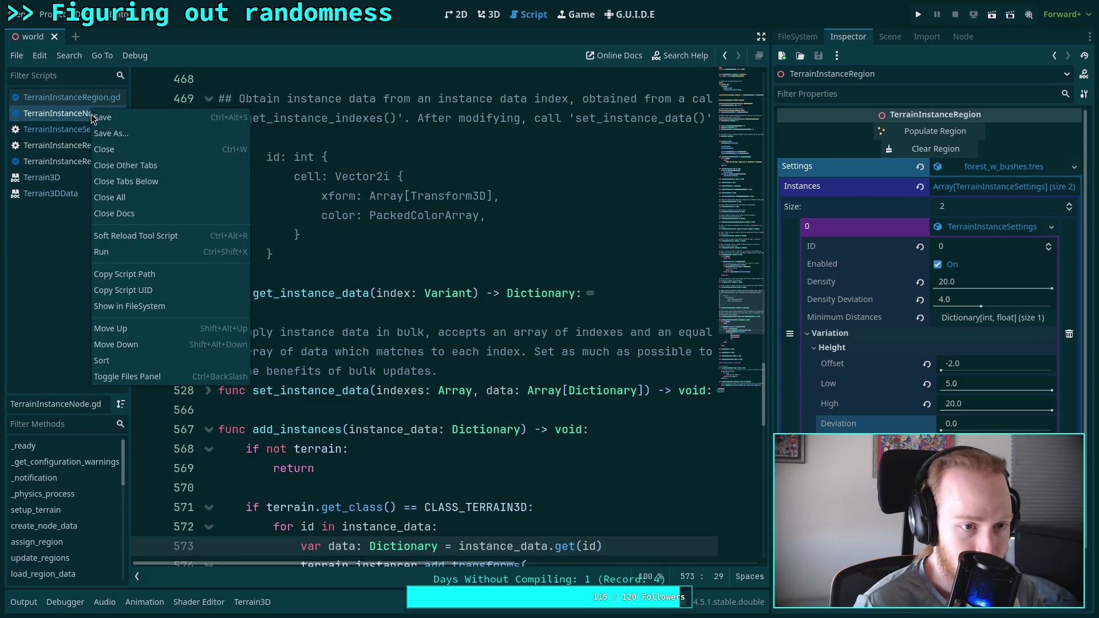
{"action": "left_click", "coordinate": [113, 149]}
{"action": "left_click", "coordinate": [84, 130]}
{"action": "right_click", "coordinate": [87, 133]}
{"action": "left_click", "coordinate": [113, 168]}
{"action": "left_click", "coordinate": [103, 133]}
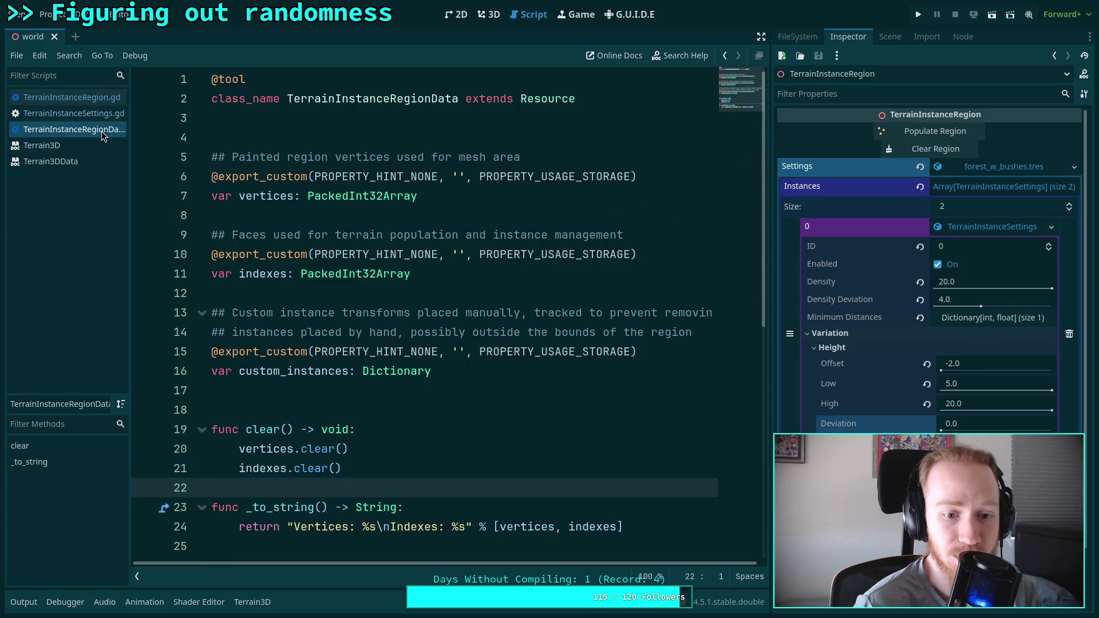
{"action": "right_click", "coordinate": [103, 135]}
{"action": "left_click", "coordinate": [114, 170]}
Step: Review the scale and rotation TODO in TerrainInstanceRegion.gd, then return to the 3D view
{"action": "left_click", "coordinate": [104, 116]}
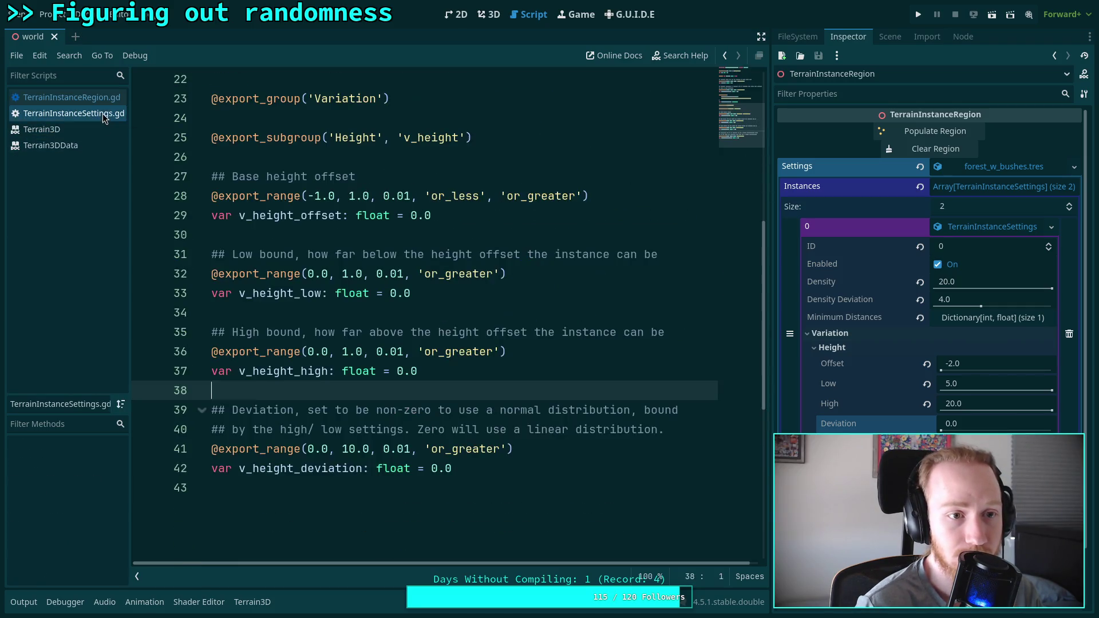
{"action": "left_click", "coordinate": [105, 98]}
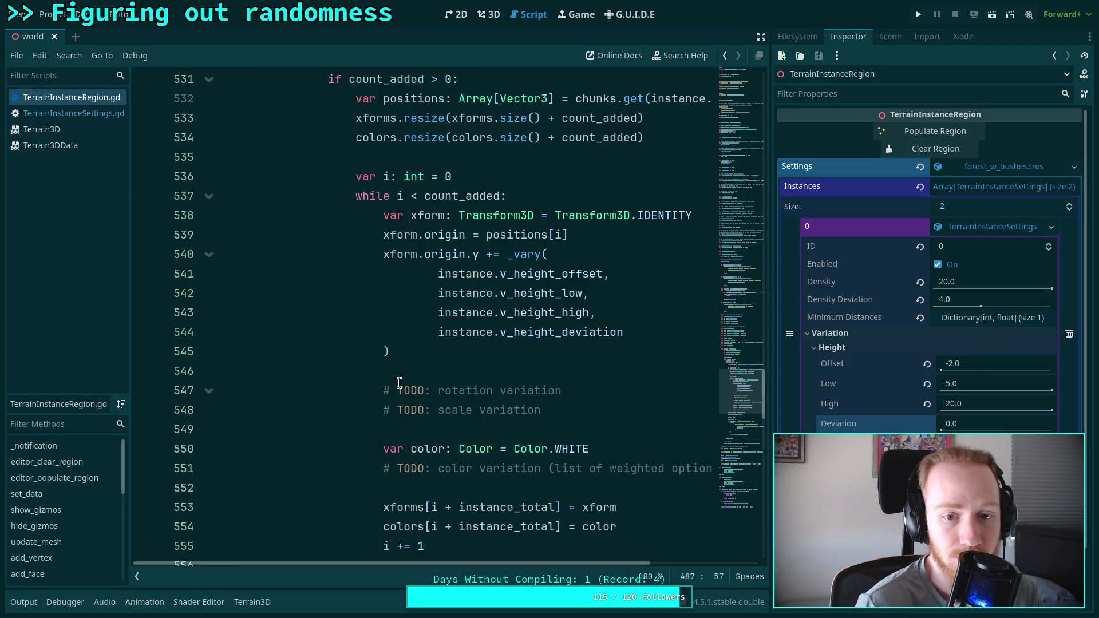
{"action": "left_click", "coordinate": [561, 410]}
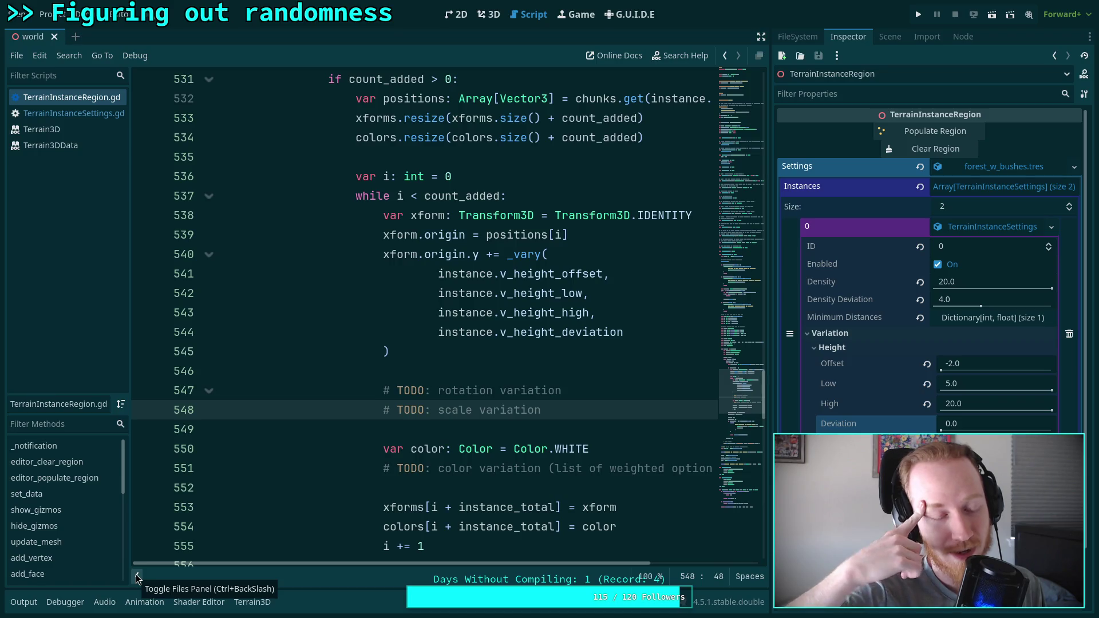
{"action": "left_click", "coordinate": [488, 15]}
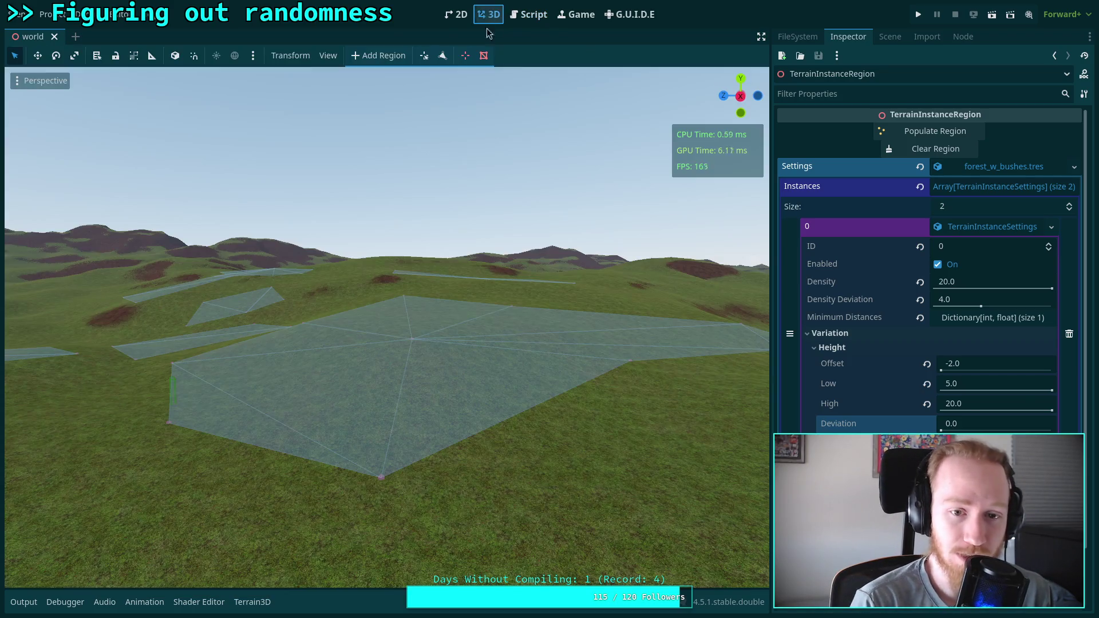
Step: Open tree_test.tscn from FileSystem and select its LOD0 trunk mesh
{"action": "left_click", "coordinate": [893, 37]}
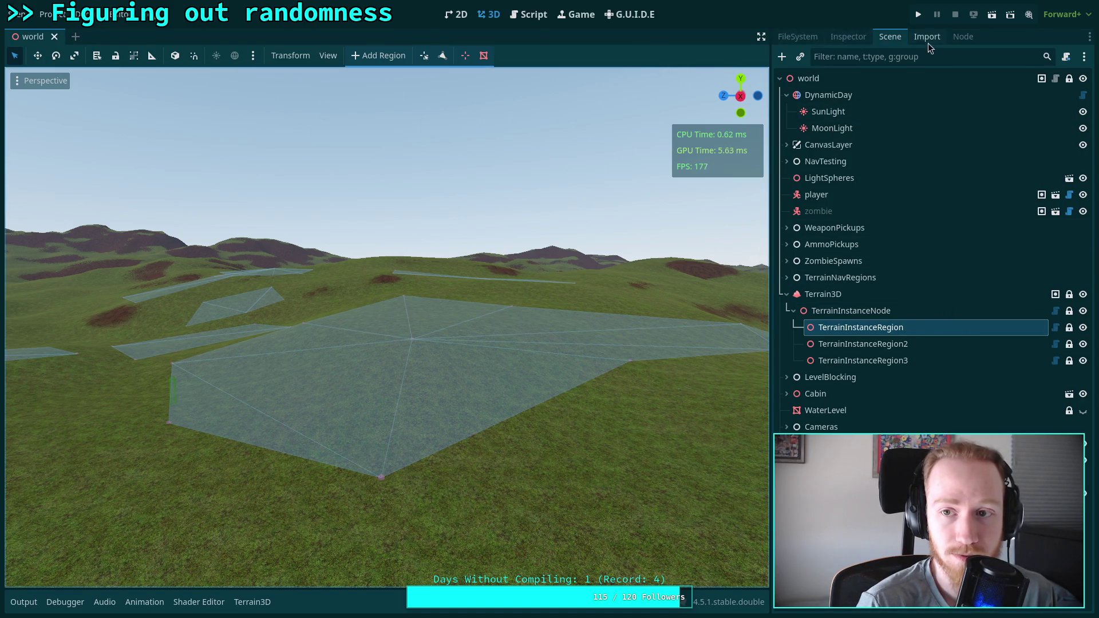
{"action": "left_click", "coordinate": [815, 36]}
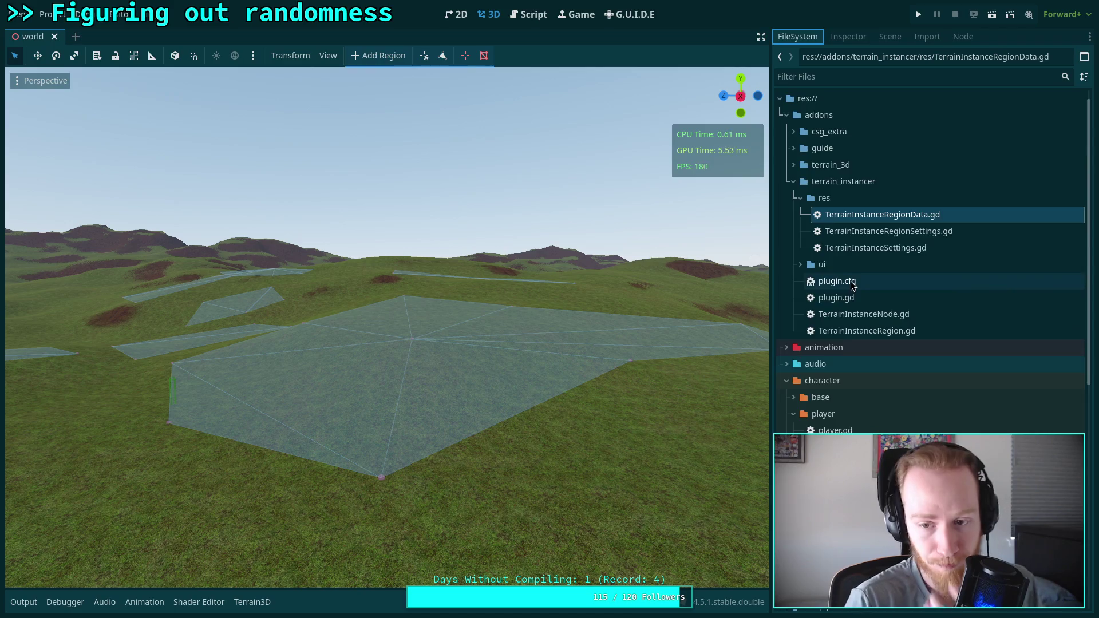
{"action": "scroll", "coordinate": [843, 297], "scroll_direction": "down", "scroll_amount": 6}
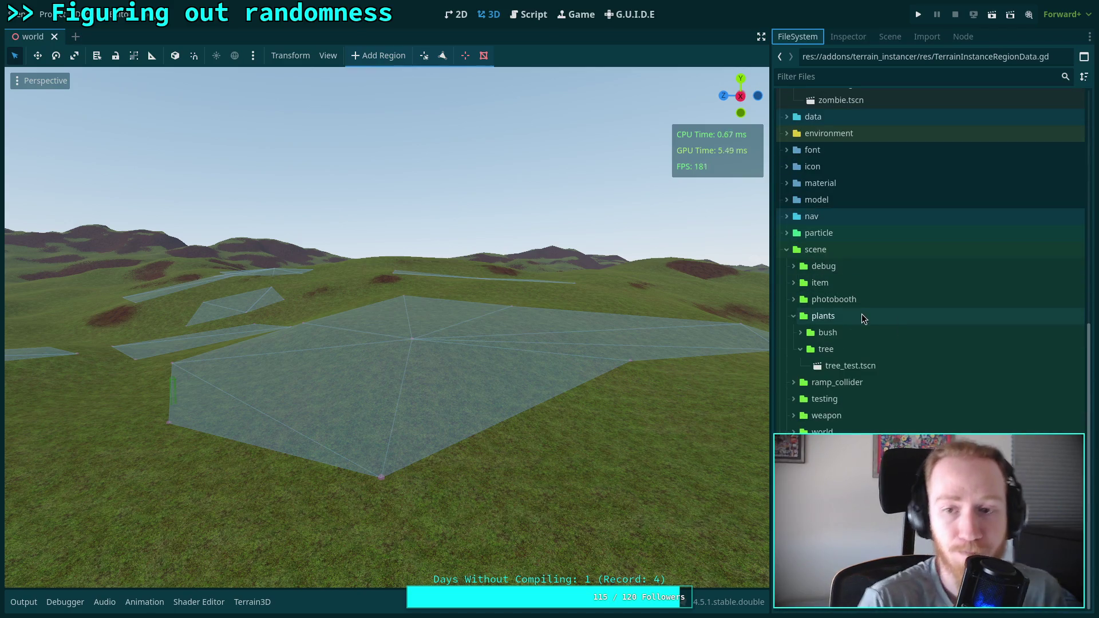
{"action": "double_click", "coordinate": [851, 365]}
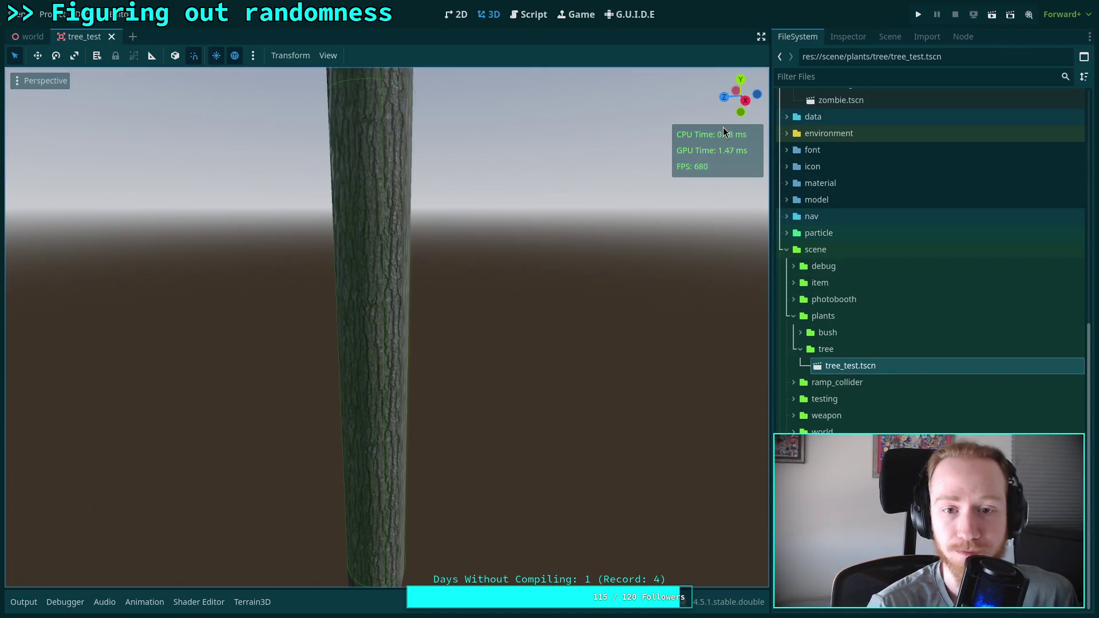
{"action": "left_click", "coordinate": [853, 37]}
{"action": "left_click", "coordinate": [890, 36]}
{"action": "left_click", "coordinate": [833, 95]}
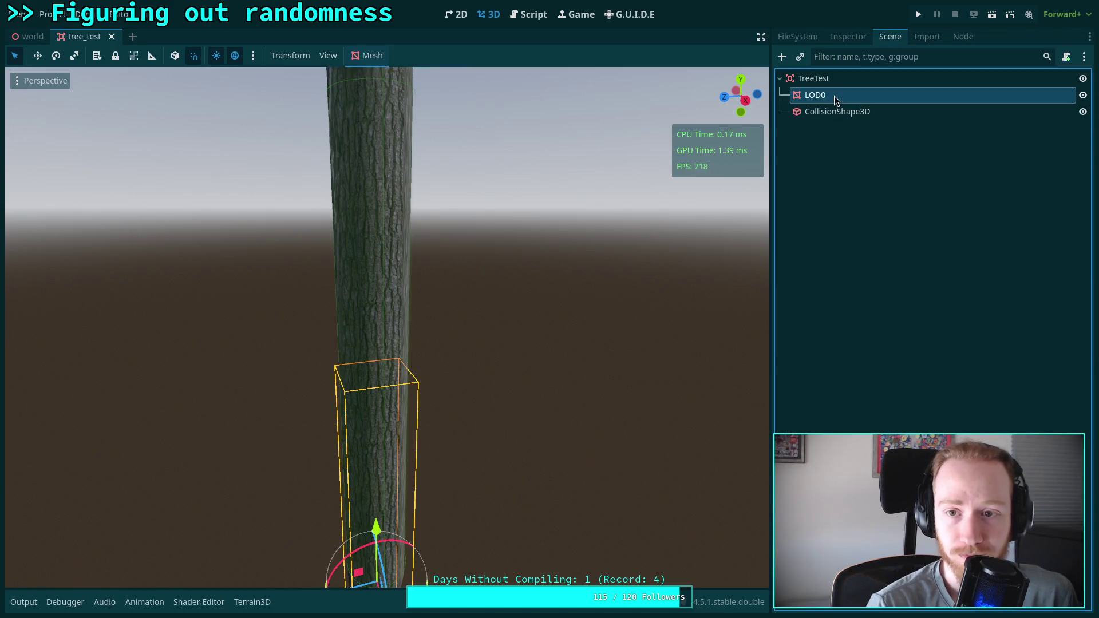
Step: Tilt the LOD0 trunk about 10 degrees and save the tree_test scene
{"action": "scroll", "coordinate": [565, 270], "scroll_direction": "down", "scroll_amount": 5}
{"action": "left_click_drag", "start_coordinate": [358, 494], "coordinate": [456, 459]}
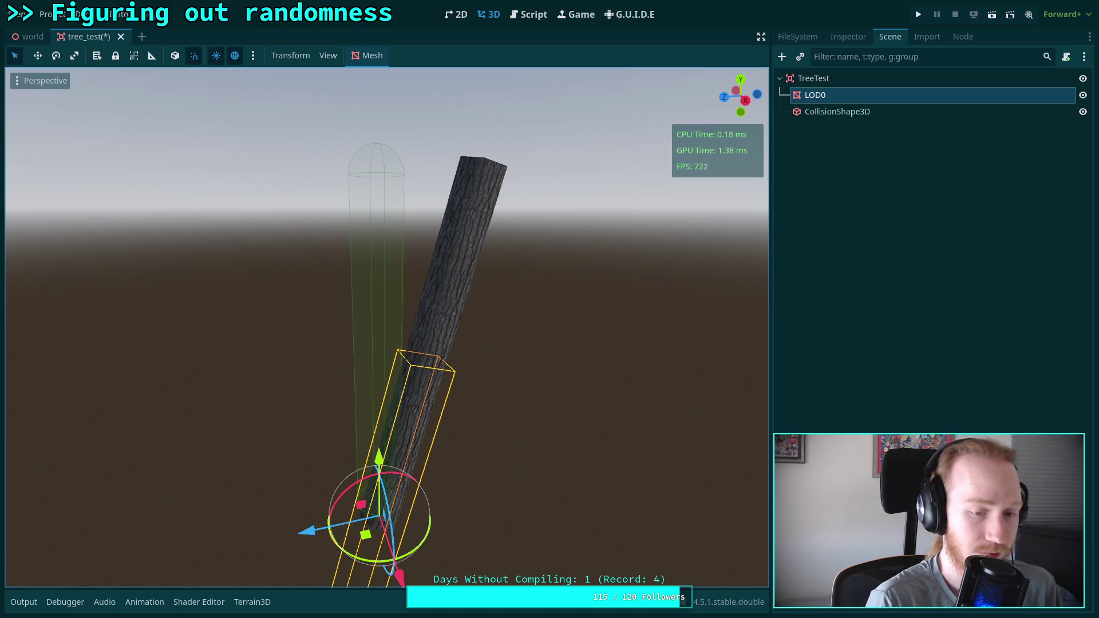
{"action": "key", "text": "ctrl+n"}
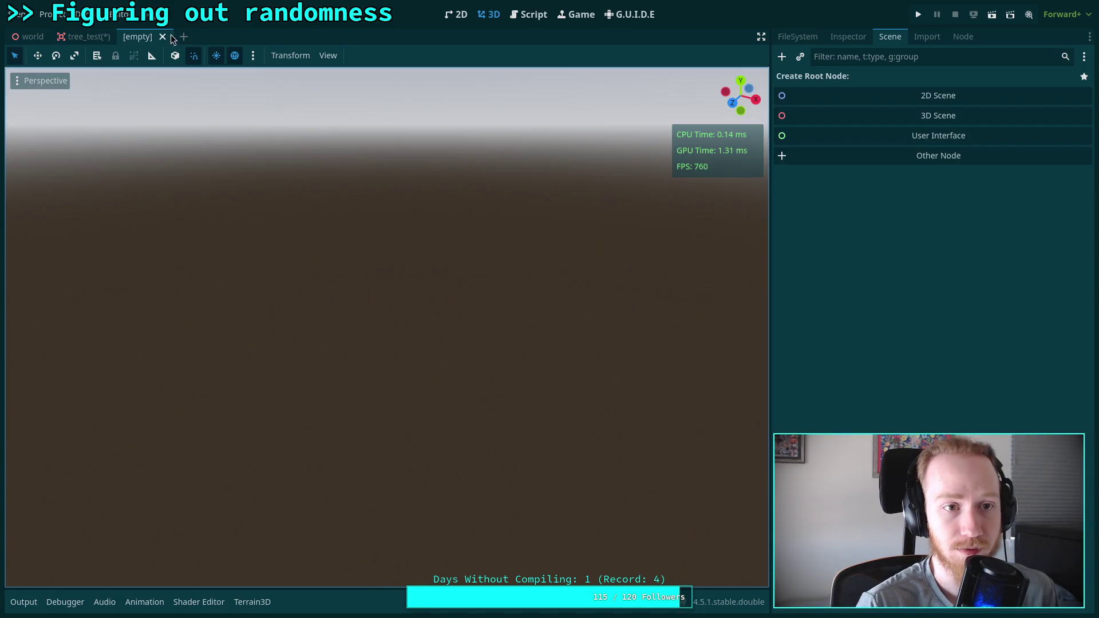
{"action": "left_click", "coordinate": [162, 37]}
{"action": "key", "text": "ctrl+s"}
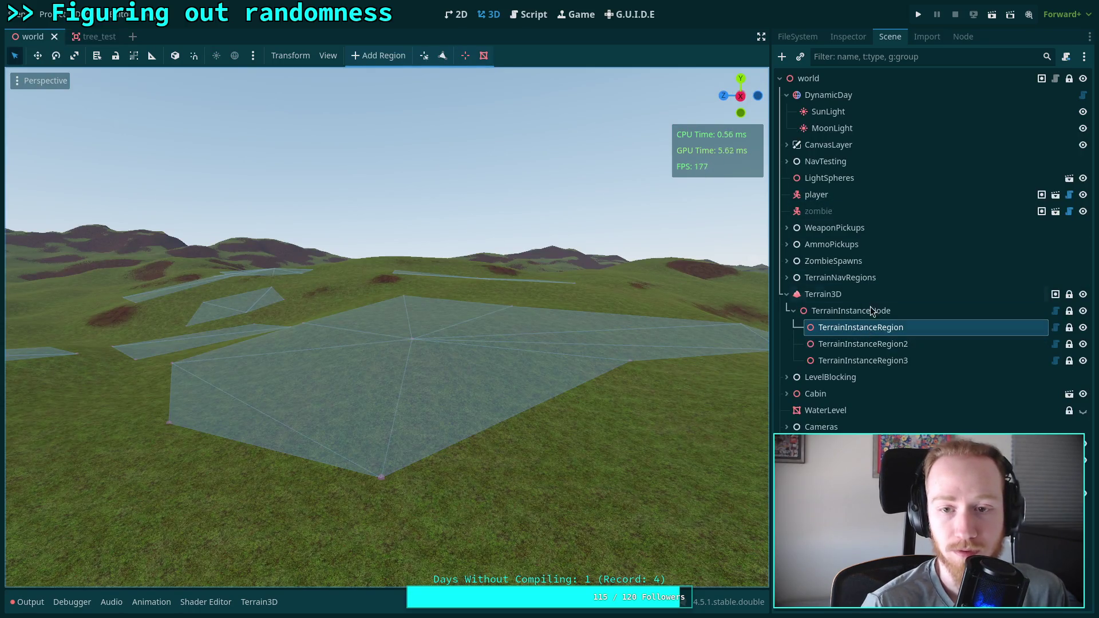
Step: Repopulate TerrainInstanceRegion (343 instances), then clear it again
{"action": "left_click", "coordinate": [849, 38]}
{"action": "left_click", "coordinate": [939, 150]}
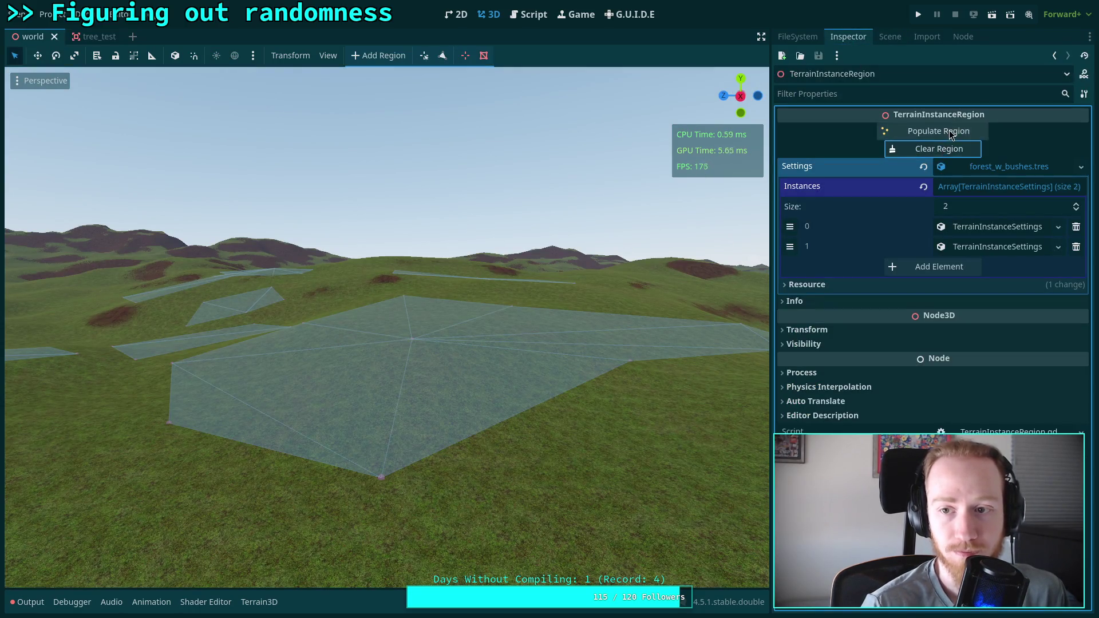
{"action": "left_click", "coordinate": [949, 133]}
{"action": "left_click", "coordinate": [936, 150]}
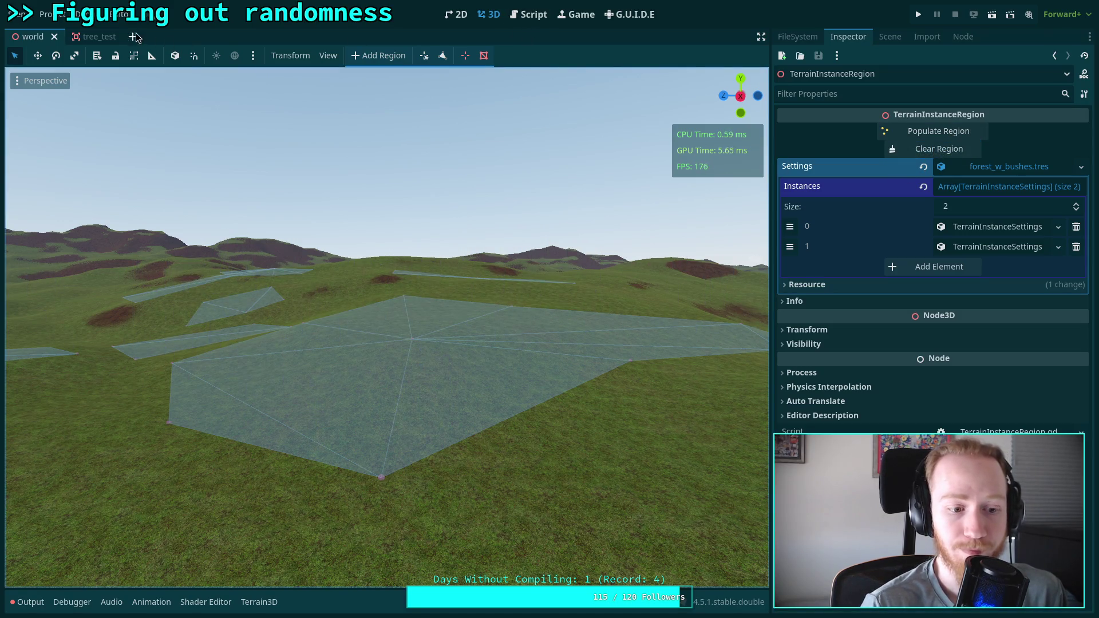
Step: Check the populate log in Output, then switch to the tree_test scene tab
{"action": "left_click", "coordinate": [27, 602]}
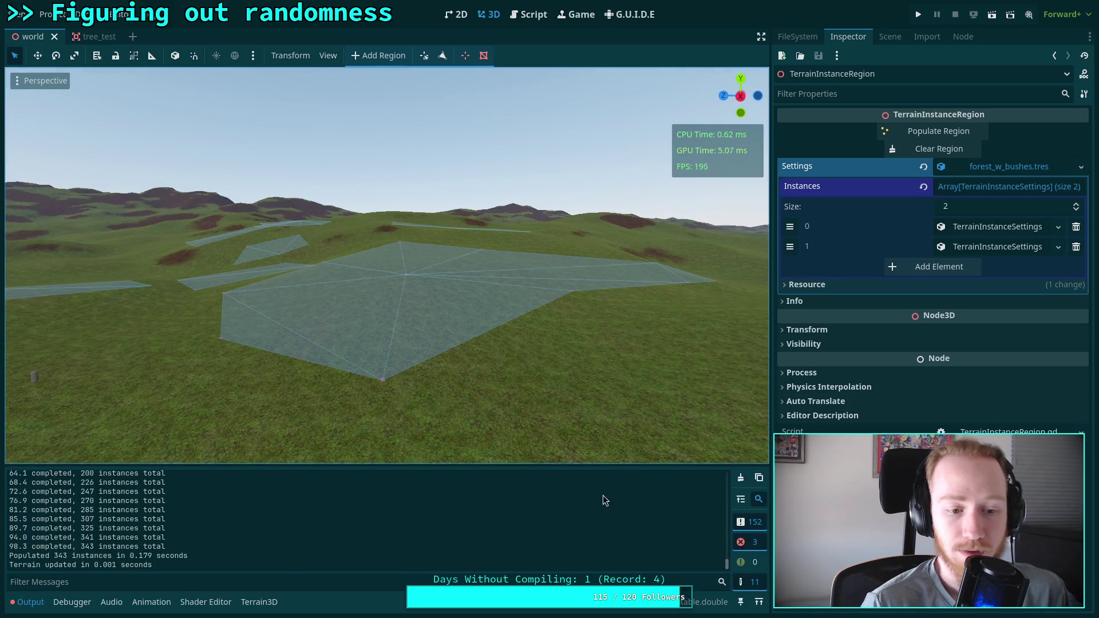
{"action": "left_click", "coordinate": [24, 602]}
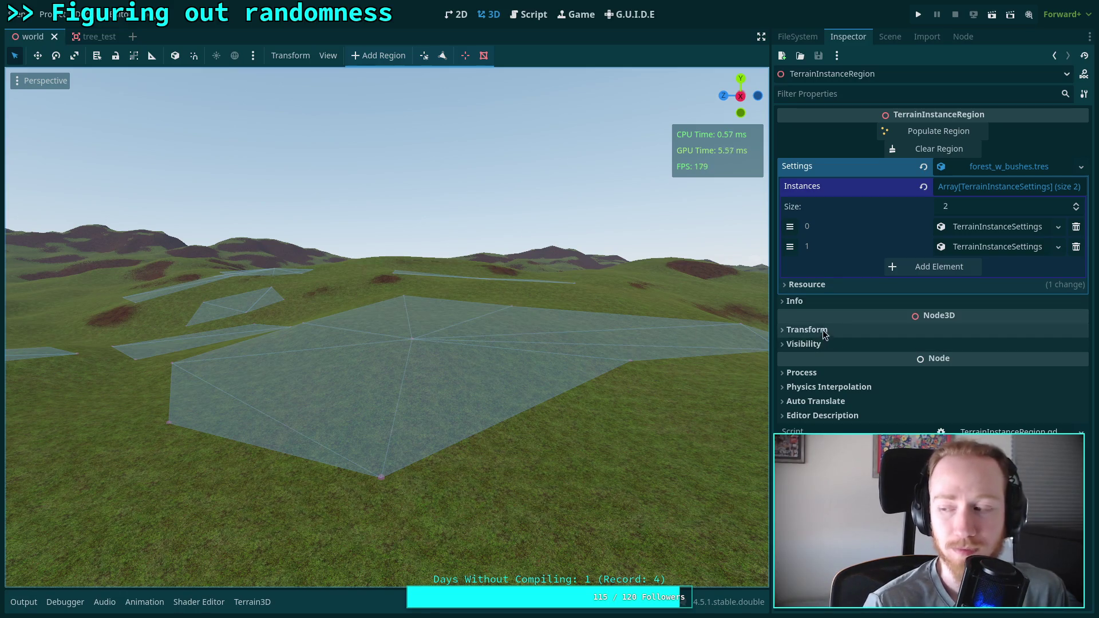
{"action": "left_click", "coordinate": [93, 38]}
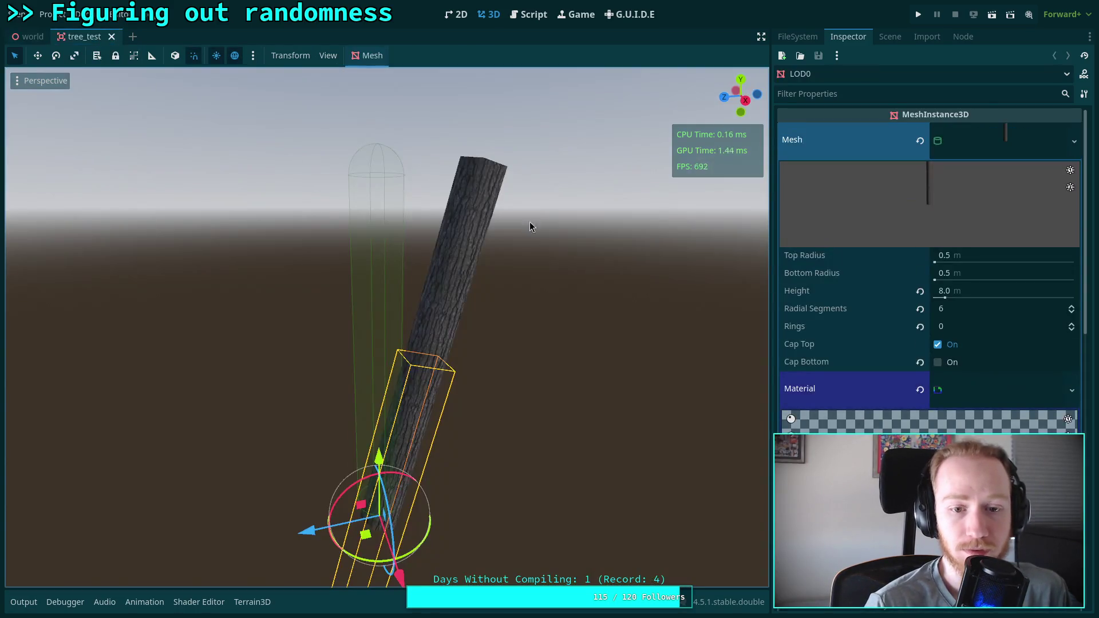
Step: Rotate the LOD0 trunk back upright and save tree_test
{"action": "left_click_drag", "start_coordinate": [363, 493], "coordinate": [399, 447]}
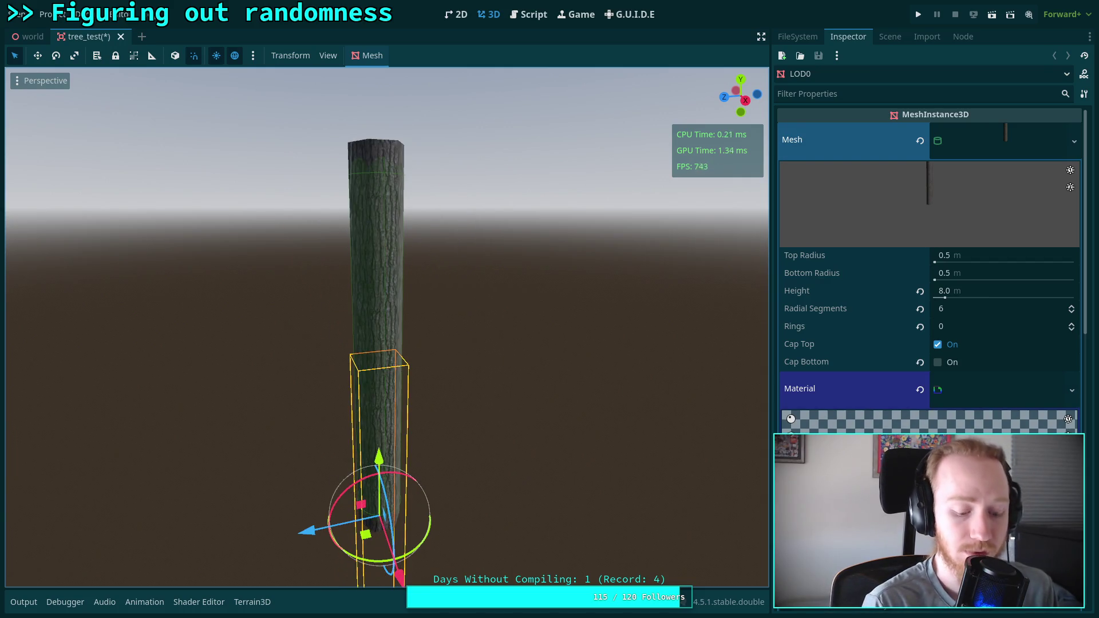
{"action": "key", "text": "ctrl+s"}
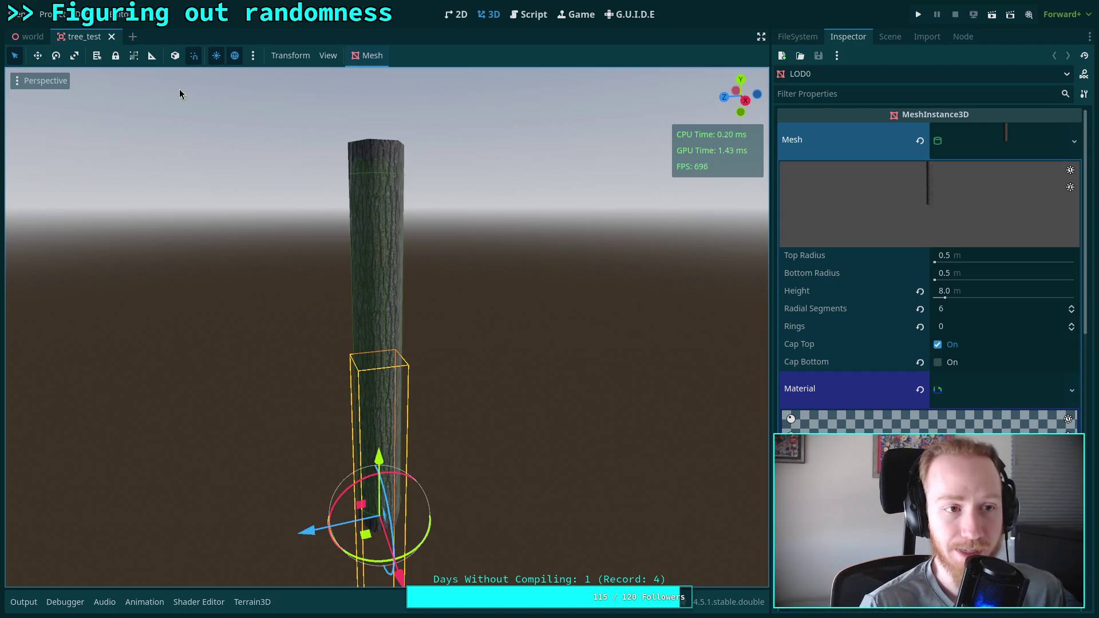
{"action": "scroll", "coordinate": [387, 326], "scroll_direction": "down", "scroll_amount": 5}
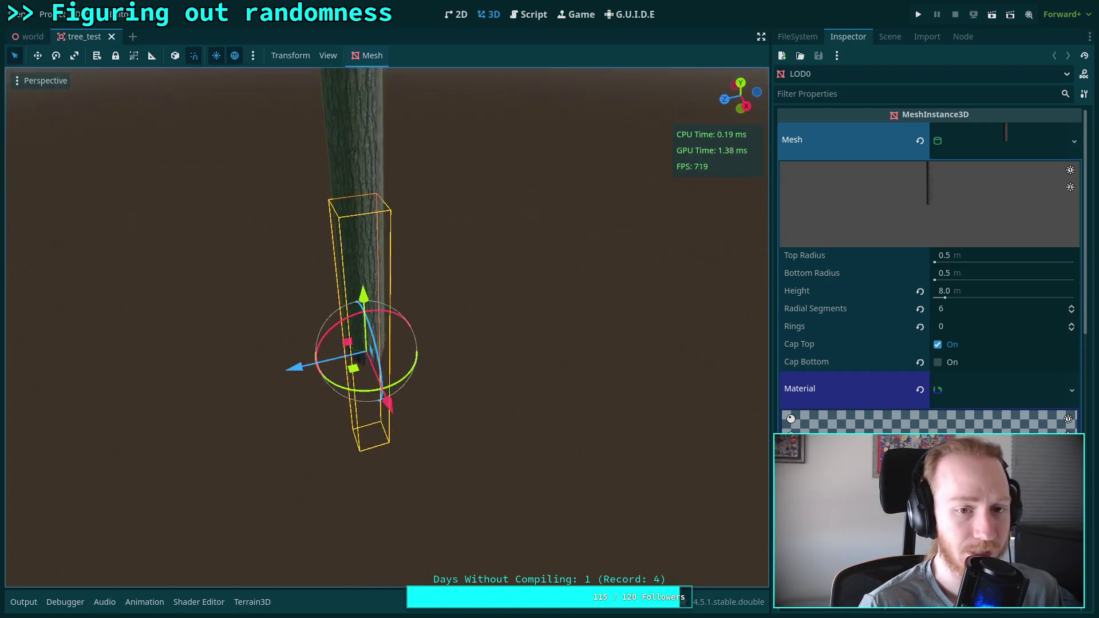
{"action": "scroll", "coordinate": [378, 355], "scroll_direction": "up", "scroll_amount": 2}
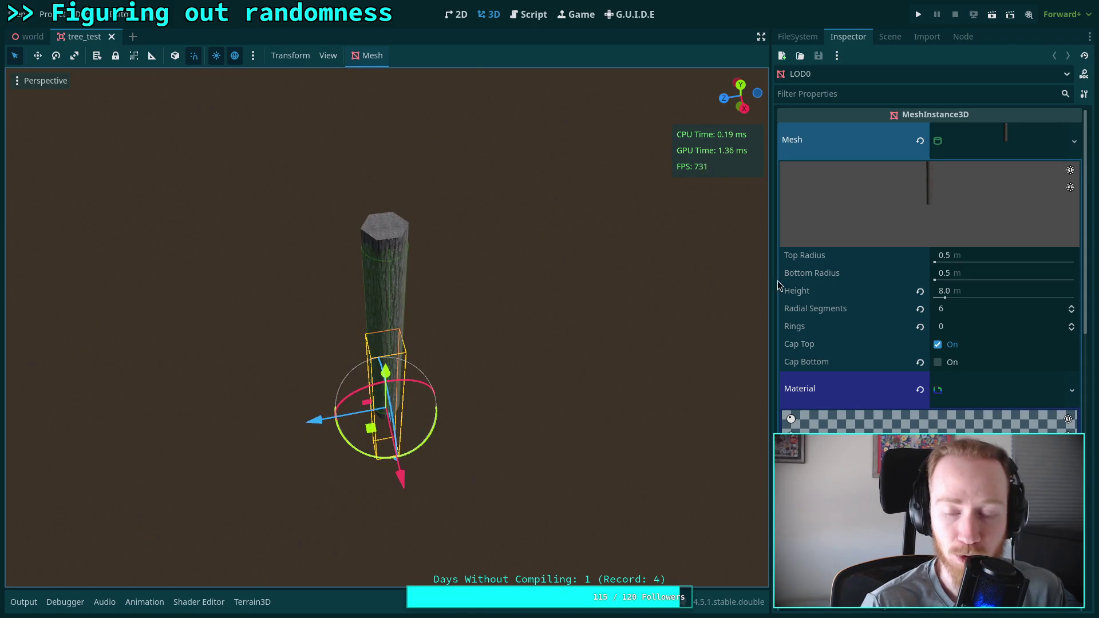
Step: Set the trunk's Radial Segments to 4 and save the tree_test scene
{"action": "double_click", "coordinate": [1073, 313]}
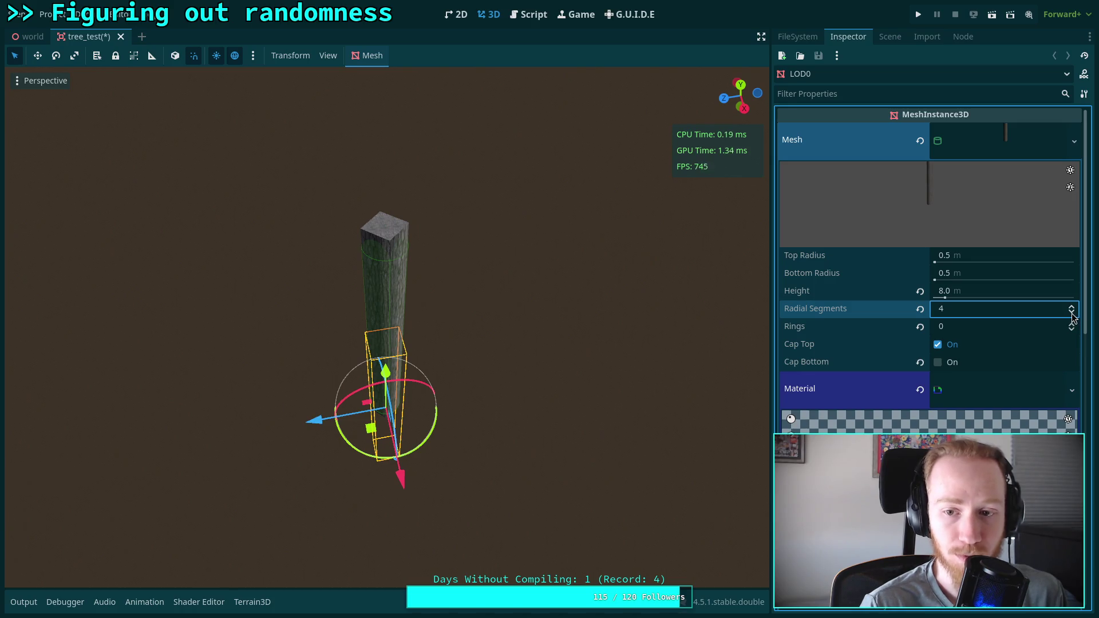
{"action": "left_click", "coordinate": [1073, 308]}
{"action": "left_click", "coordinate": [1073, 309]}
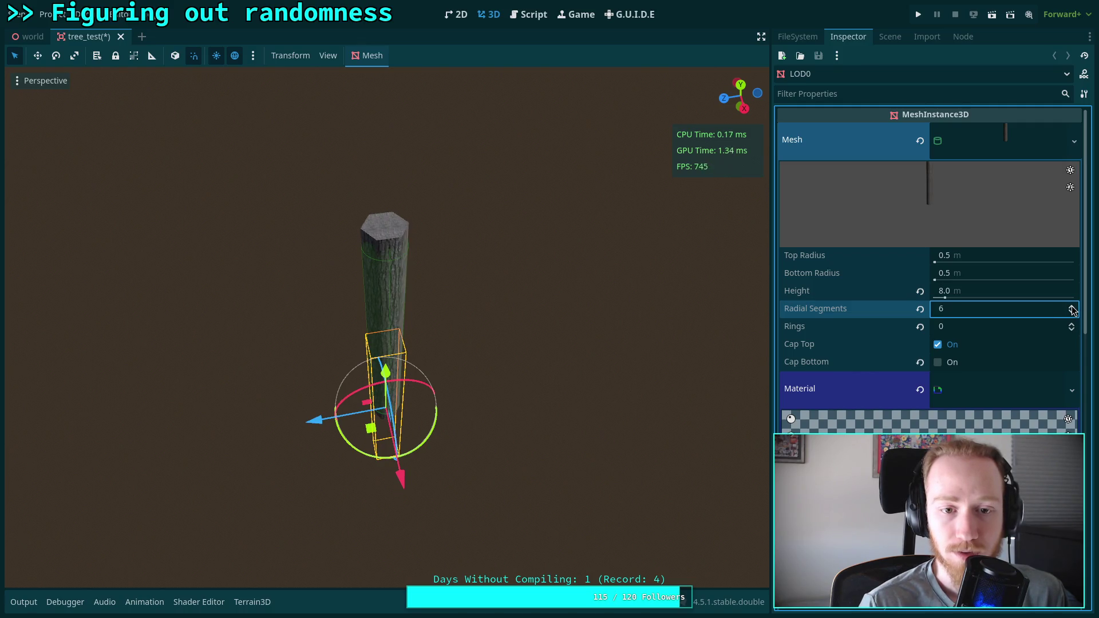
{"action": "left_click", "coordinate": [1072, 313]}
{"action": "left_click", "coordinate": [1072, 313]}
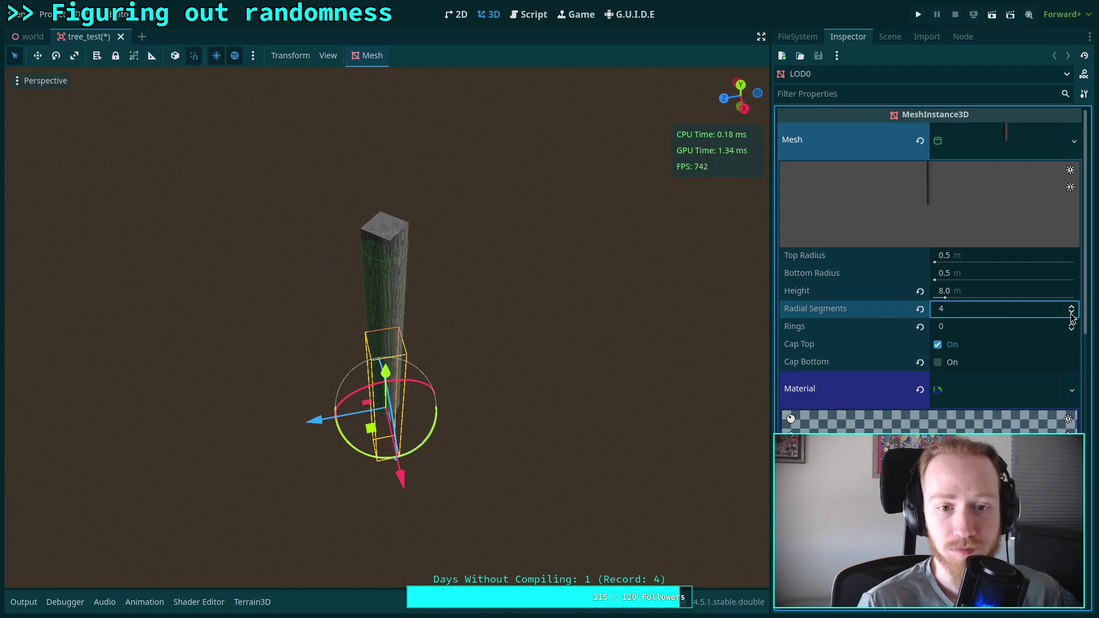
{"action": "key", "text": "ctrl+s"}
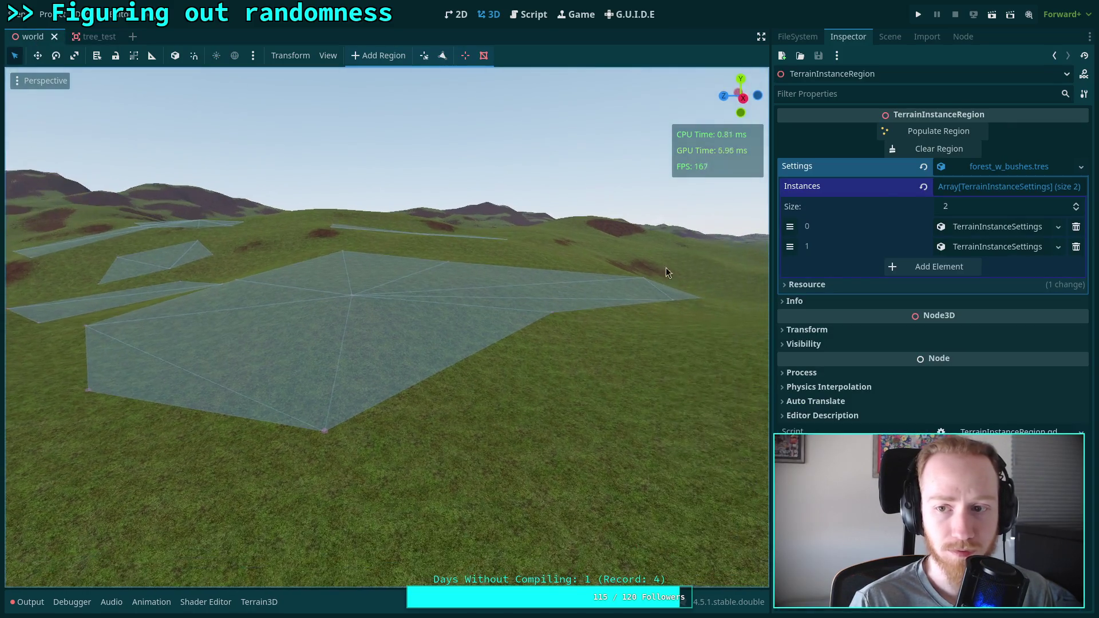
Step: Populate the region with the four-sided trunks and look over the result
{"action": "left_click", "coordinate": [939, 131]}
{"action": "scroll", "coordinate": [579, 269], "scroll_direction": "up", "scroll_amount": 8}
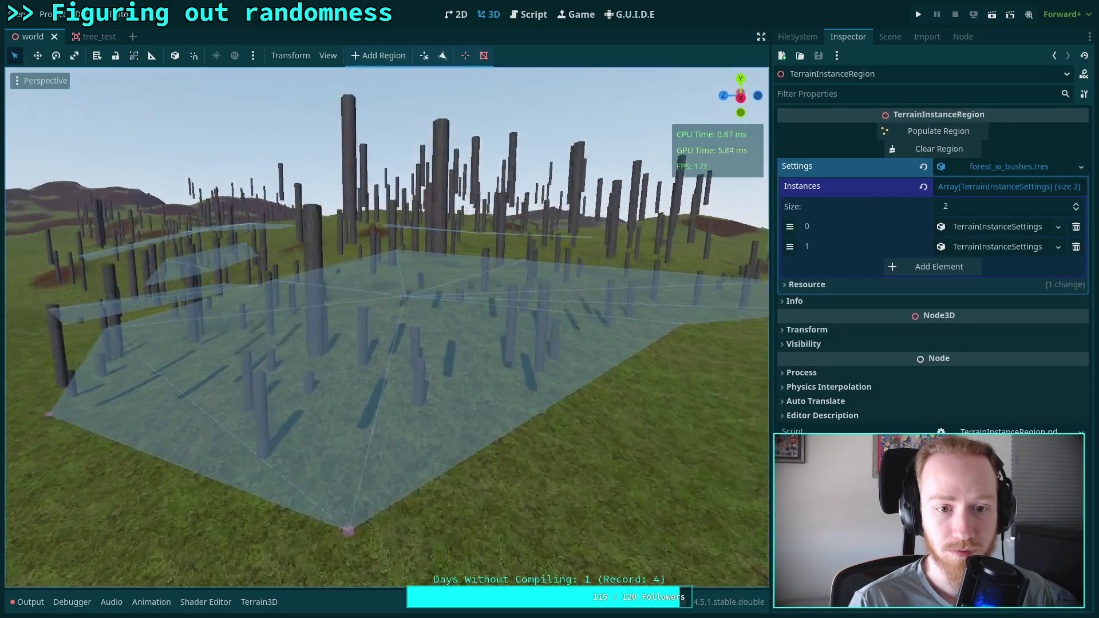
{"action": "scroll", "coordinate": [387, 327], "scroll_direction": "down", "scroll_amount": 3}
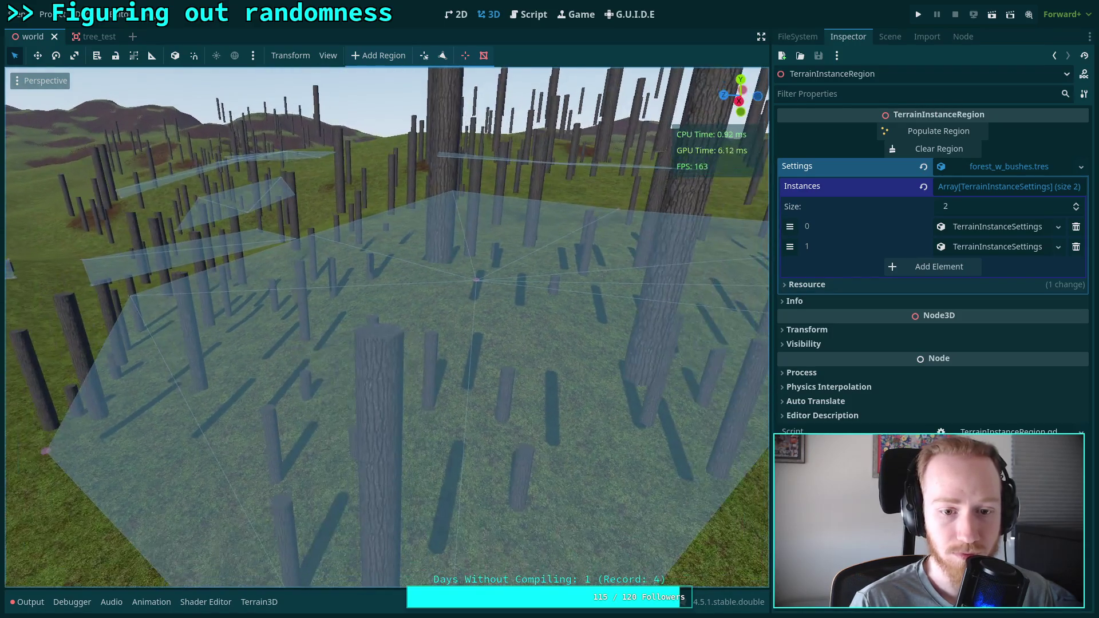
{"action": "scroll", "coordinate": [536, 304], "scroll_direction": "down", "scroll_amount": 4}
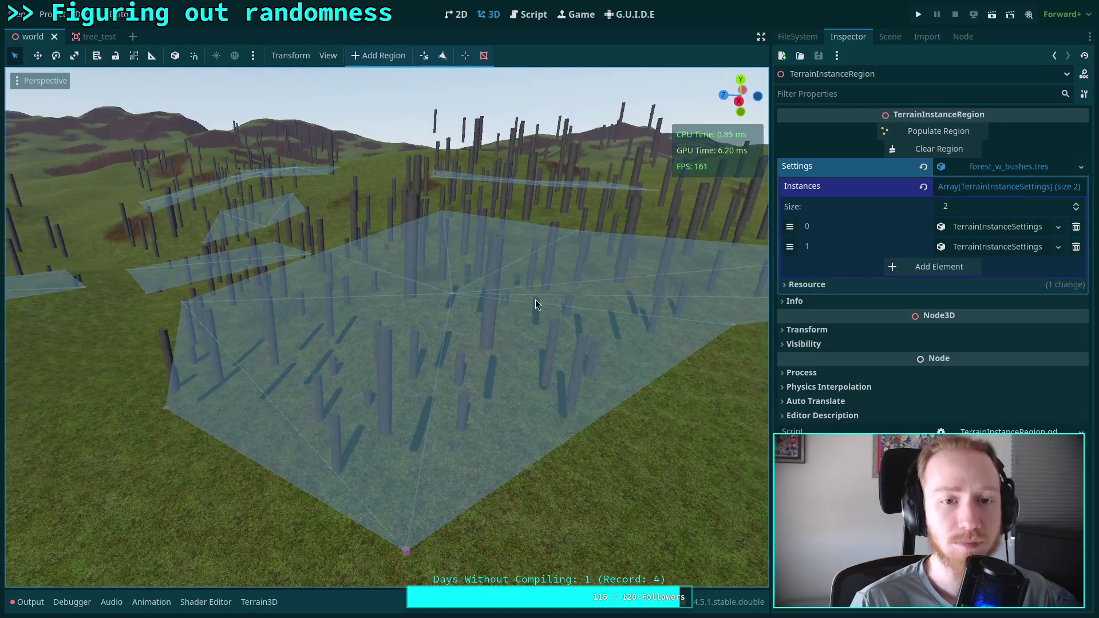
Step: Open and dismiss the Scene menu, then return to the tree_test scene
{"action": "left_click", "coordinate": [53, 13]}
{"action": "mouse_move", "coordinate": [20, 14]}
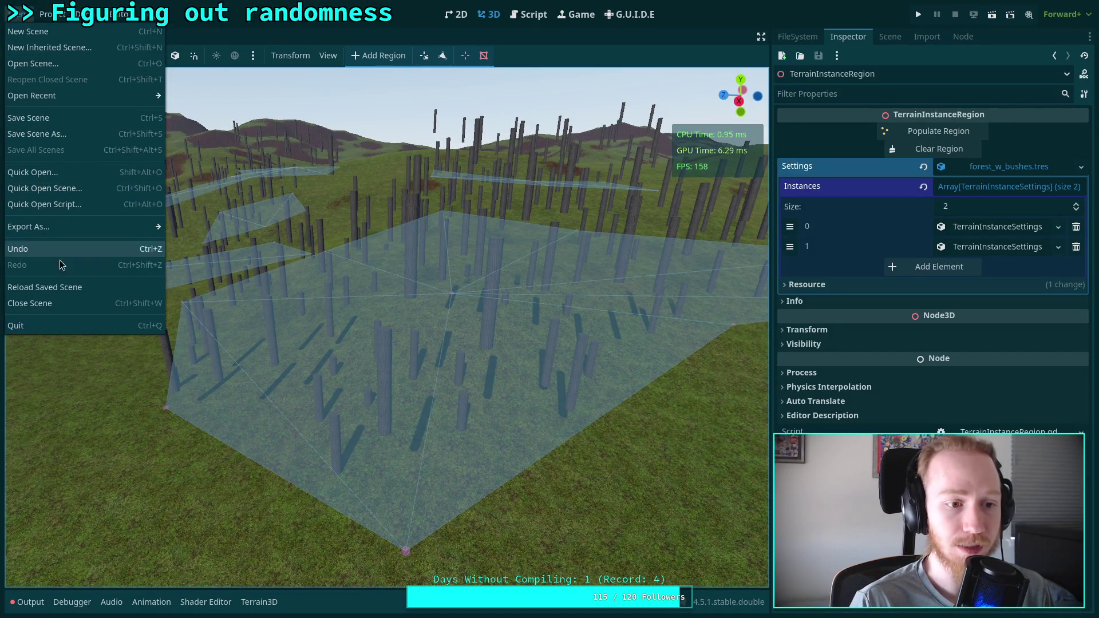
{"action": "left_click", "coordinate": [356, 331]}
{"action": "scroll", "coordinate": [364, 331], "scroll_direction": "up", "scroll_amount": 5}
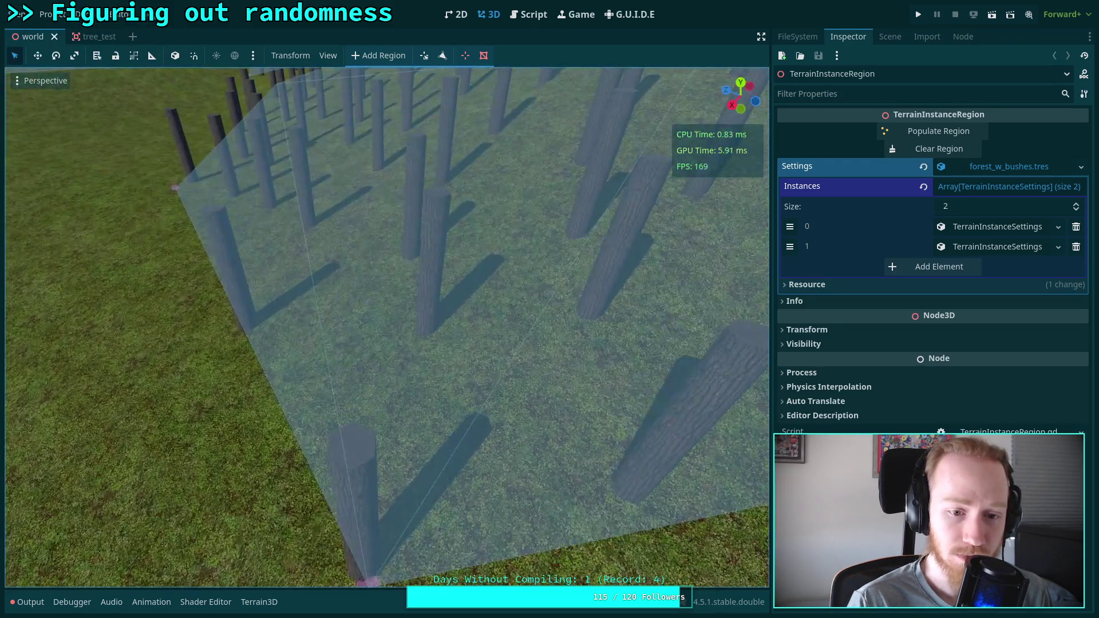
{"action": "scroll", "coordinate": [535, 297], "scroll_direction": "down", "scroll_amount": 8}
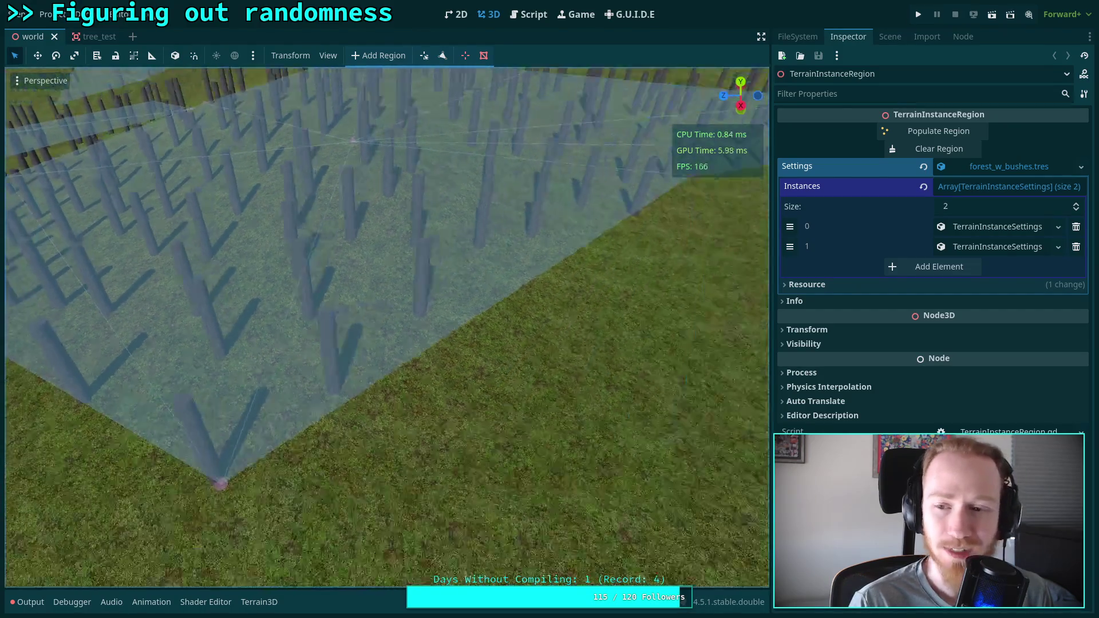
{"action": "left_click", "coordinate": [95, 37]}
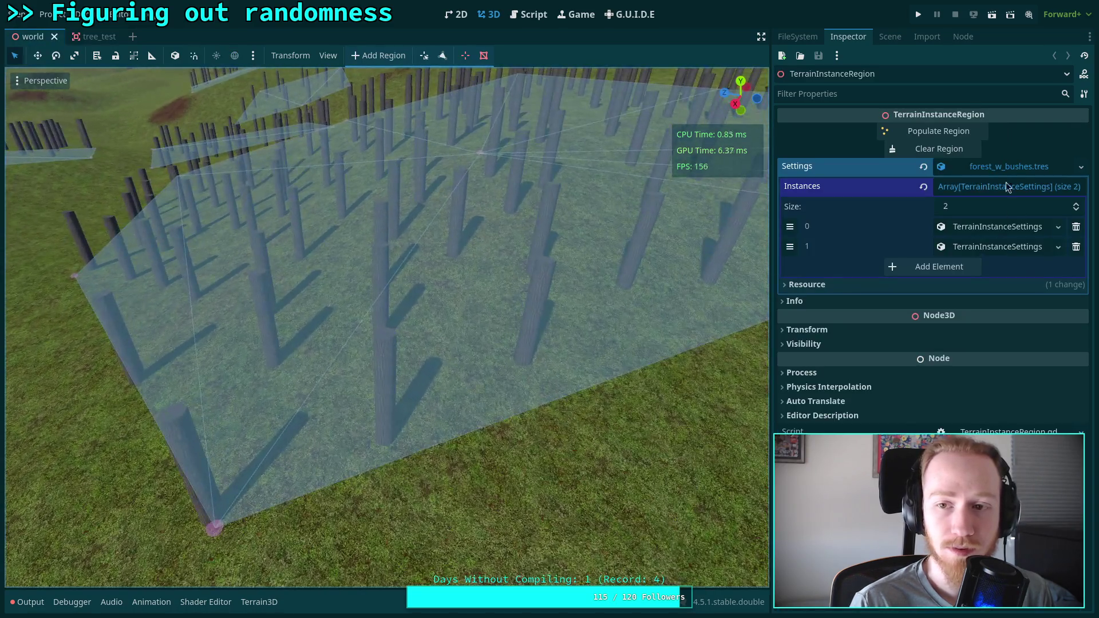
Step: Clear, repopulate with 336 trunks, and clear the region again; then show the Terrain3D meshes panel
{"action": "left_click", "coordinate": [930, 150]}
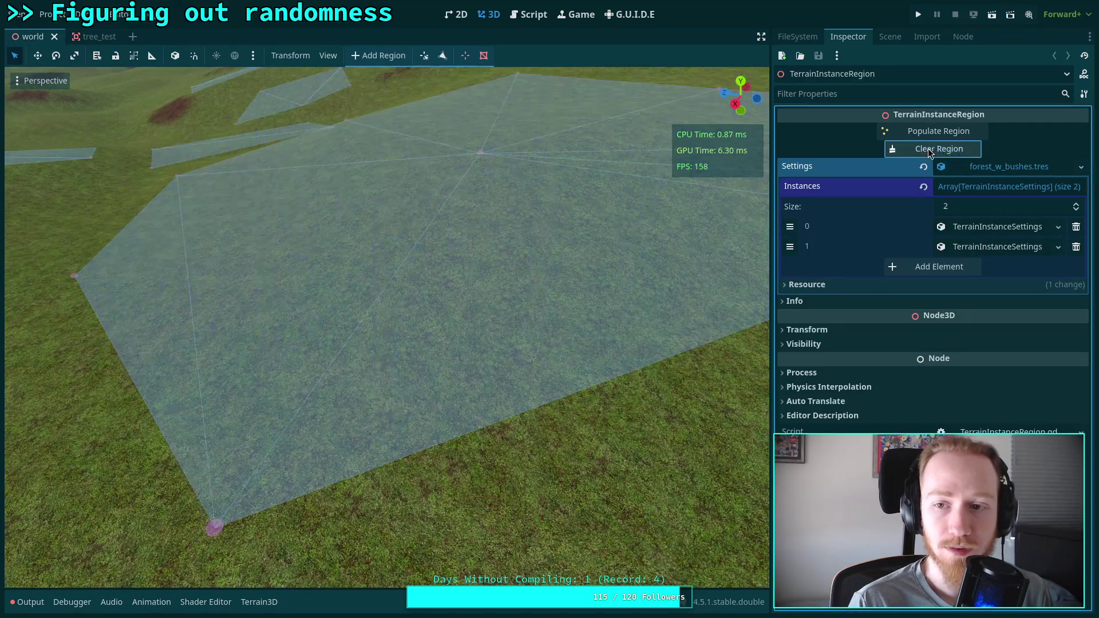
{"action": "left_click", "coordinate": [939, 131]}
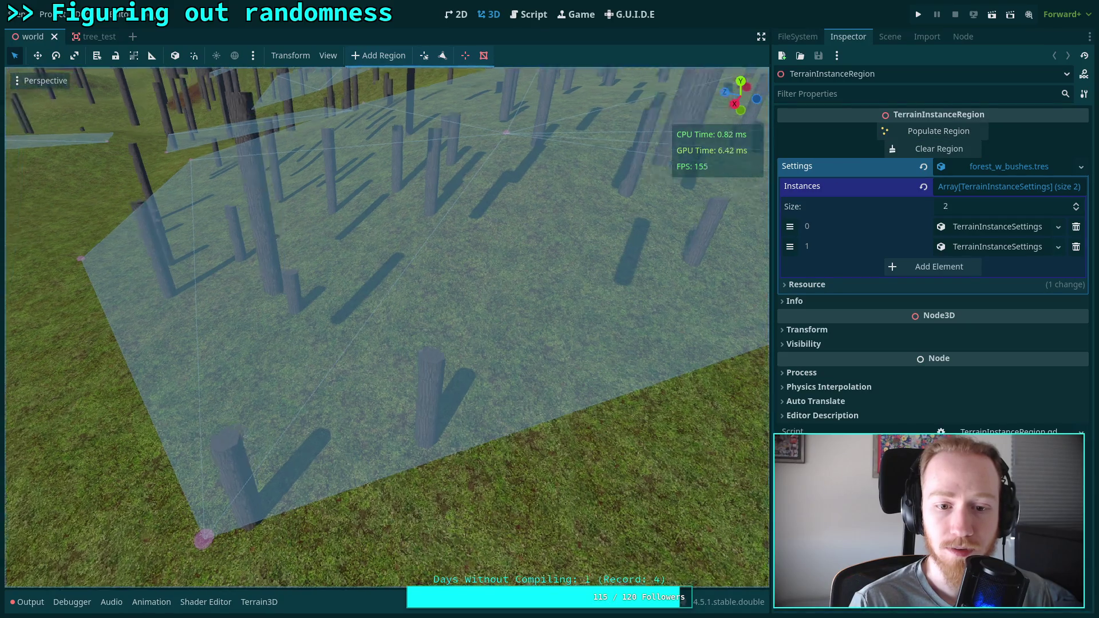
{"action": "scroll", "coordinate": [592, 223], "scroll_direction": "down", "scroll_amount": 5}
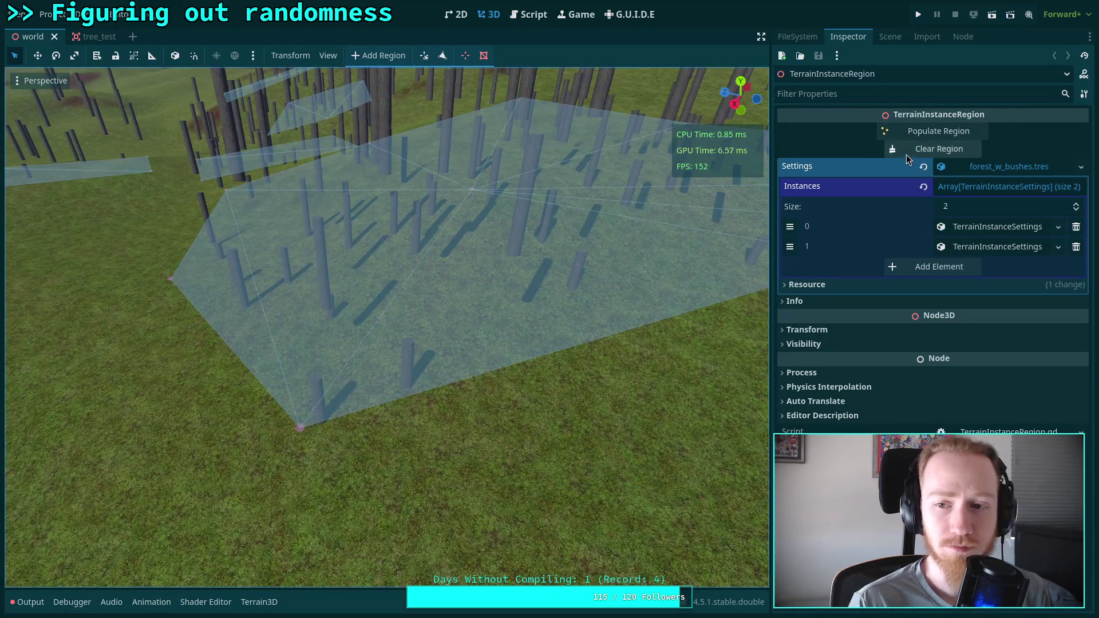
{"action": "left_click", "coordinate": [907, 153]}
{"action": "left_click", "coordinate": [26, 602]}
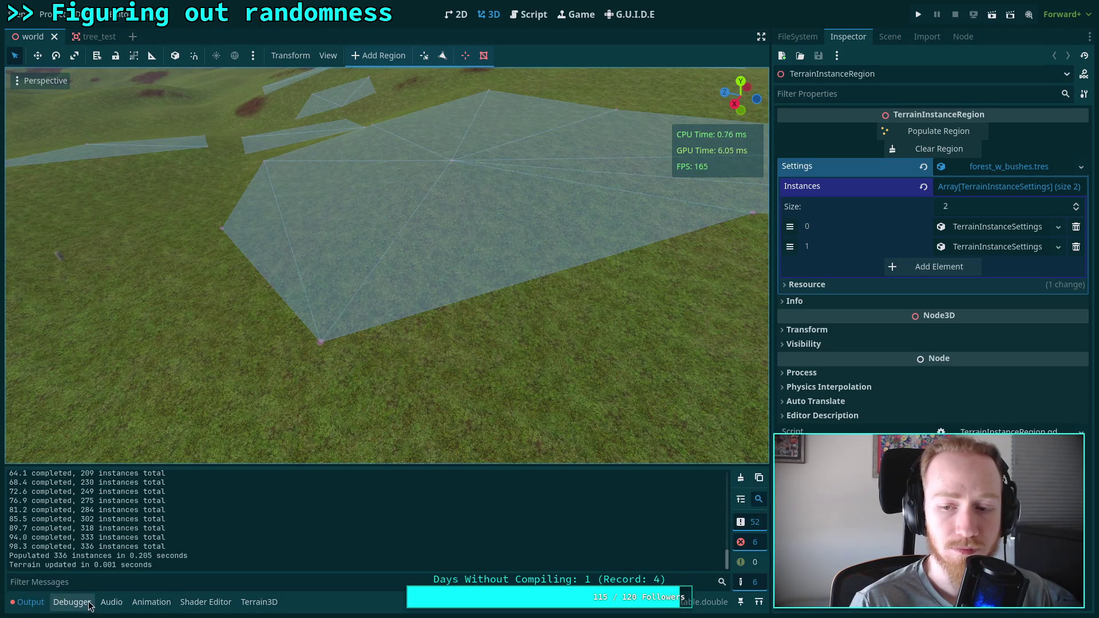
{"action": "left_click", "coordinate": [259, 602]}
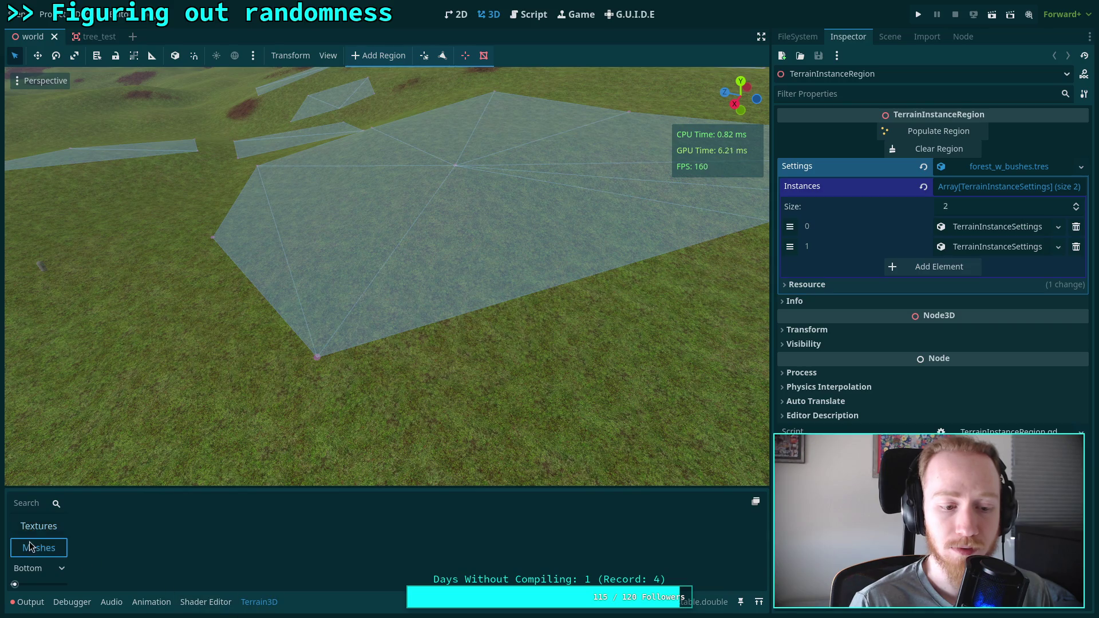
Step: Select the Terrain3D node and pick the Test Tree mesh asset (tree_test.tscn, density 5.0)
{"action": "left_click", "coordinate": [892, 38]}
{"action": "left_click", "coordinate": [837, 292]}
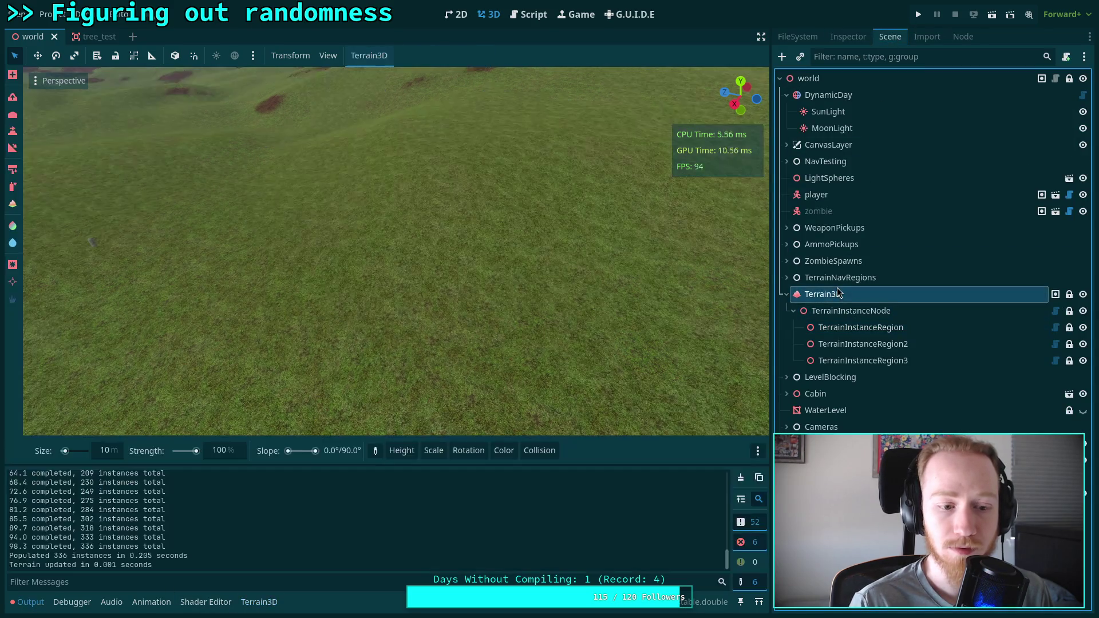
{"action": "left_click", "coordinate": [101, 512]}
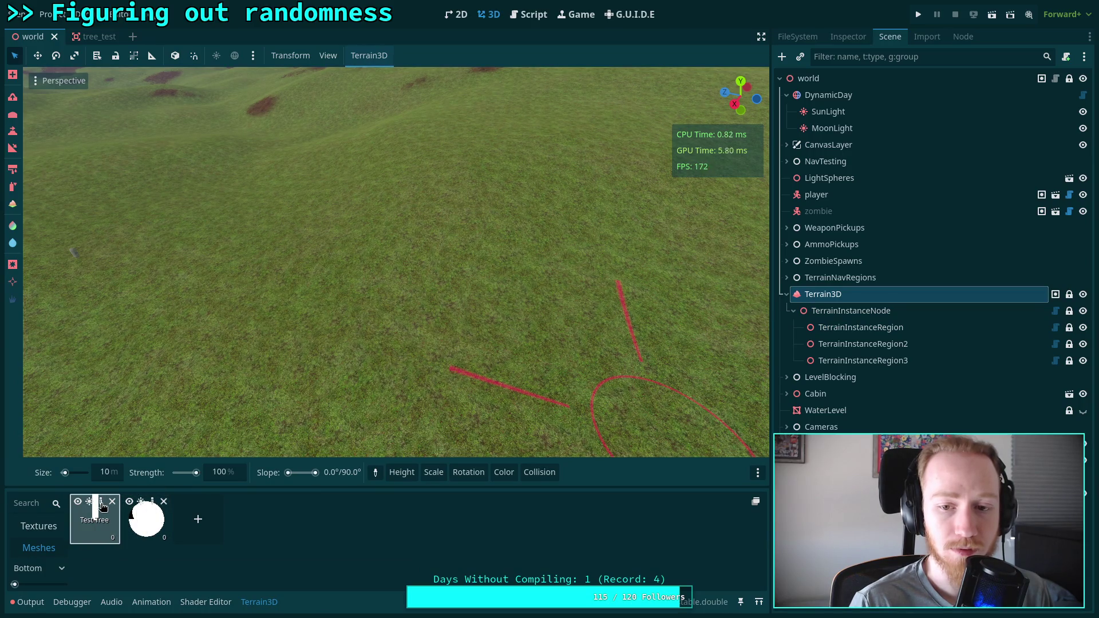
{"action": "left_click", "coordinate": [848, 37]}
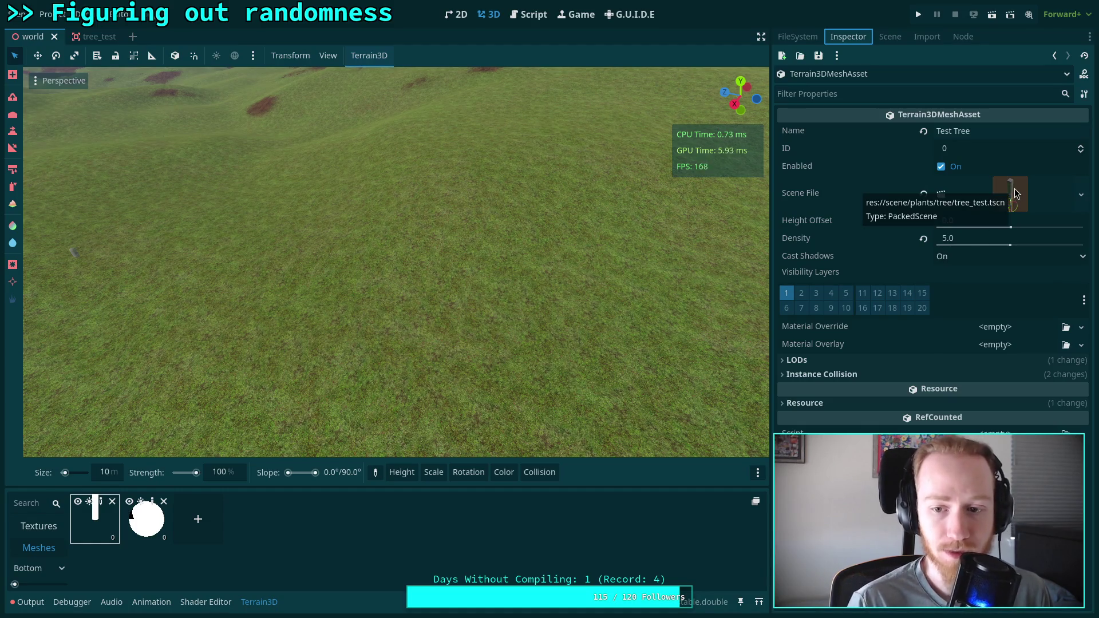
Step: Paint a test cluster of Test Tree trunks on the terrain, then undo it
{"action": "left_click", "coordinate": [435, 327]}
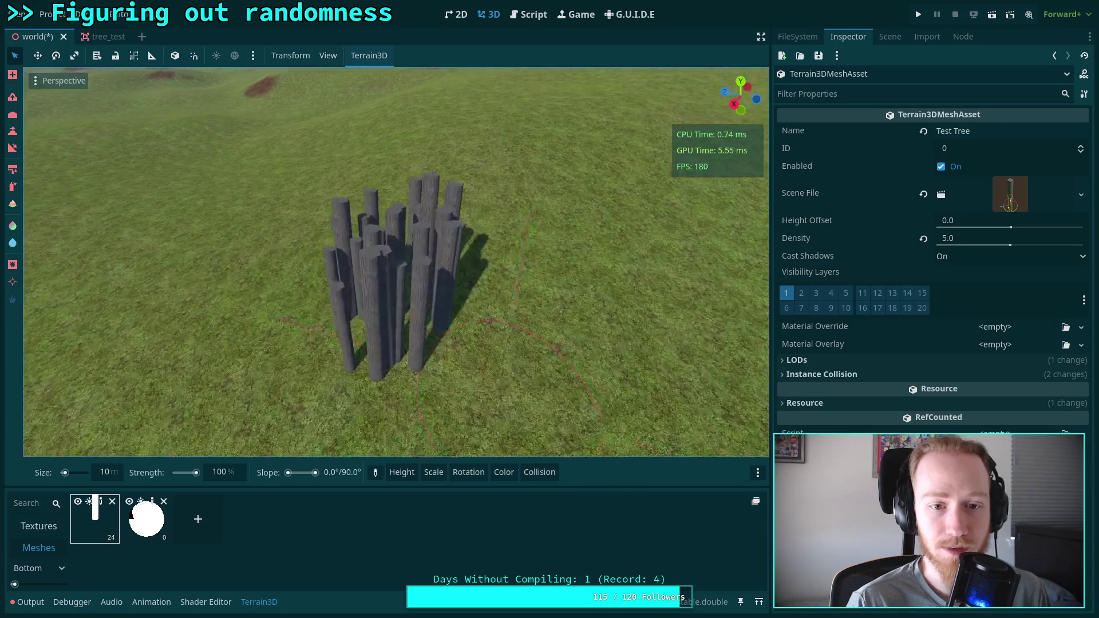
{"action": "scroll", "coordinate": [395, 263], "scroll_direction": "up", "scroll_amount": 3}
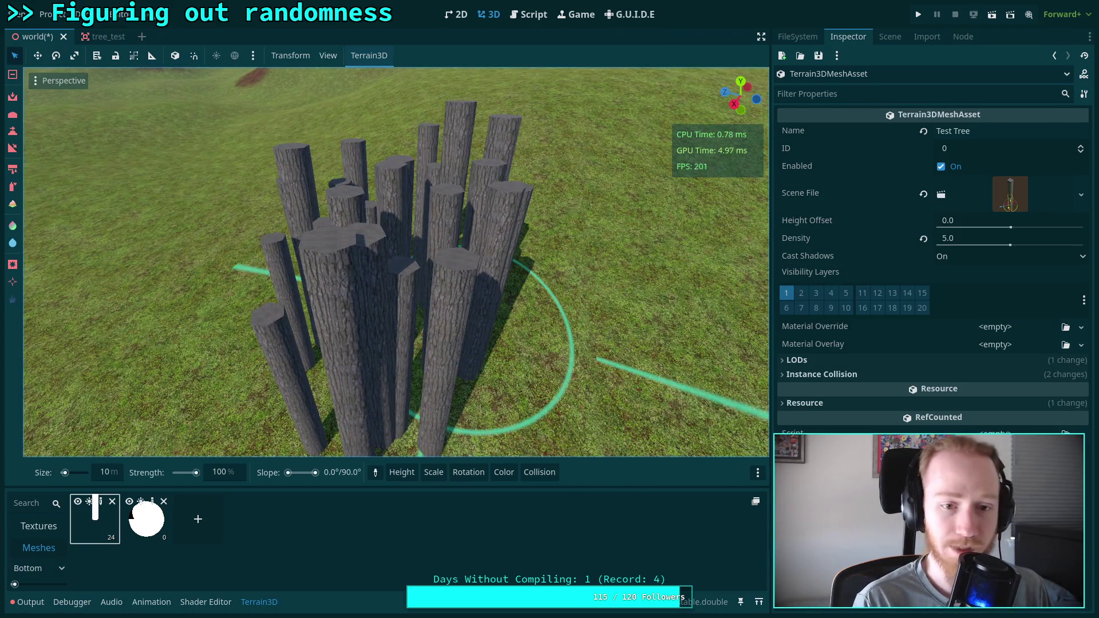
{"action": "key", "text": "ctrl+z"}
{"action": "scroll", "coordinate": [362, 274], "scroll_direction": "down", "scroll_amount": 3}
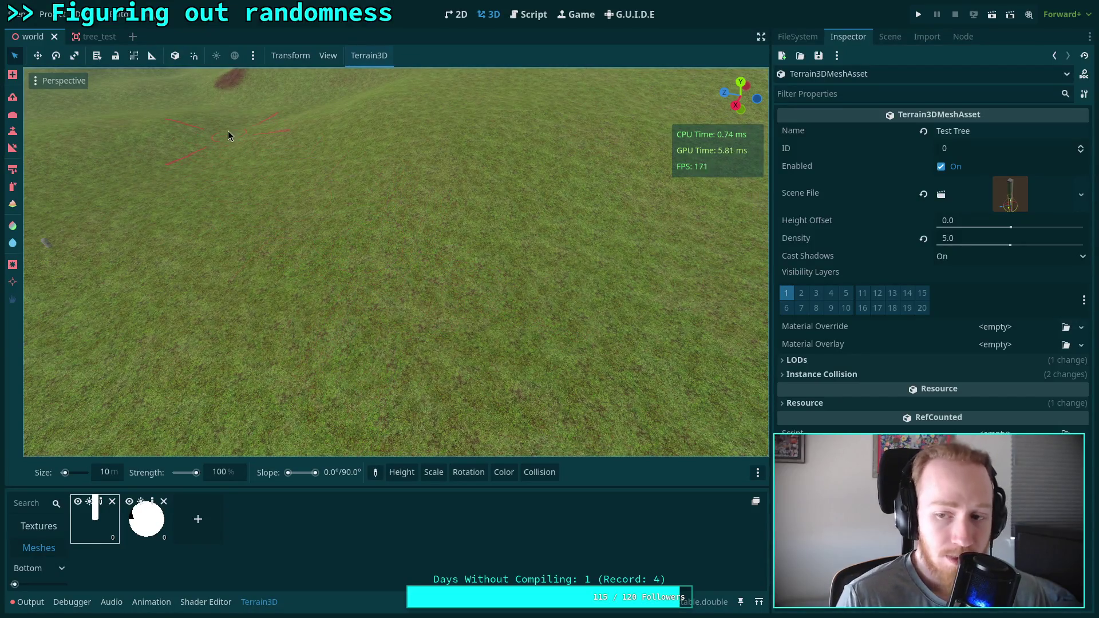
{"action": "left_click", "coordinate": [24, 8]}
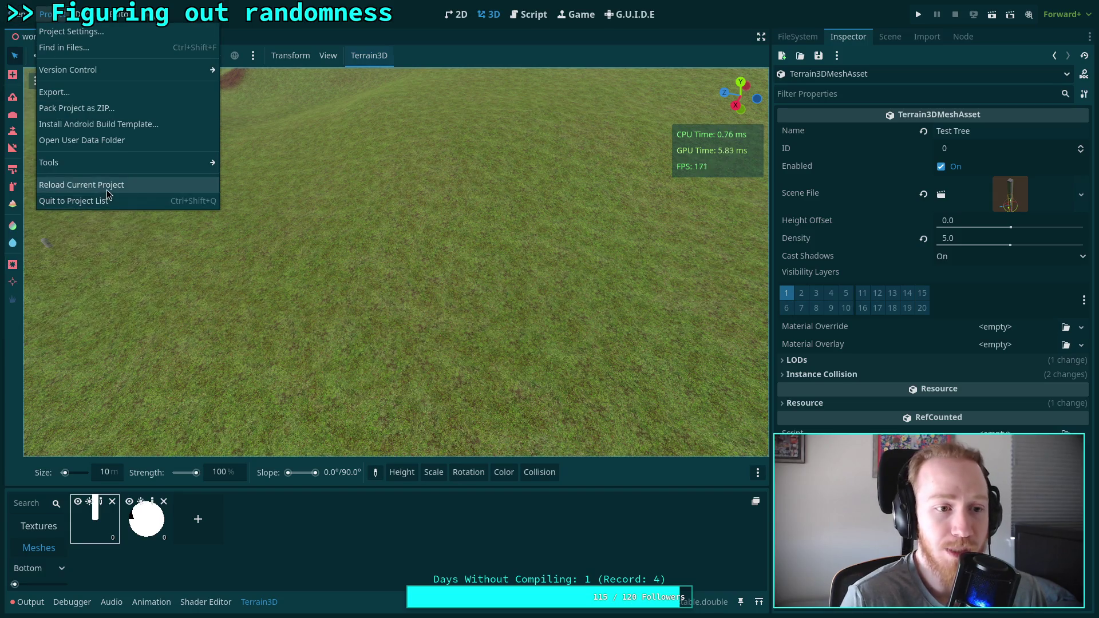
Step: Reload the project, then fly the camera through the tree-covered terrain and over the hills
{"action": "left_click", "coordinate": [106, 190]}
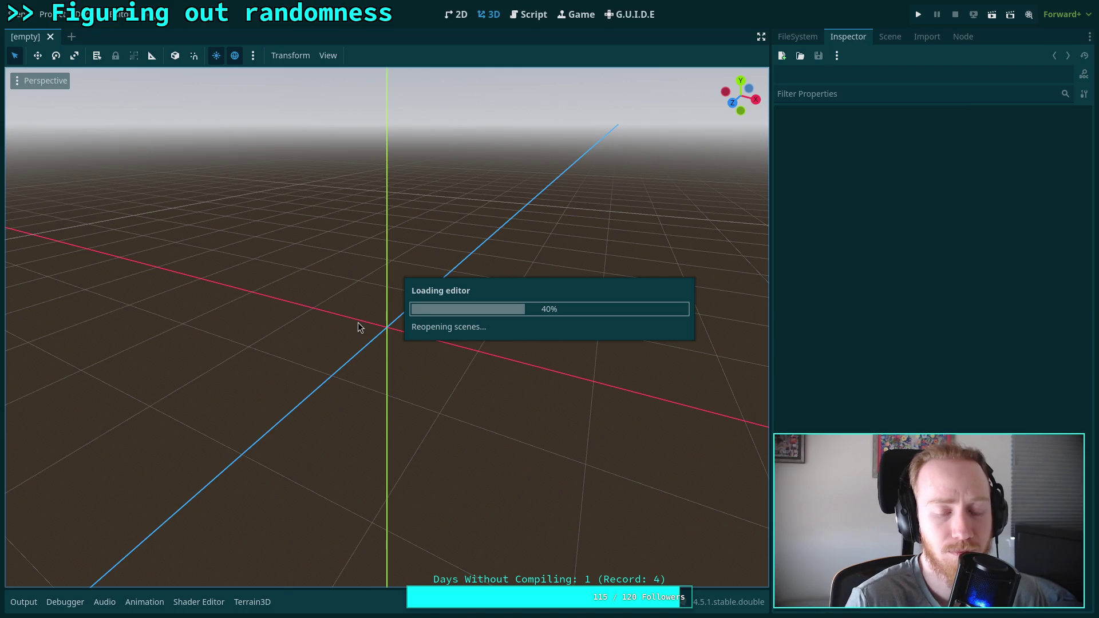
{"action": "key", "text": "w"}
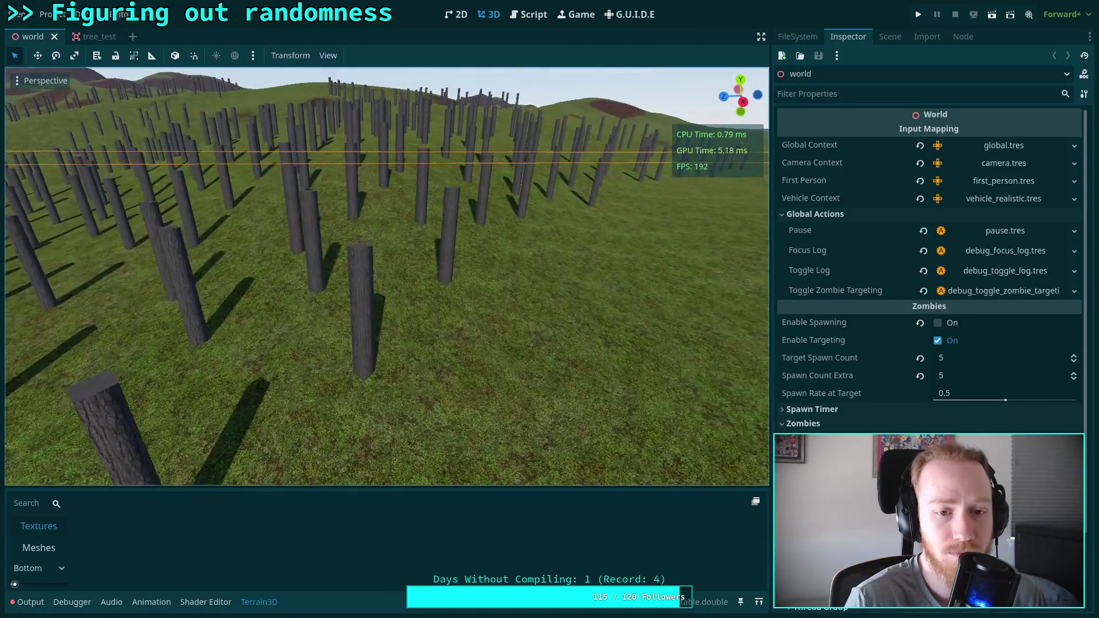
{"action": "key", "text": "s"}
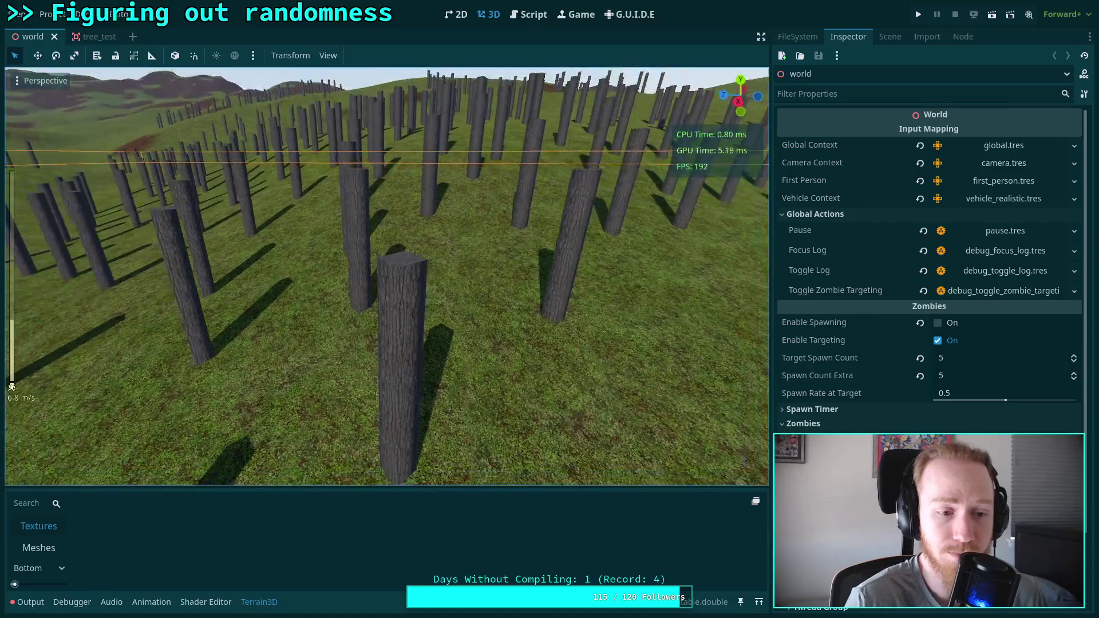
{"action": "scroll", "coordinate": [387, 276], "scroll_direction": "up", "scroll_amount": 3}
{"action": "key", "text": "w"}
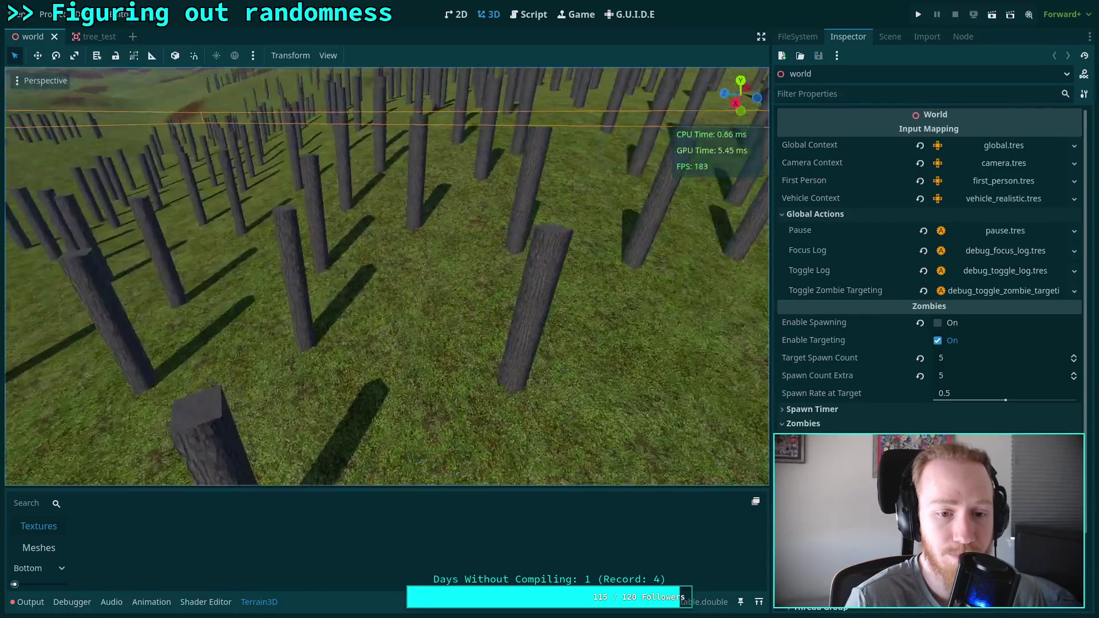
{"action": "key", "text": "s"}
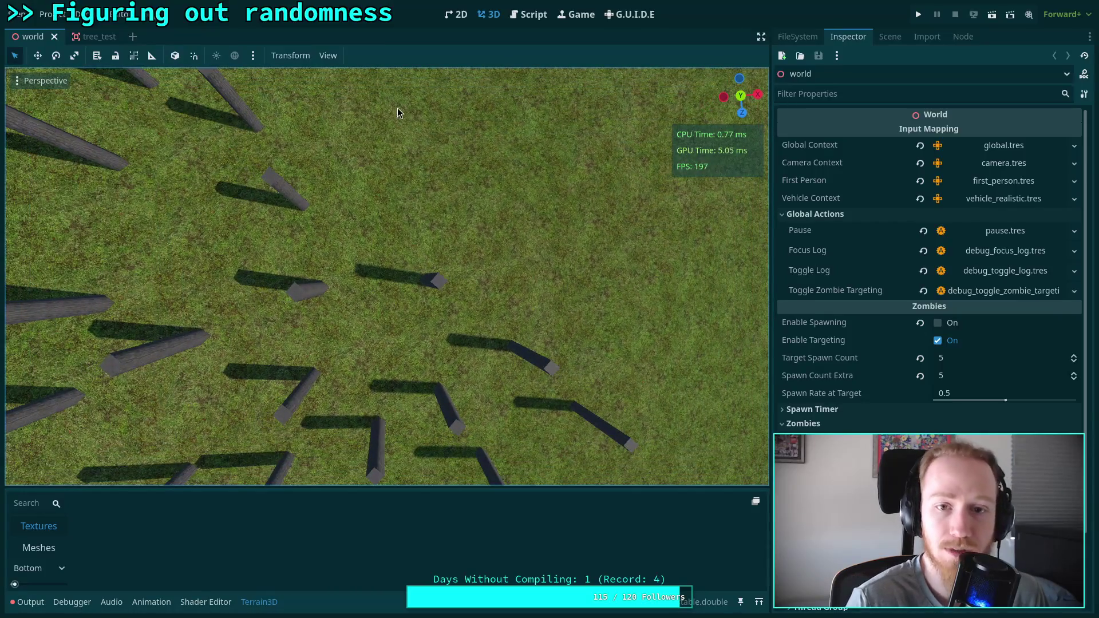
Step: Open the tree_test scene and undo a trial -5° rotation of the tree
{"action": "left_click", "coordinate": [533, 20]}
{"action": "left_click", "coordinate": [488, 15]}
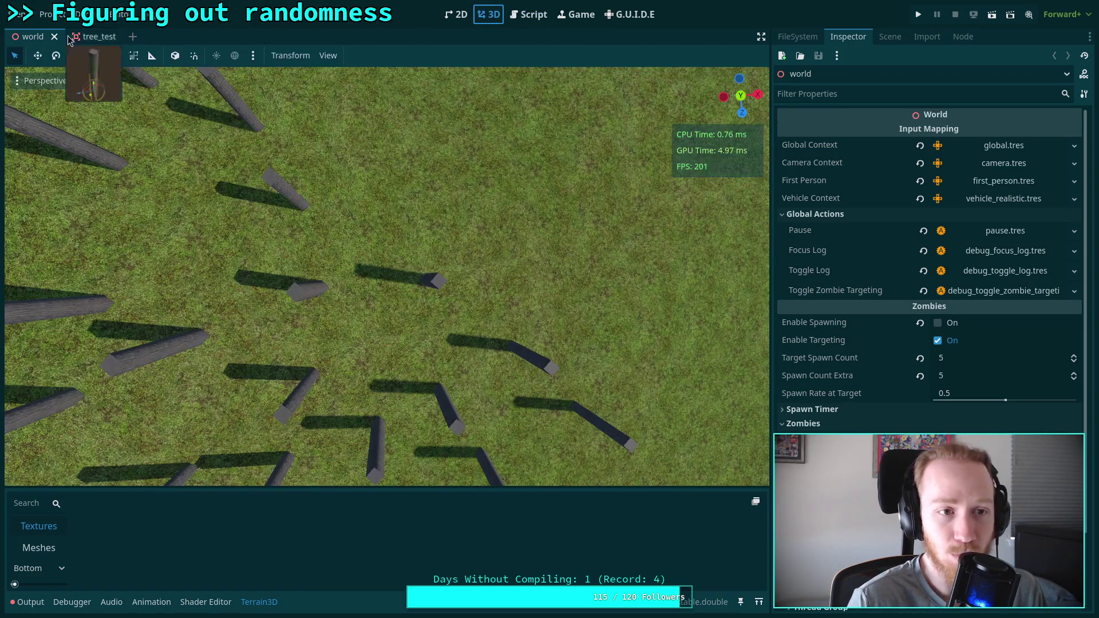
{"action": "left_click", "coordinate": [77, 36]}
{"action": "left_click_drag", "start_coordinate": [355, 326], "coordinate": [362, 325]}
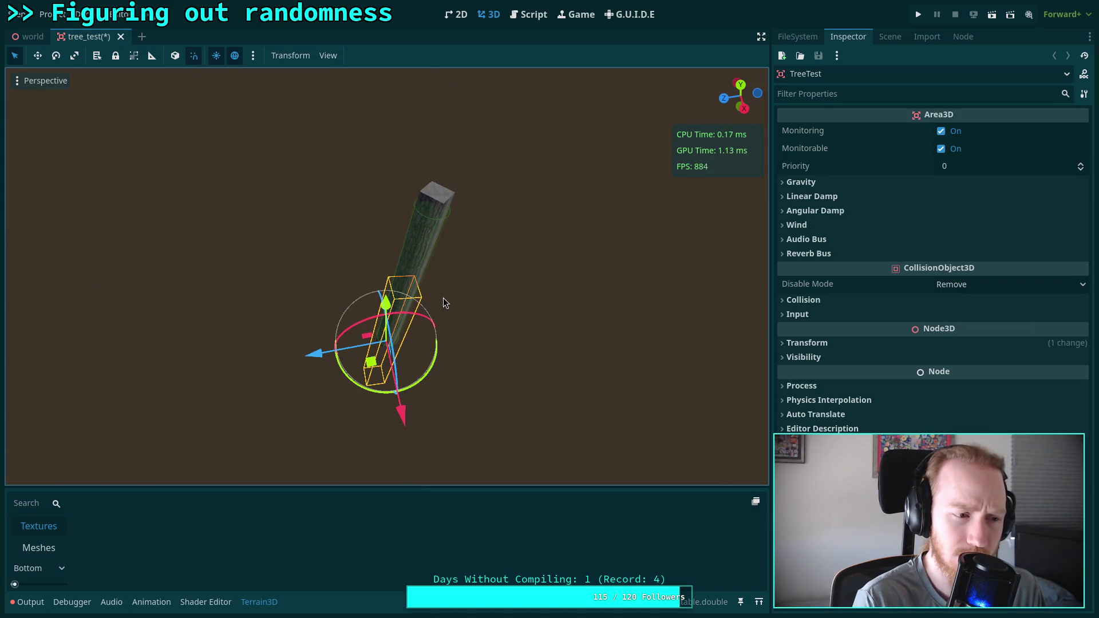
{"action": "key", "text": "ctrl+z"}
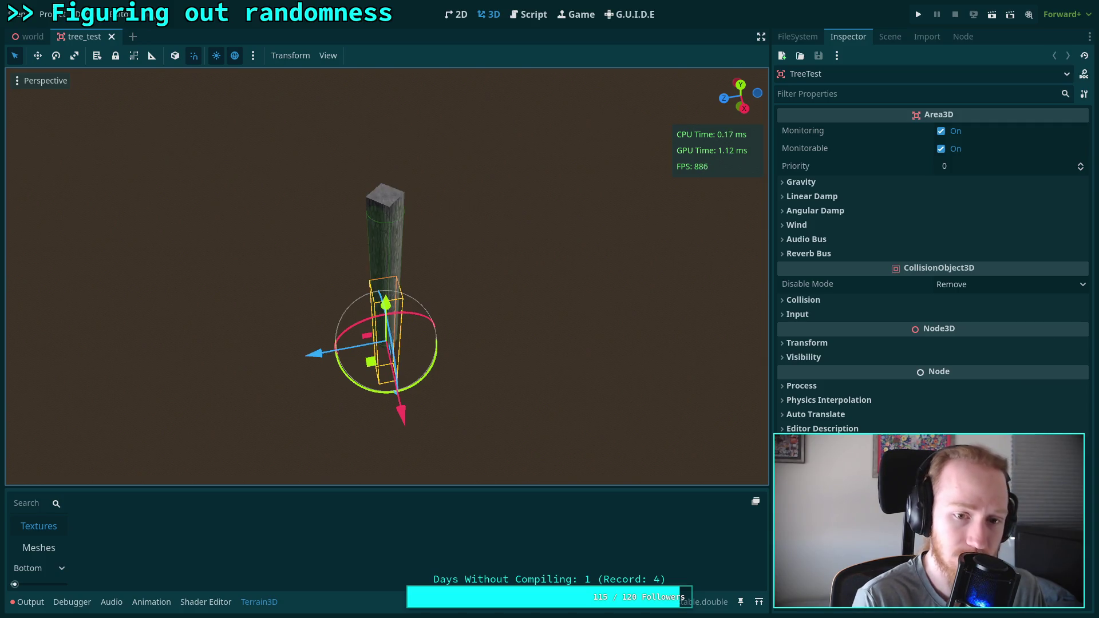
Step: Tilt the LOD0 mesh 10 degrees so the tree leans, and save tree_test
{"action": "left_click", "coordinate": [890, 36]}
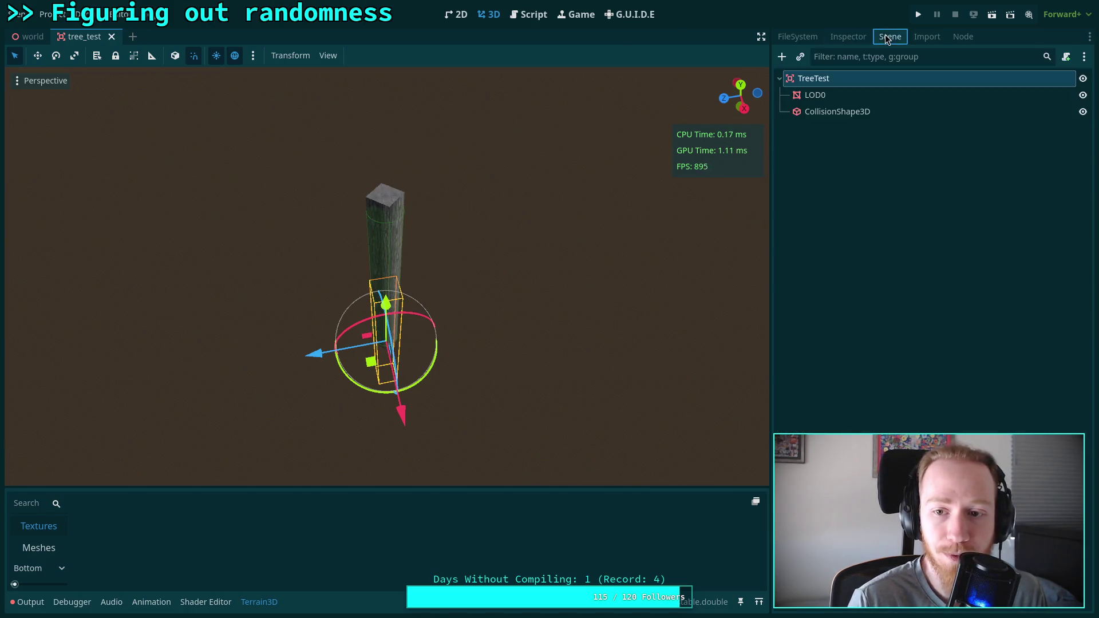
{"action": "left_click", "coordinate": [815, 95]}
{"action": "left_click_drag", "start_coordinate": [368, 324], "coordinate": [376, 323]}
{"action": "key", "text": "ctrl+s"}
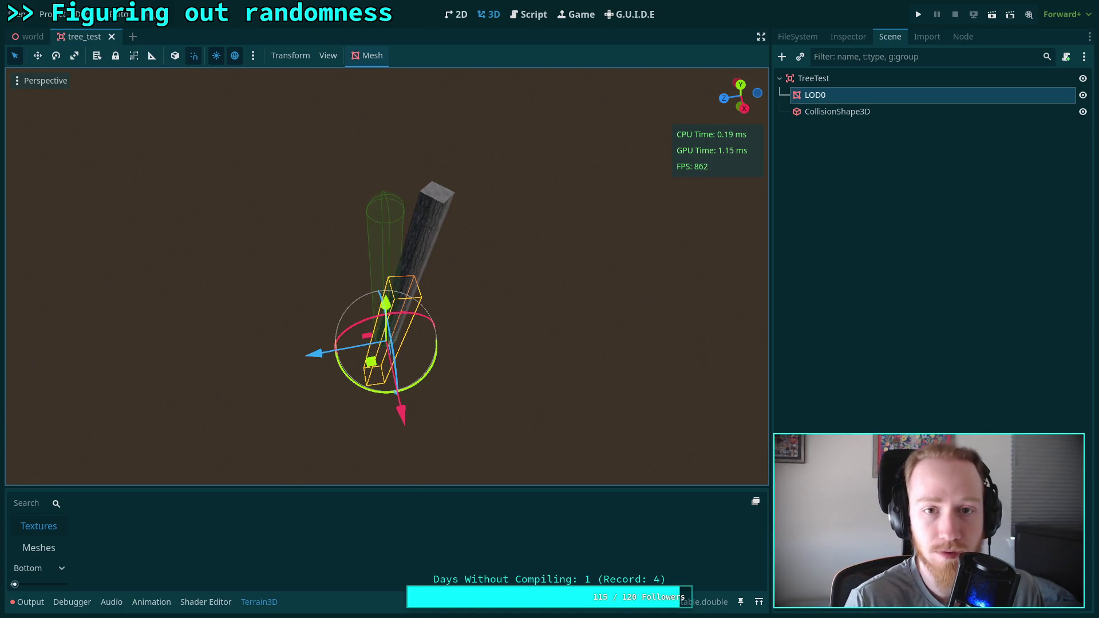
Step: Go back to the world scene to reload the project
{"action": "left_click", "coordinate": [529, 16]}
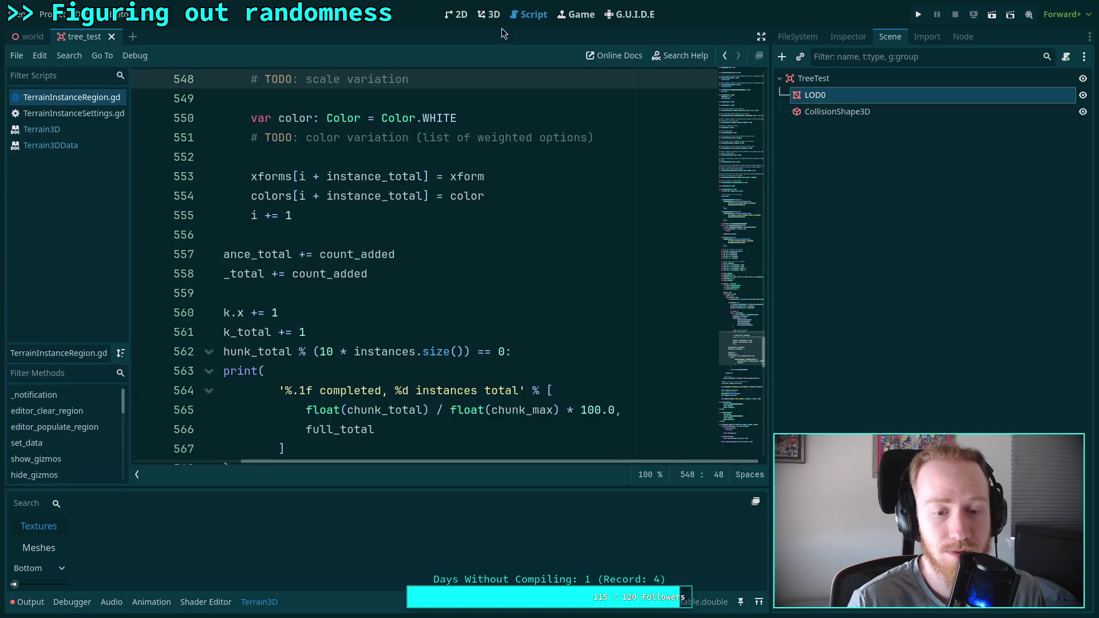
{"action": "left_click", "coordinate": [456, 16]}
{"action": "left_click", "coordinate": [492, 20]}
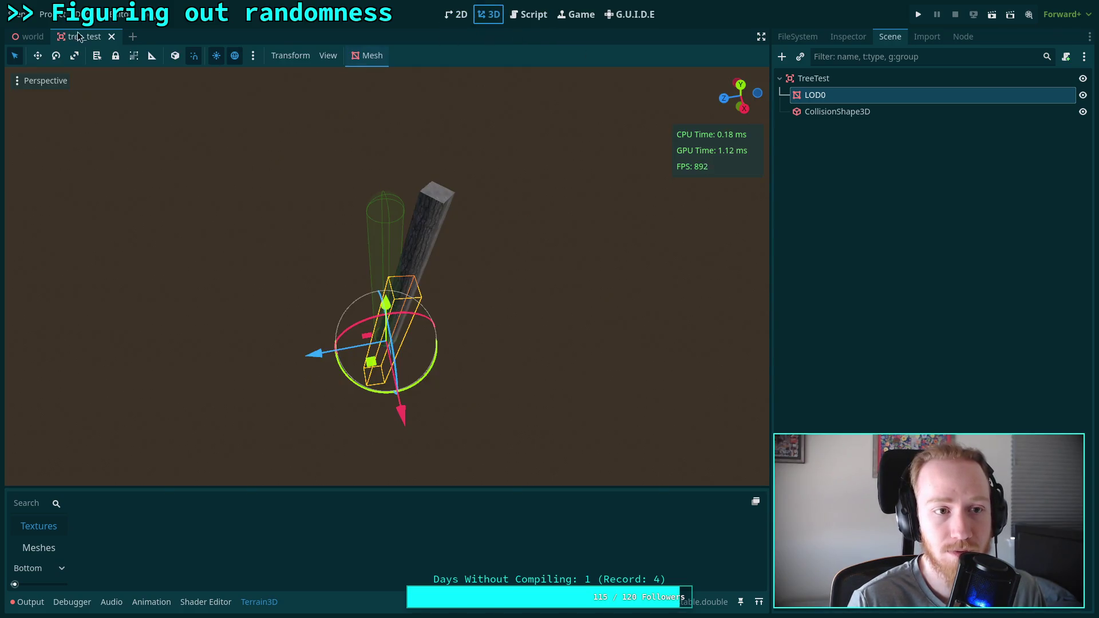
{"action": "left_click", "coordinate": [30, 36]}
{"action": "left_click", "coordinate": [50, 14]}
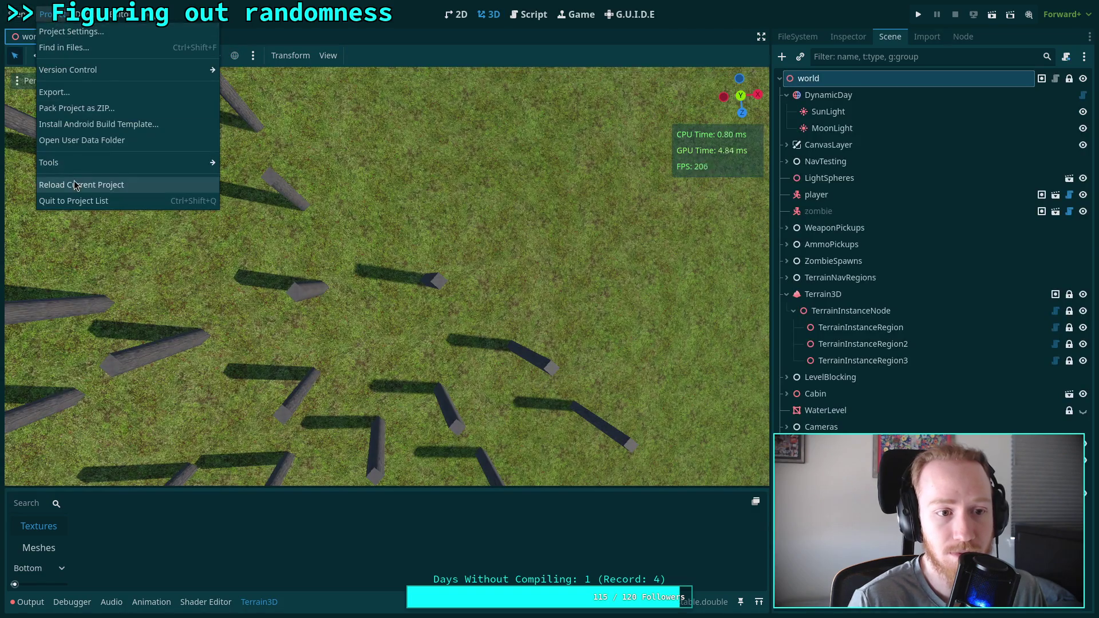
Step: Finish reloading the project, then select the LOD0 mesh in the tree_test scene
{"action": "left_click", "coordinate": [76, 184]}
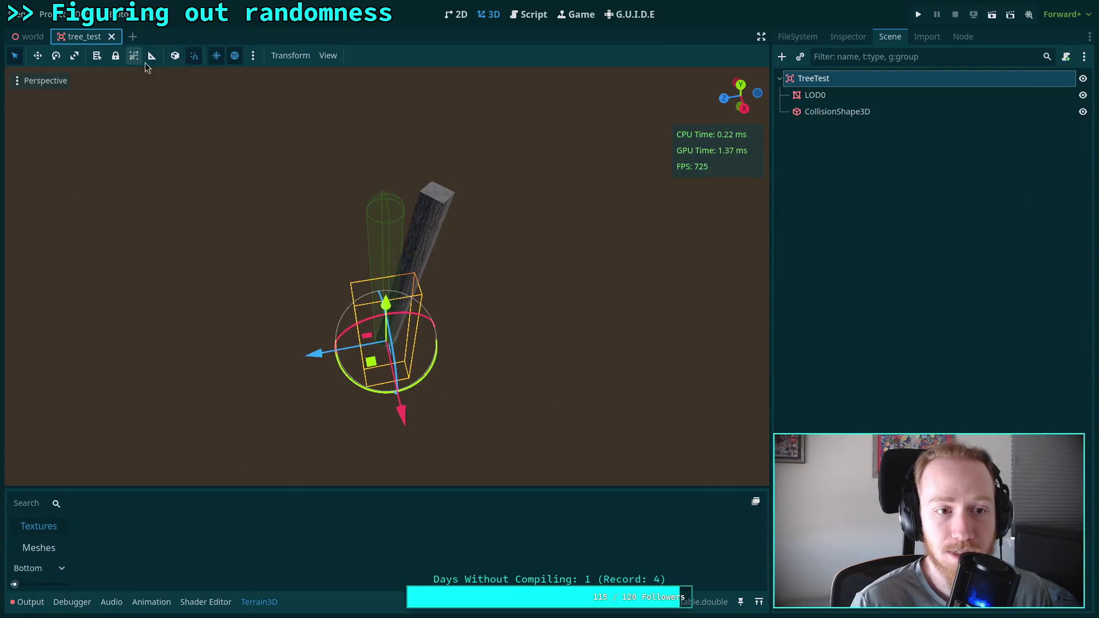
{"action": "left_click", "coordinate": [86, 37]}
{"action": "left_click", "coordinate": [830, 96]}
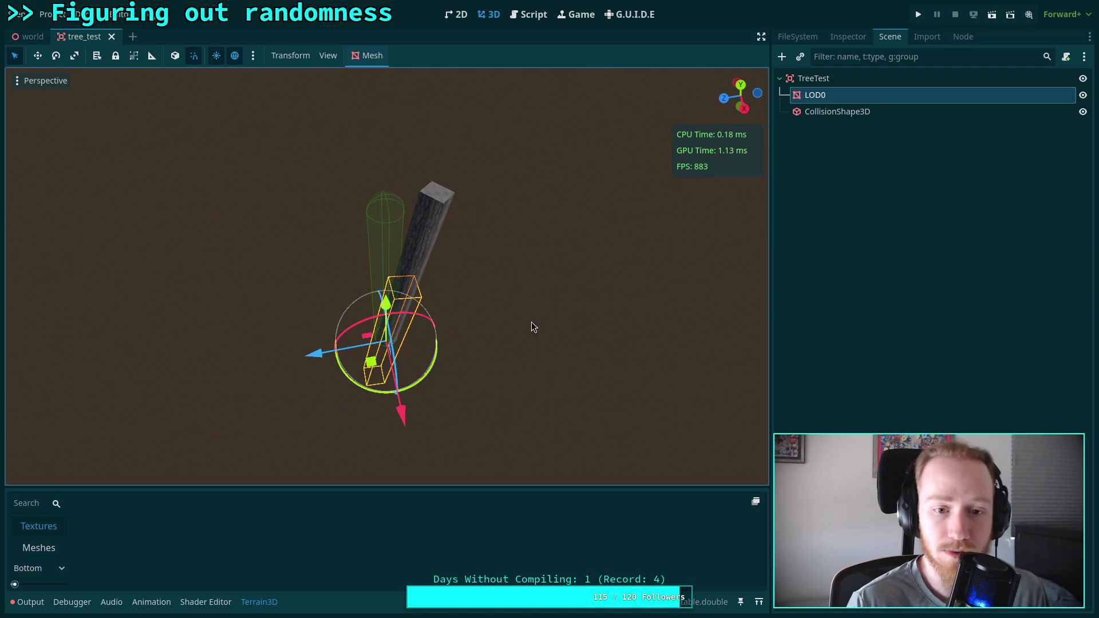
Step: Reset LOD0's X rotation to zero and save tree_test
{"action": "left_click", "coordinate": [850, 39]}
{"action": "scroll", "coordinate": [894, 414], "scroll_direction": "down", "scroll_amount": 10}
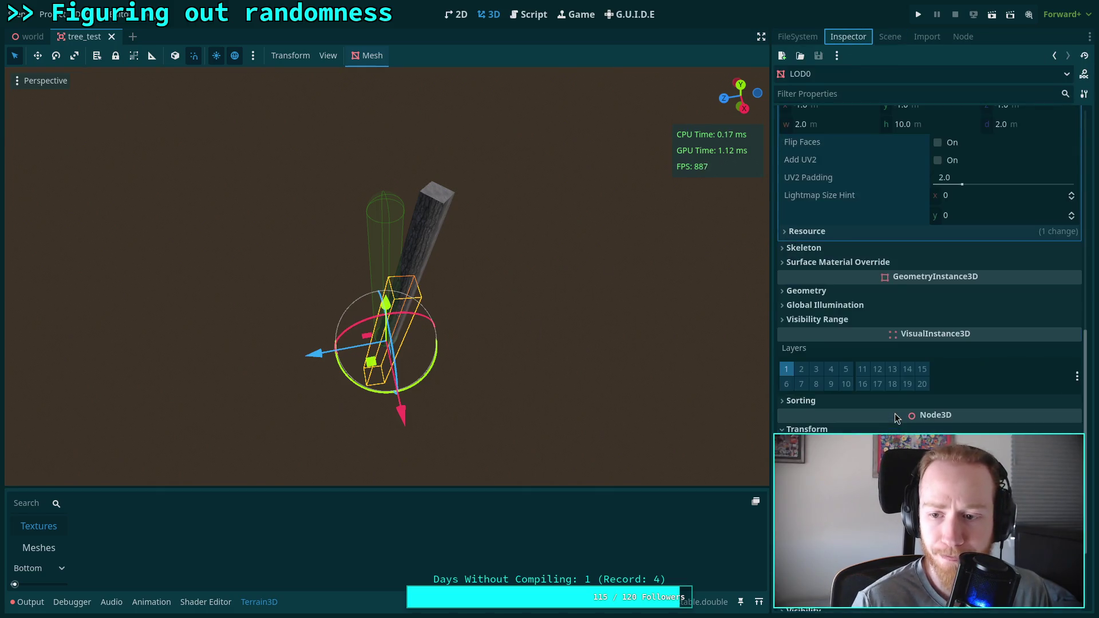
{"action": "left_click", "coordinate": [1075, 362]}
{"action": "key", "text": "ctrl+s"}
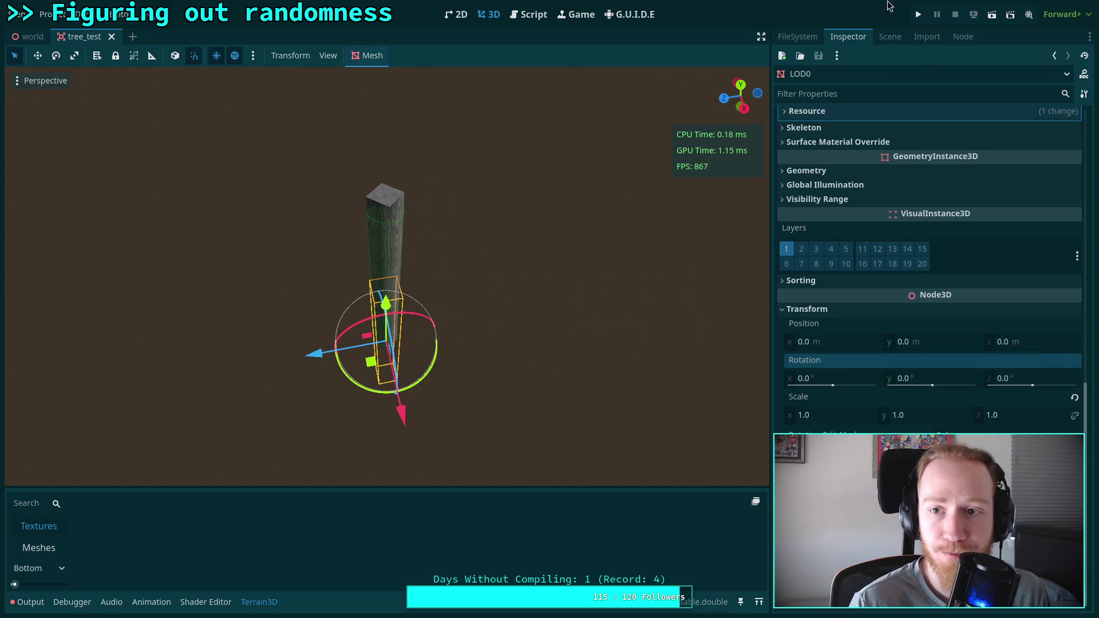
Step: Rotate the TreeTest root node -10° on X and save the scene
{"action": "left_click", "coordinate": [890, 36]}
{"action": "left_click", "coordinate": [837, 75]}
{"action": "left_click", "coordinate": [846, 34]}
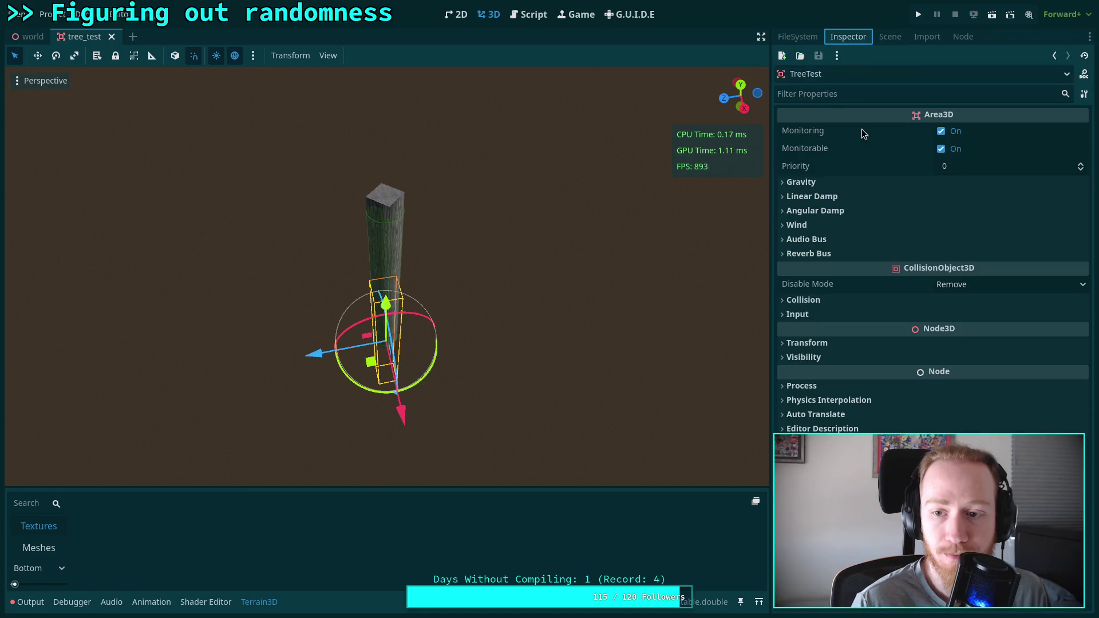
{"action": "left_click", "coordinate": [831, 344]}
{"action": "mouse_move", "coordinate": [438, 351]}
{"action": "left_mouse_down"}
{"action": "mouse_move", "coordinate": [420, 287]}
{"action": "mouse_move", "coordinate": [431, 259]}
{"action": "mouse_move", "coordinate": [404, 390]}
{"action": "mouse_move", "coordinate": [424, 383]}
{"action": "left_mouse_up"}
{"action": "key", "text": "ctrl+s"}
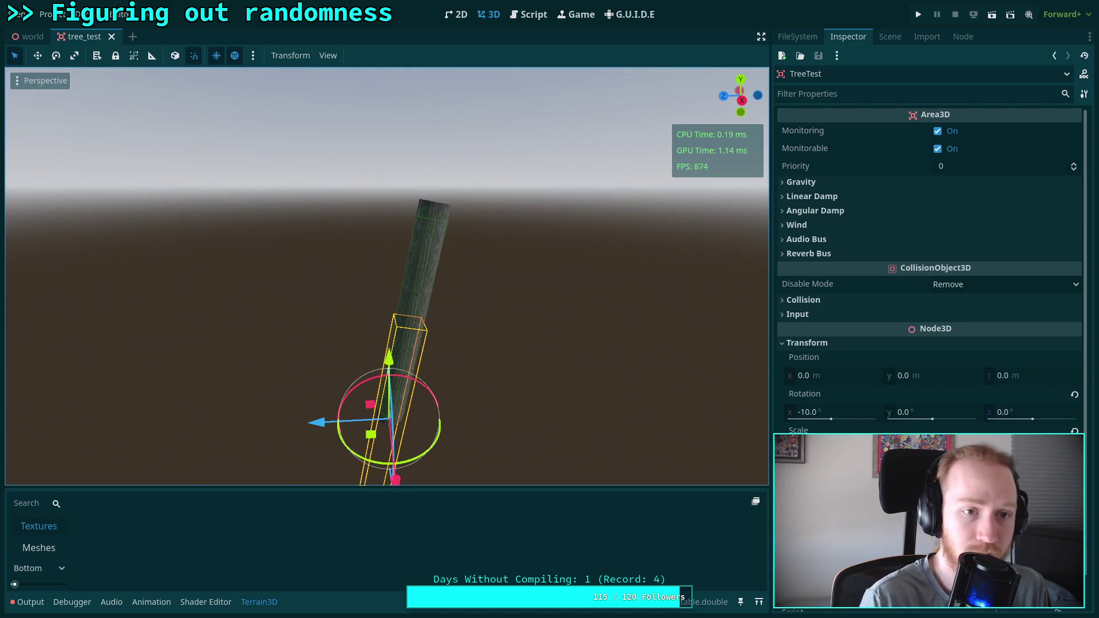
Step: Reload the project from the world scene and show its node tree
{"action": "left_click", "coordinate": [35, 38]}
{"action": "left_click", "coordinate": [45, 14]}
{"action": "left_click", "coordinate": [90, 189]}
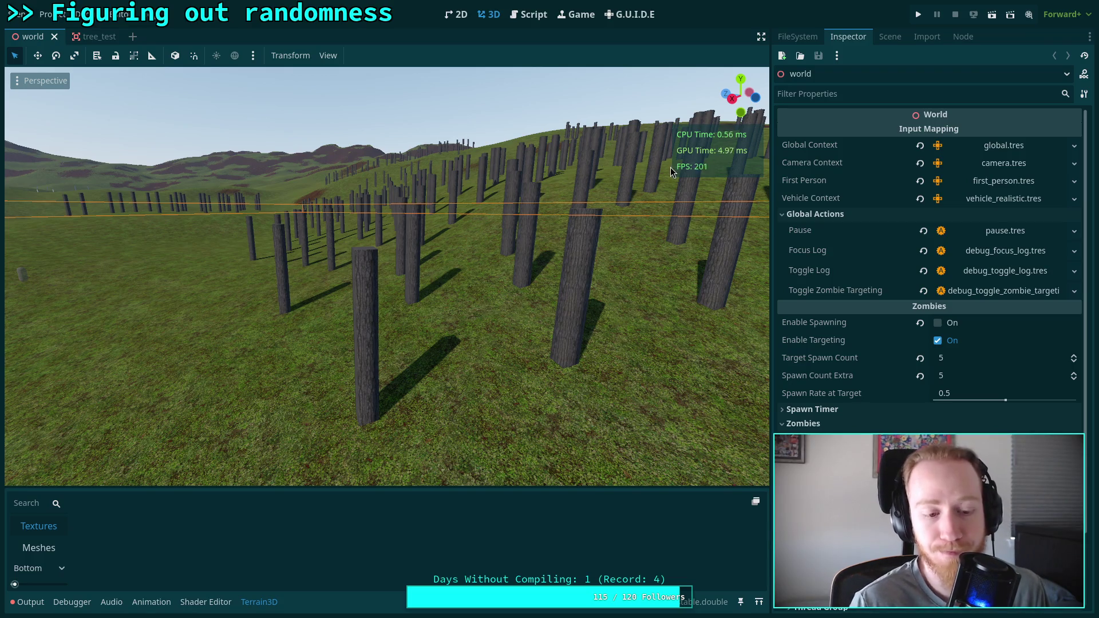
{"action": "left_click", "coordinate": [888, 37]}
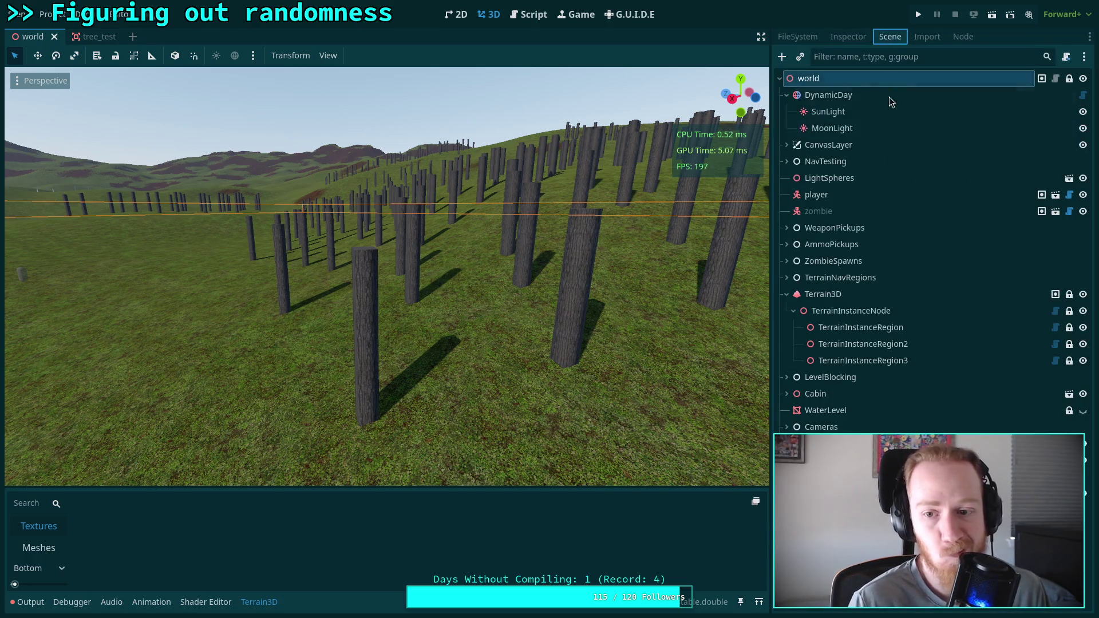
Step: Review the first TerrainInstanceRegion's forest_w_bushes.tres settings and two instances, then return to tree_test
{"action": "left_click", "coordinate": [901, 328]}
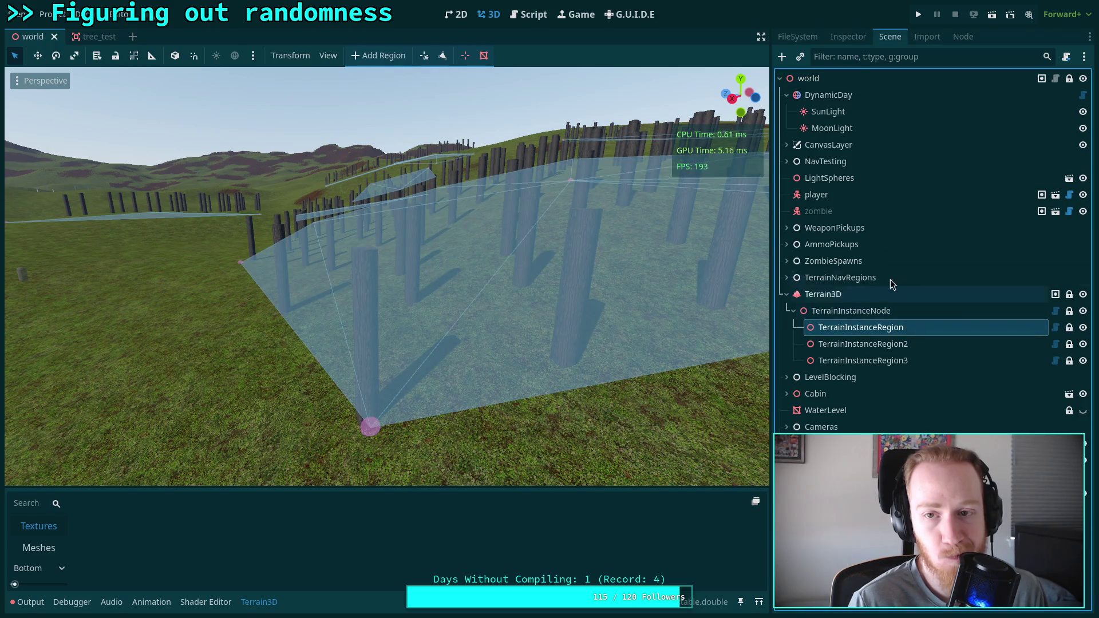
{"action": "left_click", "coordinate": [845, 37]}
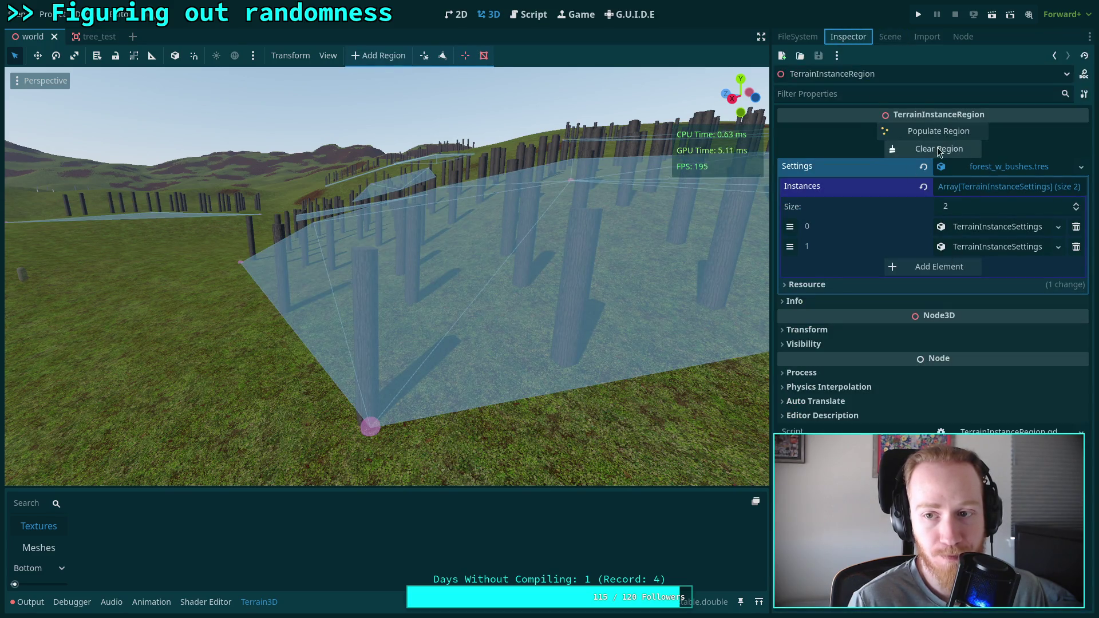
{"action": "left_click_drag", "start_coordinate": [589, 256], "coordinate": [642, 245]}
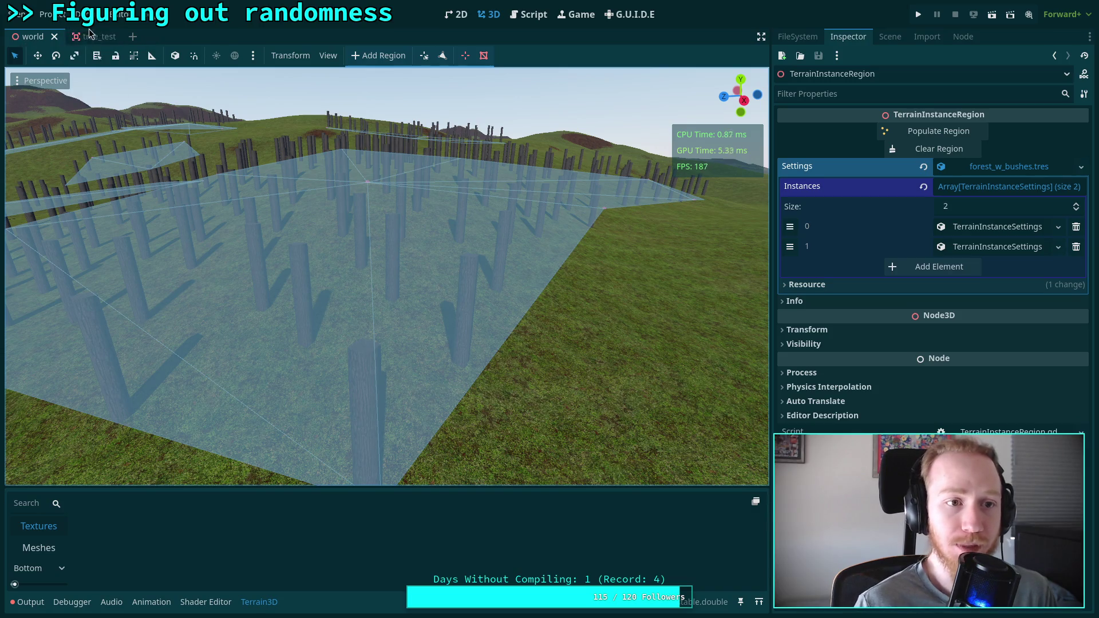
{"action": "left_click", "coordinate": [91, 36]}
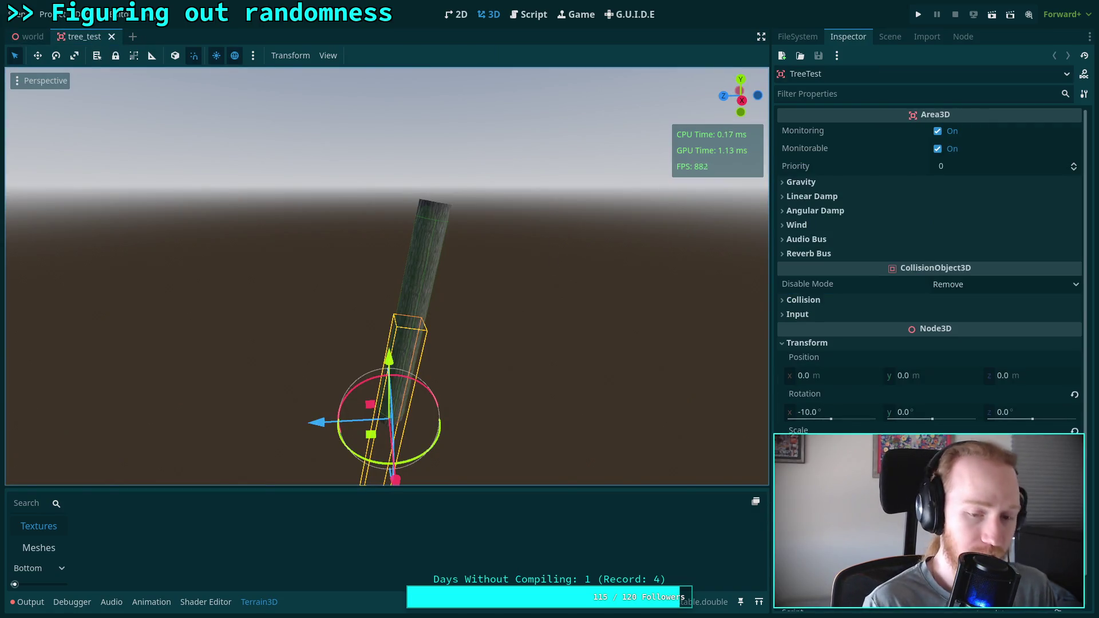
Step: Reset the tree's X rotation to zero, save, and select the LOD0 mesh node
{"action": "left_click", "coordinate": [1075, 395]}
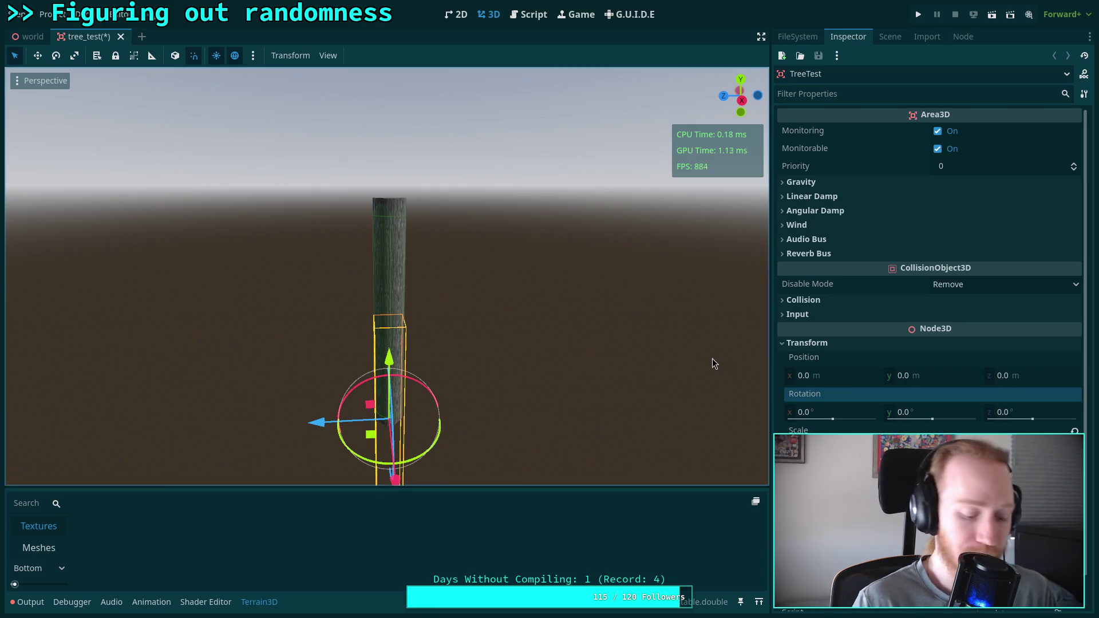
{"action": "key", "text": "ctrl+s"}
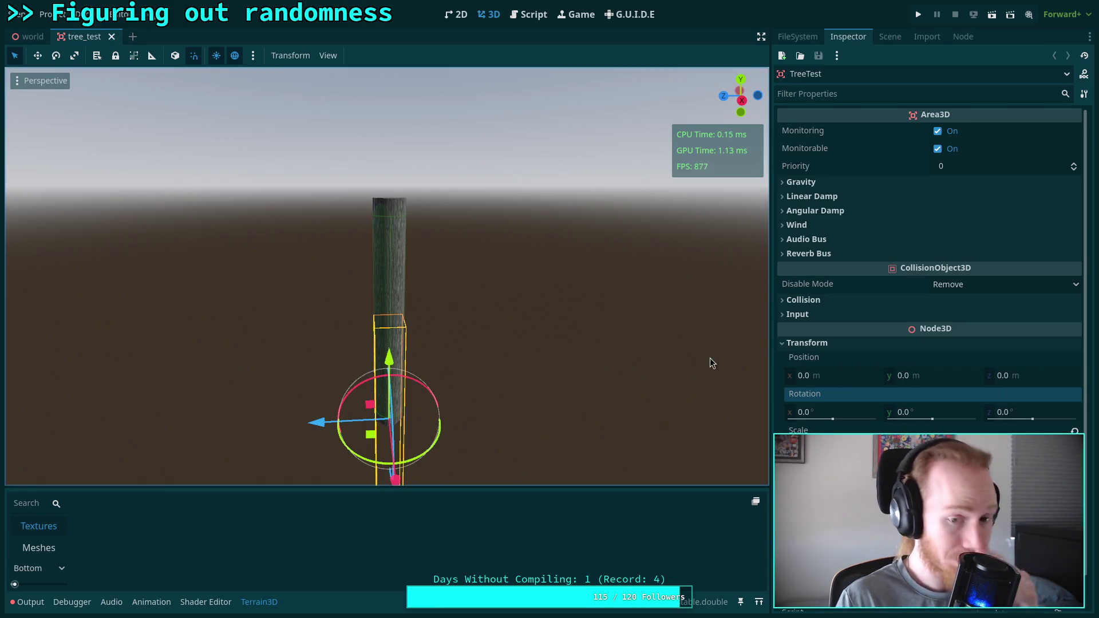
{"action": "left_click", "coordinate": [890, 36]}
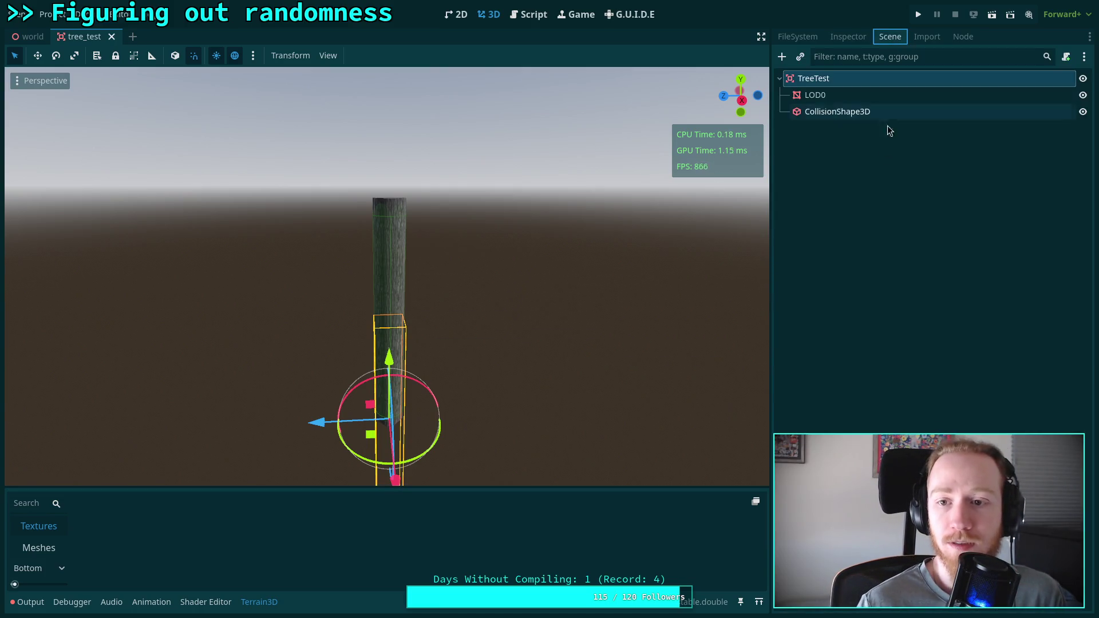
{"action": "left_click", "coordinate": [838, 111]}
{"action": "left_click", "coordinate": [834, 94]}
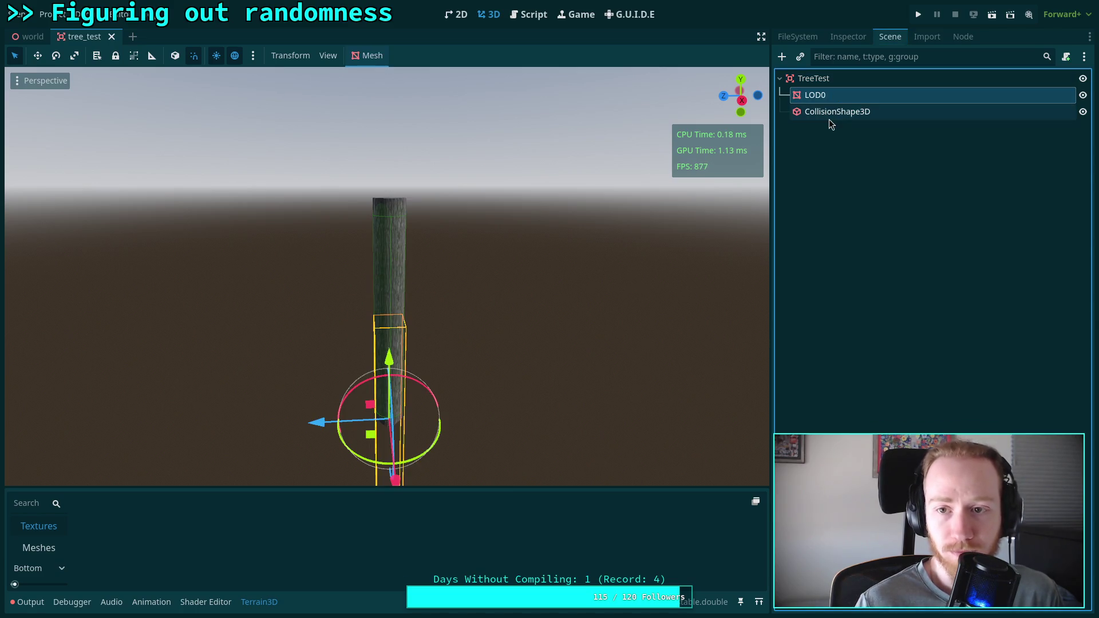
{"action": "left_click", "coordinate": [842, 41]}
{"action": "left_click", "coordinate": [888, 38]}
{"action": "left_click", "coordinate": [842, 38]}
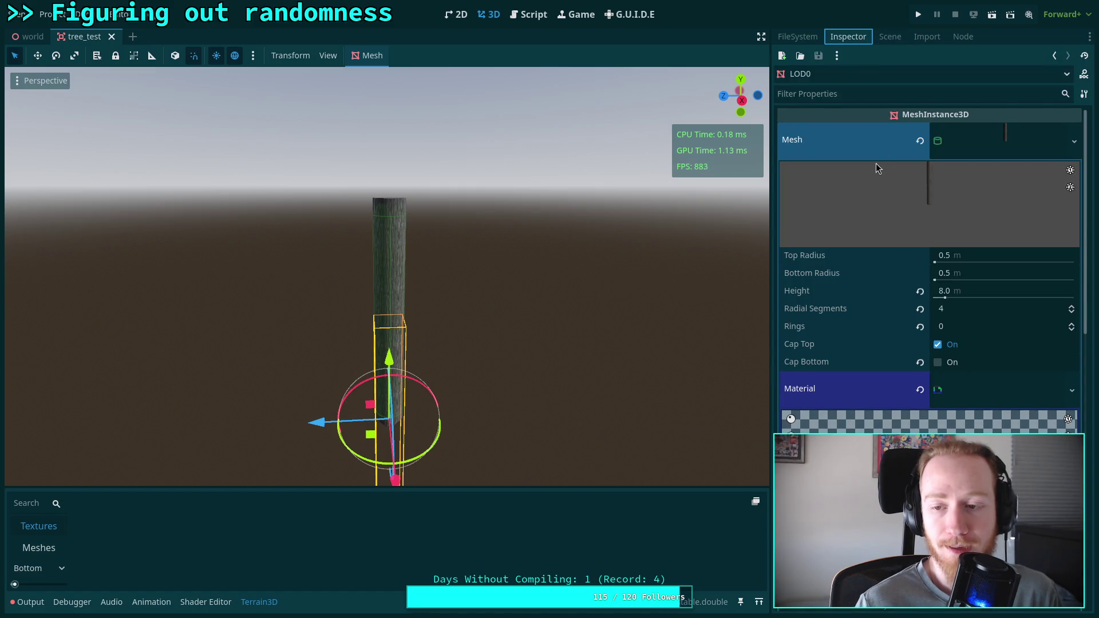
Step: Expand and review the shader parameters of LOD0's material, then collapse them
{"action": "mouse_move", "coordinate": [842, 281]}
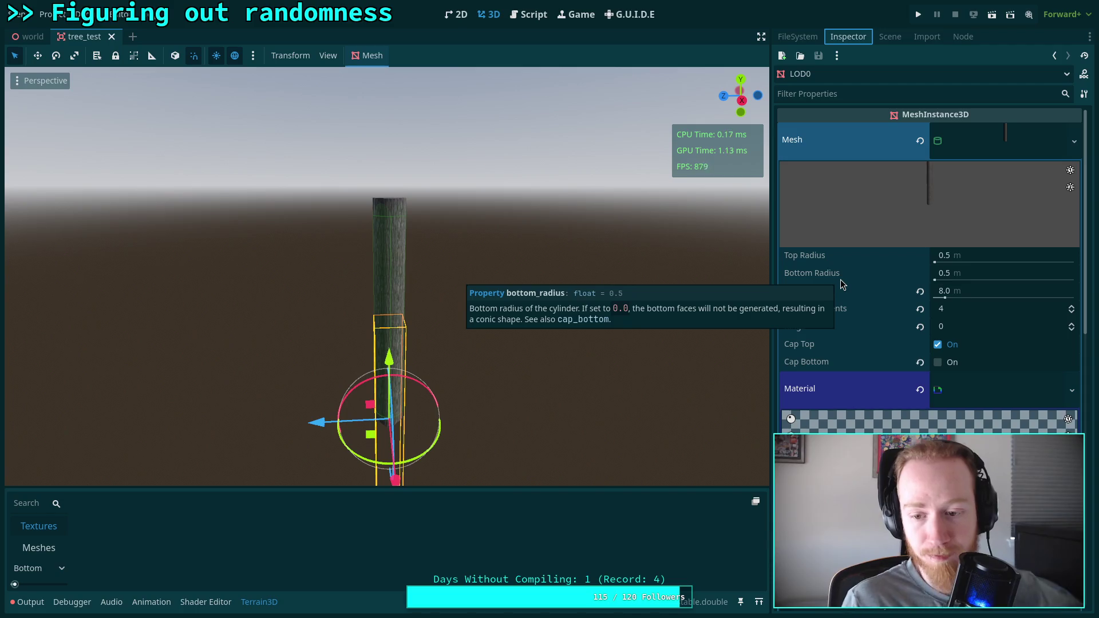
{"action": "scroll", "coordinate": [898, 359], "scroll_direction": "down", "scroll_amount": 5}
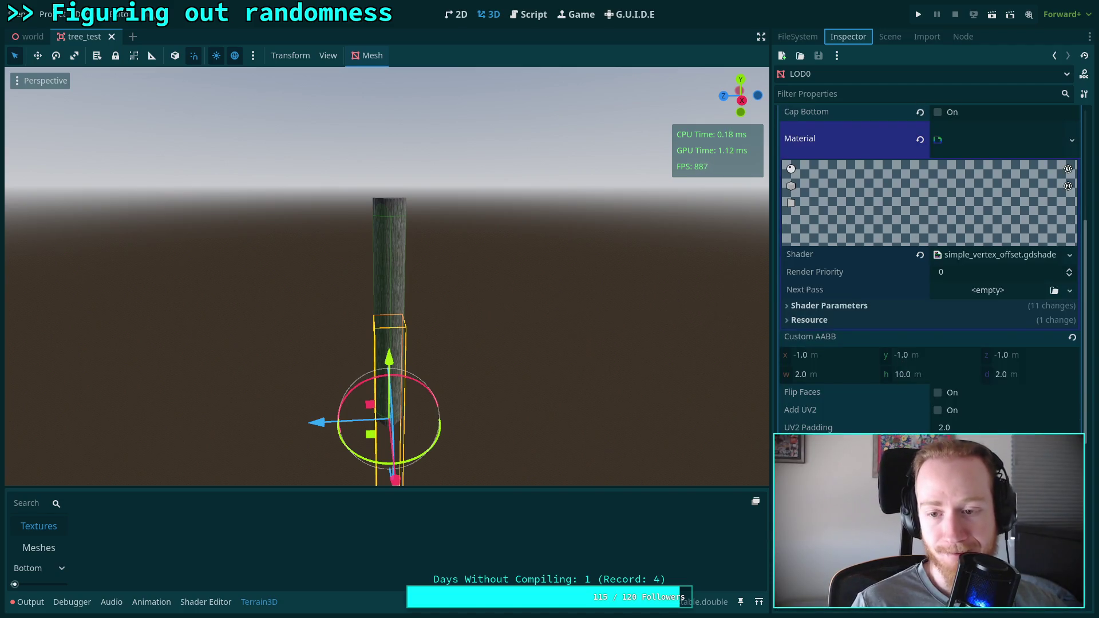
{"action": "mouse_move", "coordinate": [874, 432]}
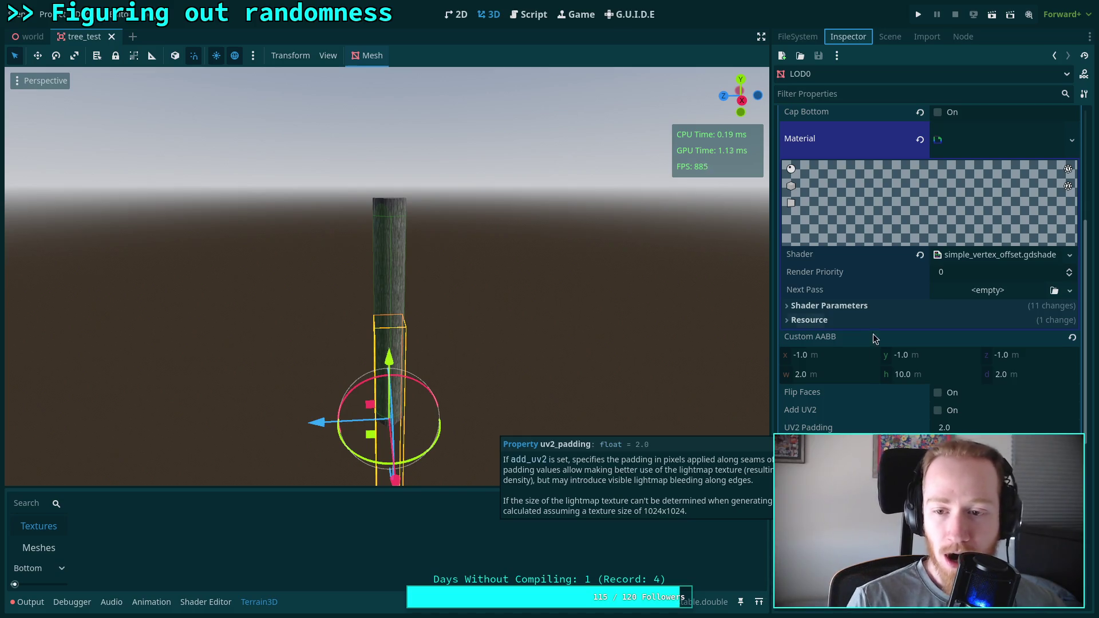
{"action": "left_click", "coordinate": [879, 309]}
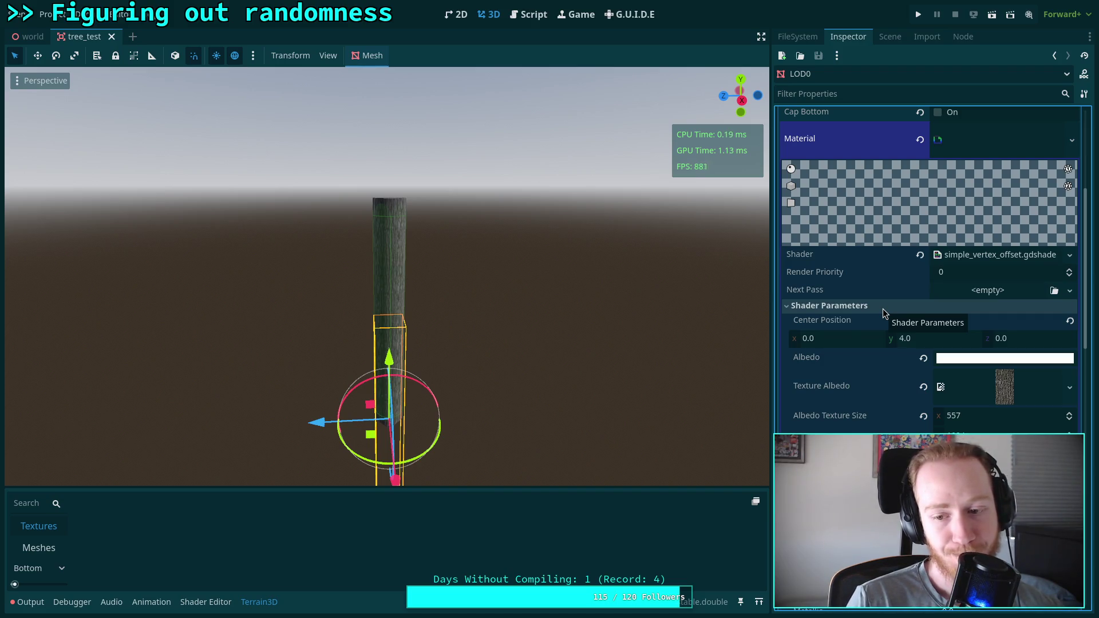
{"action": "scroll", "coordinate": [864, 320], "scroll_direction": "down", "scroll_amount": 3}
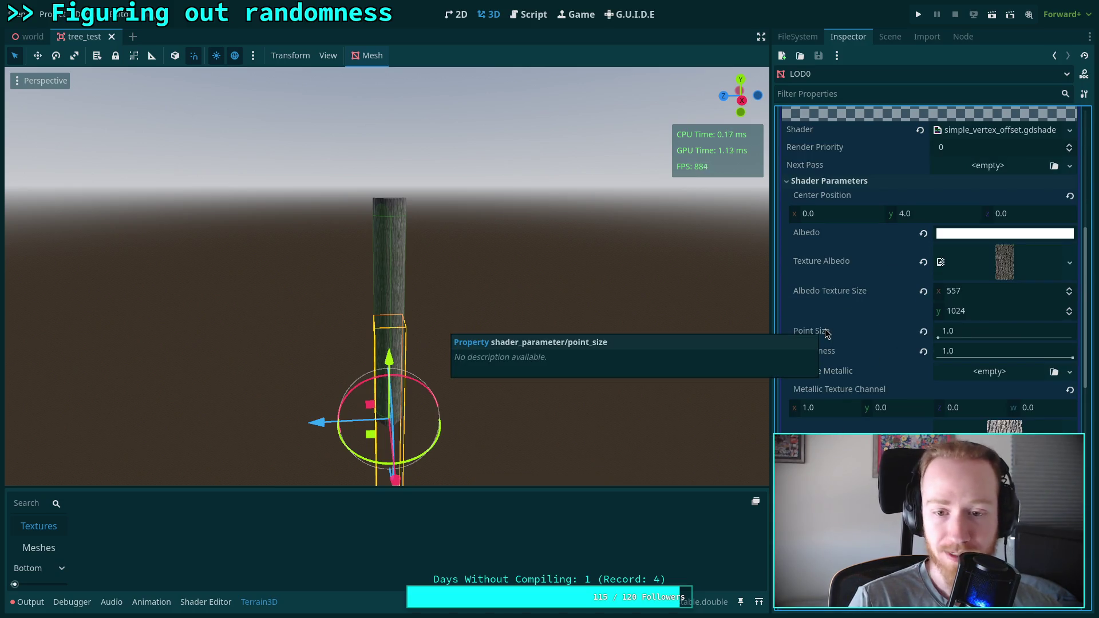
{"action": "scroll", "coordinate": [825, 332], "scroll_direction": "down", "scroll_amount": 3}
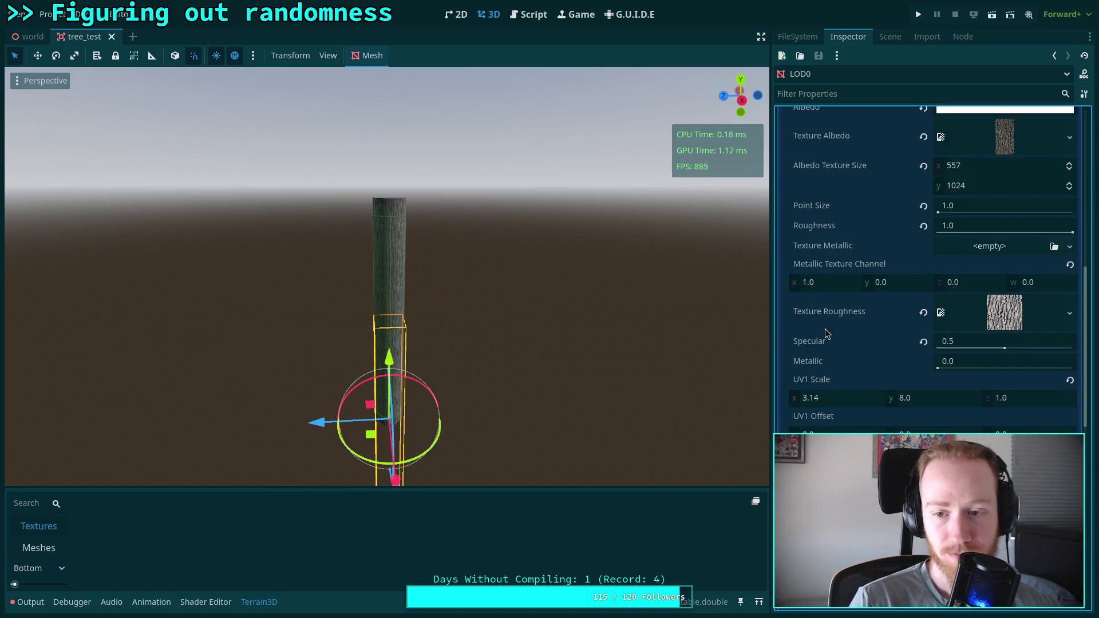
{"action": "scroll", "coordinate": [826, 329], "scroll_direction": "up", "scroll_amount": 5}
{"action": "left_click", "coordinate": [857, 307]}
{"action": "scroll", "coordinate": [829, 295], "scroll_direction": "up", "scroll_amount": 5}
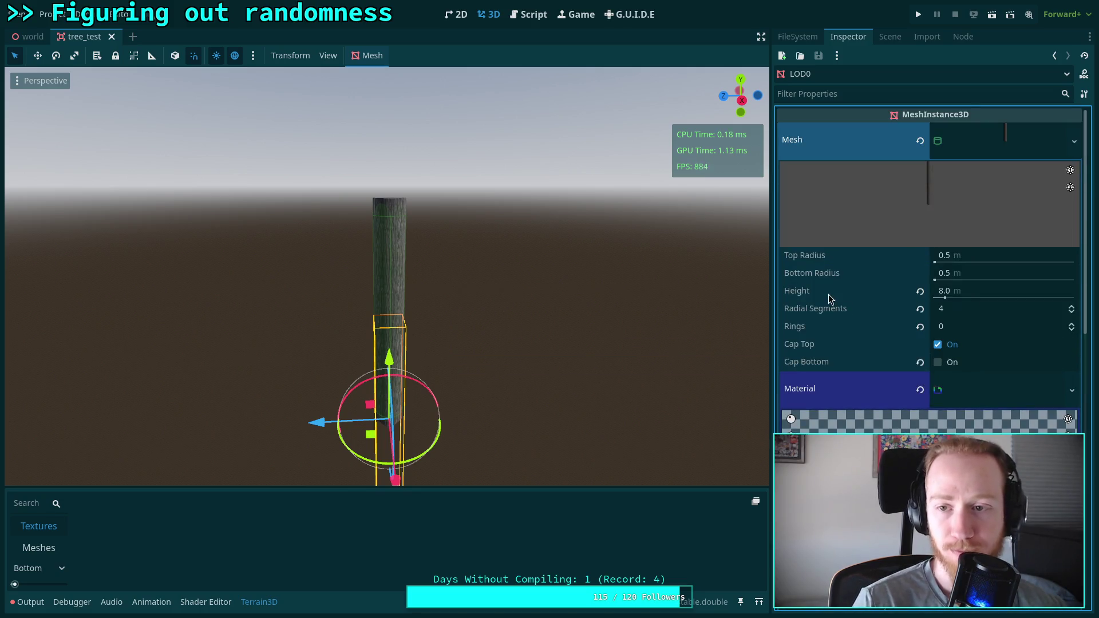
Step: Close the tree_test scene and bring up the TerrainInstanceRegion.gd script from the world scene
{"action": "left_click", "coordinate": [528, 14]}
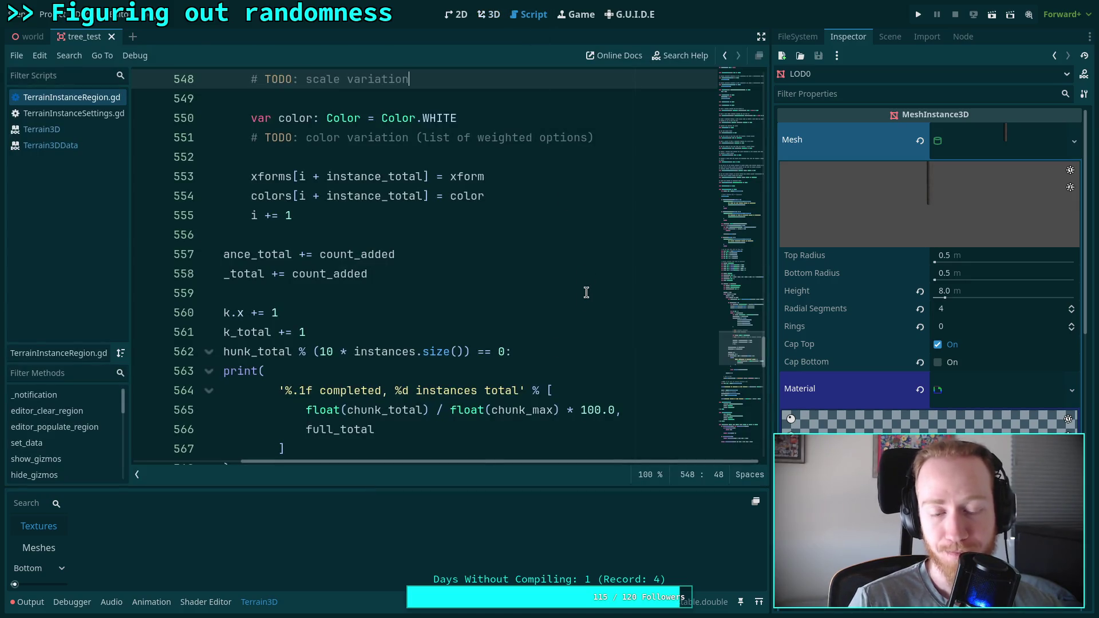
{"action": "left_click_drag", "start_coordinate": [441, 461], "coordinate": [332, 461]}
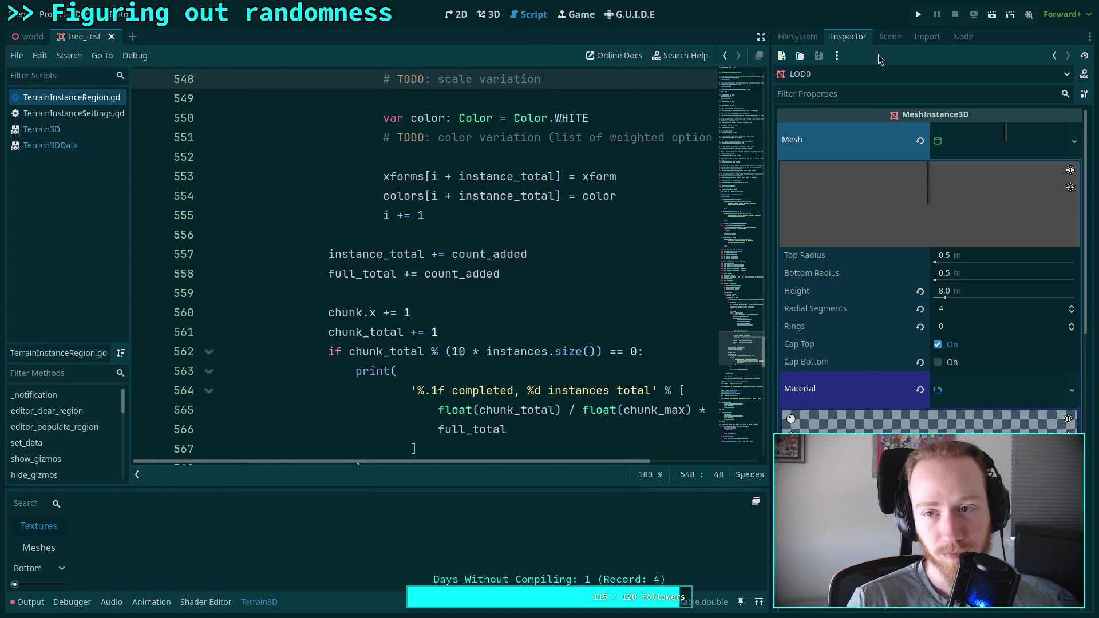
{"action": "left_click", "coordinate": [891, 38]}
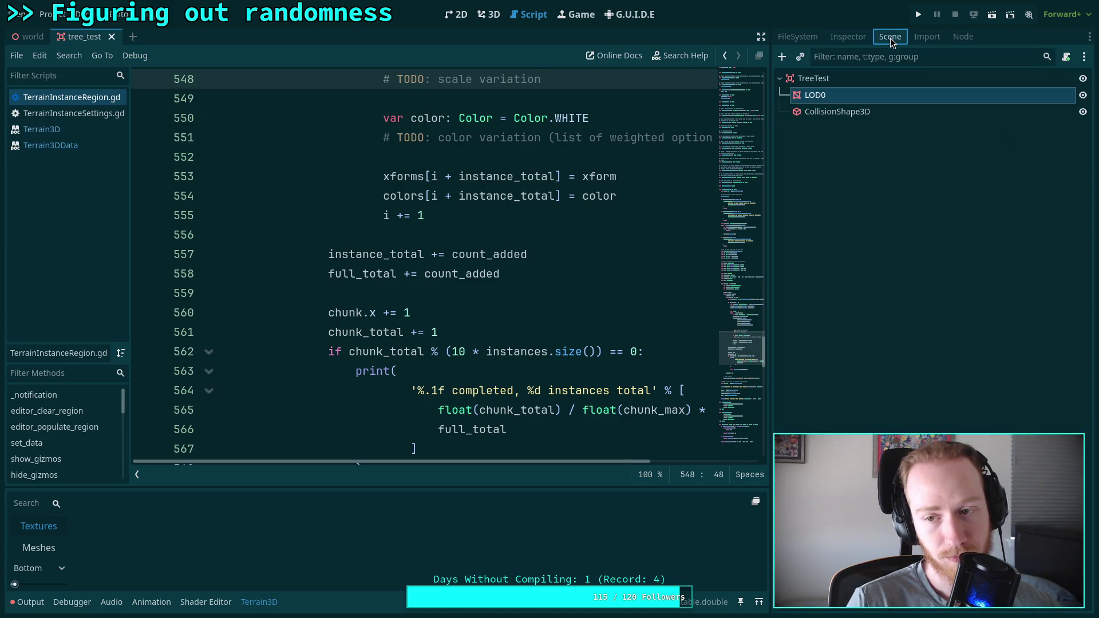
{"action": "left_click", "coordinate": [489, 15]}
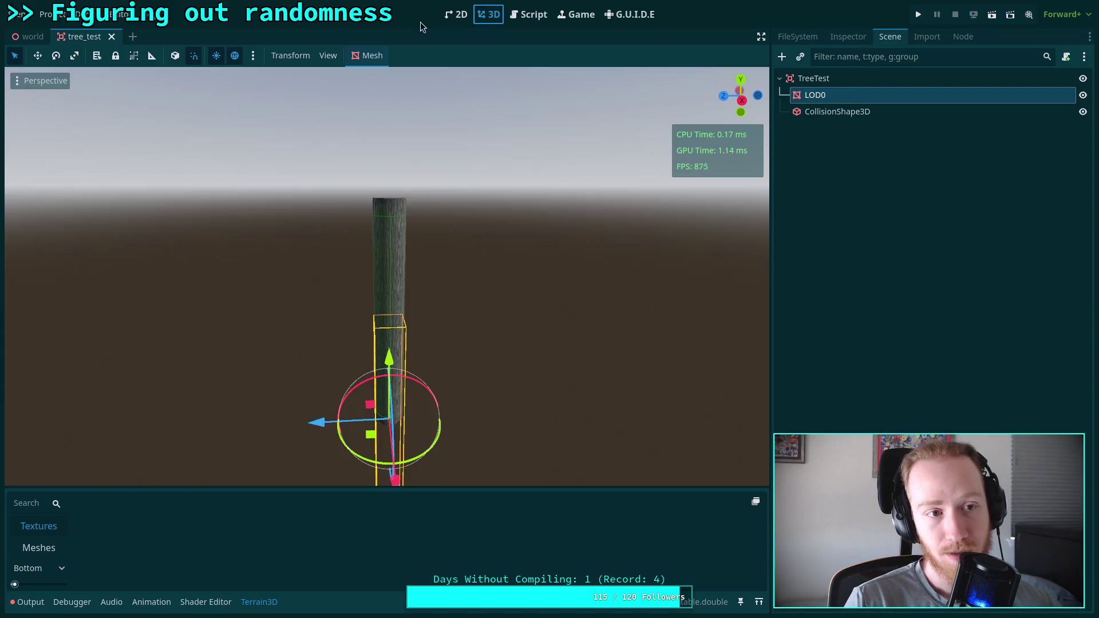
{"action": "left_click", "coordinate": [113, 37]}
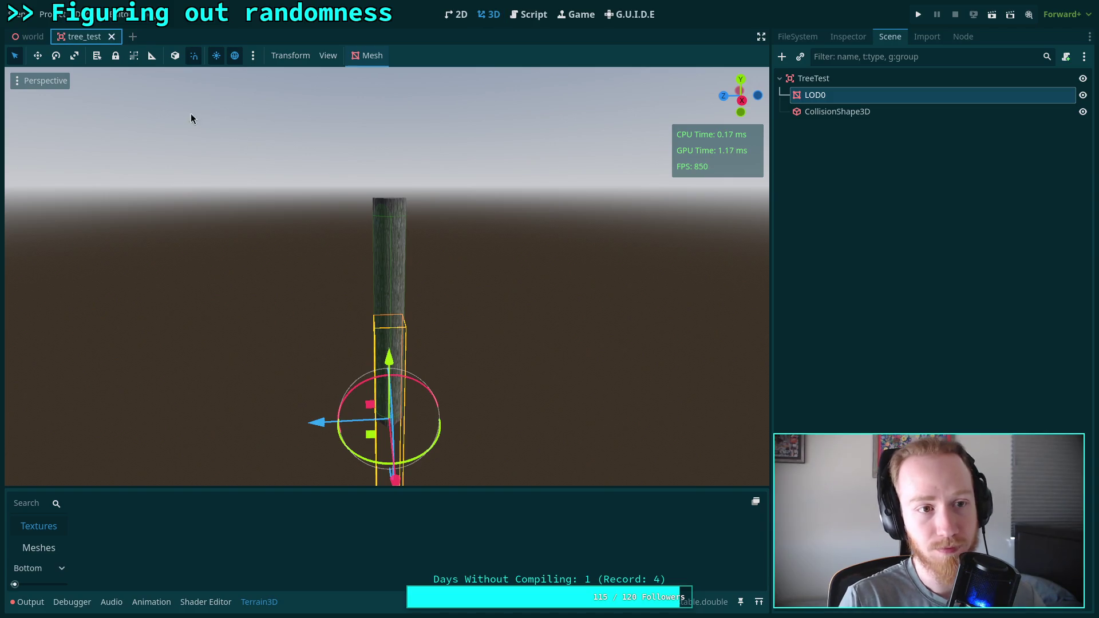
{"action": "scroll", "coordinate": [552, 311], "scroll_direction": "up", "scroll_amount": 5}
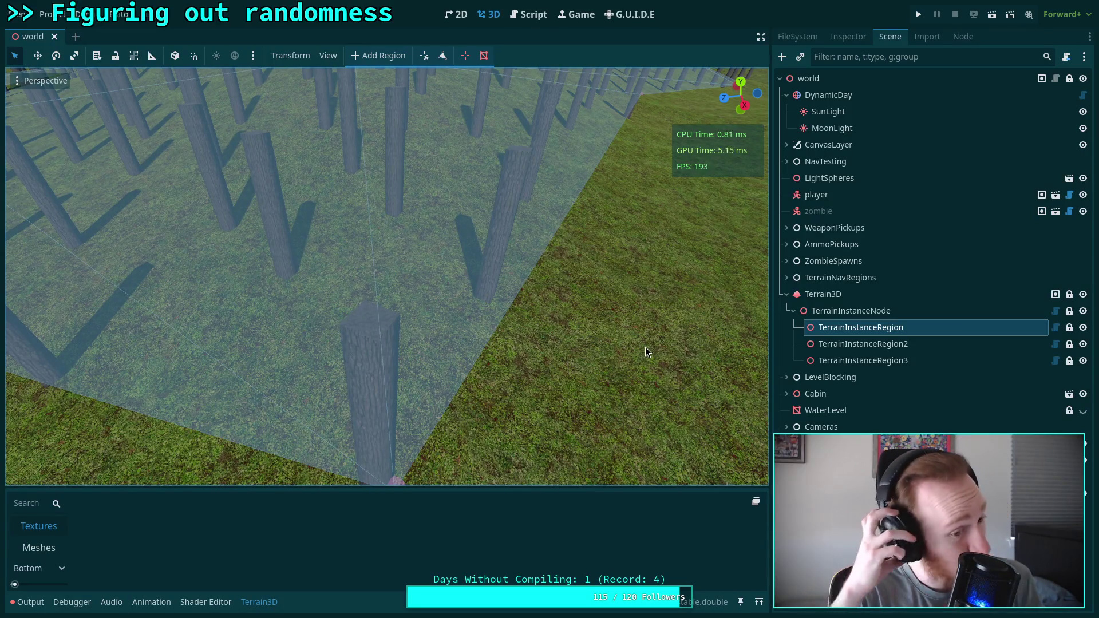
{"action": "left_click", "coordinate": [529, 14]}
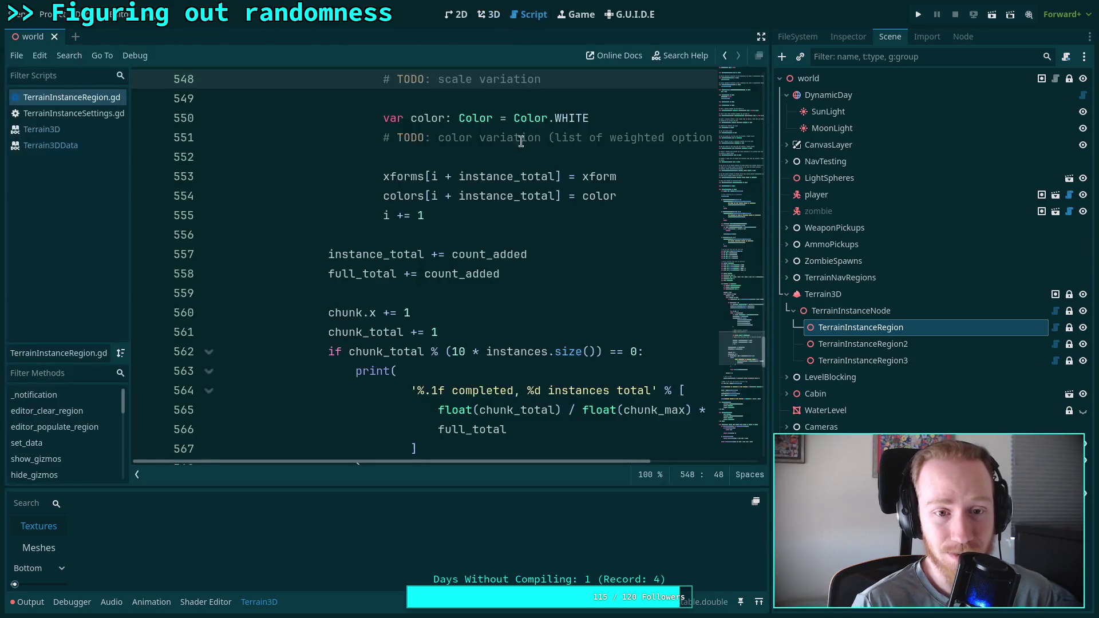
Step: In TerrainInstanceSettings.gd, paste a duplicate of the Height subgroup exports at the end
{"action": "left_click", "coordinate": [497, 319]}
{"action": "left_click", "coordinate": [517, 293]}
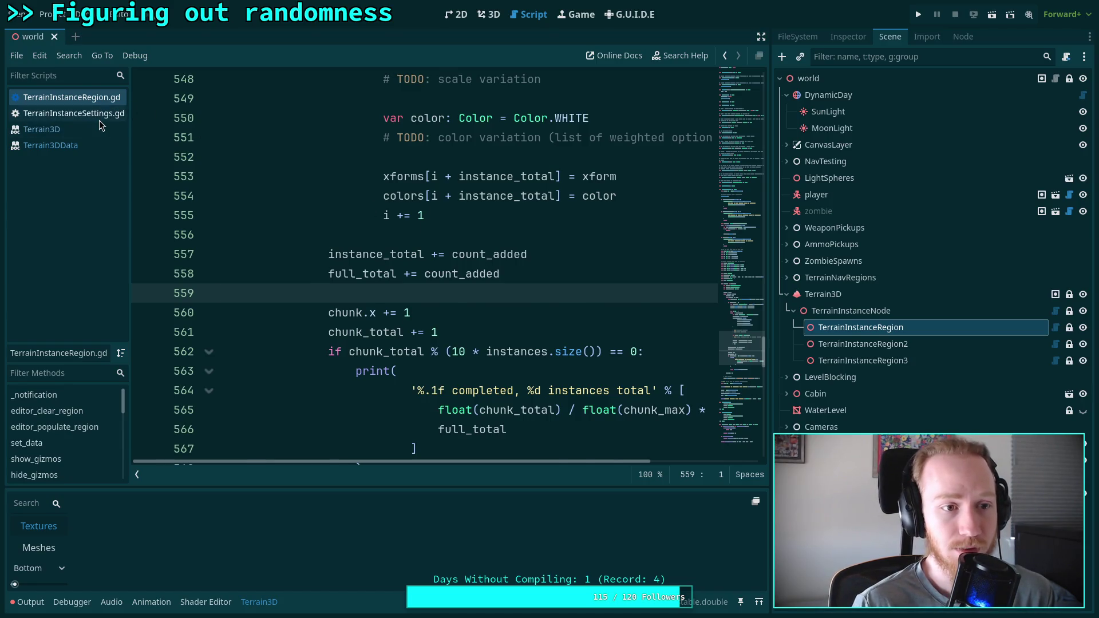
{"action": "left_click", "coordinate": [74, 113]}
{"action": "left_click", "coordinate": [259, 602]}
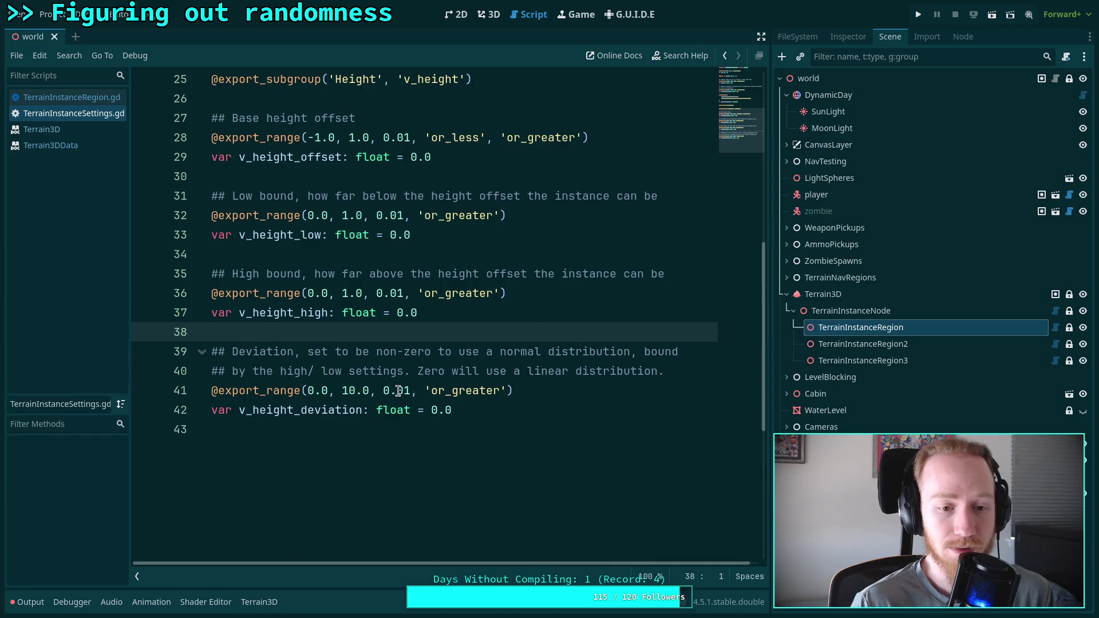
{"action": "mouse_move", "coordinate": [503, 409]}
{"action": "left_mouse_down"}
{"action": "mouse_move", "coordinate": [220, 328]}
{"action": "mouse_move", "coordinate": [193, 146]}
{"action": "left_mouse_up"}
{"action": "key", "text": "ctrl+c"}
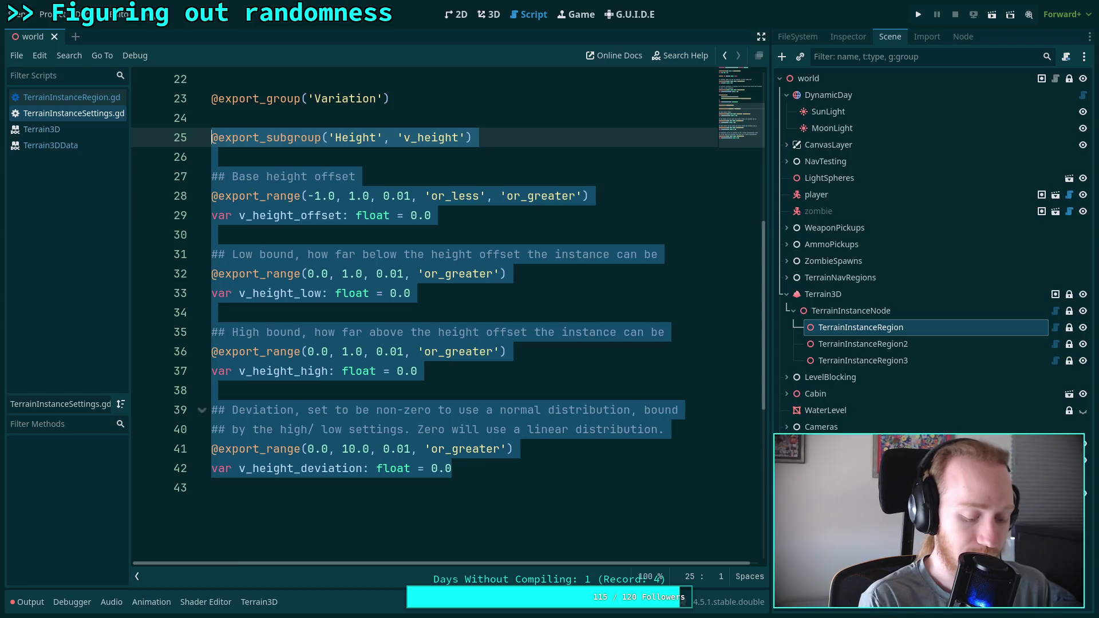
{"action": "type", "text": "g"}
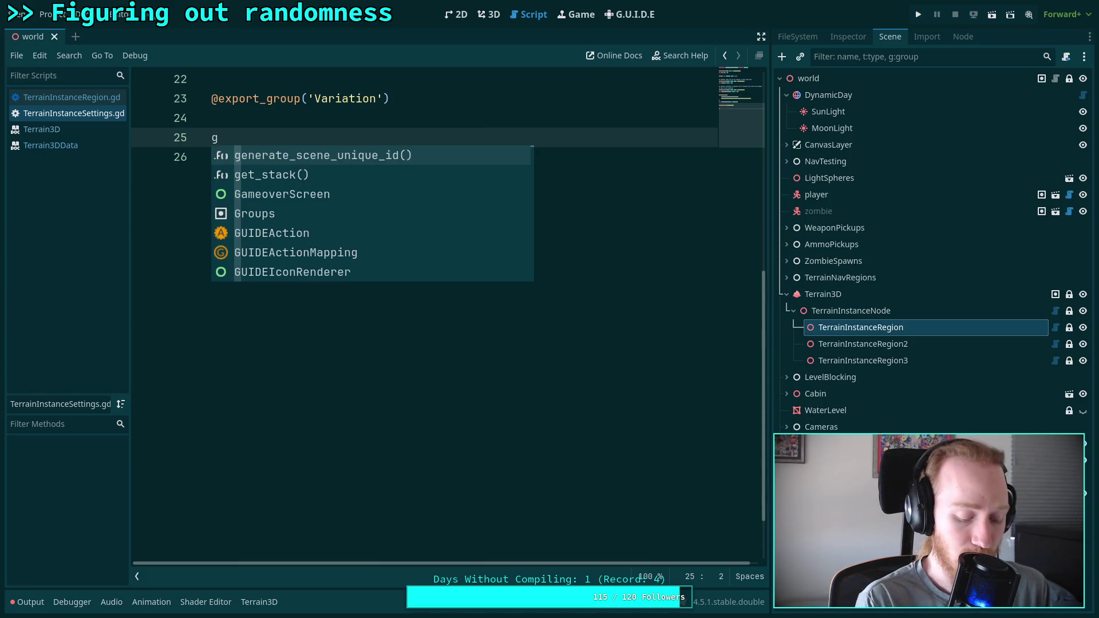
{"action": "key", "text": "ctrl+z"}
{"action": "key", "text": "ctrl+z"}
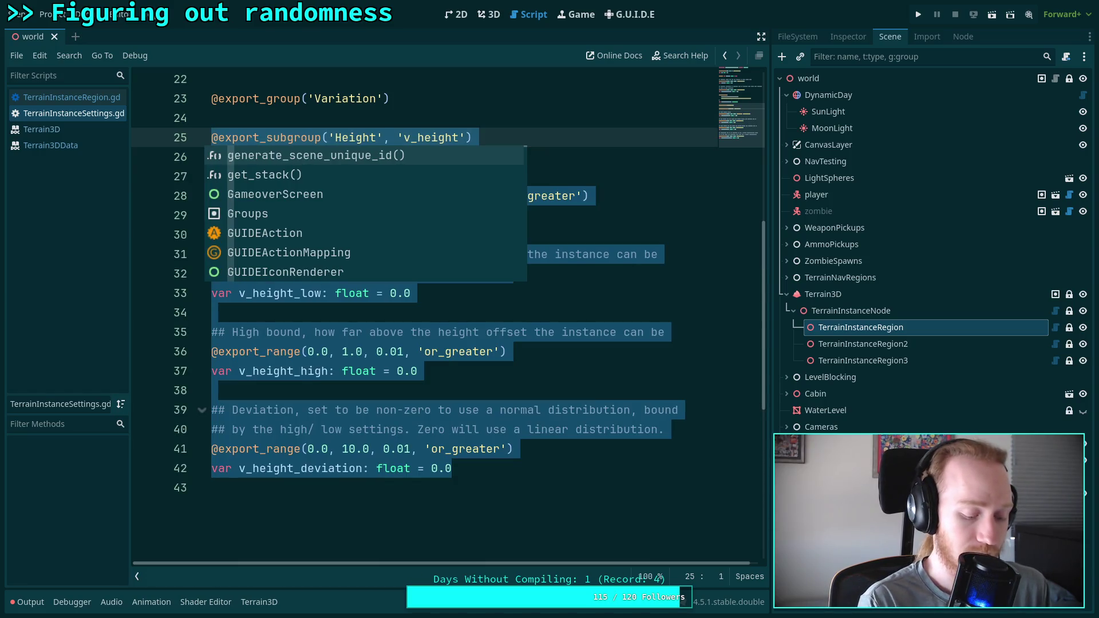
{"action": "left_click", "coordinate": [410, 489]}
{"action": "key", "text": "Return"}
{"action": "key", "text": "ctrl+v"}
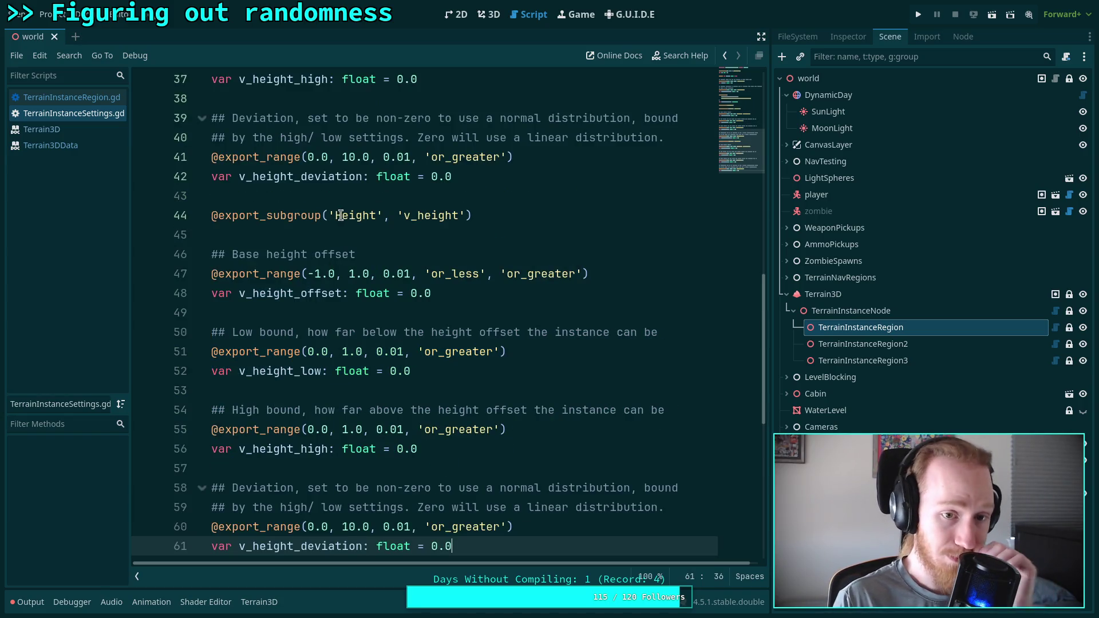
Step: Rename the copy's subgroup to 'Spin' with prefix v_spin and comment 'Base spin (+Y) offset'
{"action": "left_click_drag", "start_coordinate": [338, 216], "coordinate": [375, 217]}
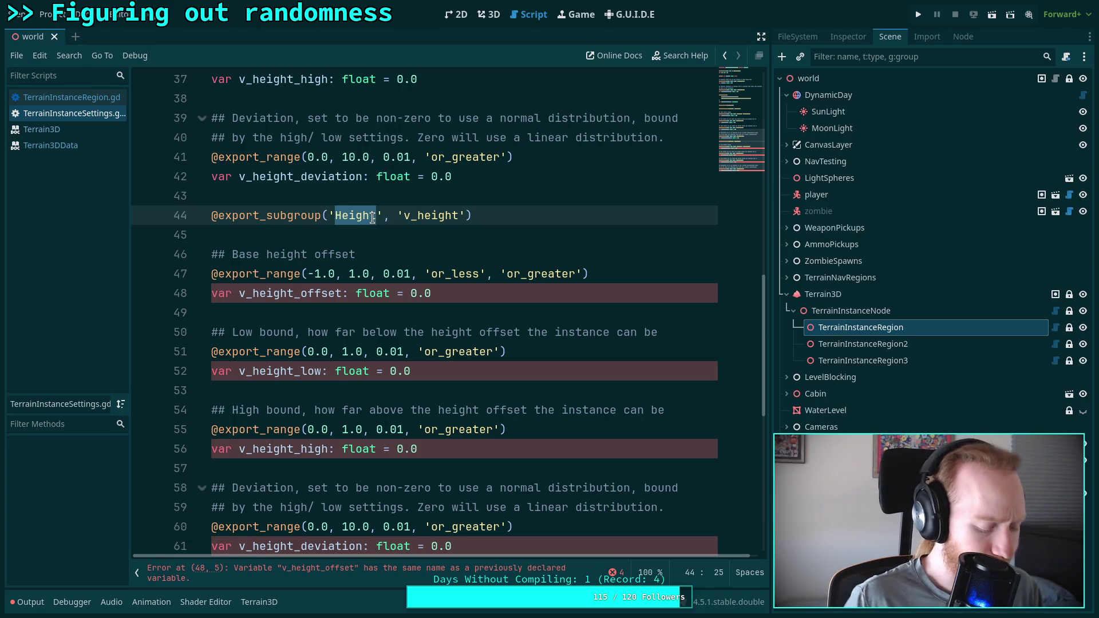
{"action": "type", "text": "He"}
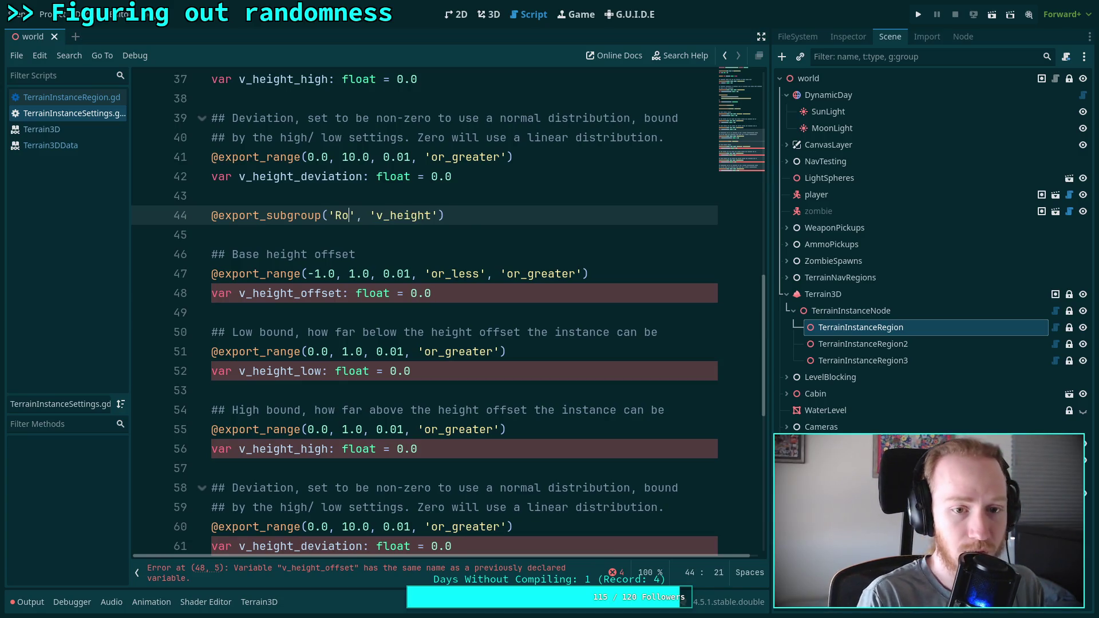
{"action": "key", "text": "BackSpace"}
{"action": "key", "text": "BackSpace"}
{"action": "type", "text": "Spin"}
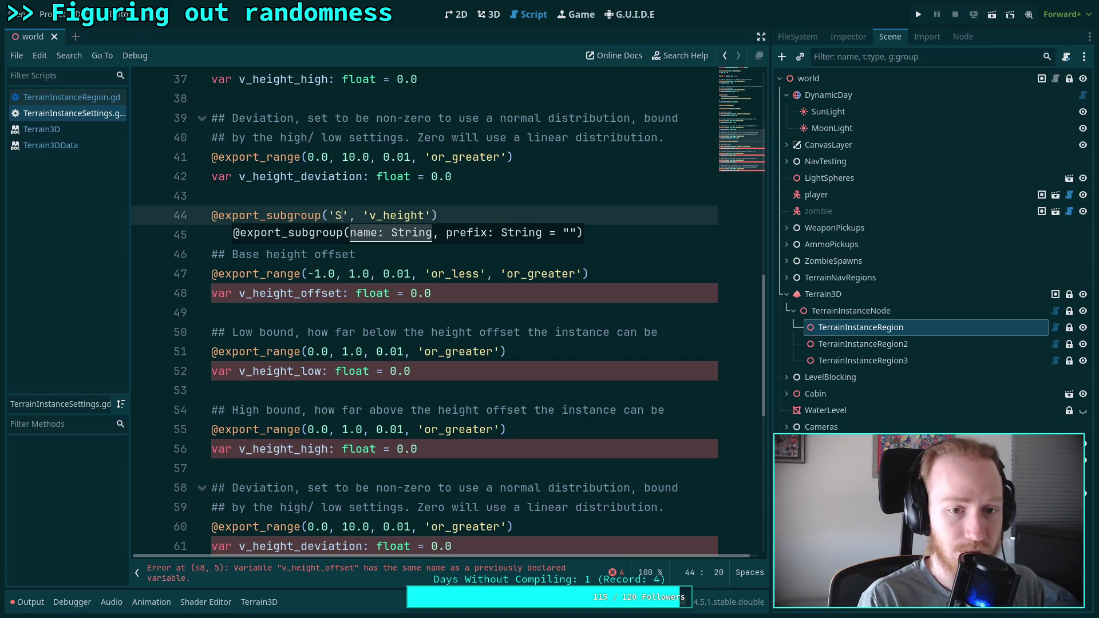
{"action": "left_click_drag", "start_coordinate": [403, 215], "coordinate": [443, 215]}
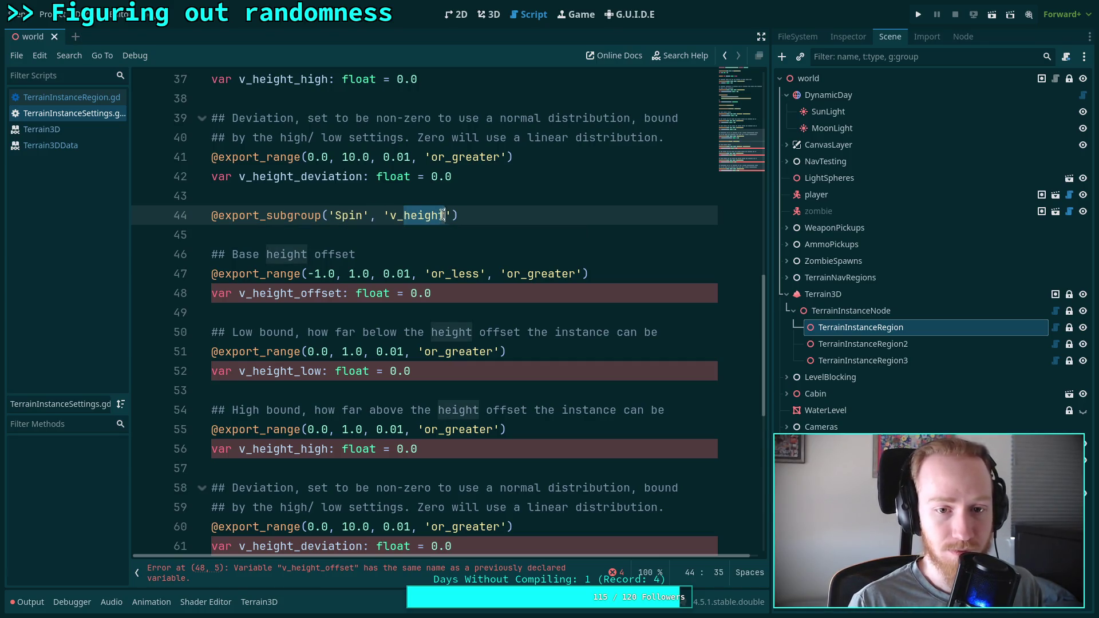
{"action": "type", "text": "spin"}
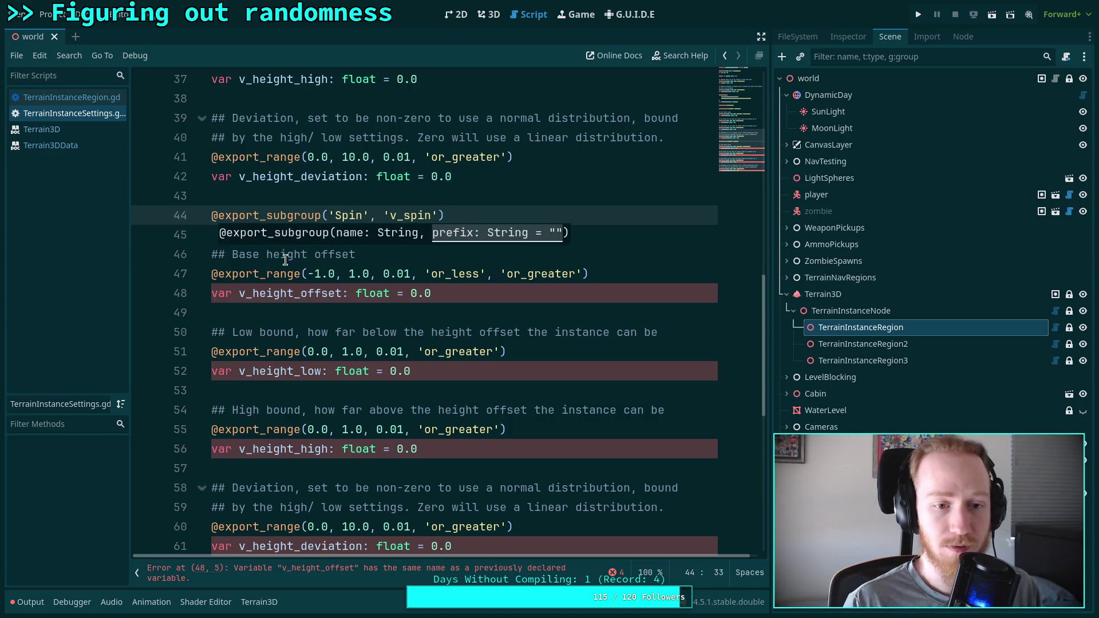
{"action": "double_click", "coordinate": [270, 255]}
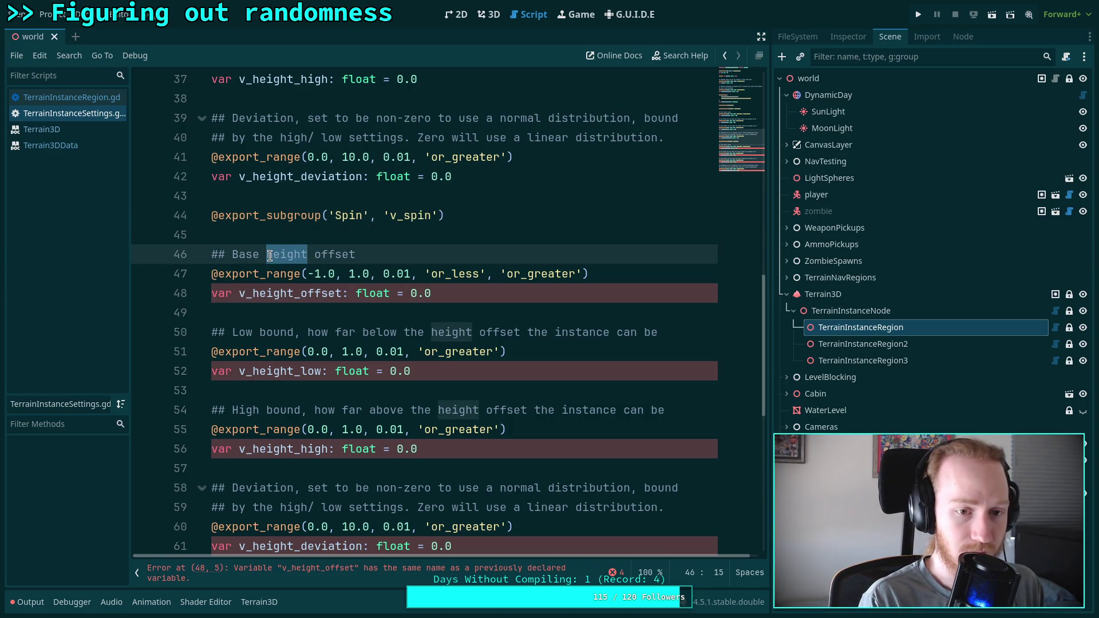
{"action": "type", "text": "spinn"}
{"action": "key", "text": "BackSpace"}
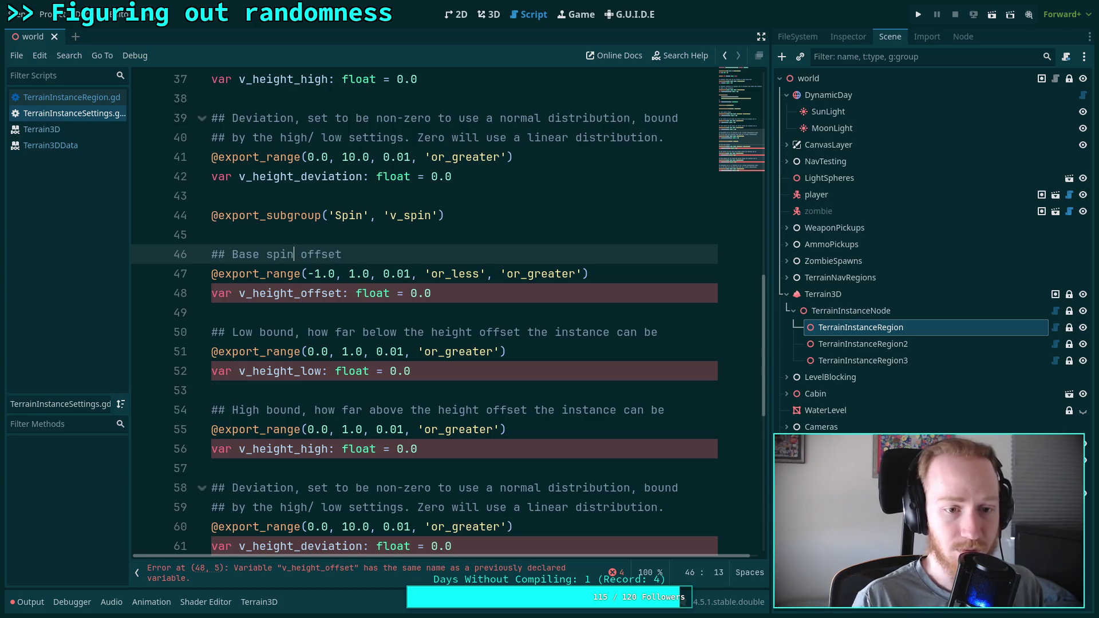
{"action": "type", "text": "("}
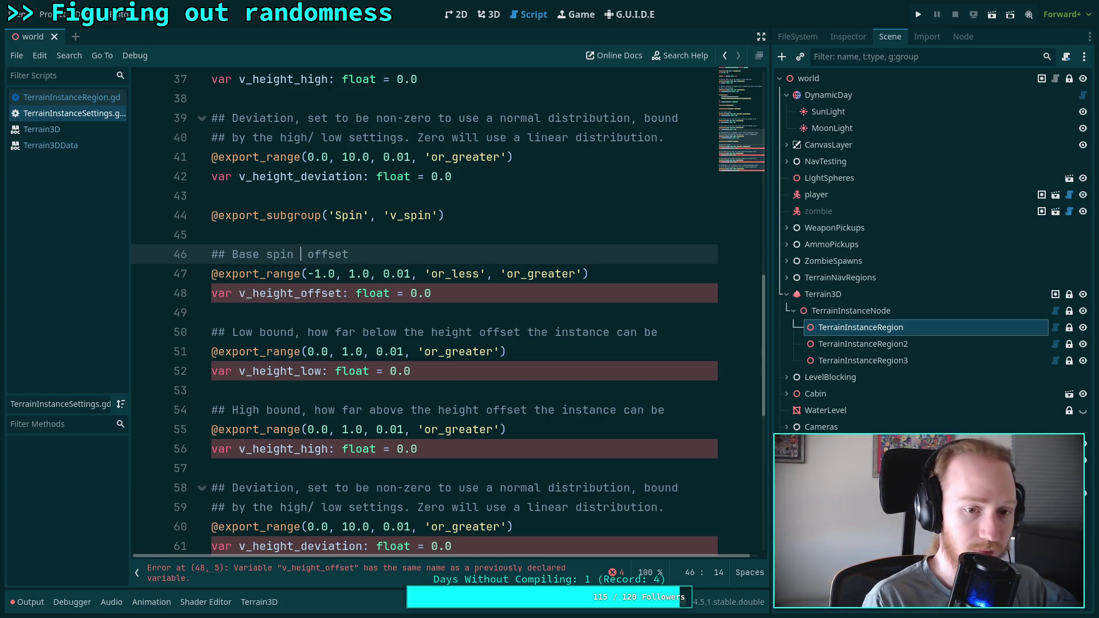
{"action": "type", "text": "+"}
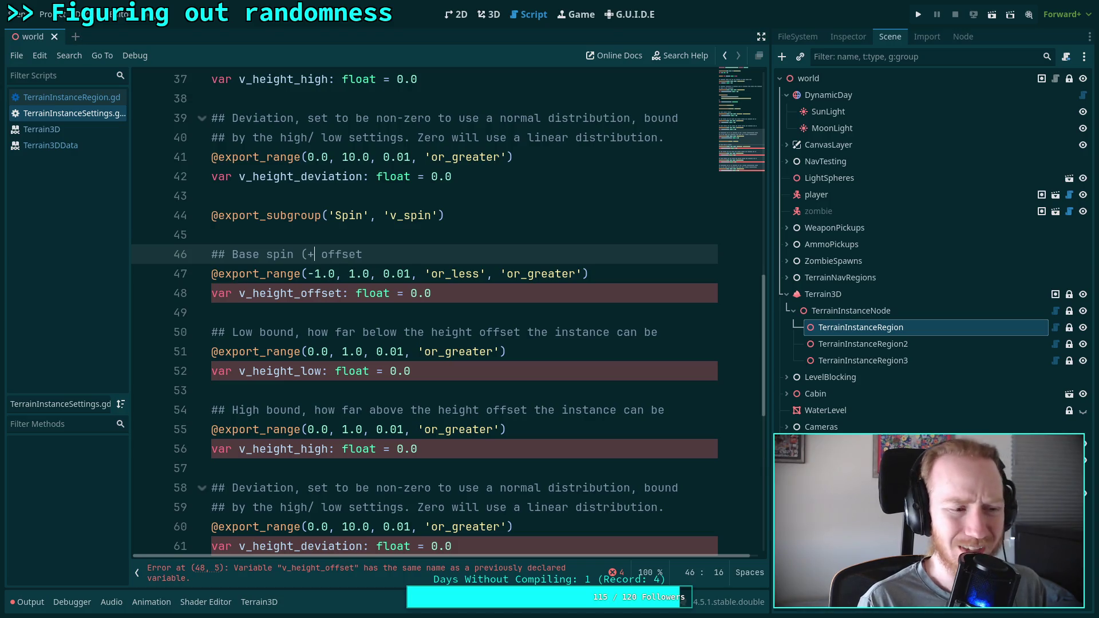
{"action": "type", "text": "Y)"}
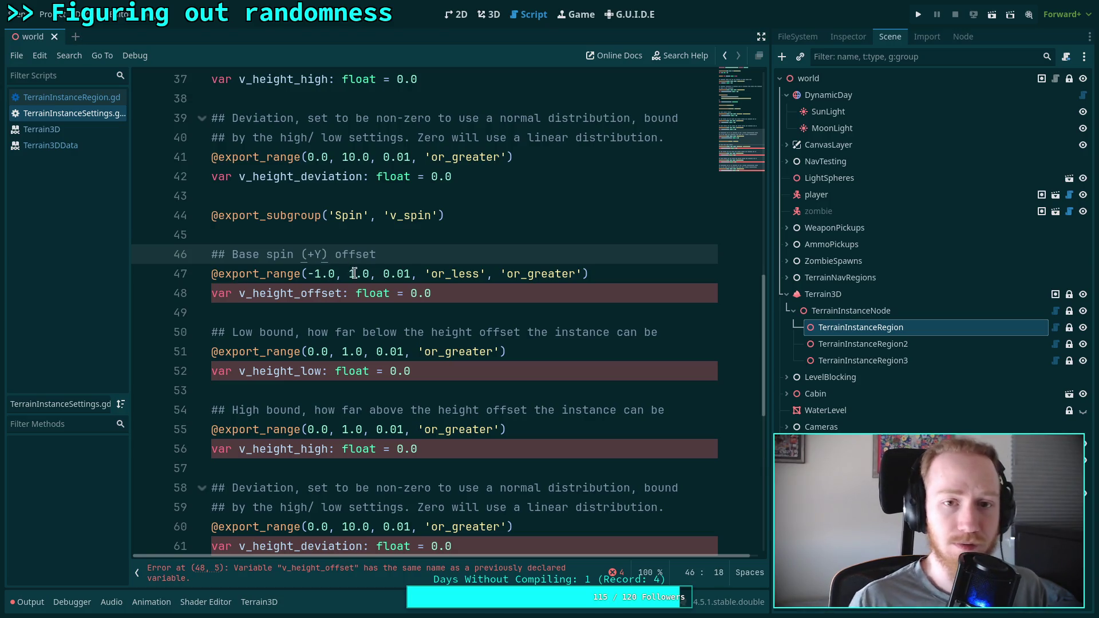
{"action": "left_click", "coordinate": [483, 16]}
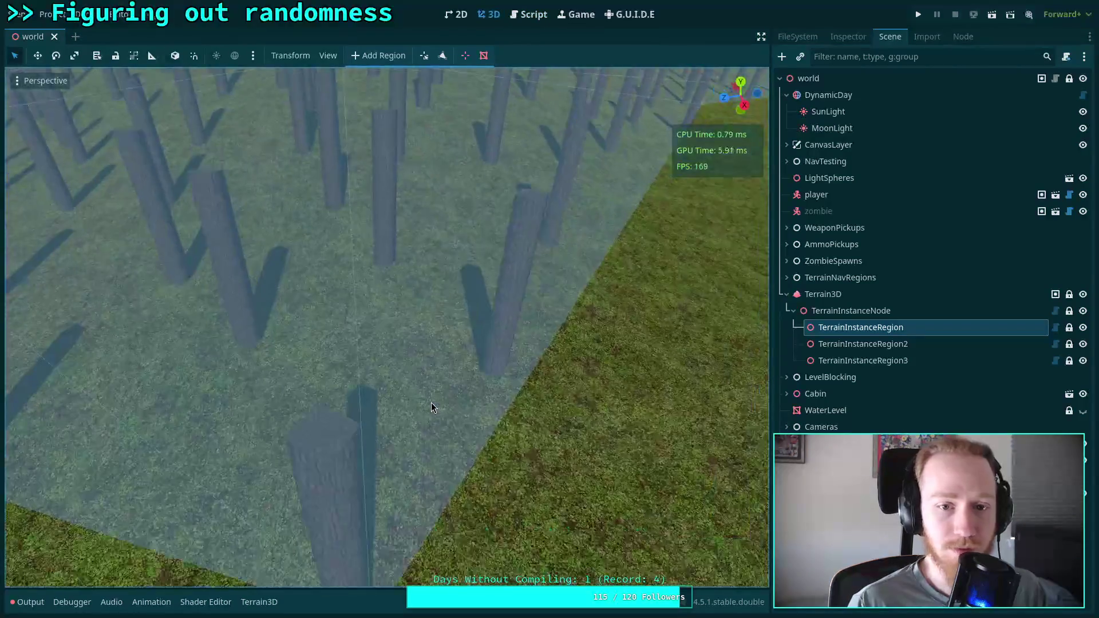
Step: Fly the freelook camera up and toward the pillar field on the terrain
{"action": "scroll", "coordinate": [494, 320], "scroll_direction": "down", "scroll_amount": 5}
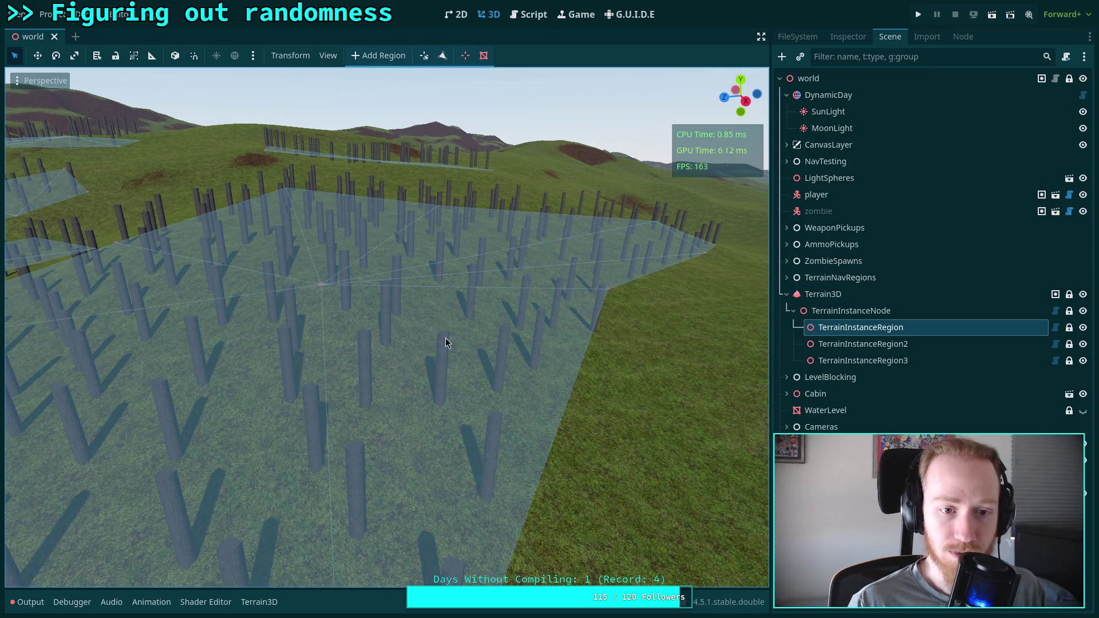
{"action": "scroll", "coordinate": [506, 334], "scroll_direction": "up", "scroll_amount": 10}
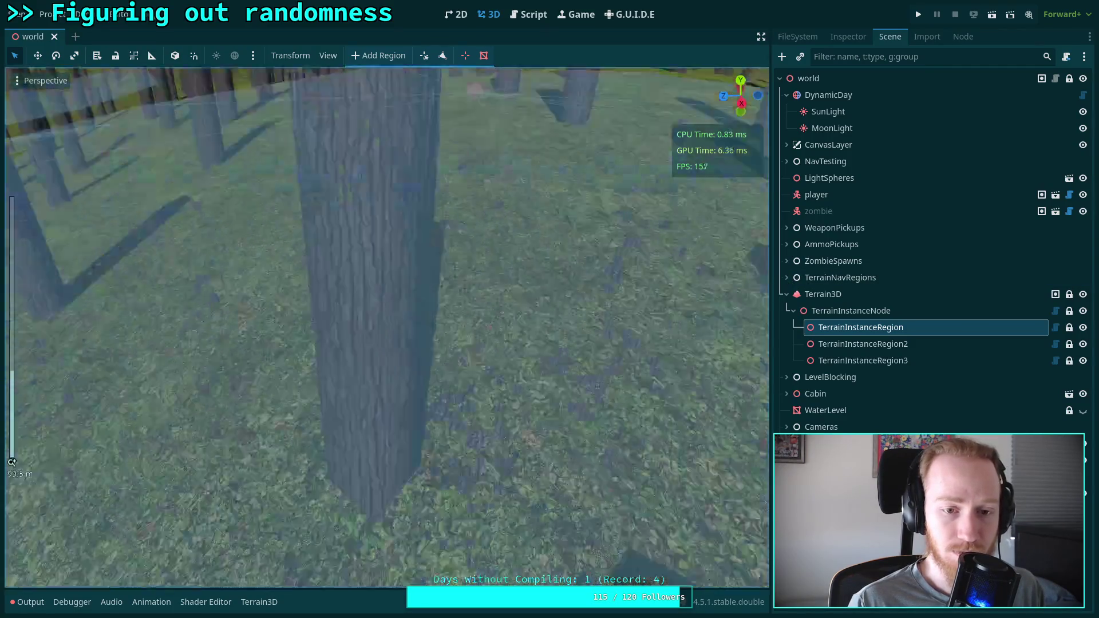
{"action": "right_click", "coordinate": [506, 333]}
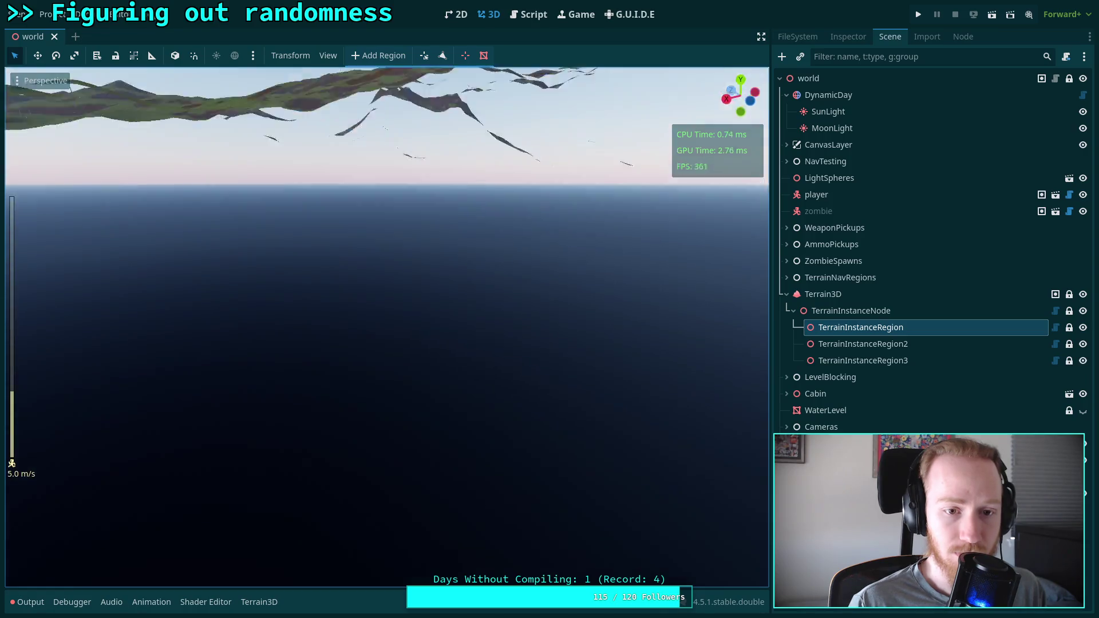
{"action": "key", "text": "e"}
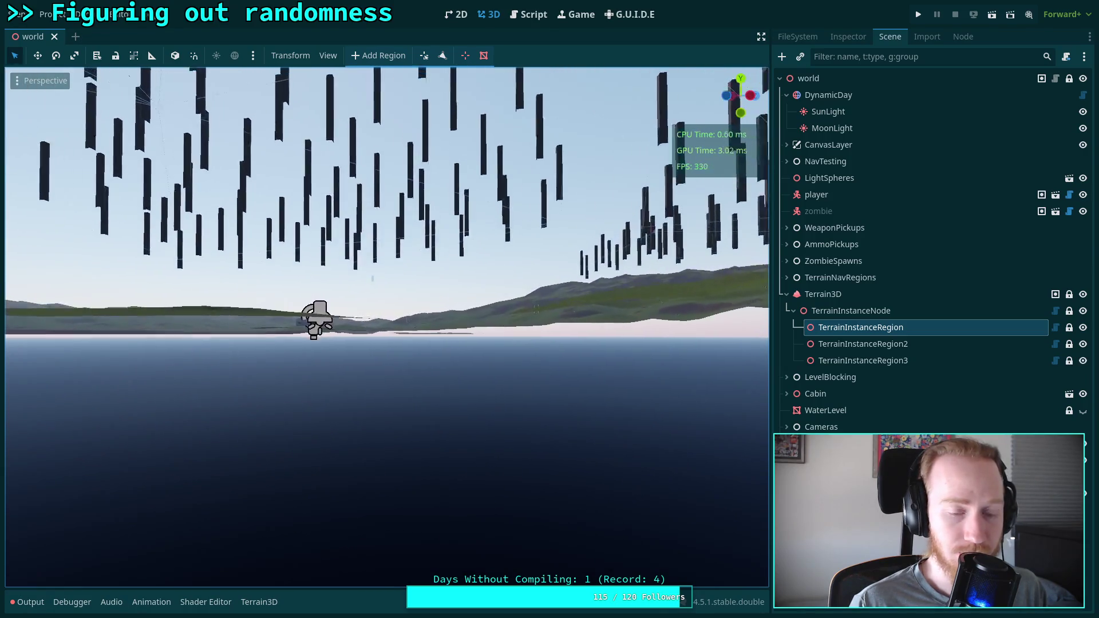
{"action": "key", "text": "w"}
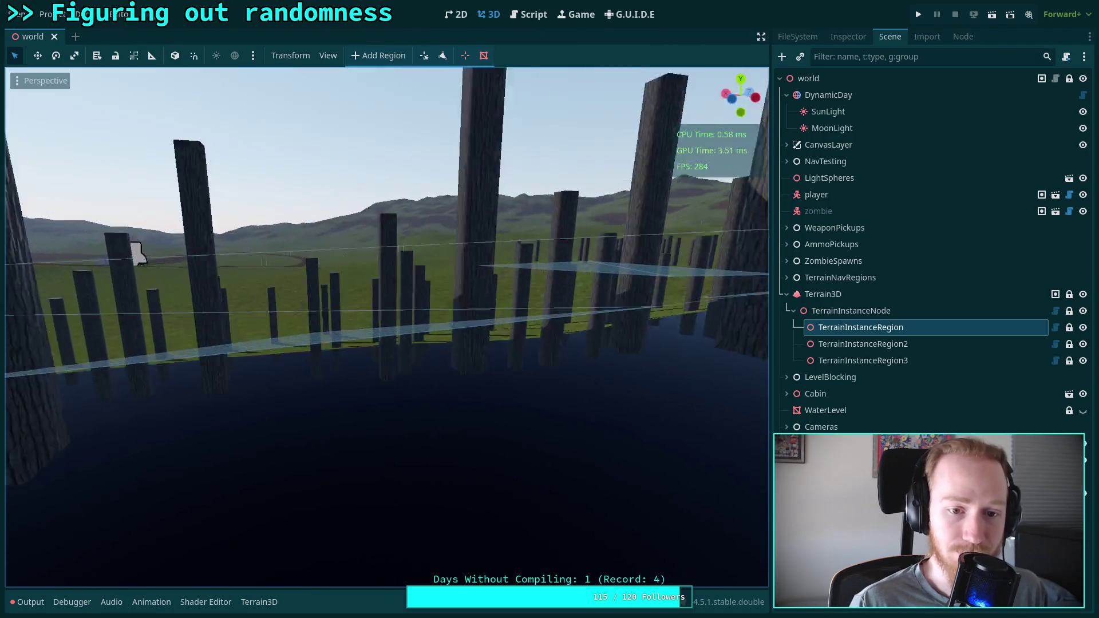
{"action": "scroll", "coordinate": [138, 252], "scroll_direction": "up", "scroll_amount": 10}
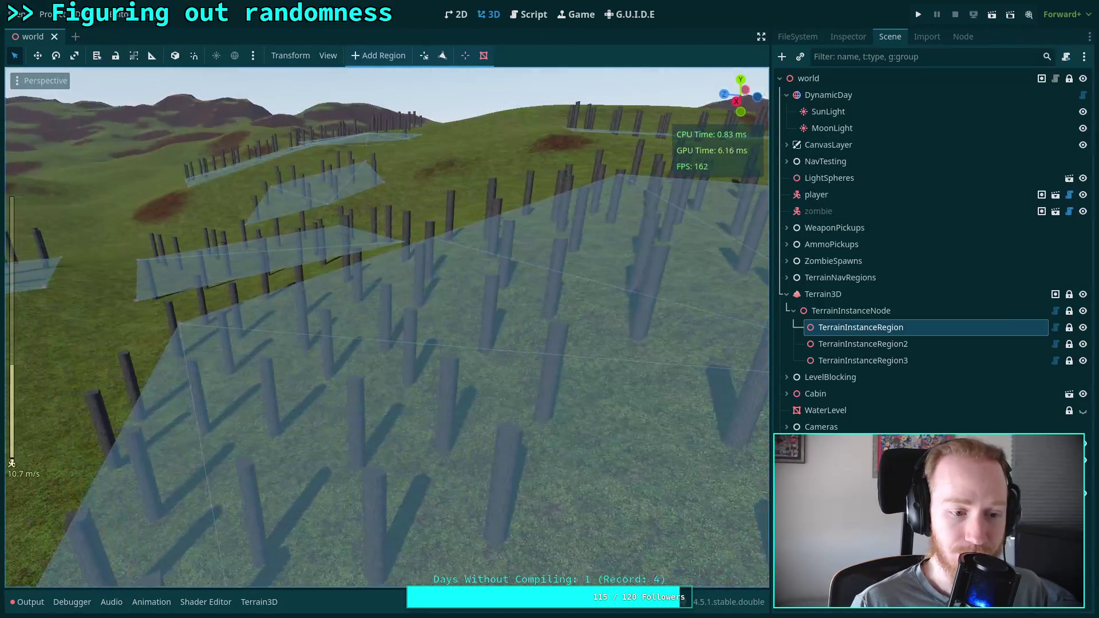
{"action": "key", "text": "s"}
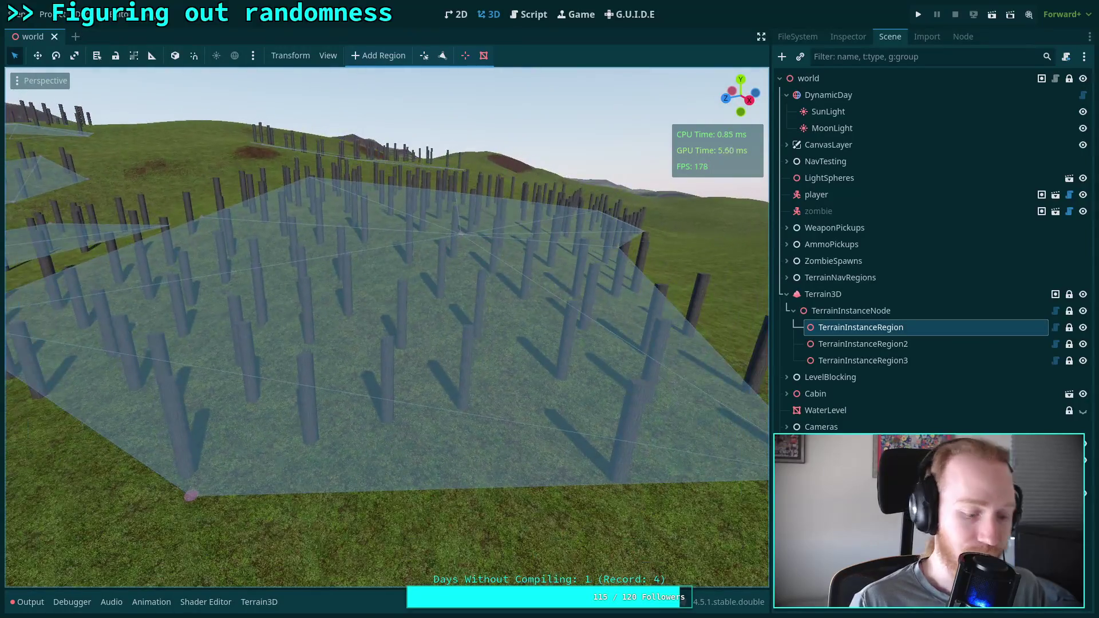
Step: Close an accidentally created empty scene and save the world scene
{"action": "key", "text": "ctrl+n"}
{"action": "left_click", "coordinate": [101, 38]}
{"action": "key", "text": "ctrl+s"}
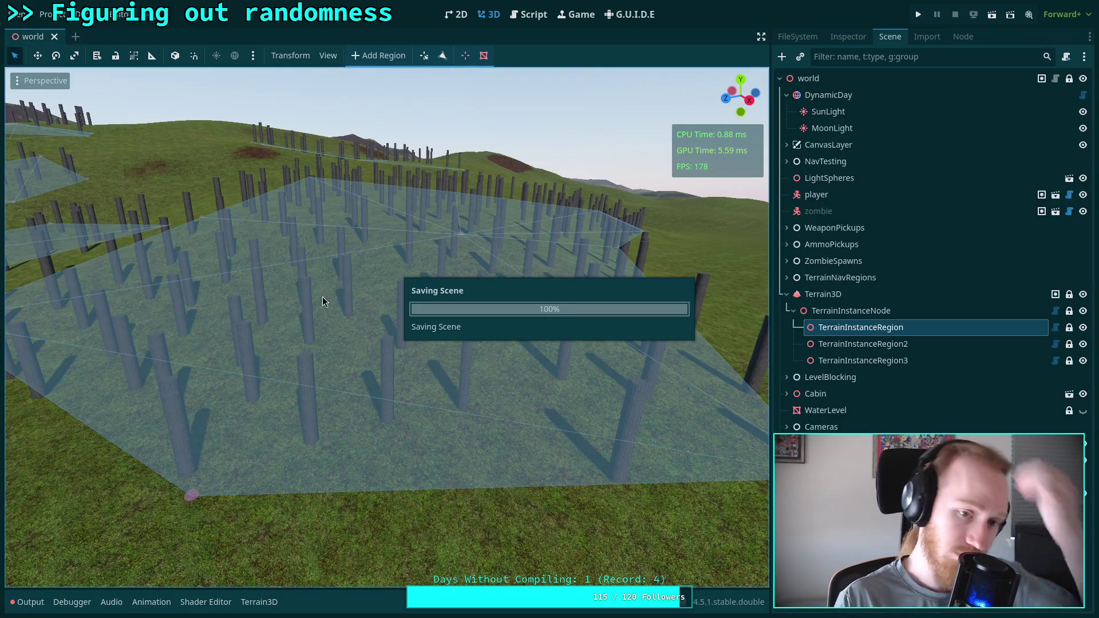
{"action": "mouse_move", "coordinate": [534, 346]}
{"action": "left_mouse_down"}
{"action": "mouse_move", "coordinate": [312, 372]}
{"action": "mouse_move", "coordinate": [531, 339]}
{"action": "left_mouse_up"}
{"action": "scroll", "coordinate": [531, 340], "scroll_direction": "down", "scroll_amount": 2}
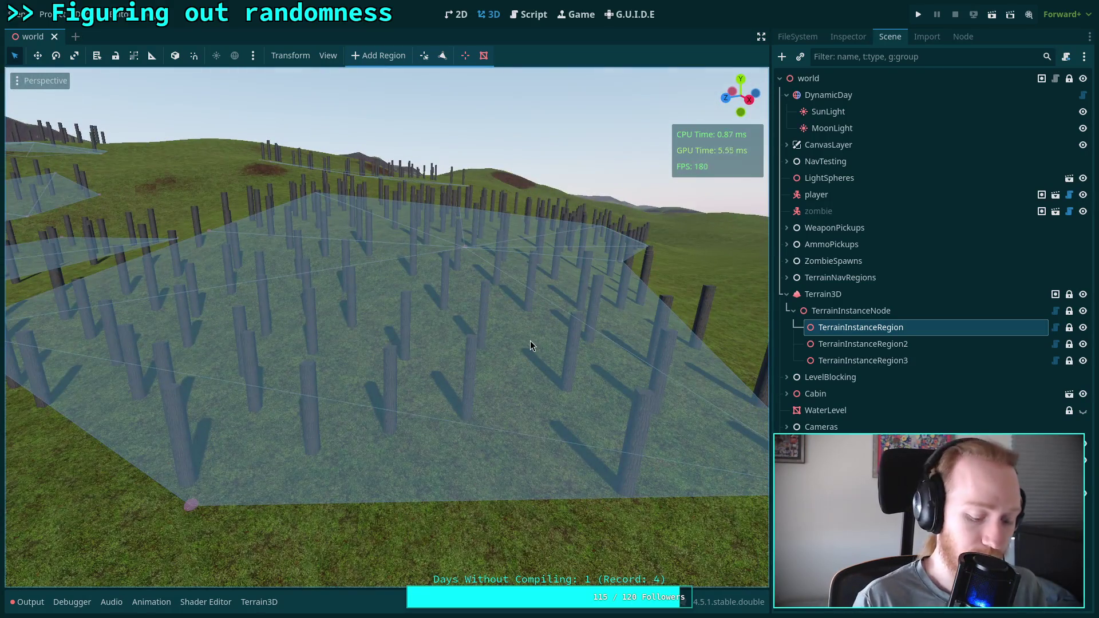
{"action": "key", "text": "ctrl+s"}
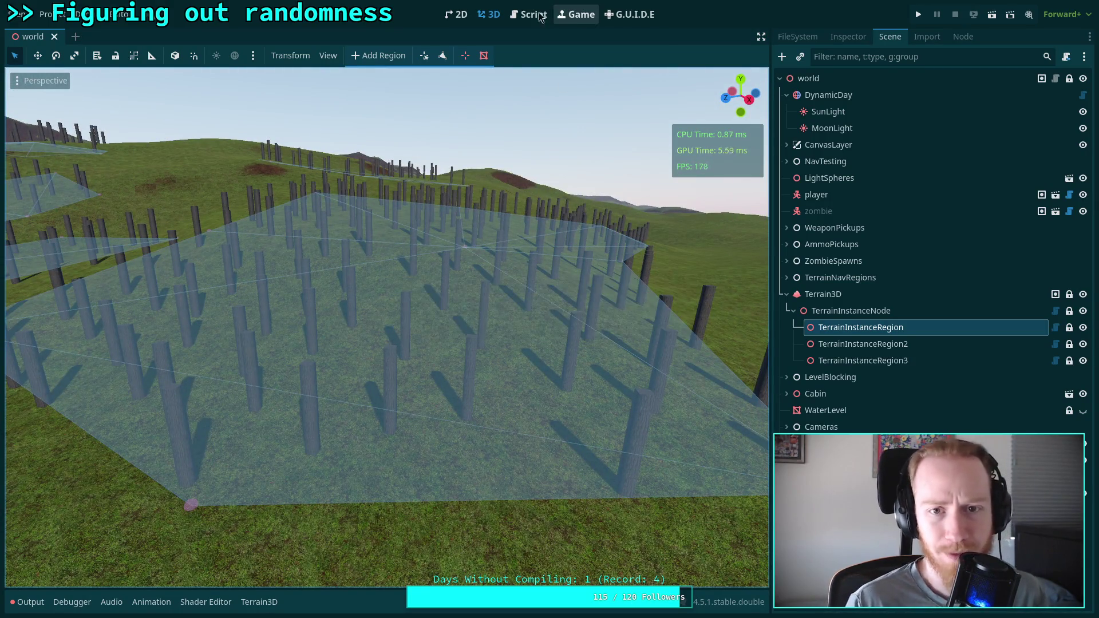
{"action": "left_click", "coordinate": [524, 15]}
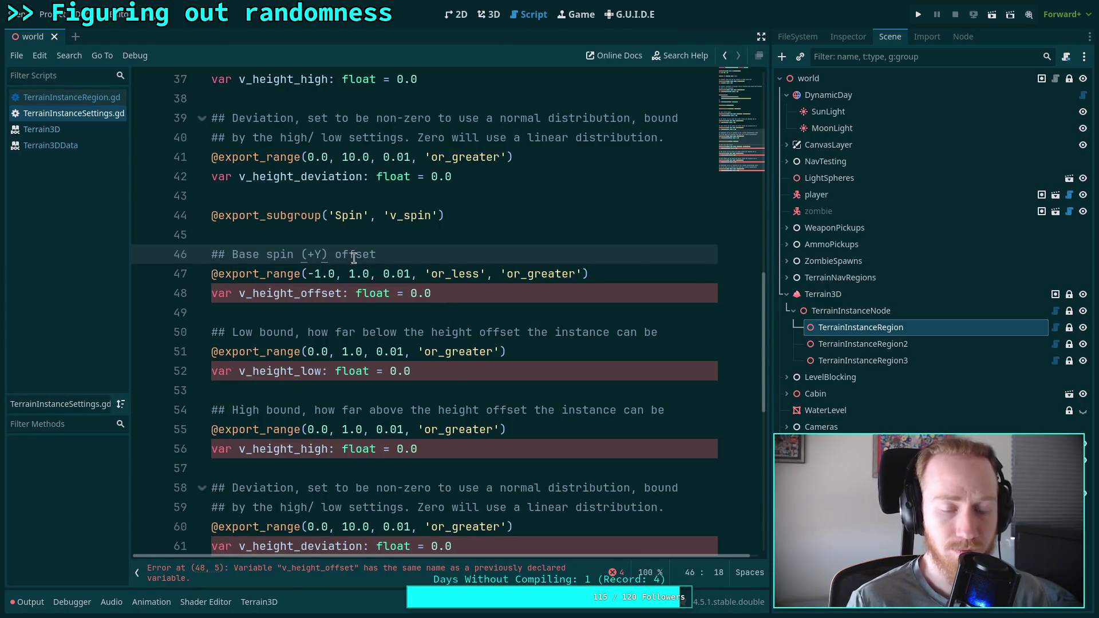
Step: Change the spin offset's export range to run from -180.0 to 180.0
{"action": "left_click", "coordinate": [381, 254]}
{"action": "left_click_drag", "start_coordinate": [381, 254], "coordinate": [335, 254]}
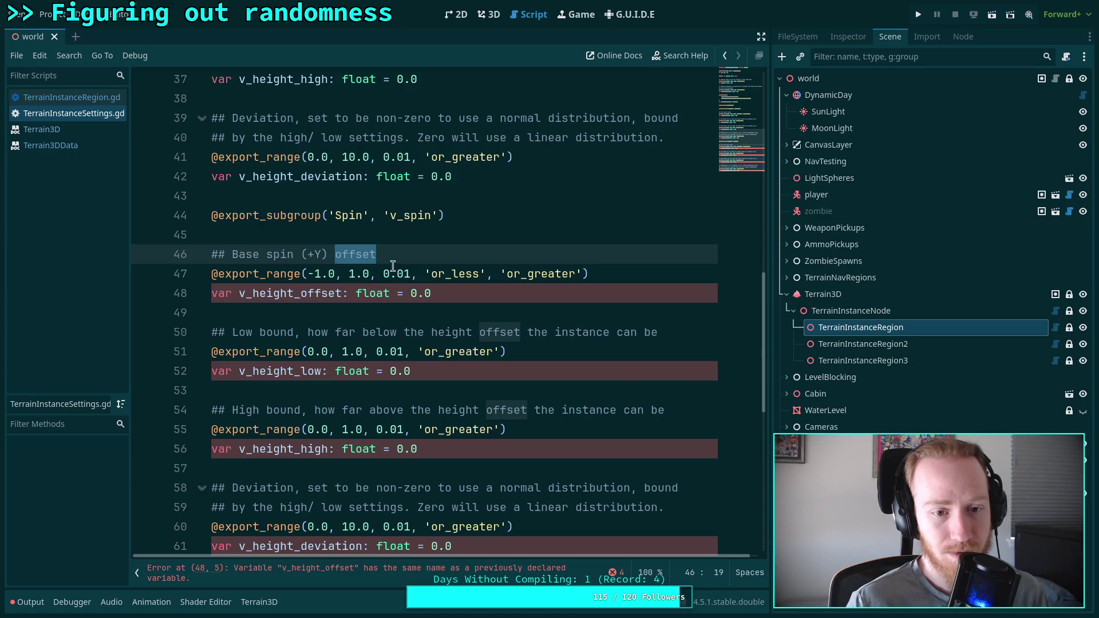
{"action": "left_click", "coordinate": [446, 256]}
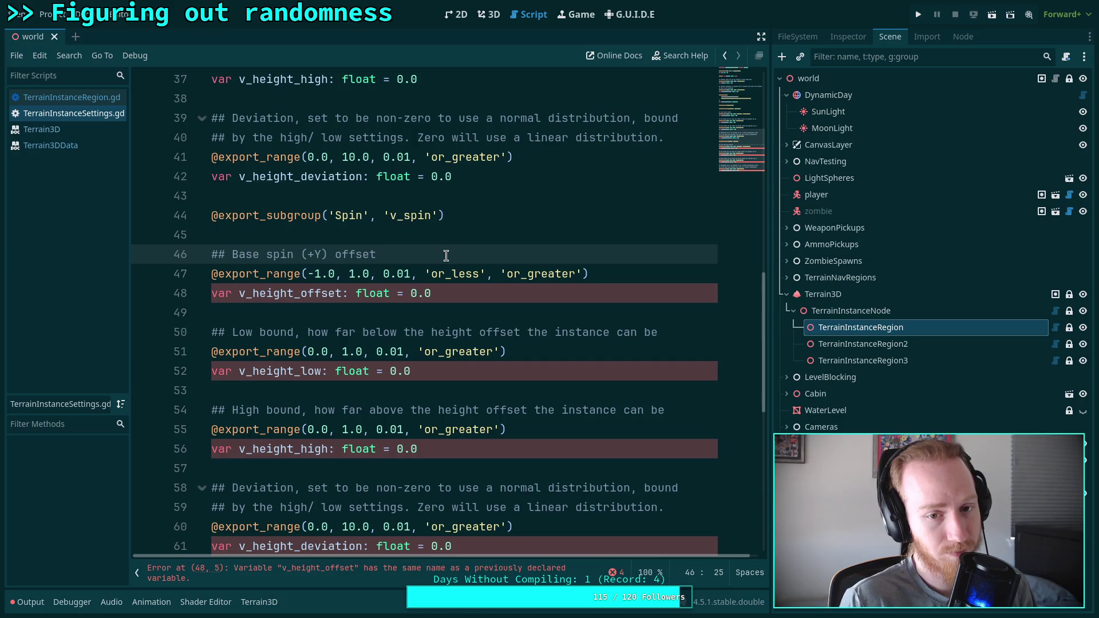
{"action": "left_click_drag", "start_coordinate": [308, 274], "coordinate": [335, 273]}
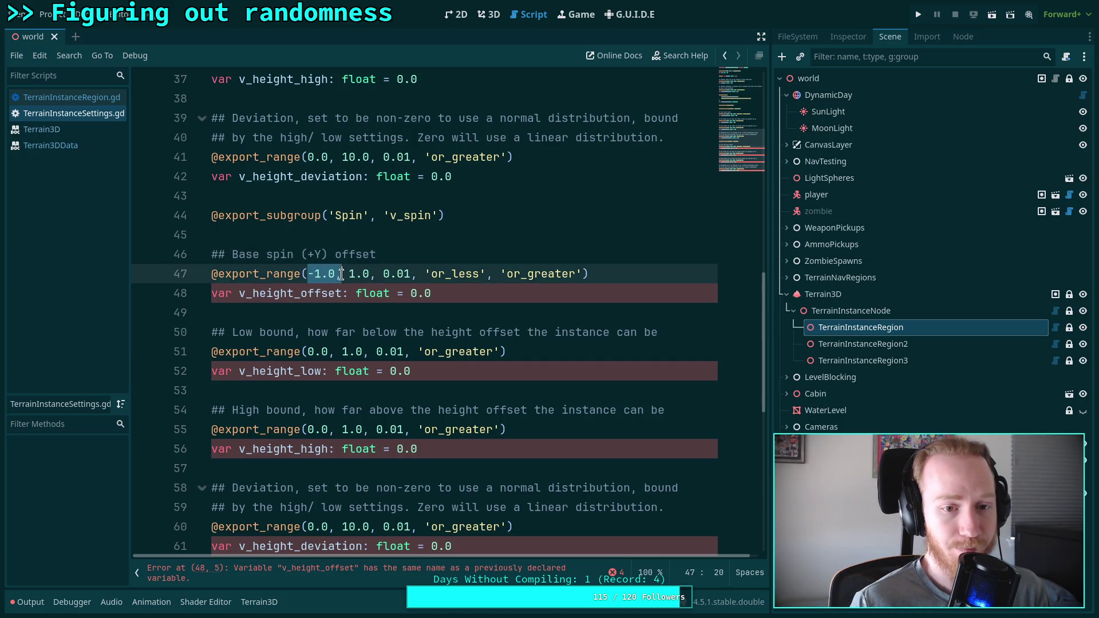
{"action": "left_click", "coordinate": [324, 275]}
{"action": "type", "text": "80"}
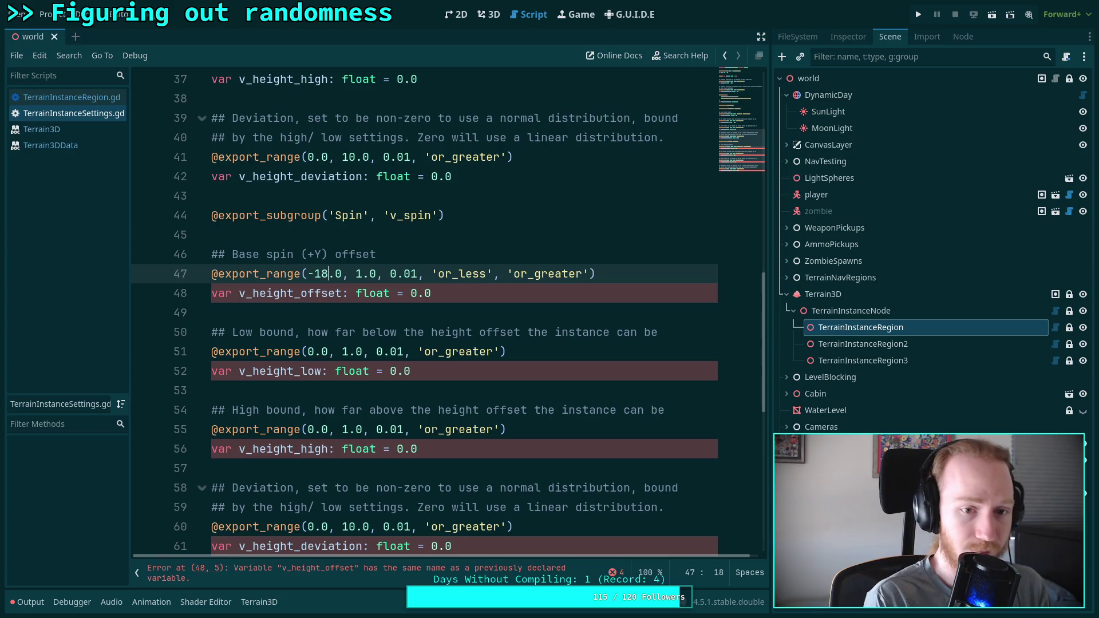
{"action": "type", "text": "80"}
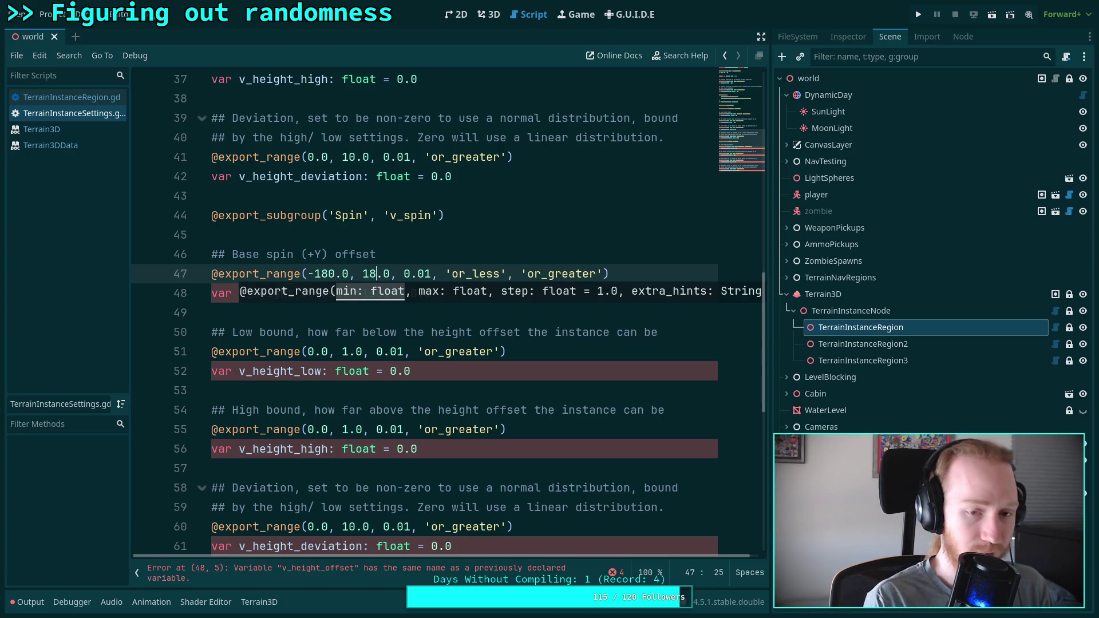
Step: Add the 'radians_as_degrees' hint to the spin offset's export range on line 47
{"action": "left_click", "coordinate": [611, 274]}
{"action": "type", "text": ", 'radi"}
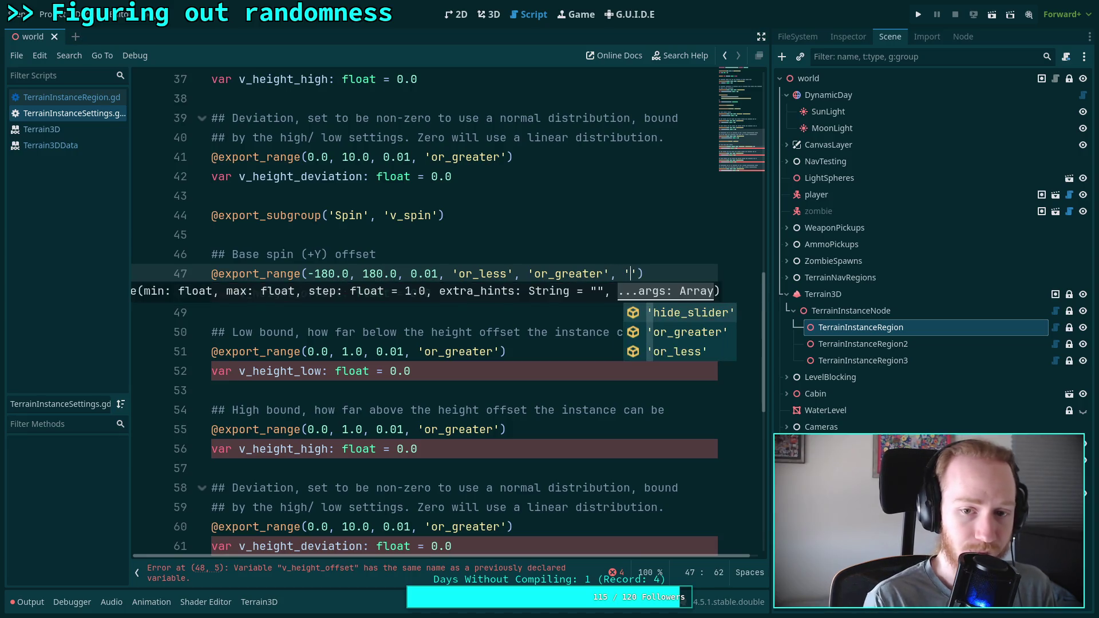
{"action": "type", "text": "ans_as_deg"}
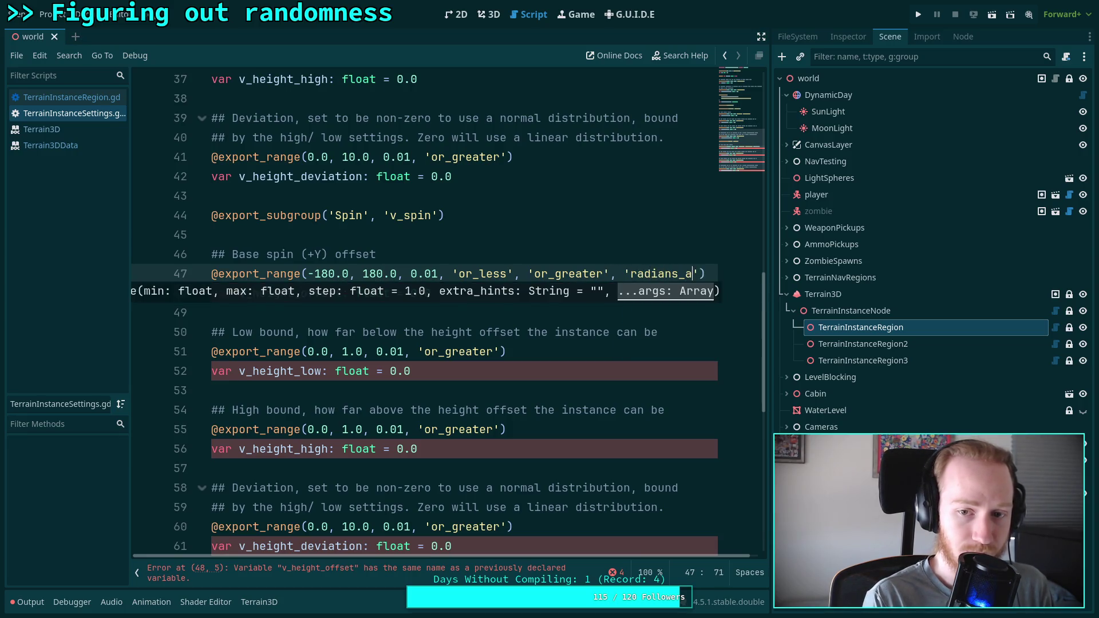
{"action": "type", "text": "rees"}
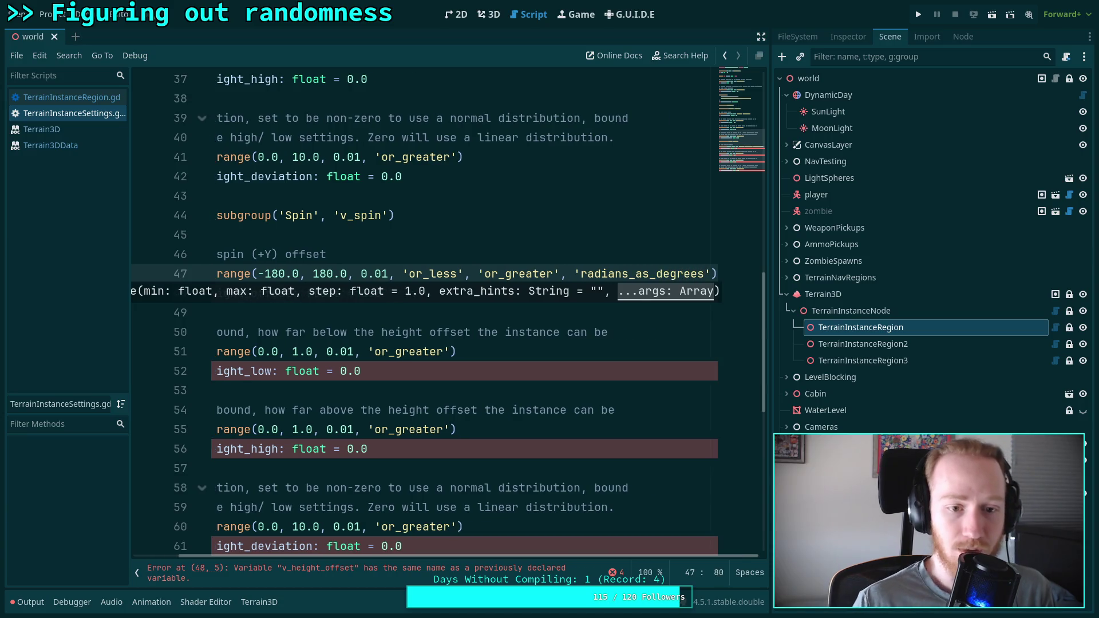
{"action": "scroll", "coordinate": [435, 400], "scroll_direction": "left", "scroll_amount": 5}
{"action": "left_click", "coordinate": [374, 395]}
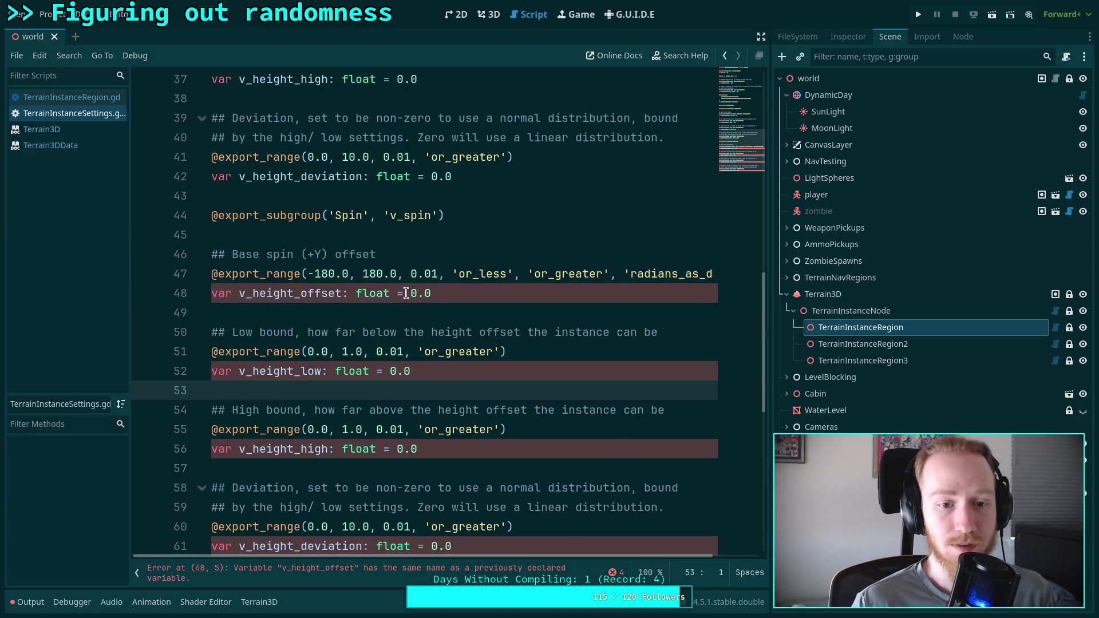
Step: Select 'spin' in the comment and search the script for it
{"action": "double_click", "coordinate": [408, 293]}
{"action": "left_click", "coordinate": [430, 313]}
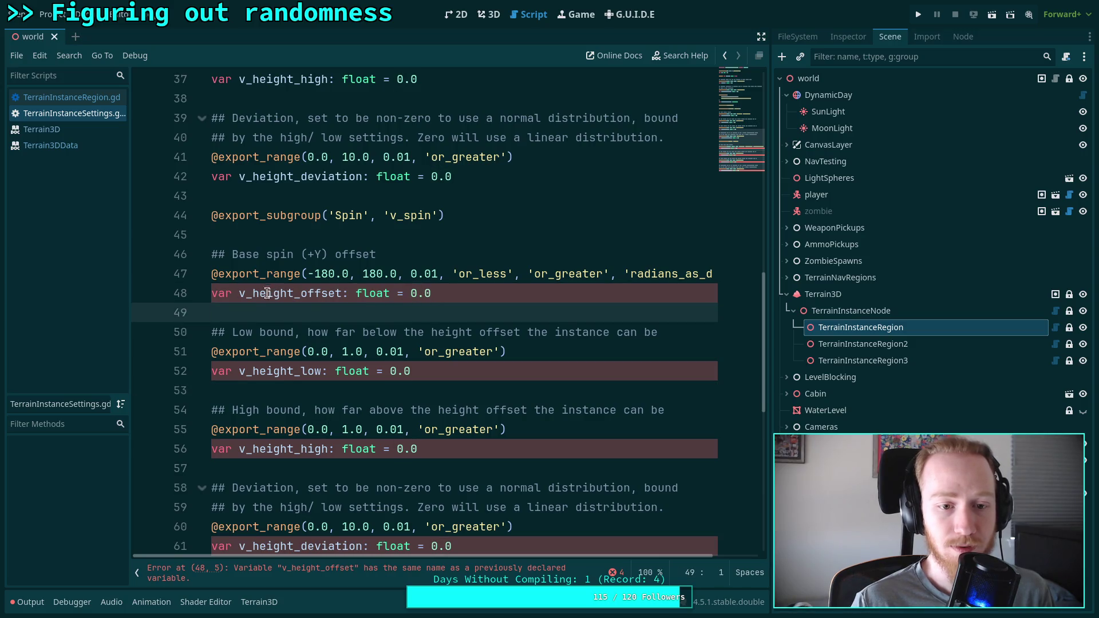
{"action": "left_click_drag", "start_coordinate": [266, 254], "coordinate": [294, 254]}
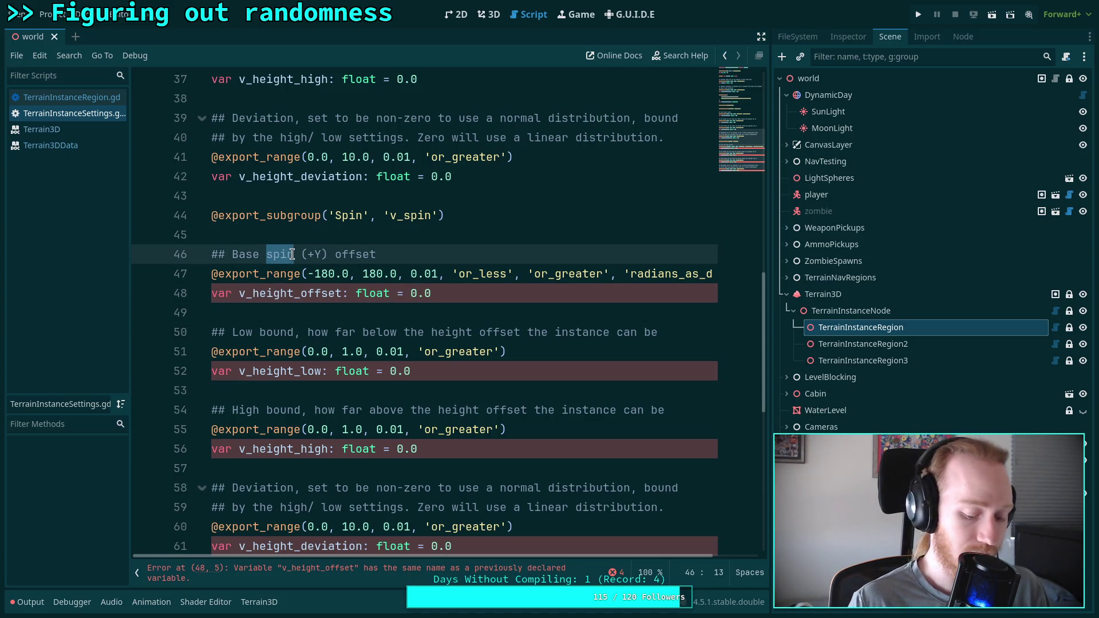
{"action": "key", "text": "ctrl+r"}
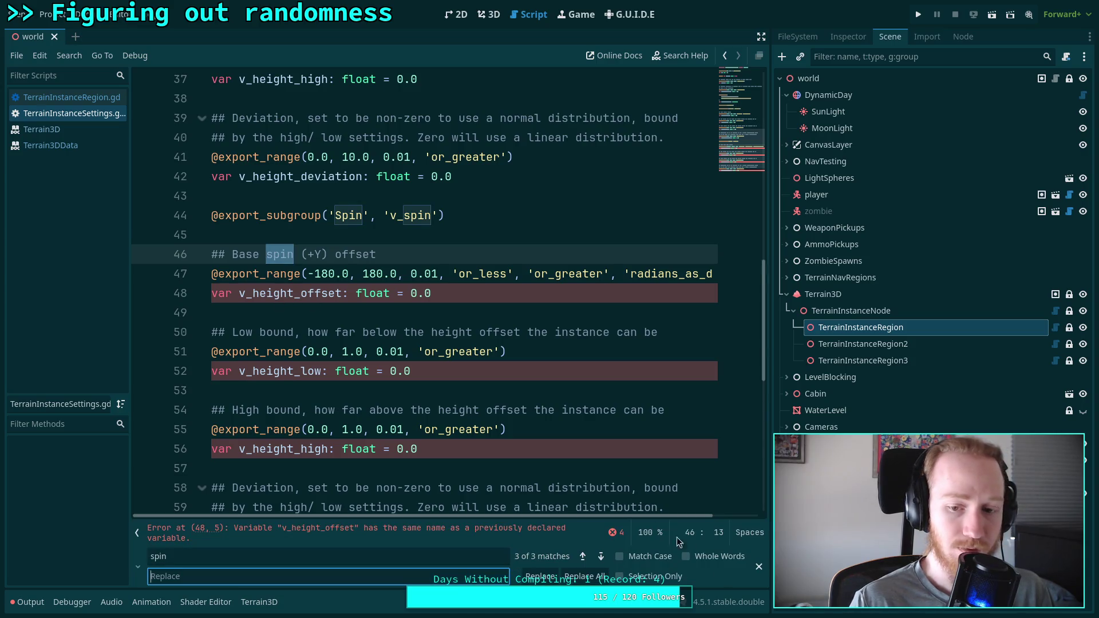
Step: Rename the copied variables to v_spin_offset, v_spin_low, v_spin_high and v_spin_deviation
{"action": "left_click", "coordinate": [759, 567]}
{"action": "left_click_drag", "start_coordinate": [252, 293], "coordinate": [294, 293]}
{"action": "type", "text": "spin"}
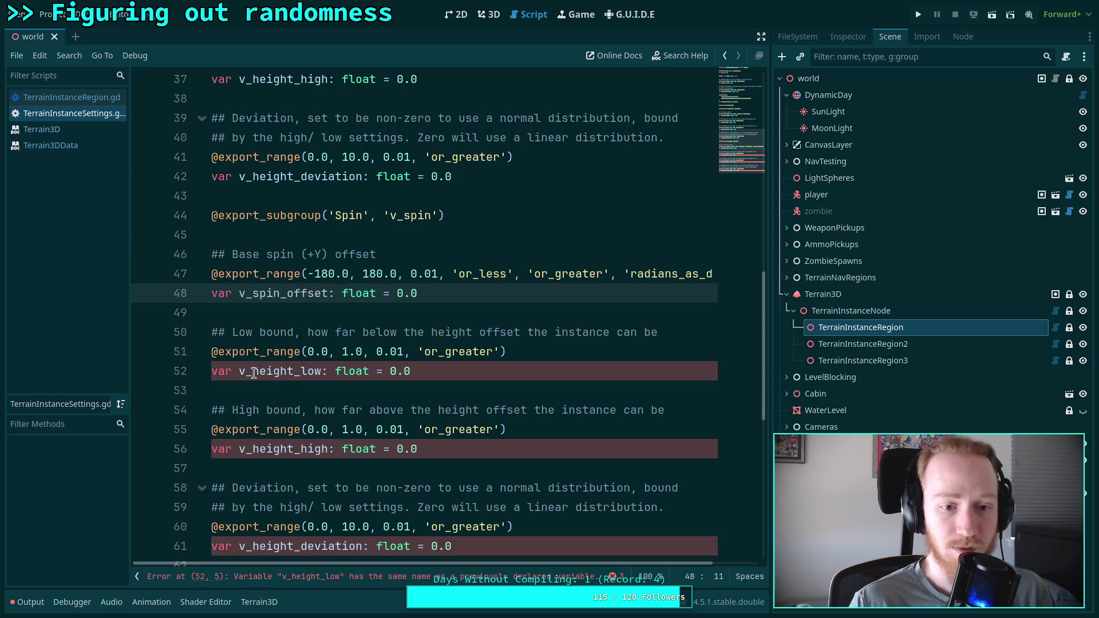
{"action": "double_click", "coordinate": [275, 371]}
{"action": "type", "text": "spin"}
{"action": "mouse_move", "coordinate": [252, 450]}
{"action": "left_mouse_down"}
{"action": "mouse_move", "coordinate": [294, 450]}
{"action": "mouse_move", "coordinate": [296, 431]}
{"action": "left_mouse_up"}
{"action": "type", "text": "spin"}
{"action": "scroll", "coordinate": [258, 444], "scroll_direction": "down", "scroll_amount": 2}
{"action": "type", "text": "spin"}
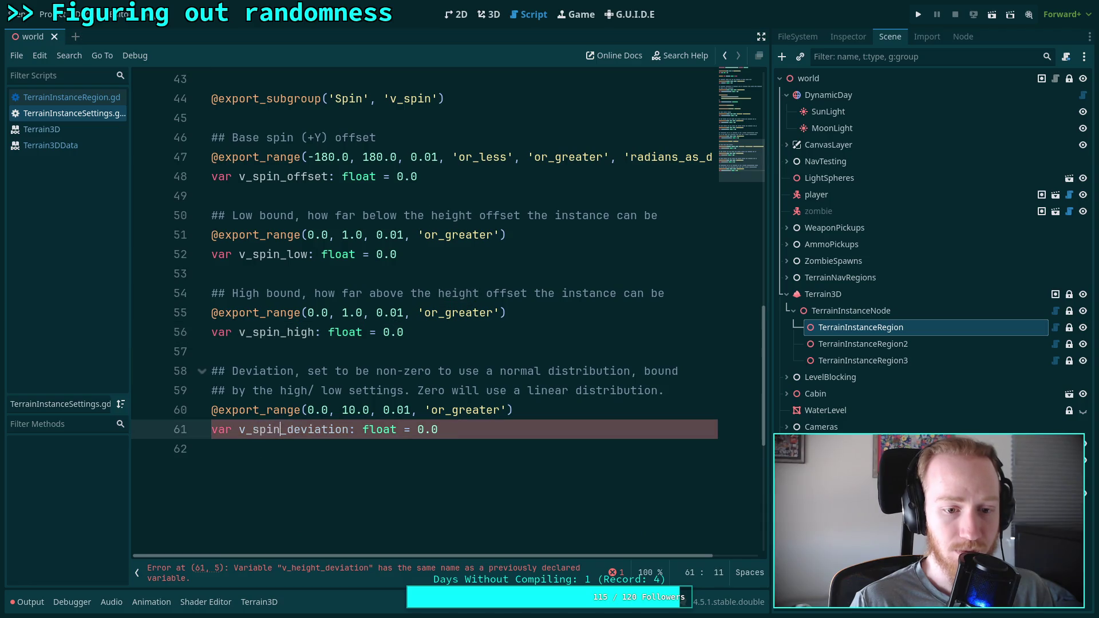
Step: Change the low-bound comment to read 'Low spin bound'
{"action": "left_click", "coordinate": [296, 351]}
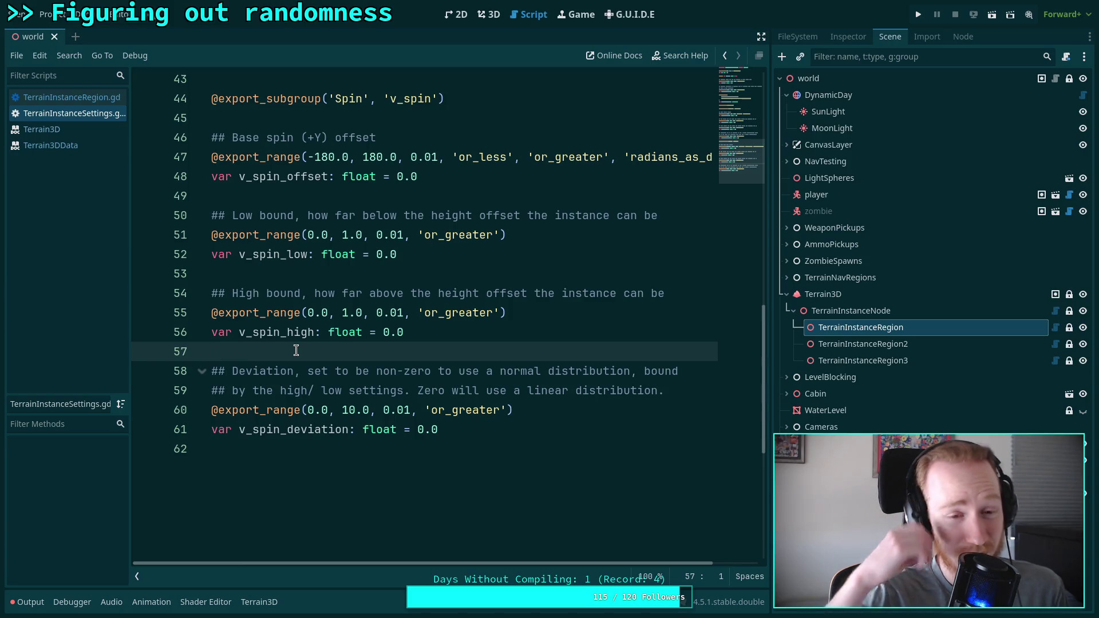
{"action": "scroll", "coordinate": [298, 351], "scroll_direction": "up", "scroll_amount": 1}
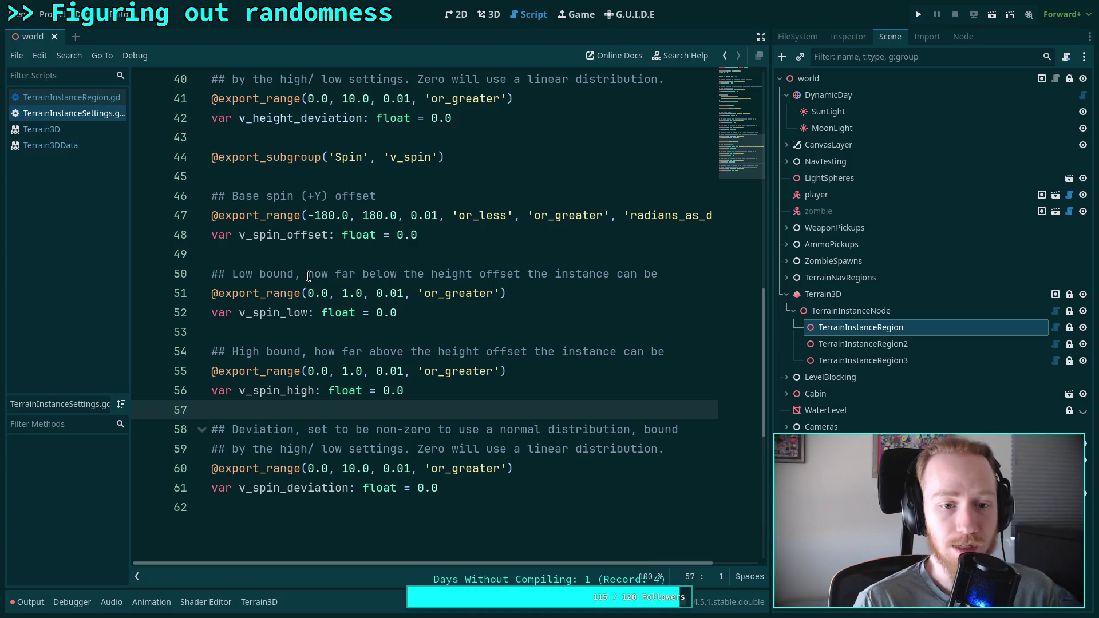
{"action": "left_click", "coordinate": [259, 273]}
{"action": "type", "text": "spin"}
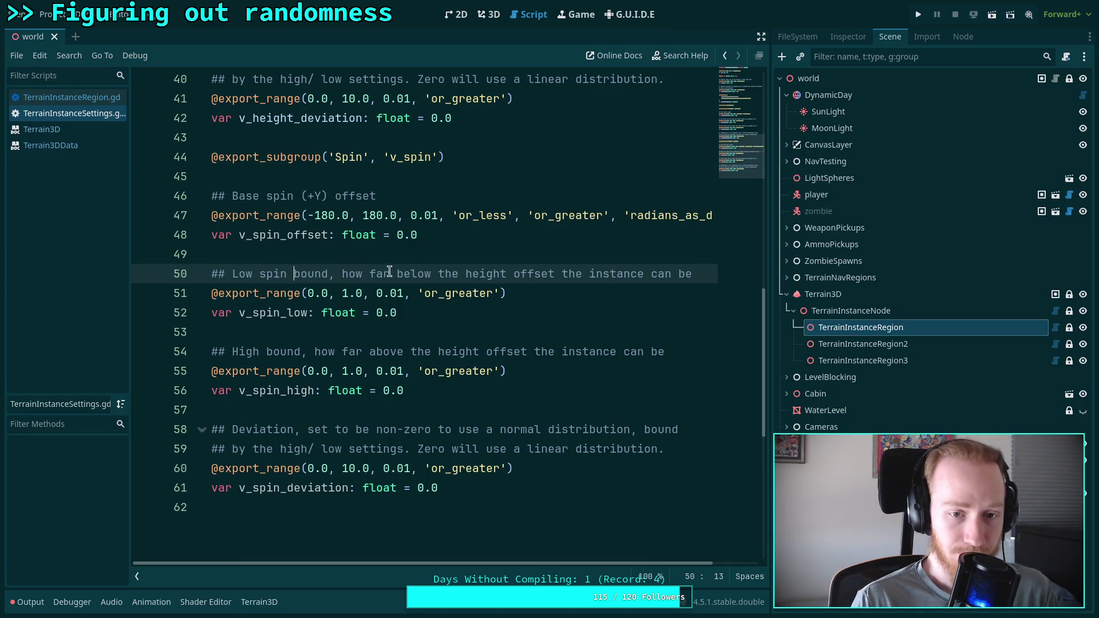
{"action": "left_click_drag", "start_coordinate": [396, 274], "coordinate": [696, 269]}
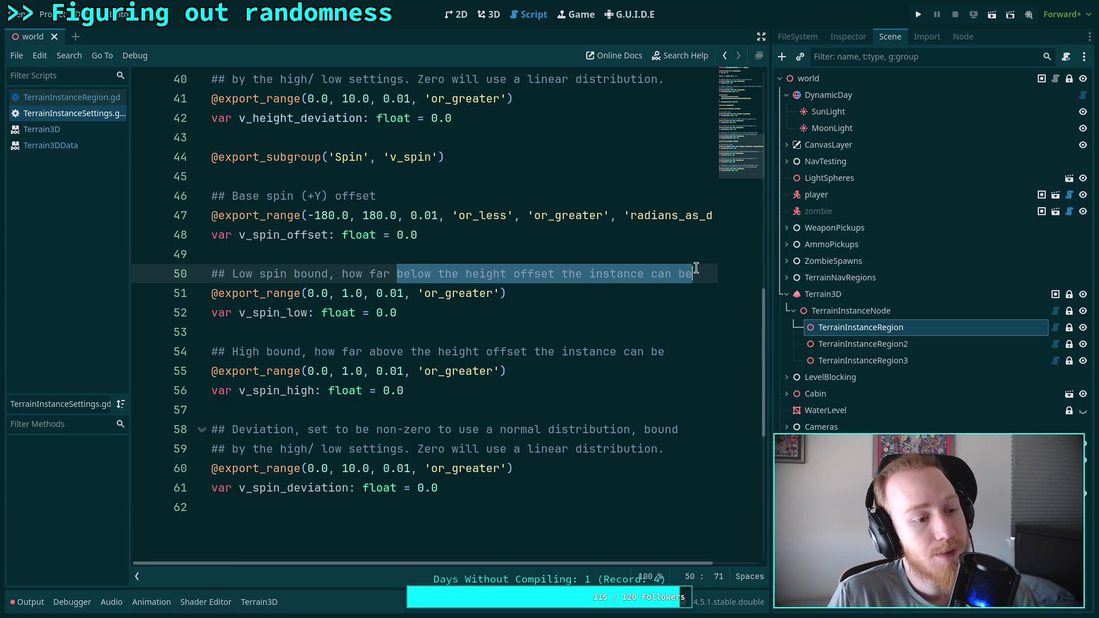
Step: Frame the selected player in a top-down 3D view, test-spin it around Y, then undo the spin
{"action": "left_click", "coordinate": [491, 15]}
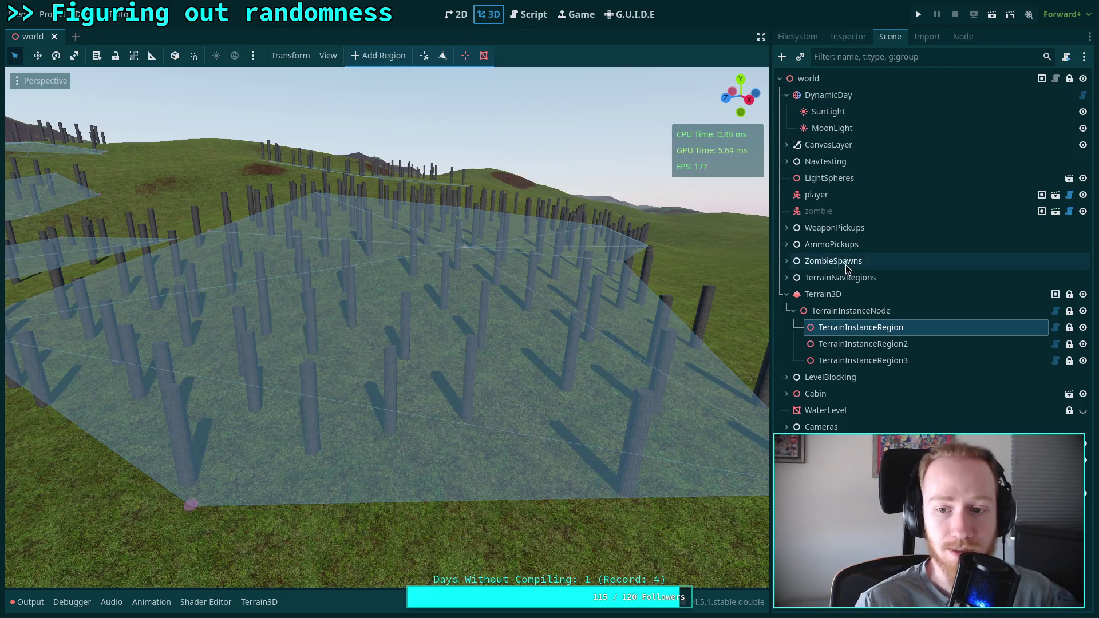
{"action": "left_click", "coordinate": [844, 196]}
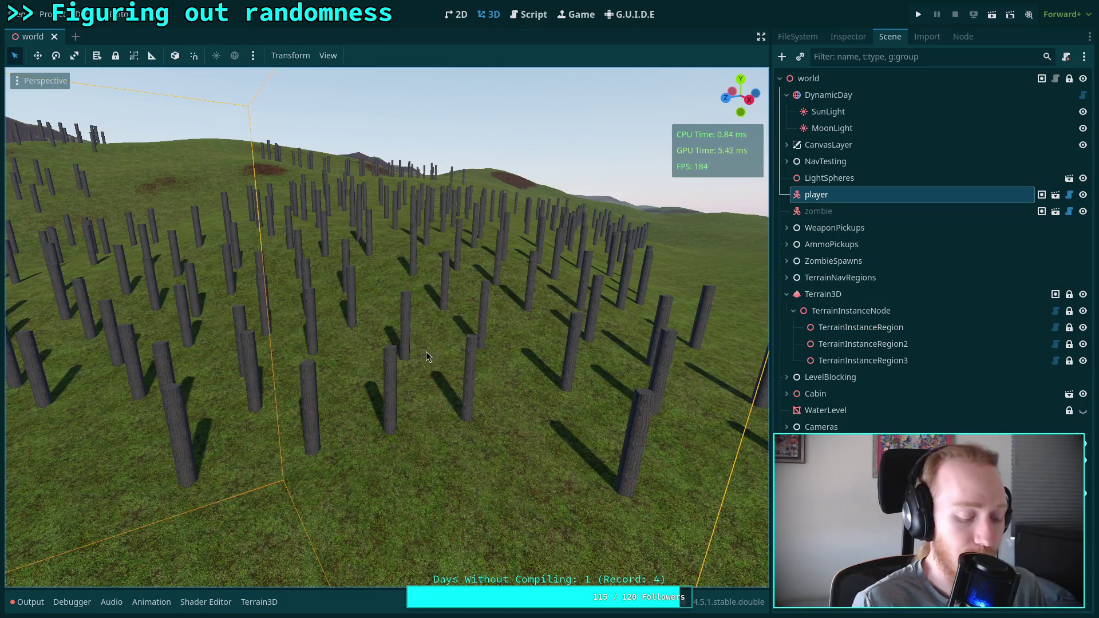
{"action": "key", "text": "f"}
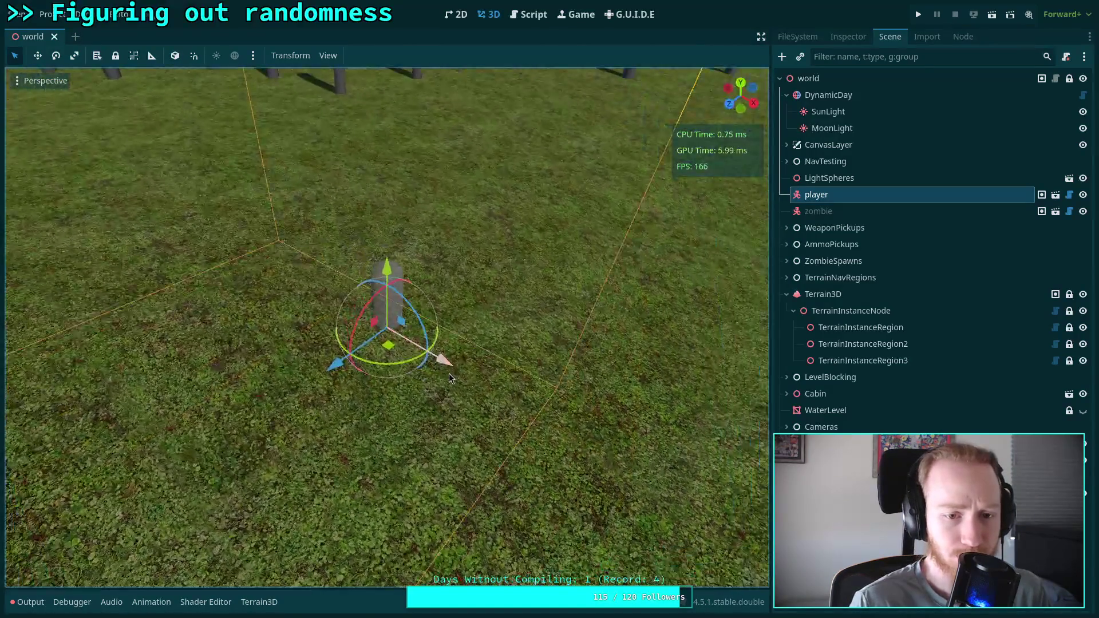
{"action": "left_click", "coordinate": [741, 85]}
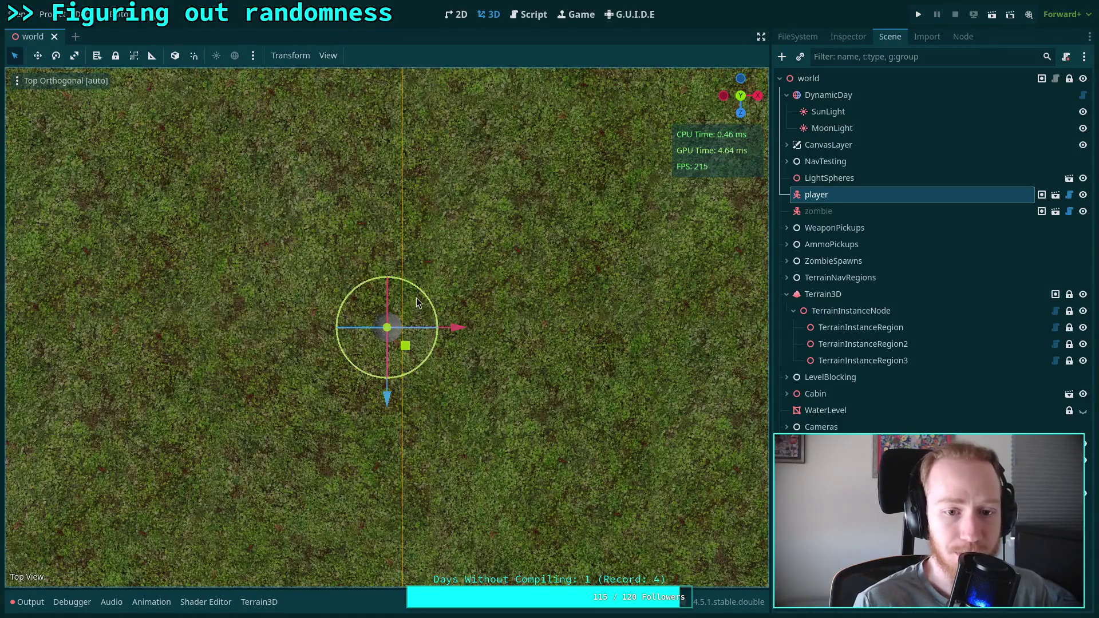
{"action": "mouse_move", "coordinate": [423, 294]}
{"action": "left_mouse_down"}
{"action": "mouse_move", "coordinate": [438, 314]}
{"action": "mouse_move", "coordinate": [432, 284]}
{"action": "mouse_move", "coordinate": [392, 231]}
{"action": "mouse_move", "coordinate": [459, 280]}
{"action": "mouse_move", "coordinate": [481, 324]}
{"action": "left_mouse_up"}
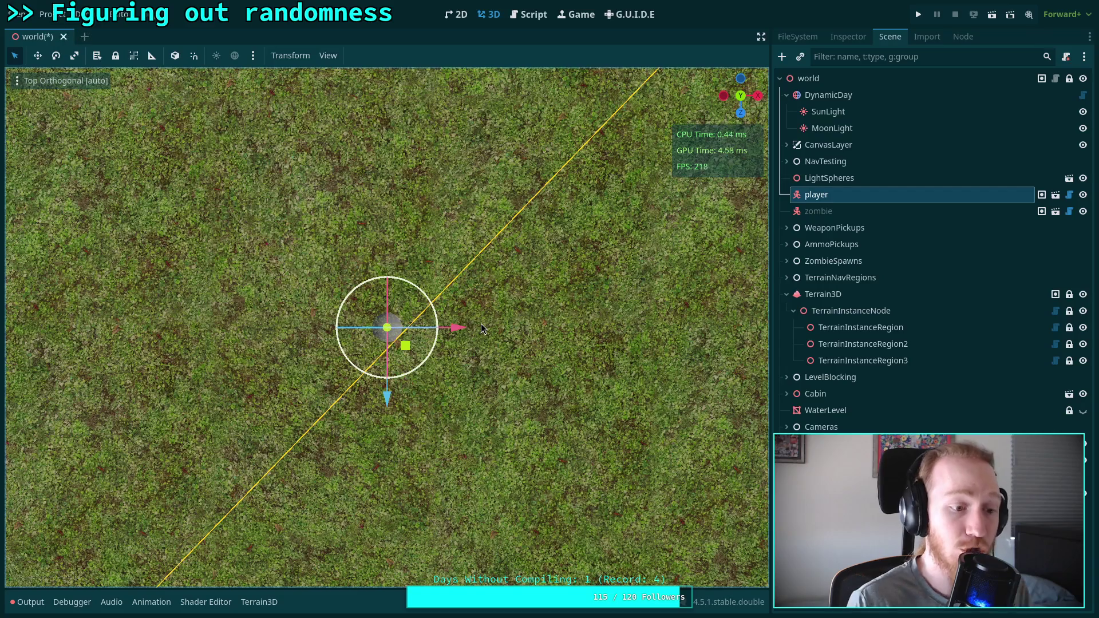
{"action": "key", "text": "ctrl+z"}
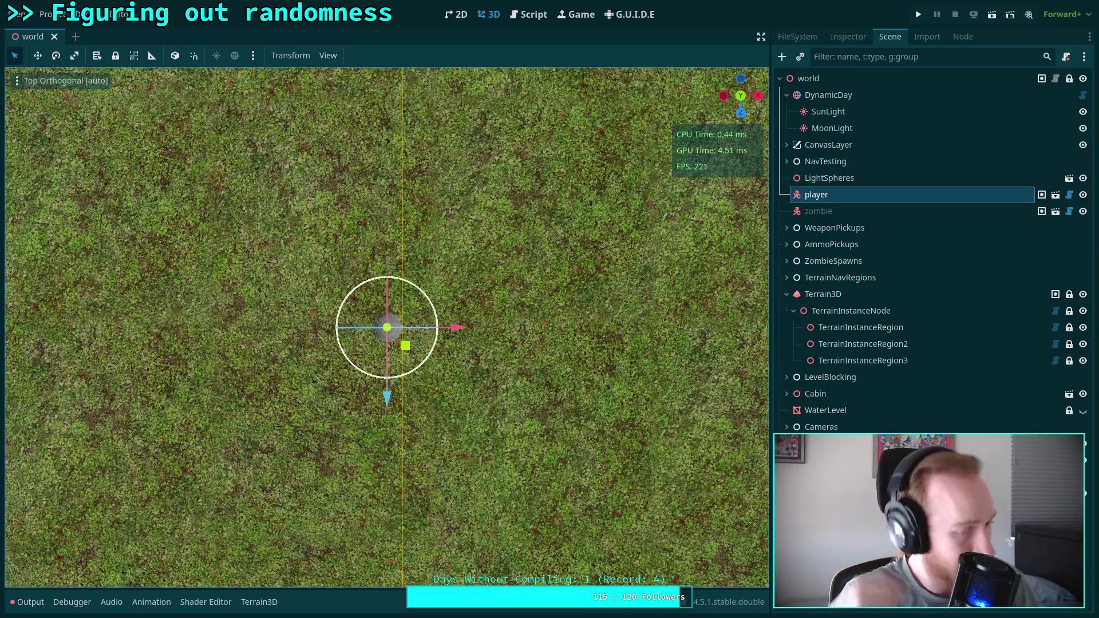
Step: Fix the low spin bound comment on line 50, removing the duplicated word 'spin'
{"action": "left_click", "coordinate": [518, 13]}
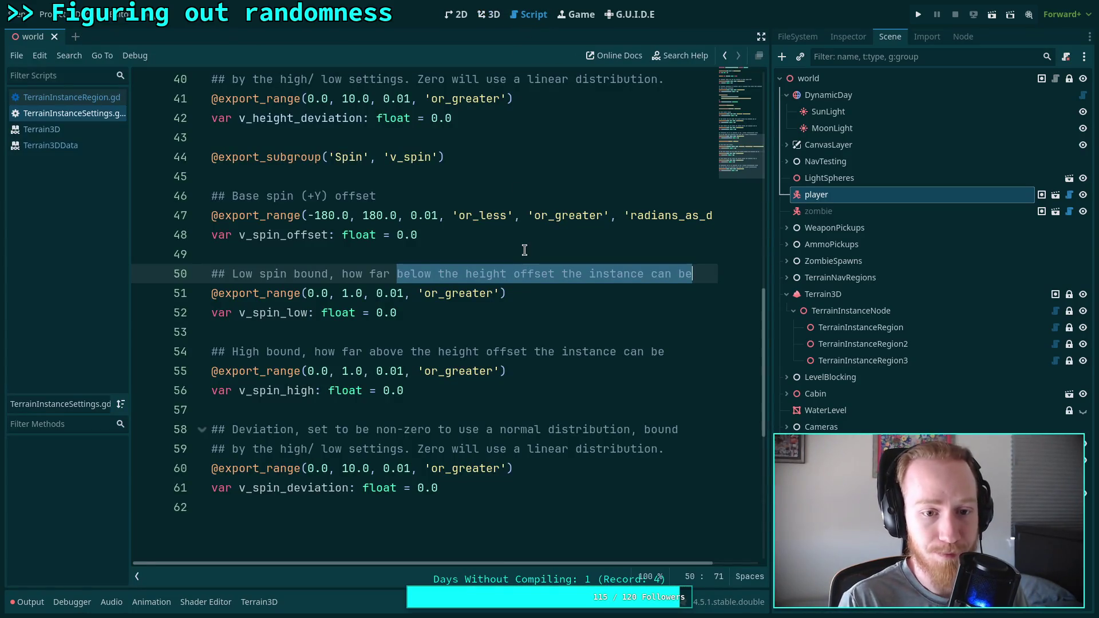
{"action": "left_click", "coordinate": [503, 332]}
{"action": "left_click_drag", "start_coordinate": [397, 274], "coordinate": [711, 273]}
{"action": "key", "text": "ctrl+z"}
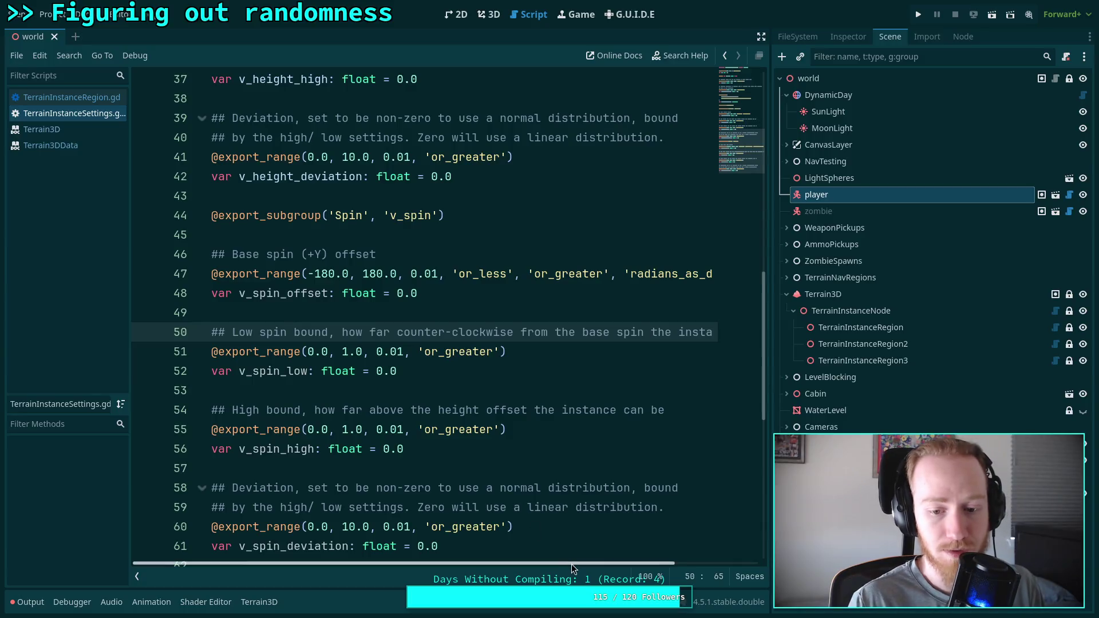
{"action": "left_click_drag", "start_coordinate": [571, 565], "coordinate": [638, 388]}
{"action": "double_click", "coordinate": [644, 332]}
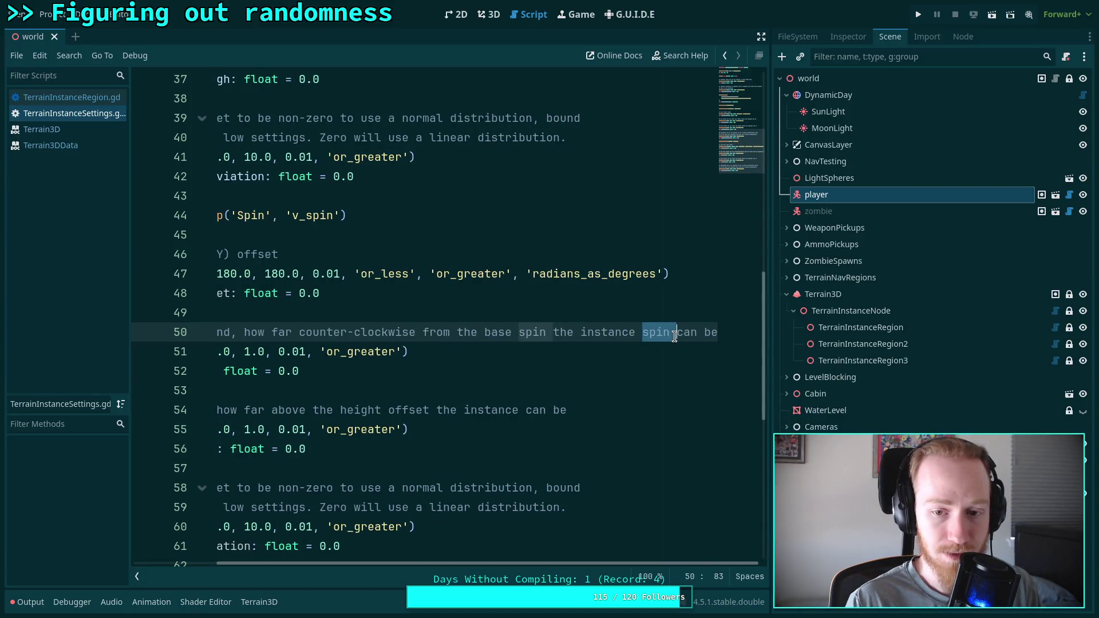
{"action": "key", "text": "Delete"}
{"action": "key", "text": "Delete"}
Step: Replace the High bound comment with 'High spin bound, how far clockwise from the base spin'
{"action": "left_click_drag", "start_coordinate": [769, 465], "coordinate": [844, 465]}
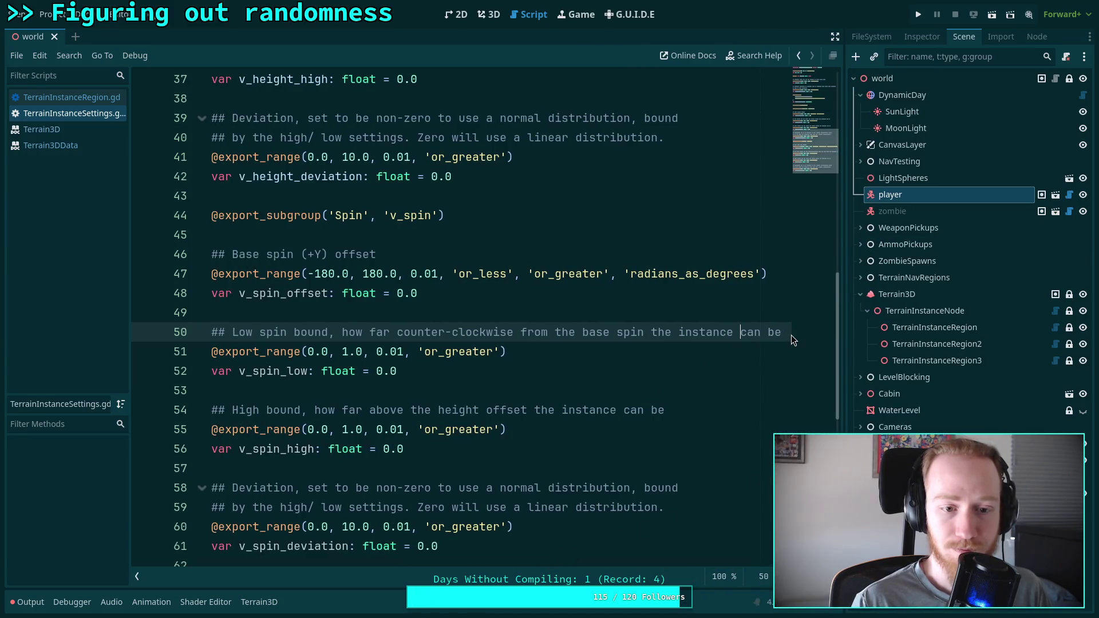
{"action": "left_click", "coordinate": [696, 411]}
{"action": "type", "text": "## Low spin bound, how far counter-clockwise from the base spin the instance can be"}
{"action": "left_click_drag", "start_coordinate": [663, 429], "coordinate": [211, 429]}
{"action": "key", "text": "BackSpace"}
{"action": "key", "text": "BackSpace"}
{"action": "double_click", "coordinate": [234, 410]}
{"action": "type", "text": "High"}
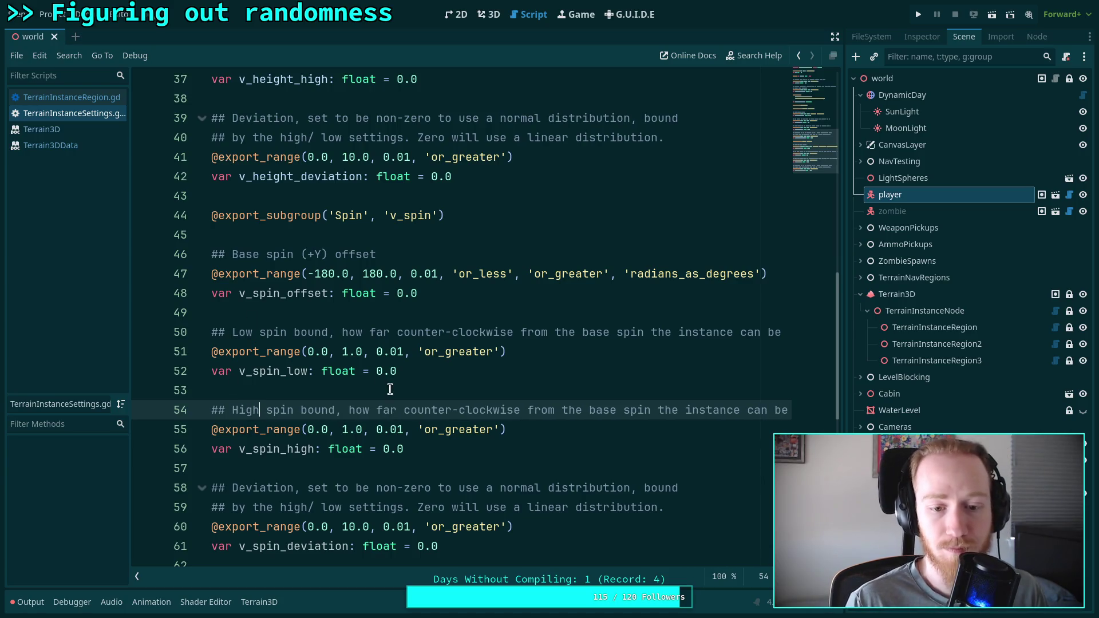
{"action": "scroll", "coordinate": [390, 390], "scroll_direction": "down", "scroll_amount": 1}
{"action": "left_click_drag", "start_coordinate": [404, 352], "coordinate": [461, 352]}
{"action": "key", "text": "BackSpace"}
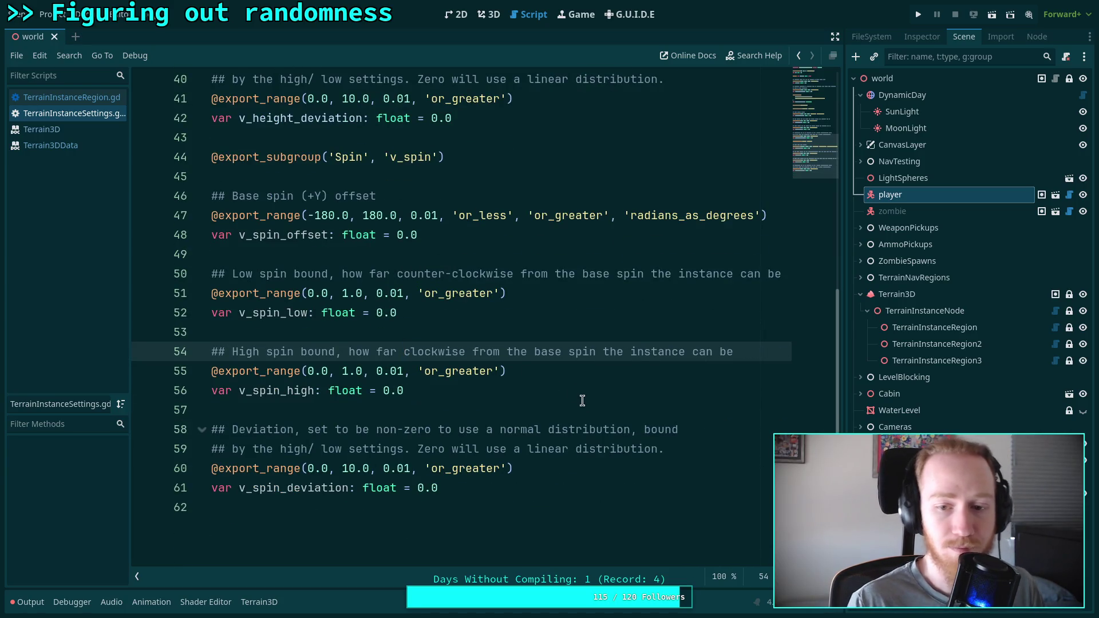
Step: Append line 47's 'radians_as_degrees' hint to the export ranges on lines 51, 55 and 60
{"action": "scroll", "coordinate": [582, 401], "scroll_direction": "down", "scroll_amount": 1}
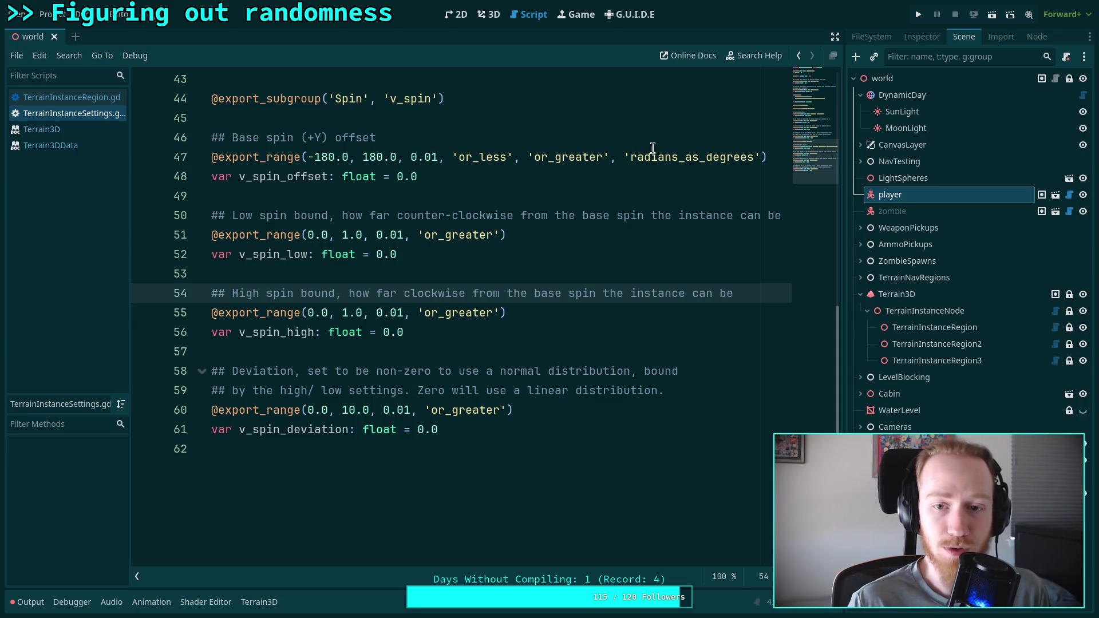
{"action": "mouse_move", "coordinate": [610, 157]}
{"action": "left_mouse_down"}
{"action": "mouse_move", "coordinate": [767, 158]}
{"action": "mouse_move", "coordinate": [757, 159]}
{"action": "left_mouse_up"}
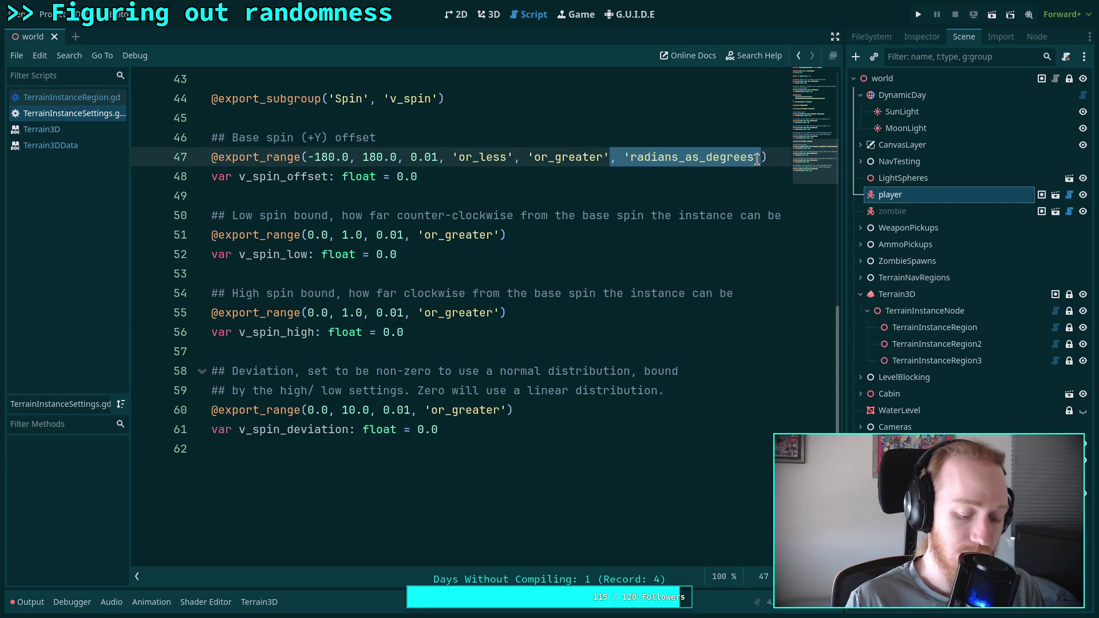
{"action": "type", "text": "g"}
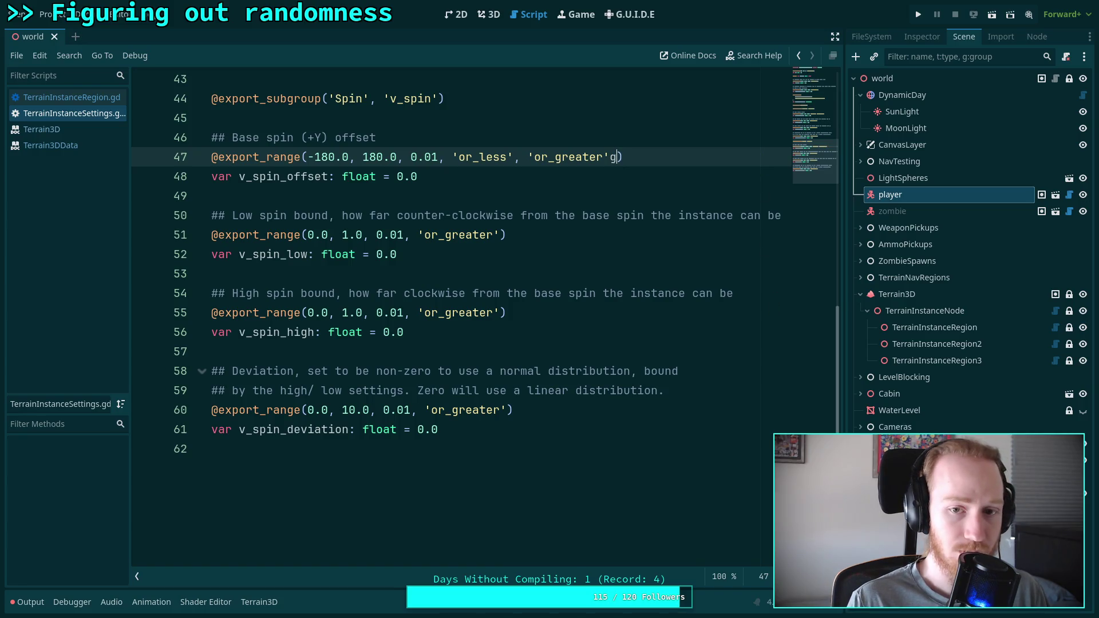
{"action": "key", "text": "ctrl+z"}
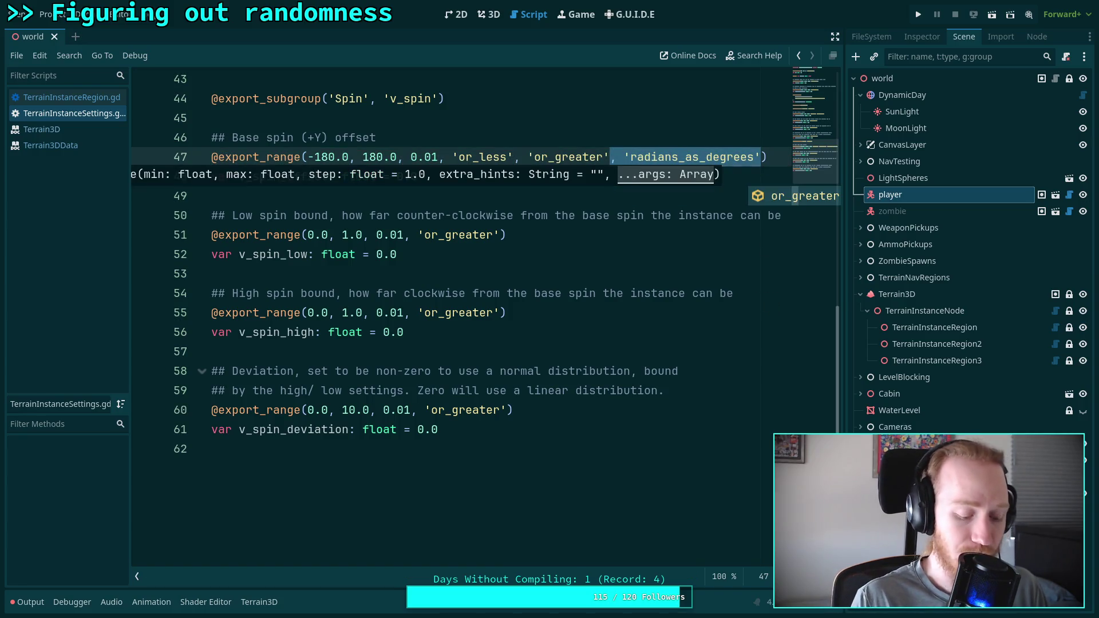
{"action": "key", "text": "ctrl+c"}
{"action": "left_click", "coordinate": [501, 236]}
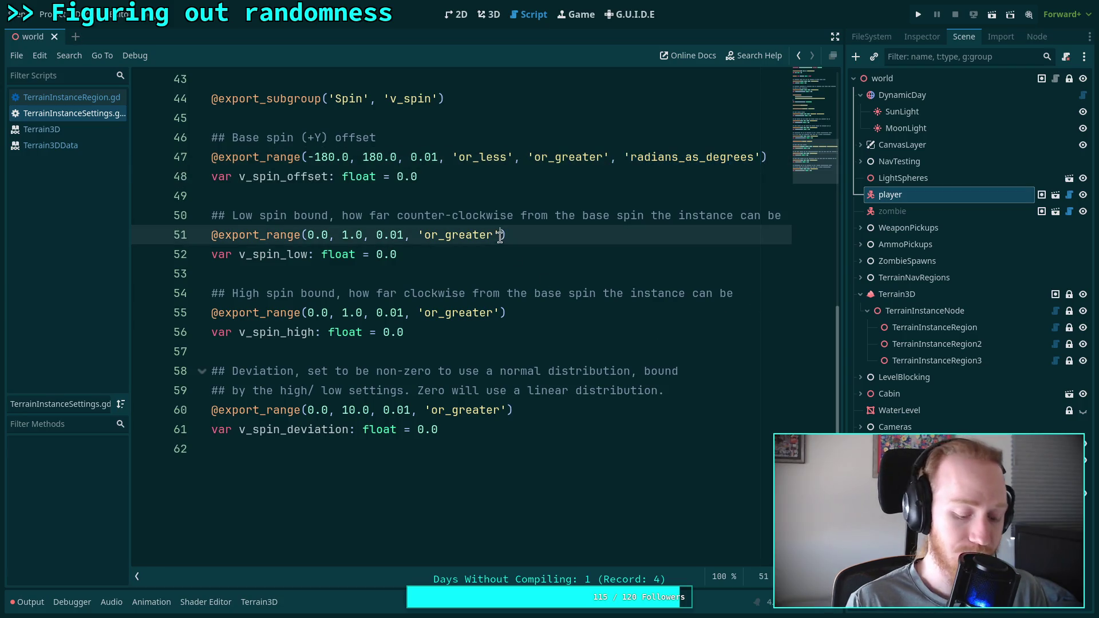
{"action": "key", "text": "ctrl+v"}
{"action": "left_click", "coordinate": [501, 311]}
{"action": "key", "text": "ctrl+v"}
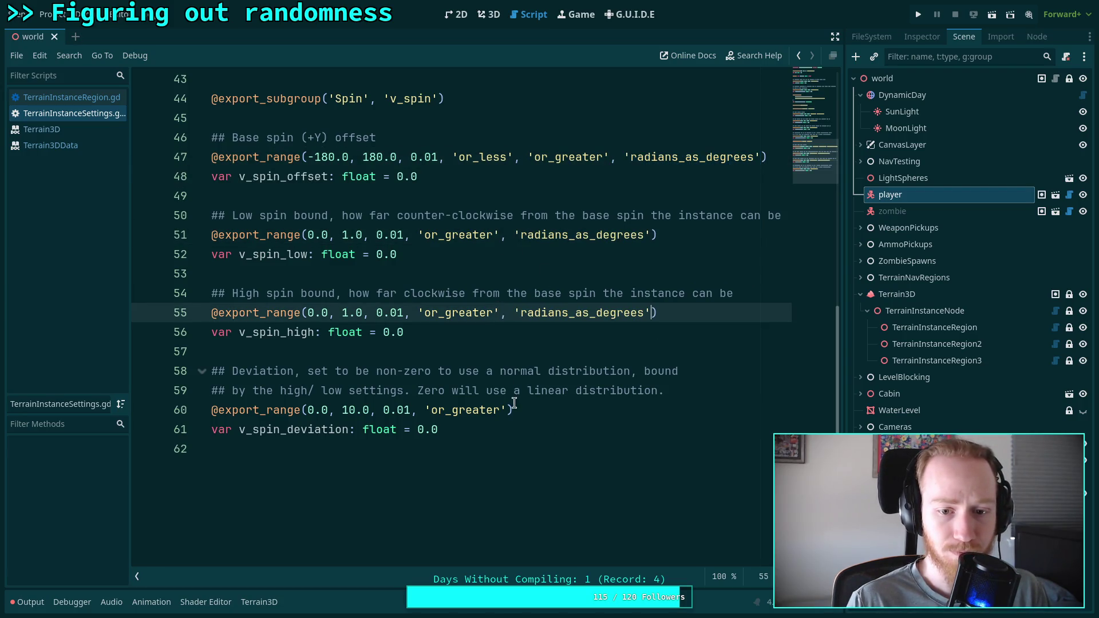
{"action": "left_click", "coordinate": [506, 409]}
{"action": "key", "text": "ctrl+v"}
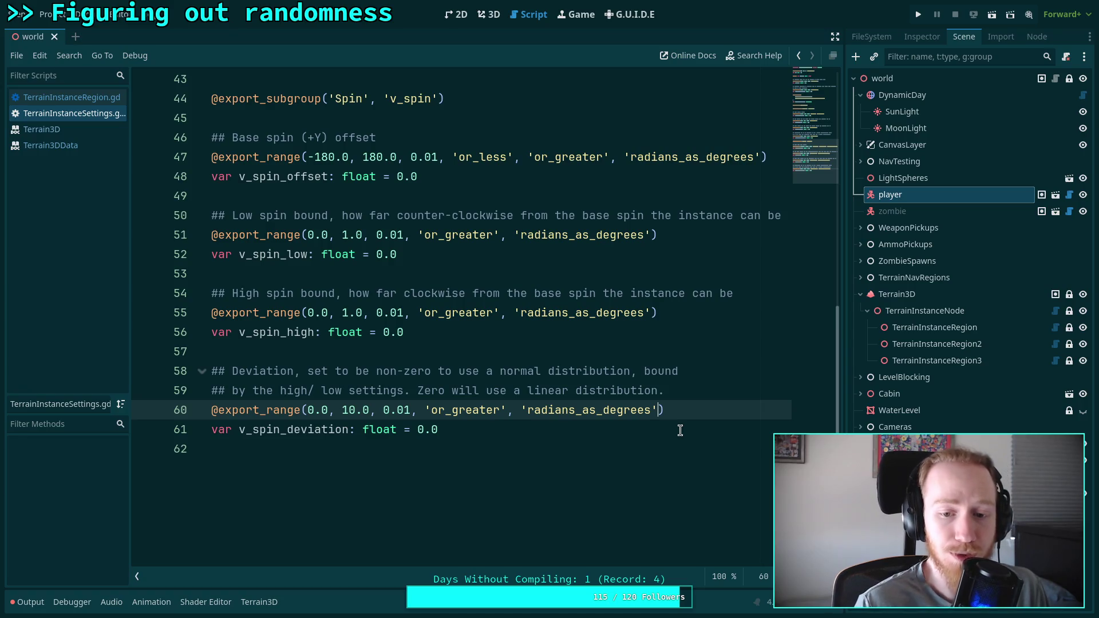
{"action": "left_click", "coordinate": [231, 371]}
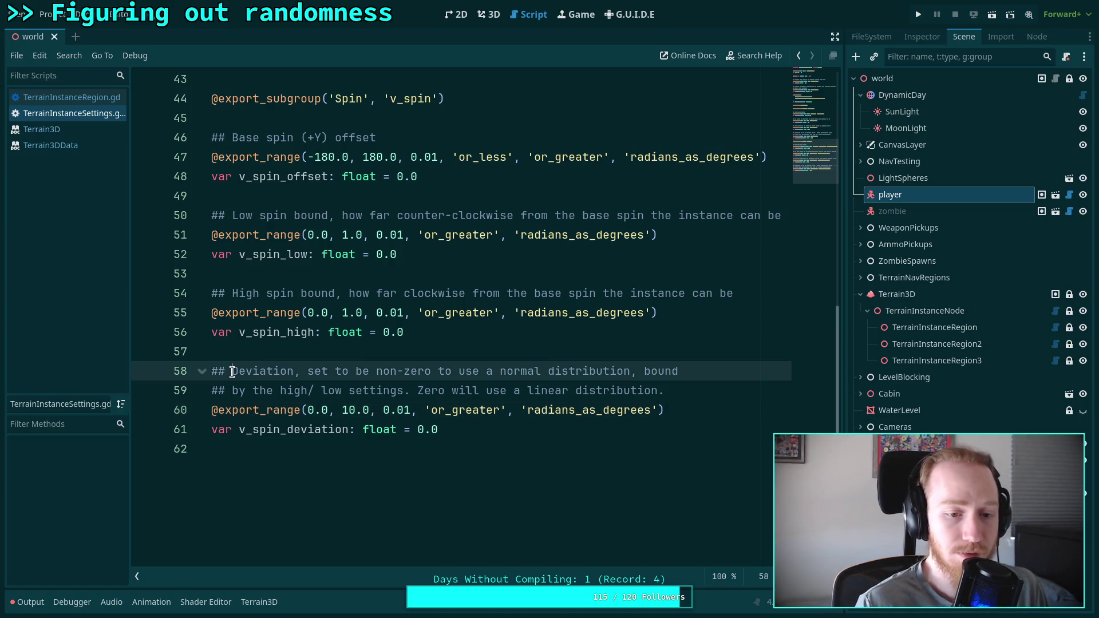
Step: Relabel the deviation comments as 'Spin deviation' and 'Height deviation', and save
{"action": "key", "text": "Delete"}
{"action": "type", "text": "Spin d"}
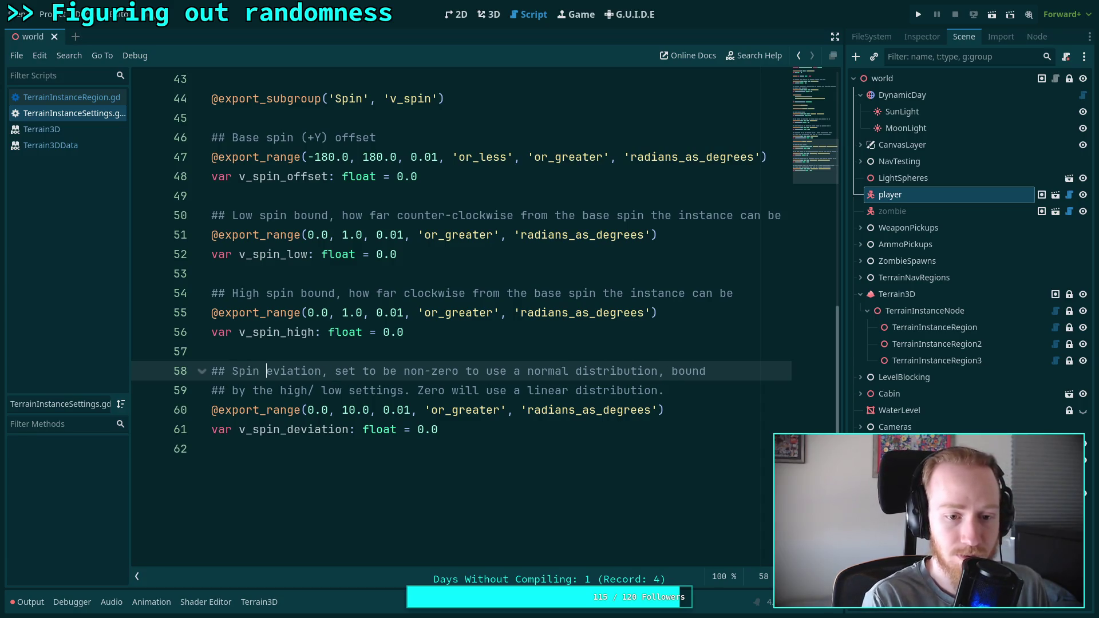
{"action": "scroll", "coordinate": [204, 352], "scroll_direction": "up", "scroll_amount": 4}
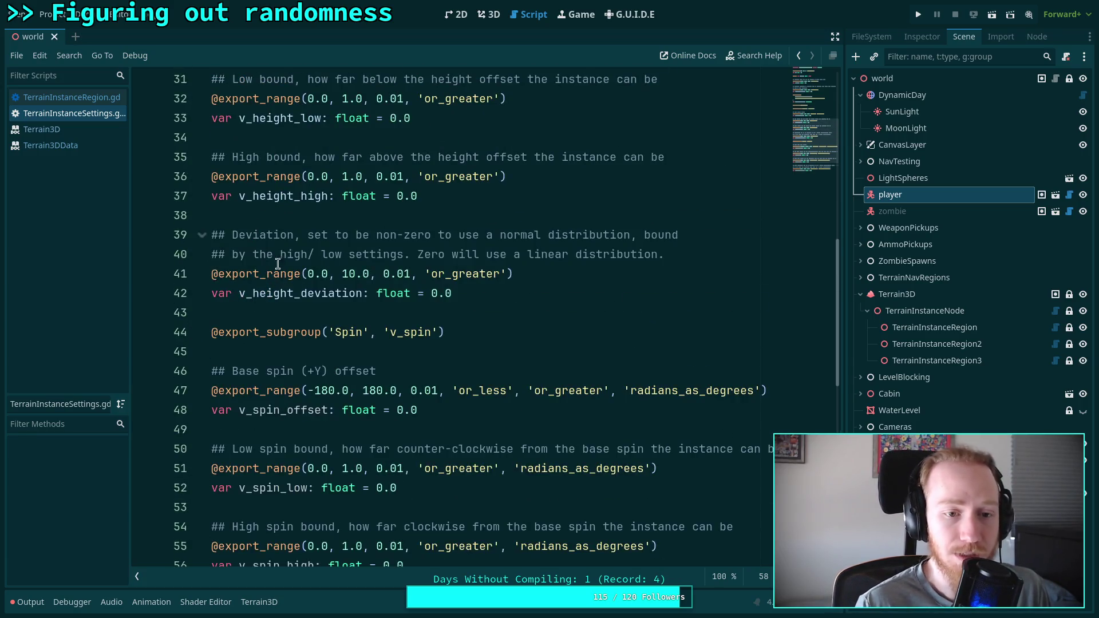
{"action": "left_click", "coordinate": [233, 235]}
{"action": "key", "text": "Delete"}
{"action": "type", "text": "Height"}
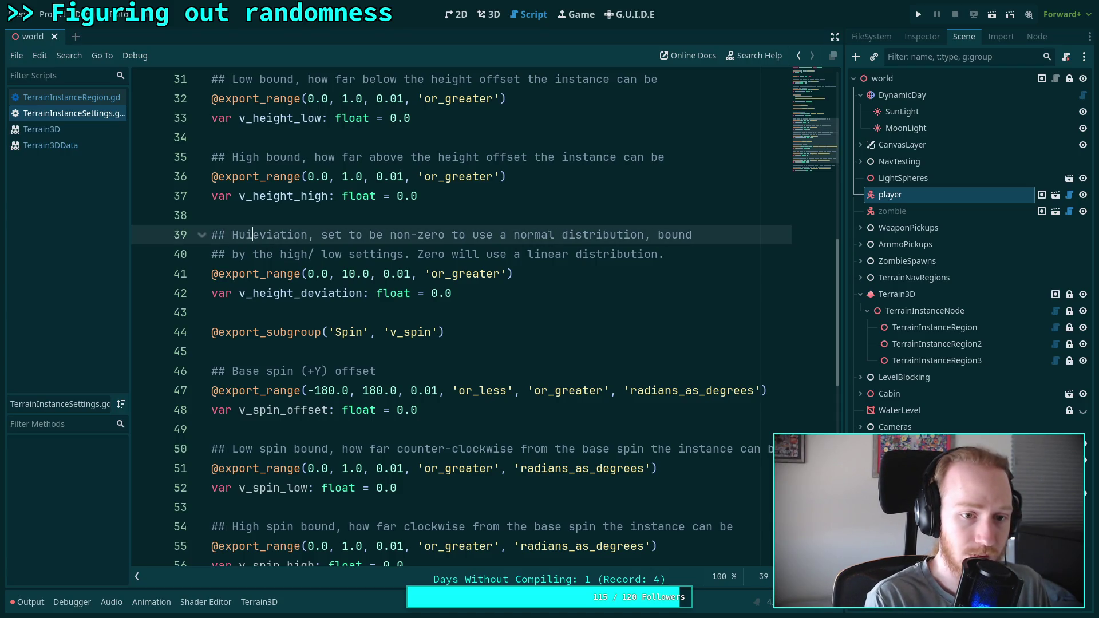
{"action": "type", "text": " d"}
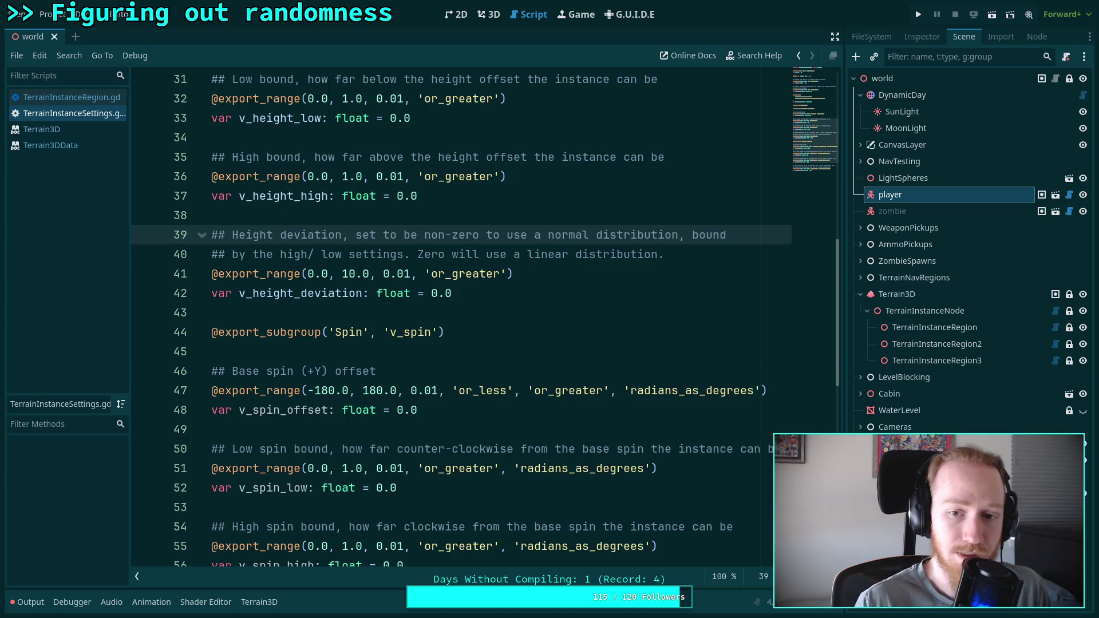
{"action": "left_click", "coordinate": [369, 273]}
{"action": "key", "text": "ctrl+s"}
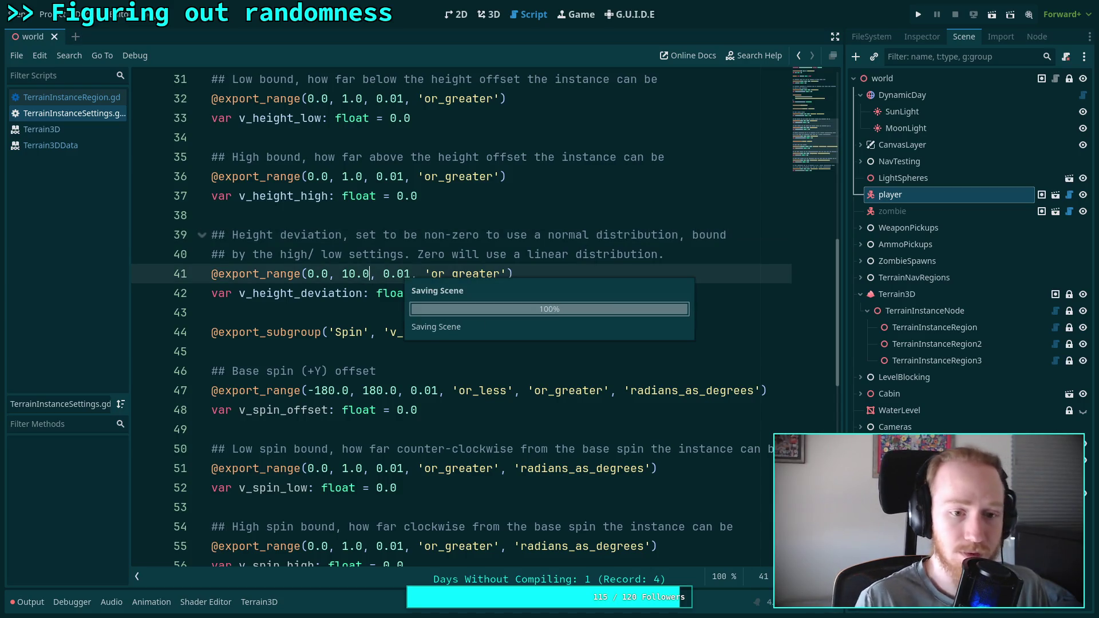
Step: Change the base spin comment to read 'Base spin (Y-axis) offset' and save the script
{"action": "scroll", "coordinate": [306, 349], "scroll_direction": "down", "scroll_amount": 3}
{"action": "left_click", "coordinate": [566, 486]}
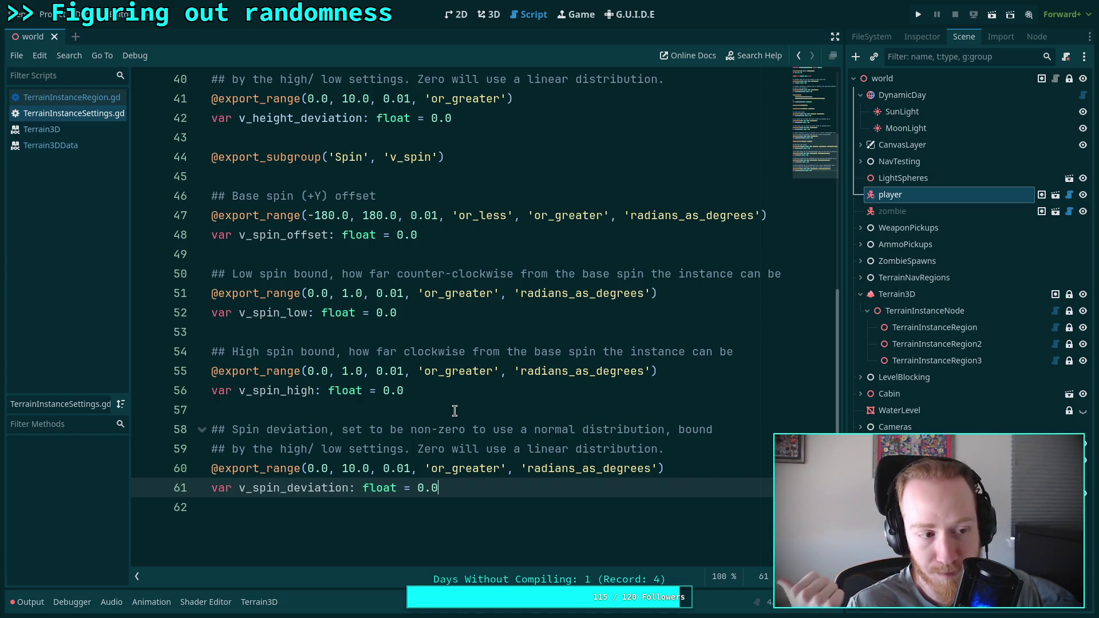
{"action": "left_click_drag", "start_coordinate": [307, 196], "coordinate": [321, 196]}
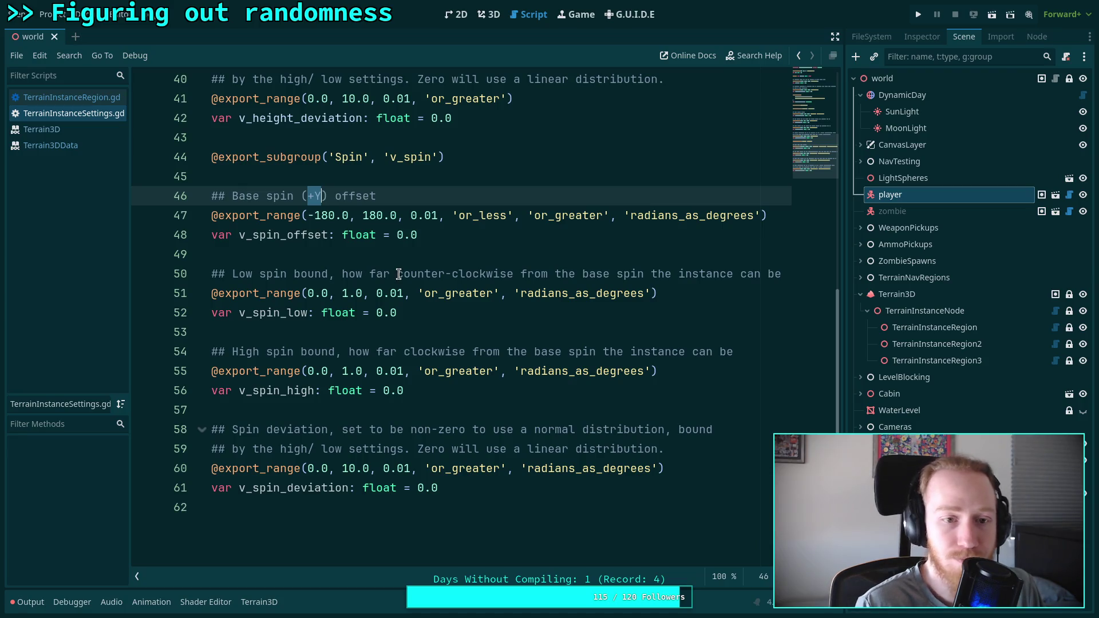
{"action": "key", "text": "BackSpace"}
{"action": "key", "text": "BackSpace"}
{"action": "key", "text": "BackSpace"}
{"action": "type", "text": "(y"}
{"action": "key", "text": "BackSpace"}
{"action": "type", "text": "Y-Ax"}
{"action": "key", "text": "BackSpace"}
{"action": "key", "text": "BackSpace"}
{"action": "type", "text": "ax"}
{"action": "type", "text": "is)"}
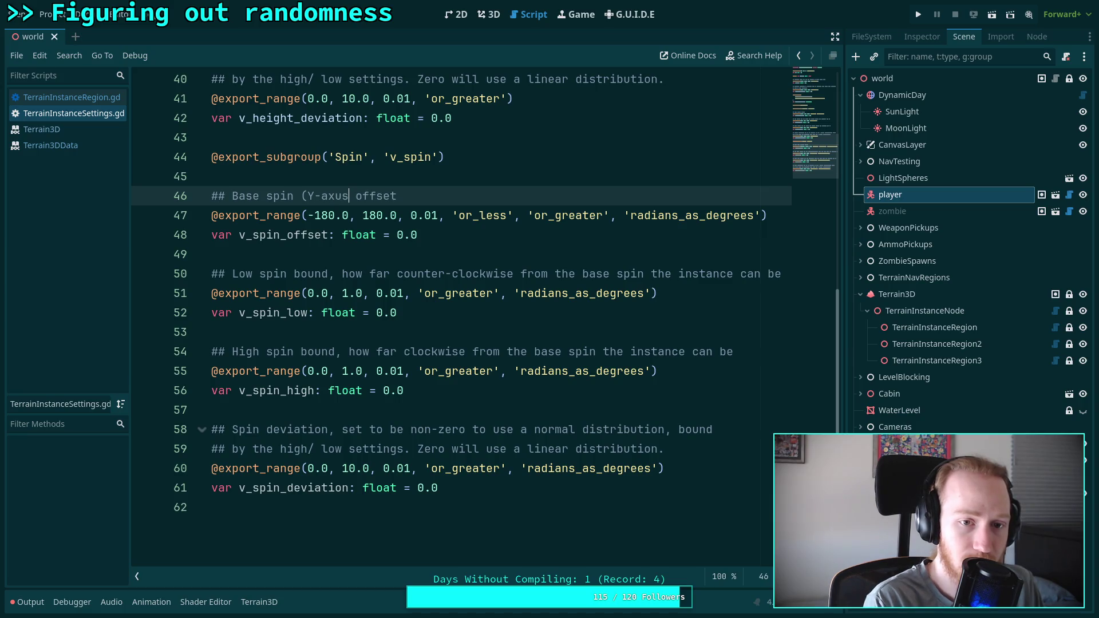
{"action": "key", "text": "ctrl+s"}
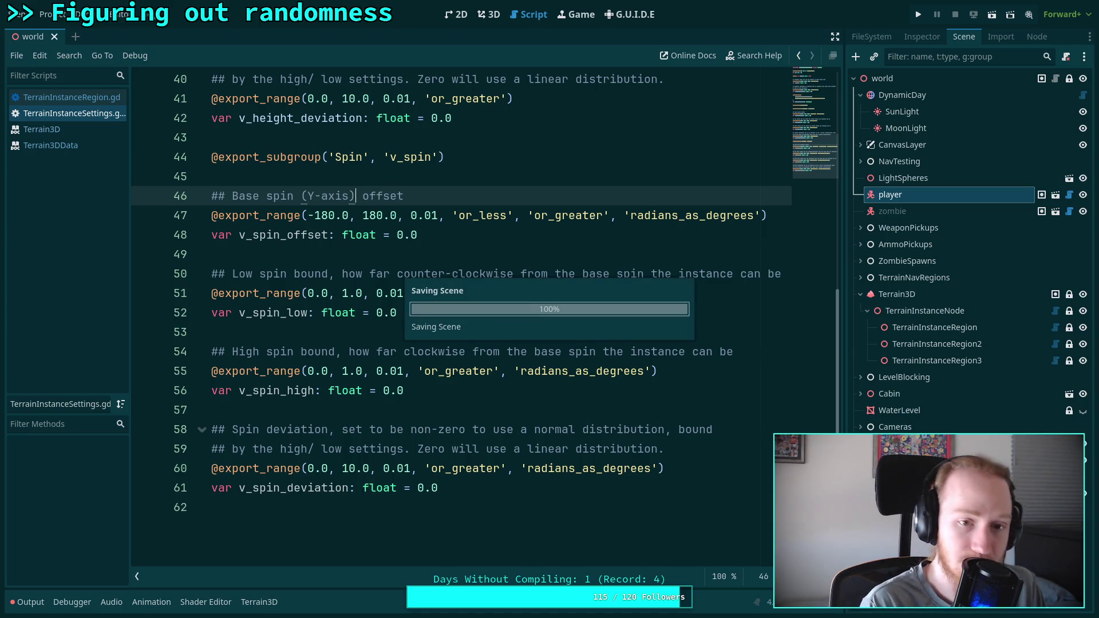
{"action": "left_click", "coordinate": [429, 263]}
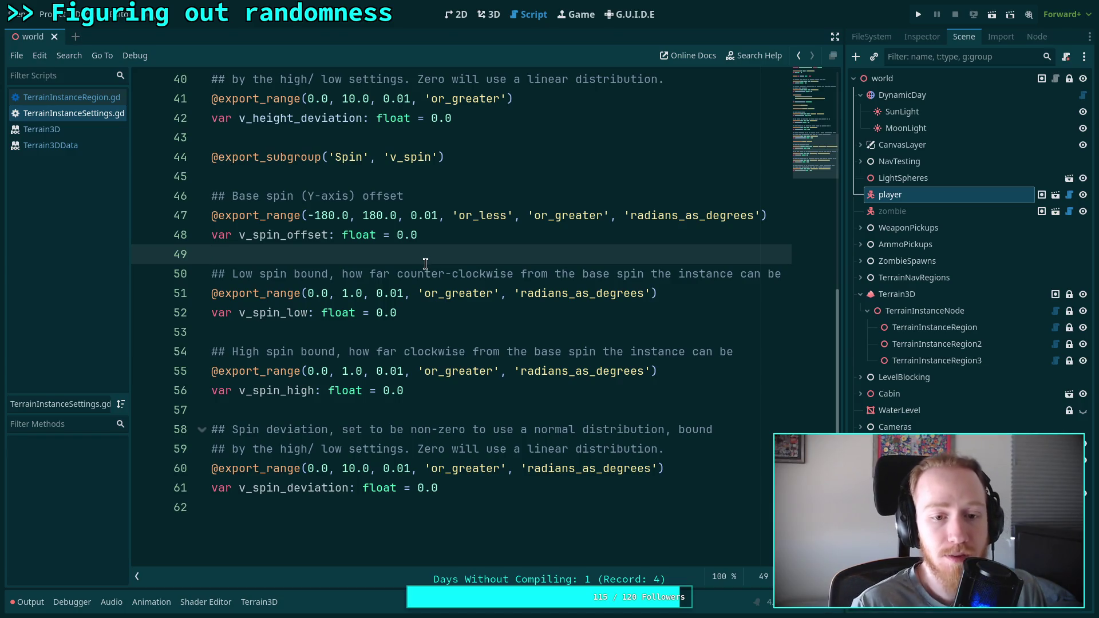
Step: Set the maximum of the v_spin_low and v_spin_high ranges to 360
{"action": "left_click", "coordinate": [343, 296]}
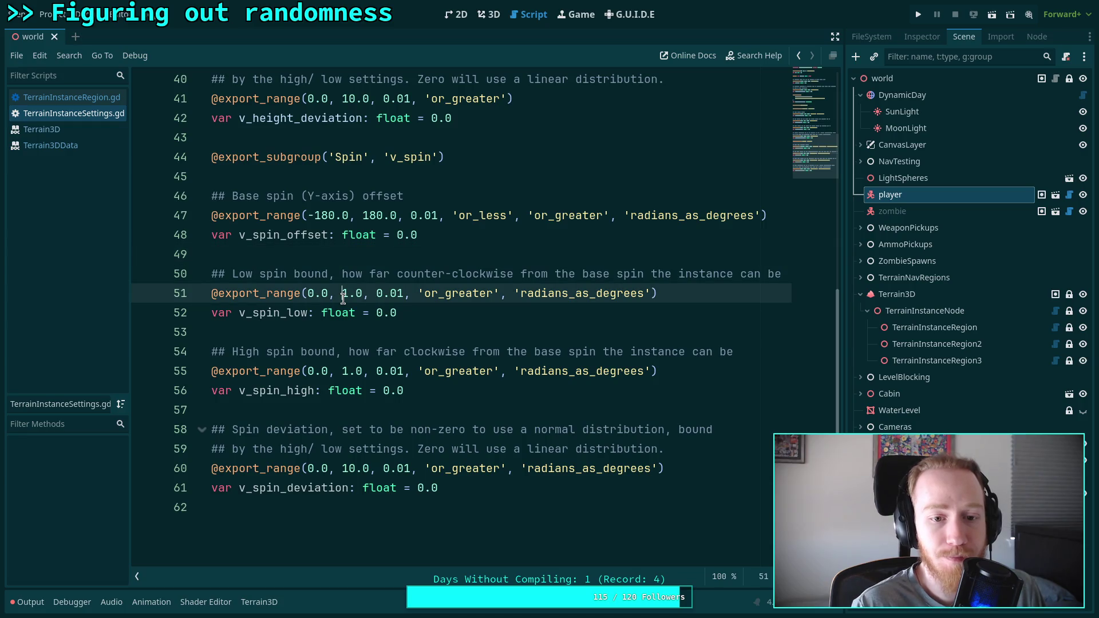
{"action": "type", "text": "80"}
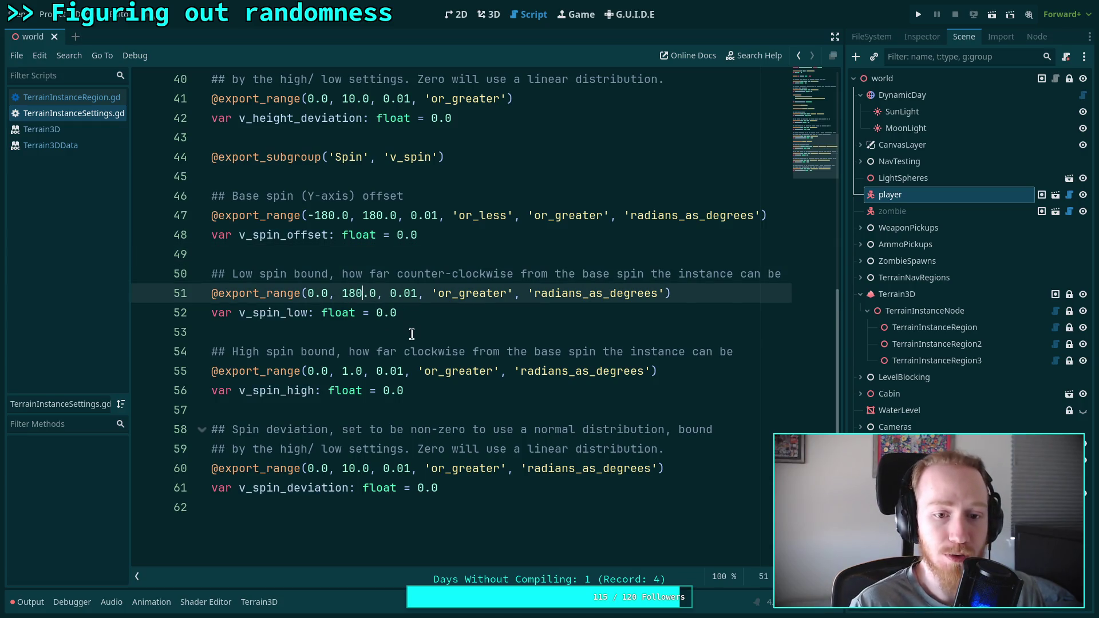
{"action": "left_click", "coordinate": [400, 268]}
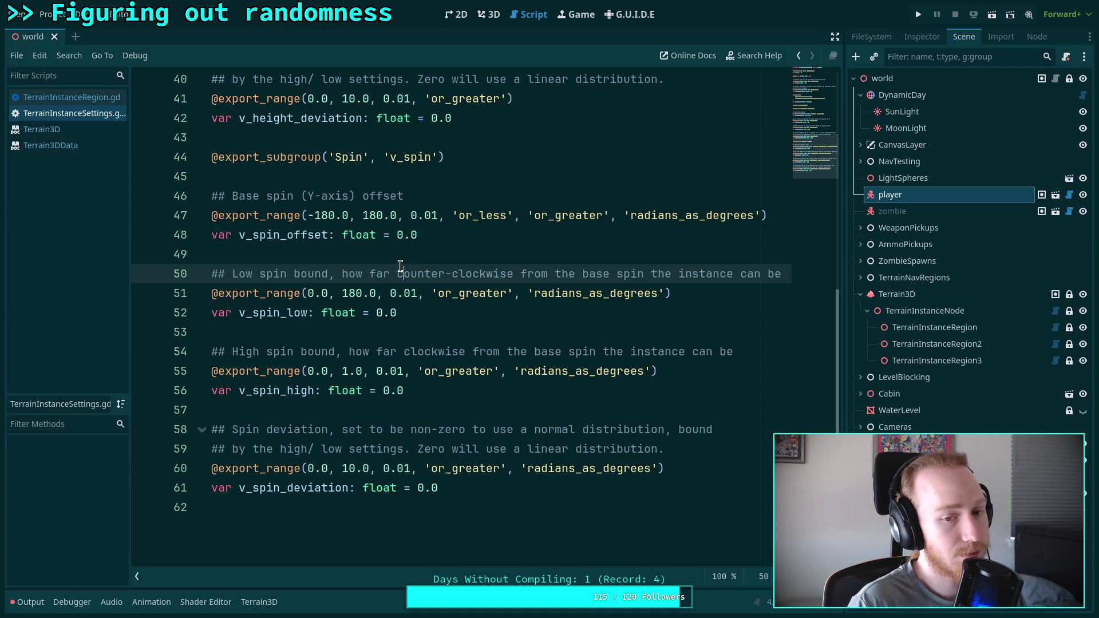
{"action": "left_click", "coordinate": [347, 372]}
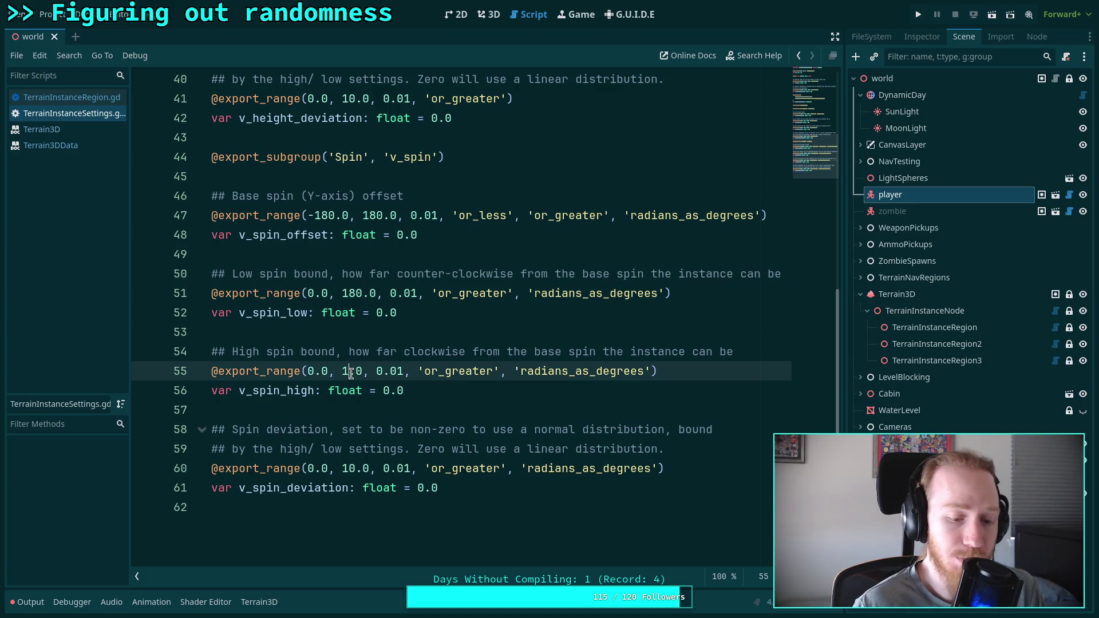
{"action": "type", "text": "80"}
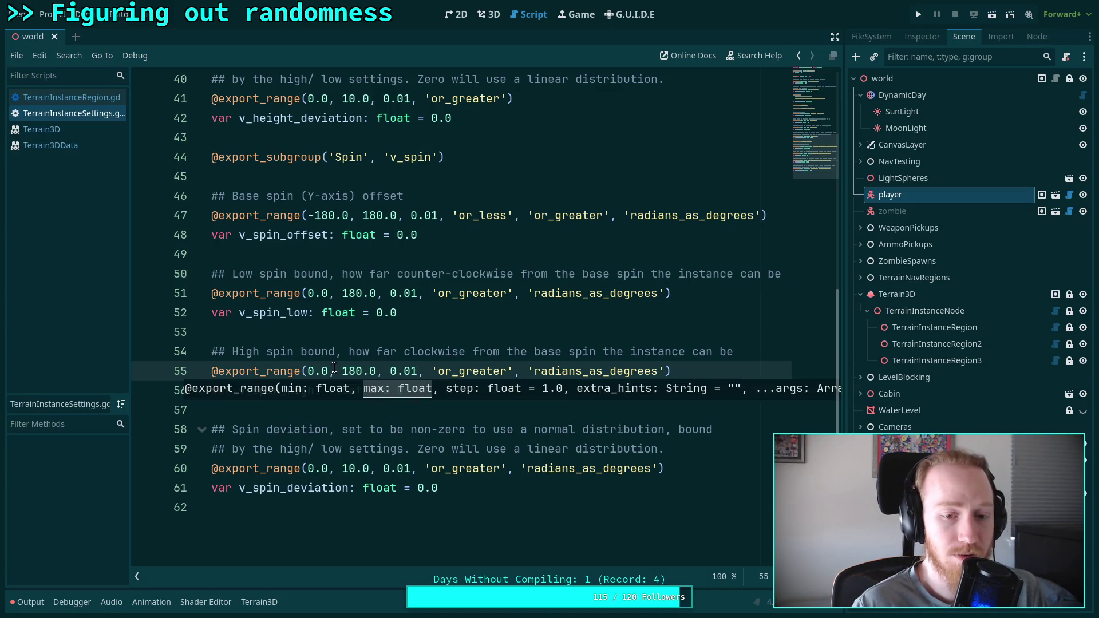
{"action": "double_click", "coordinate": [359, 369]}
{"action": "left_click_drag", "start_coordinate": [360, 362], "coordinate": [363, 367]}
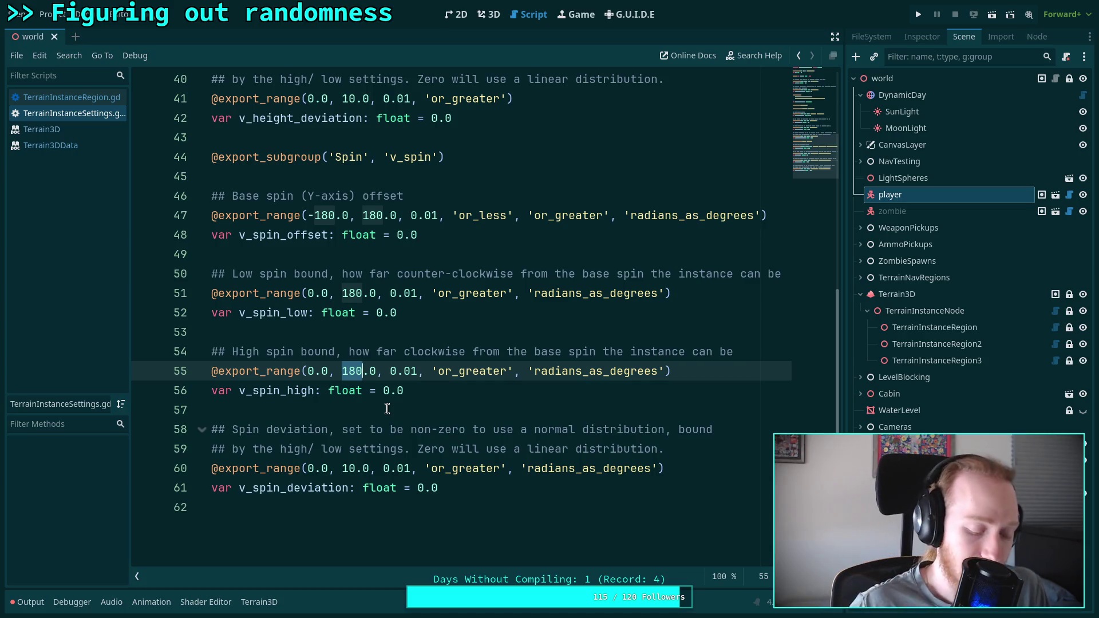
{"action": "key", "text": "BackSpace"}
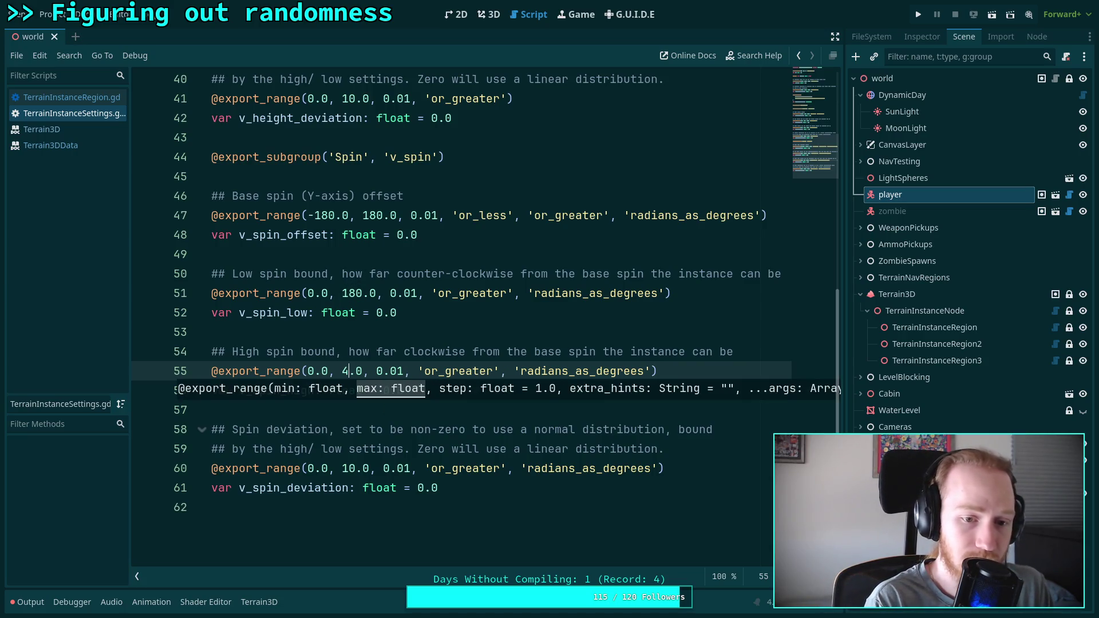
{"action": "type", "text": "360"}
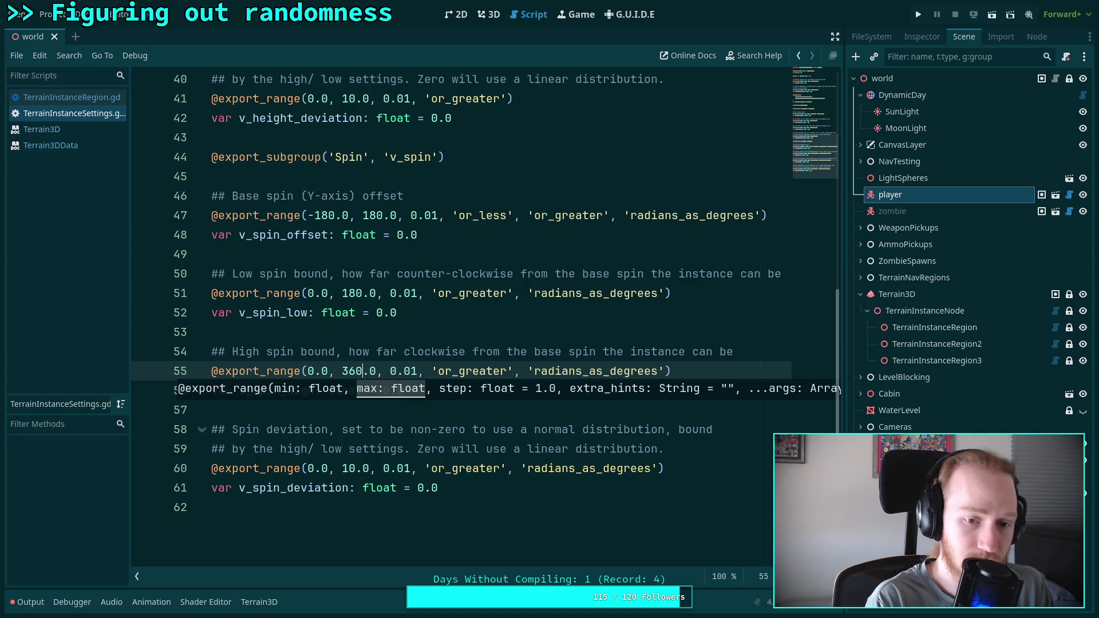
{"action": "double_click", "coordinate": [343, 294]}
{"action": "type", "text": "360"}
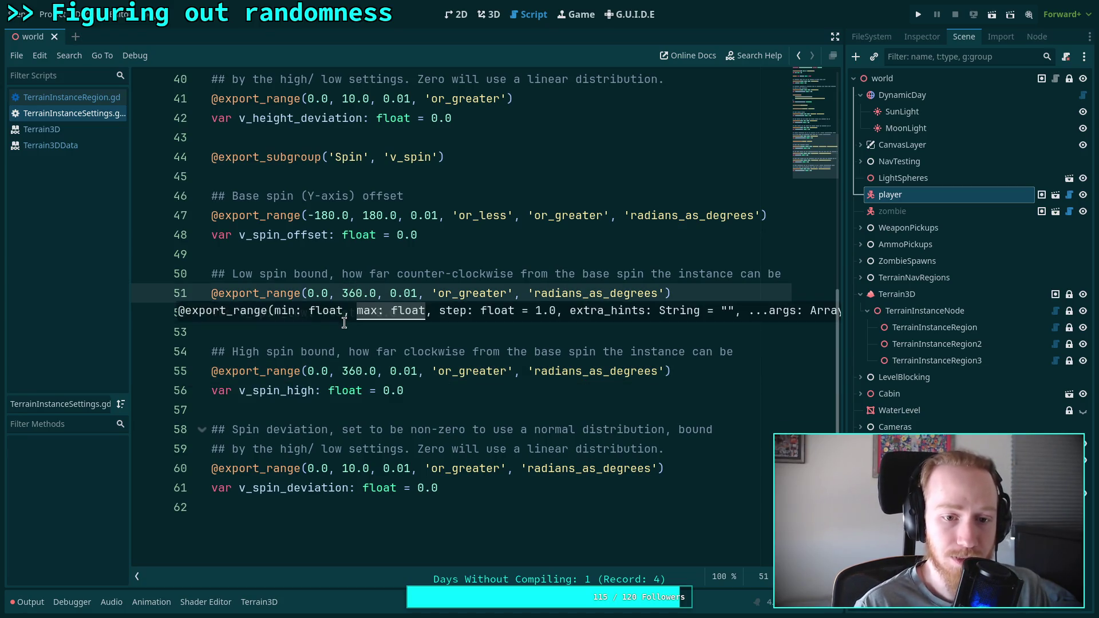
{"action": "left_click", "coordinate": [323, 351]}
Step: Set the step of both spin low and high ranges to 1.0 and save
{"action": "left_click", "coordinate": [405, 371]}
{"action": "key", "text": "Delete"}
{"action": "left_click", "coordinate": [404, 293]}
{"action": "key", "text": "Delete"}
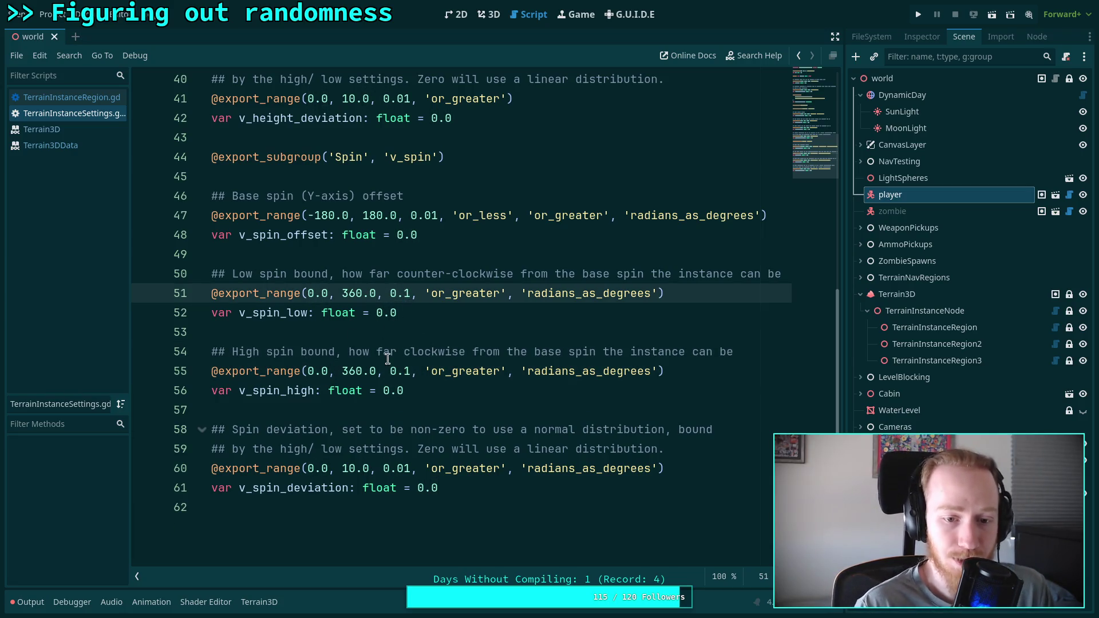
{"action": "left_click_drag", "start_coordinate": [391, 374], "coordinate": [411, 373]}
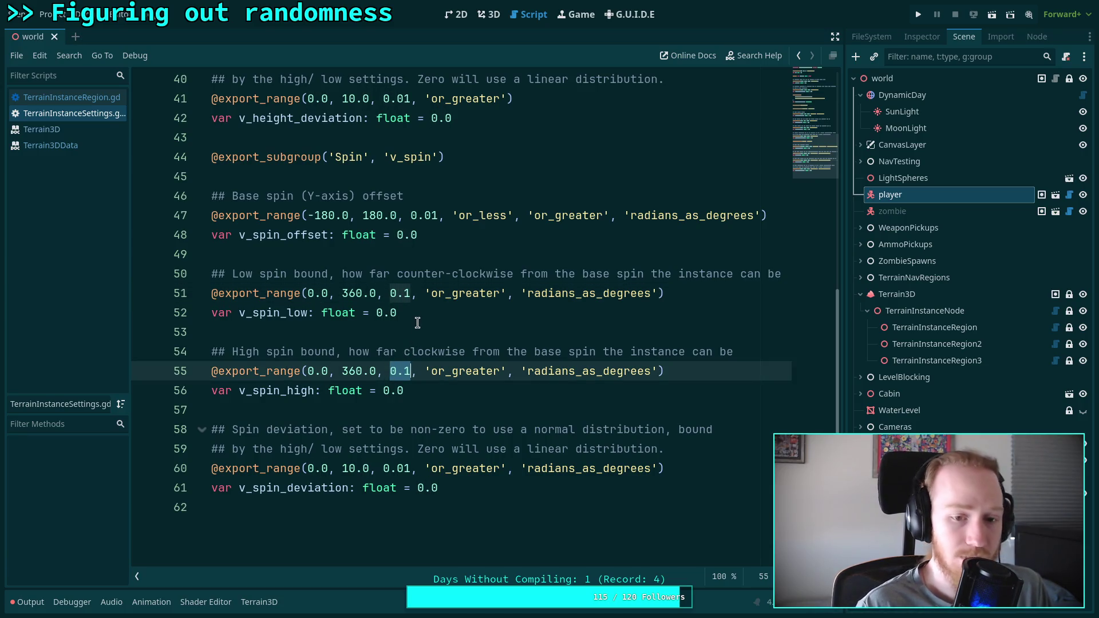
{"action": "key", "text": "BackSpace"}
{"action": "type", "text": "0"}
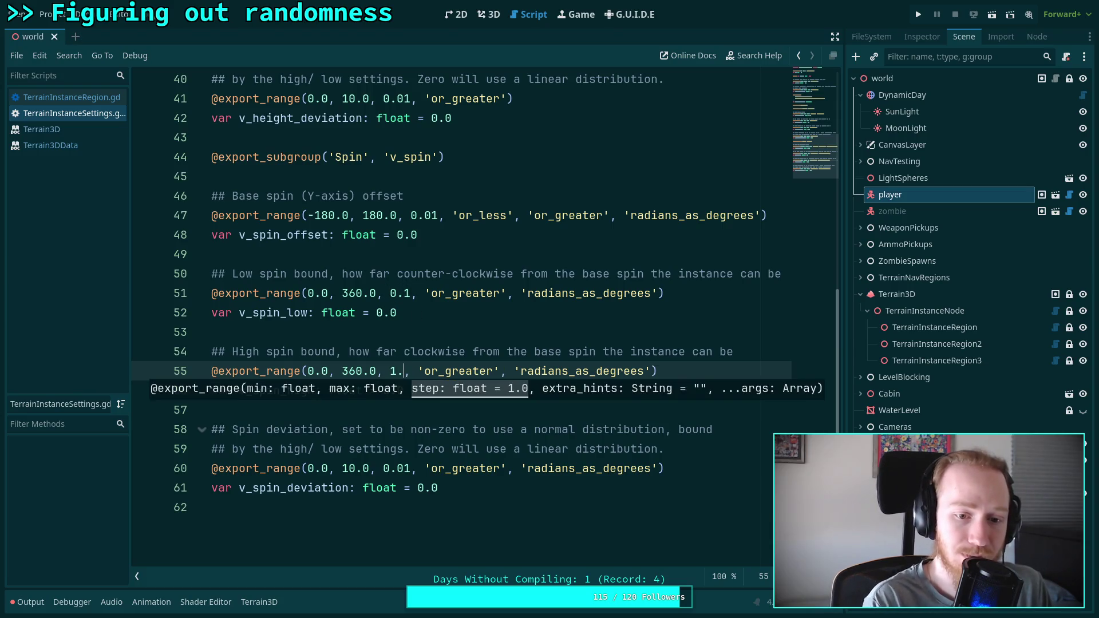
{"action": "double_click", "coordinate": [408, 293]}
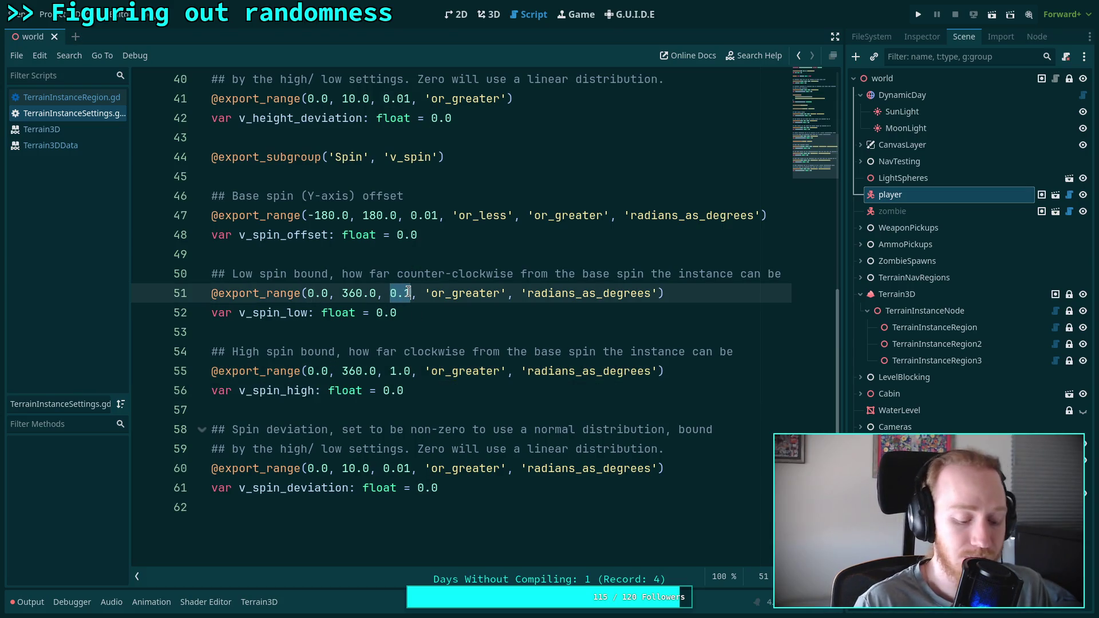
{"action": "type", "text": "1.0"}
{"action": "key", "text": "ctrl+s"}
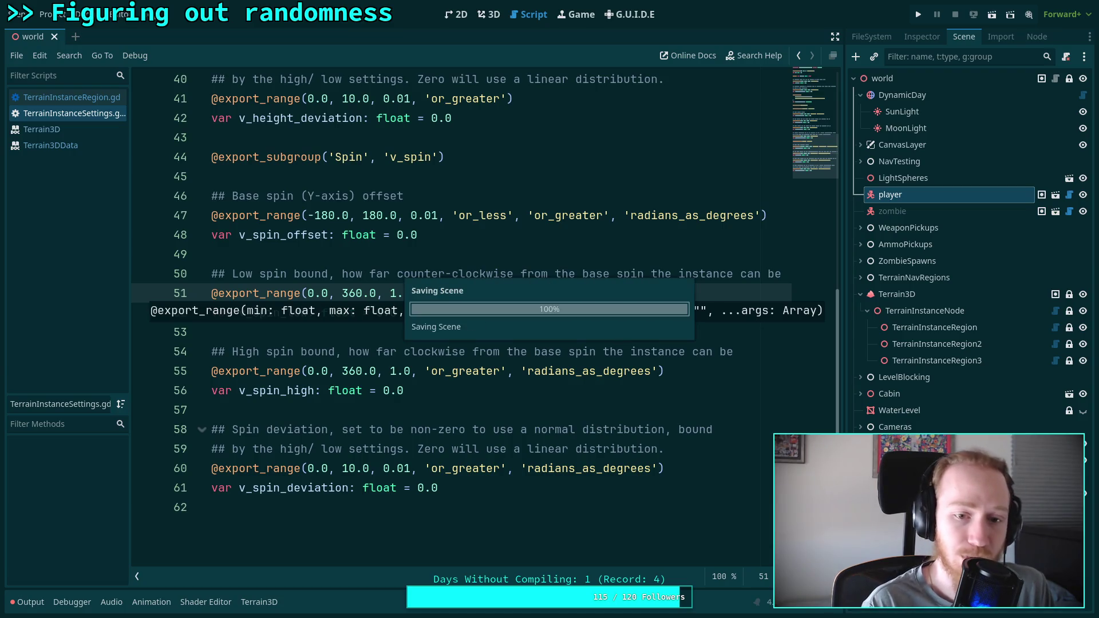
Step: Give the v_spin_deviation range a 0.1 step and a 15.0 maximum
{"action": "left_click_drag", "start_coordinate": [383, 468], "coordinate": [413, 467]}
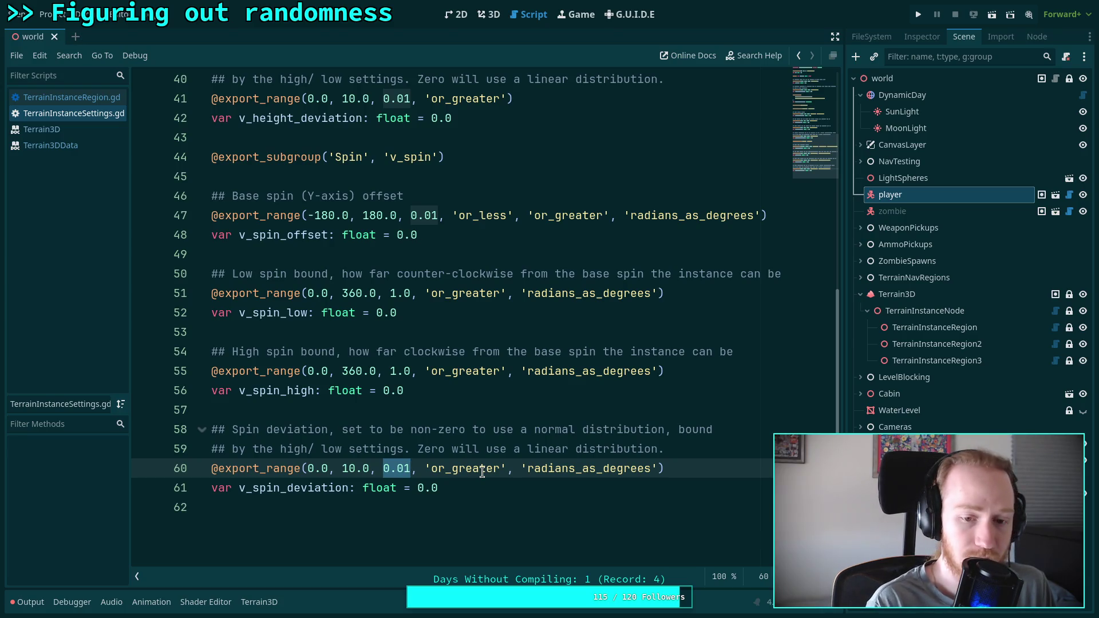
{"action": "type", "text": "0.1"}
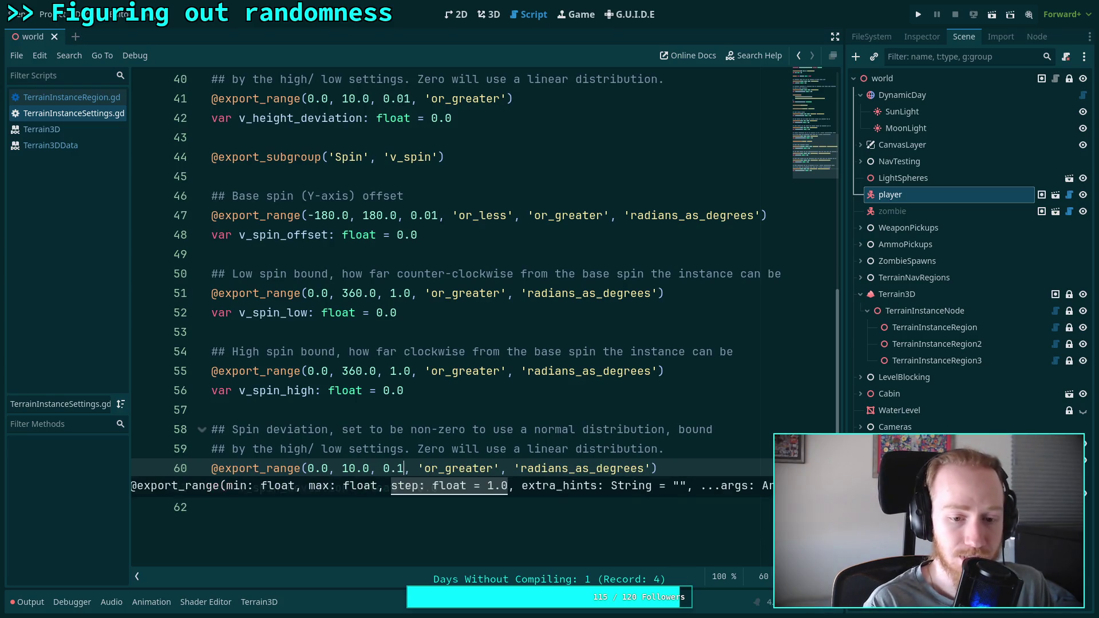
{"action": "key", "text": "ctrl+s"}
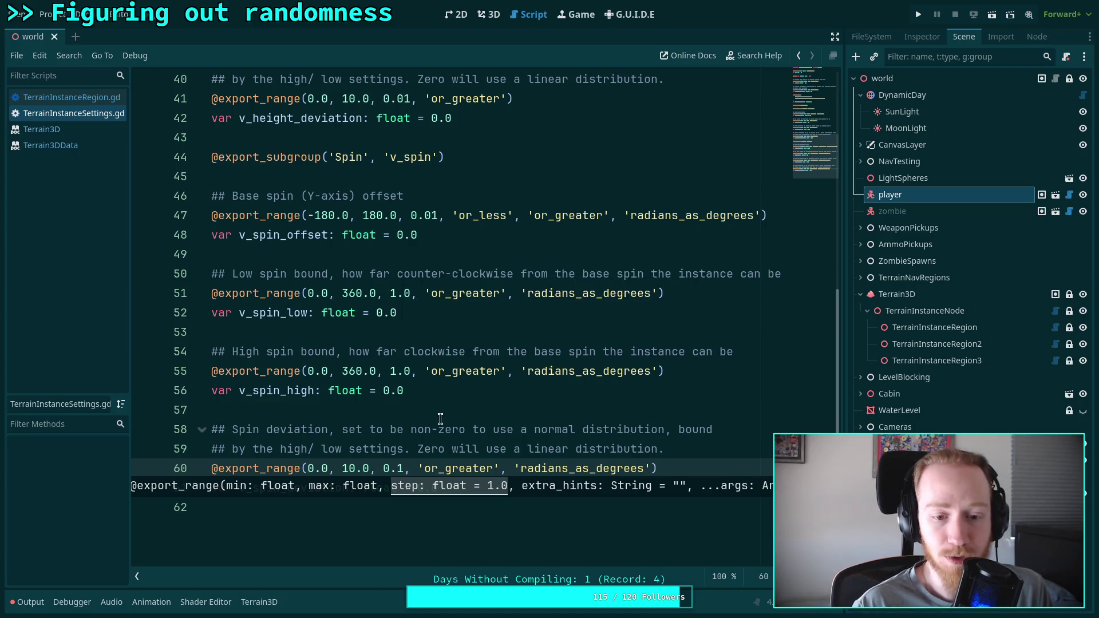
{"action": "left_click", "coordinate": [344, 468]}
{"action": "key", "text": "shift+Right"}
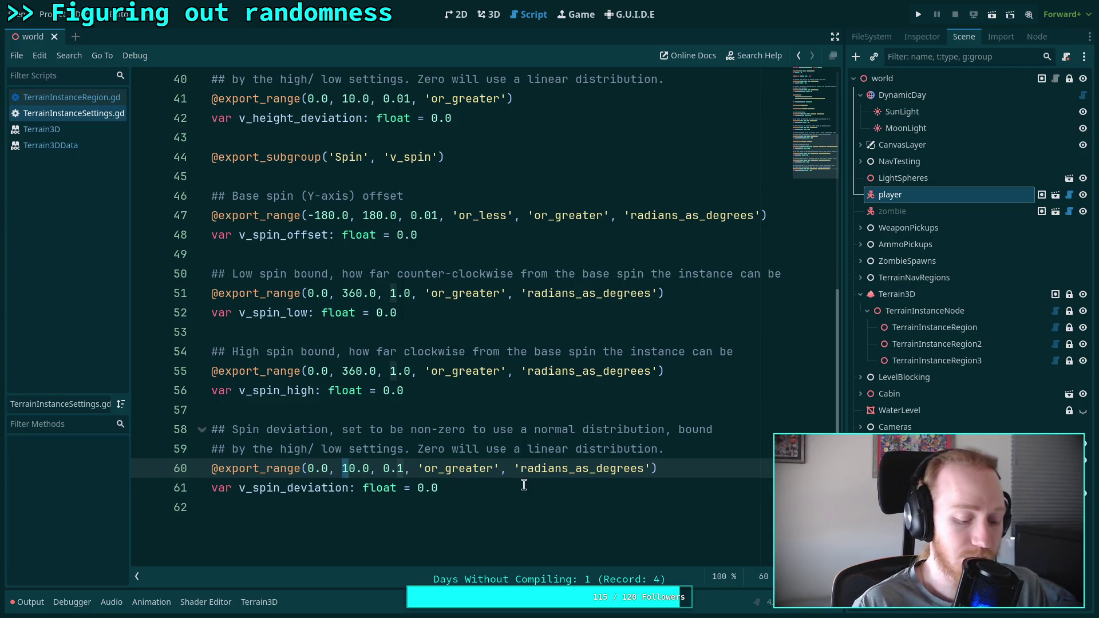
{"action": "type", "text": "9"}
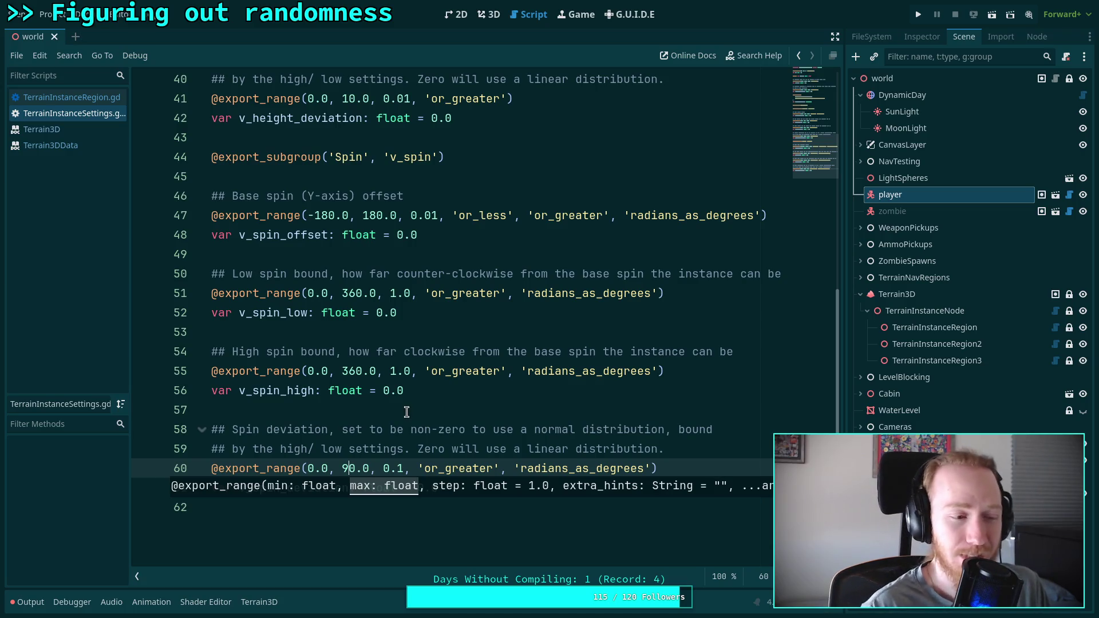
{"action": "key", "text": "BackSpace"}
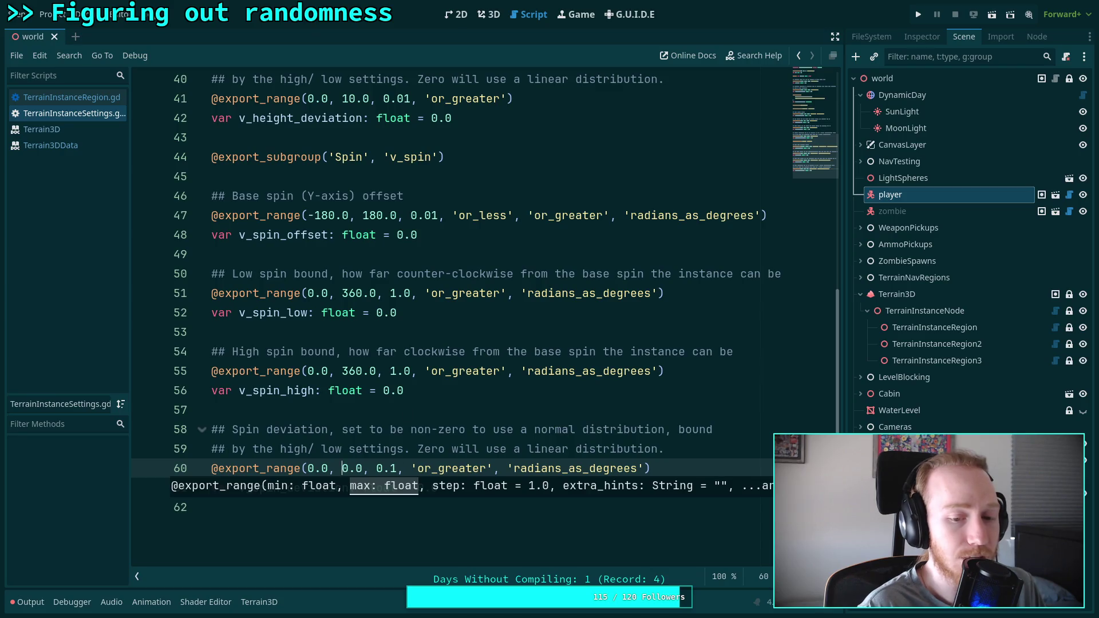
{"action": "type", "text": "1"}
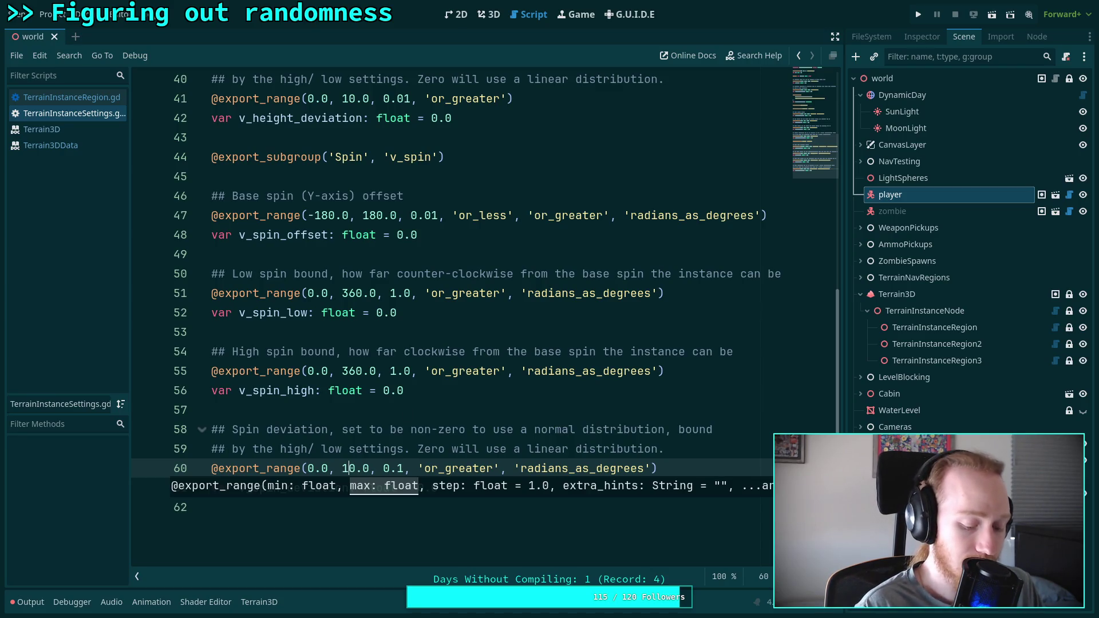
{"action": "type", "text": "5"}
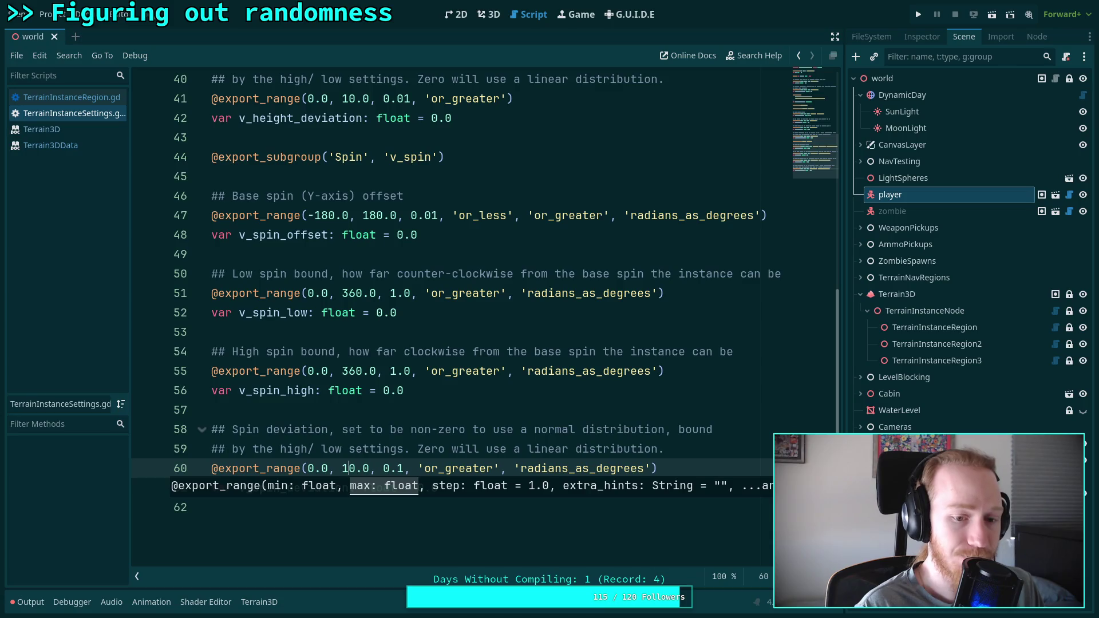
{"action": "key", "text": "Delete"}
{"action": "key", "text": "ctrl+minus"}
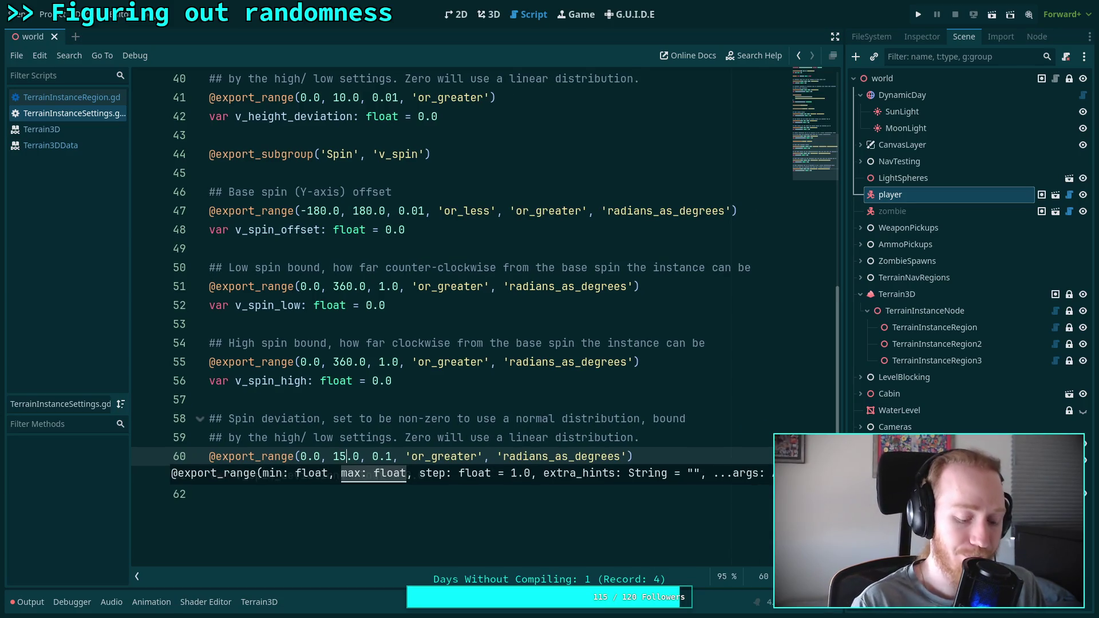
{"action": "key", "text": "ctrl+equal"}
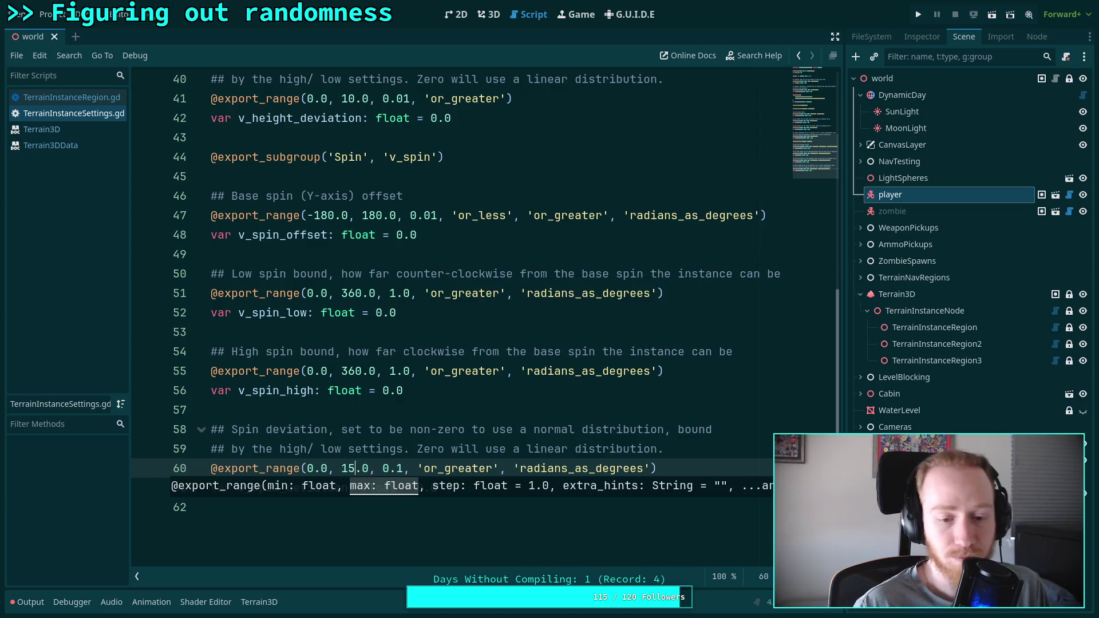
{"action": "left_click", "coordinate": [396, 411]}
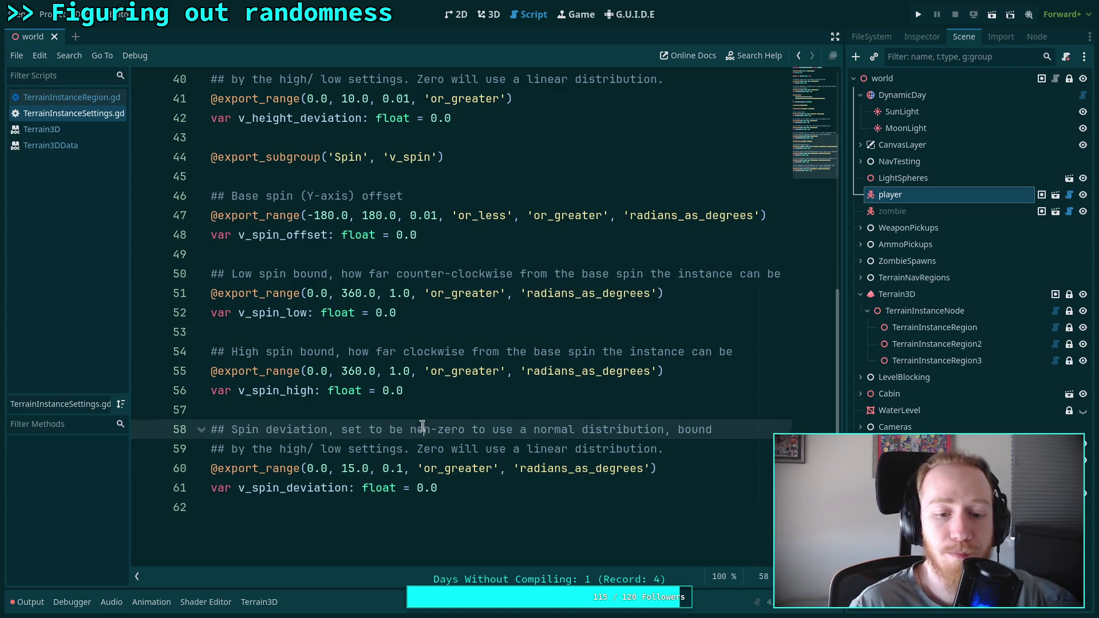
{"action": "scroll", "coordinate": [455, 423], "scroll_direction": "up", "scroll_amount": 1}
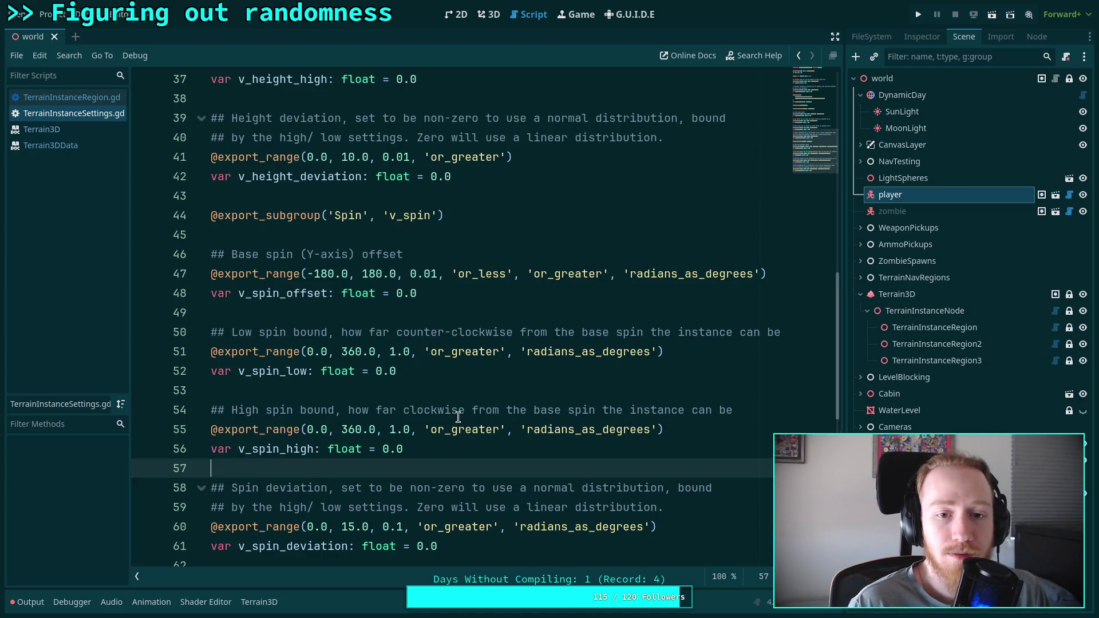
{"action": "scroll", "coordinate": [458, 415], "scroll_direction": "down", "scroll_amount": 2}
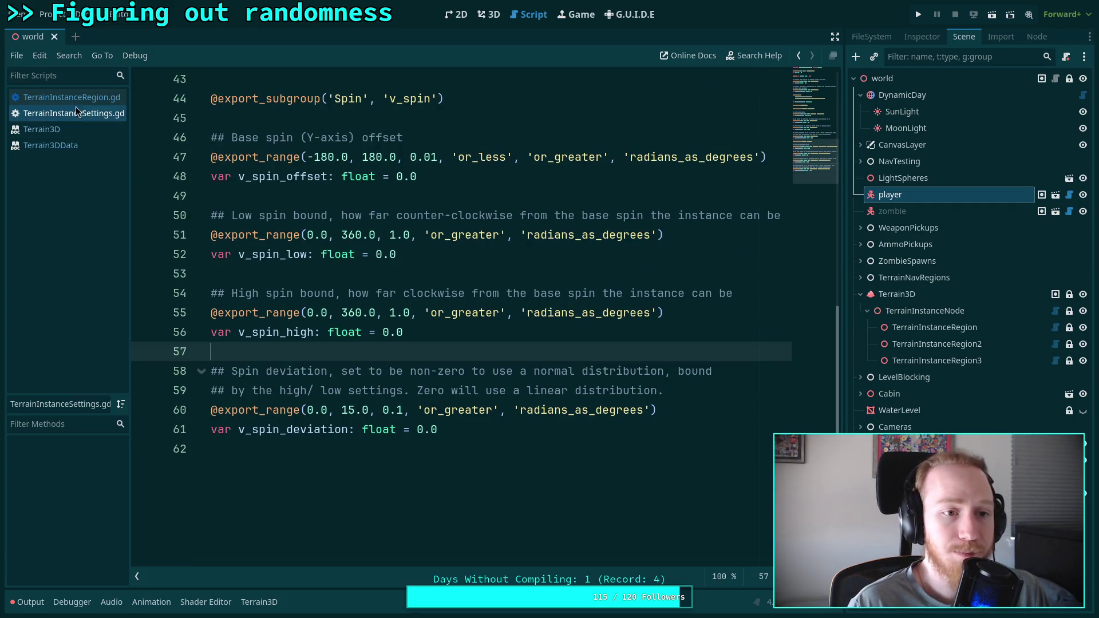
Step: Switch to TerrainInstanceRegion.gd with the caret on the '# TODO: rotation variation' line
{"action": "left_click", "coordinate": [63, 98]}
{"action": "scroll", "coordinate": [472, 375], "scroll_direction": "up", "scroll_amount": 5}
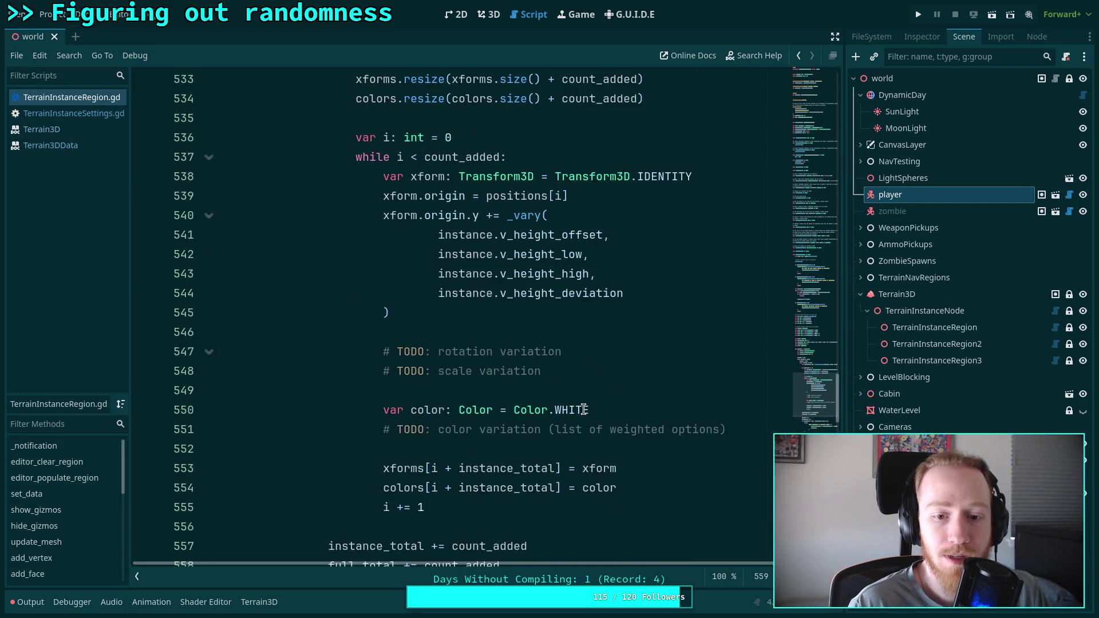
{"action": "left_click", "coordinate": [601, 344]}
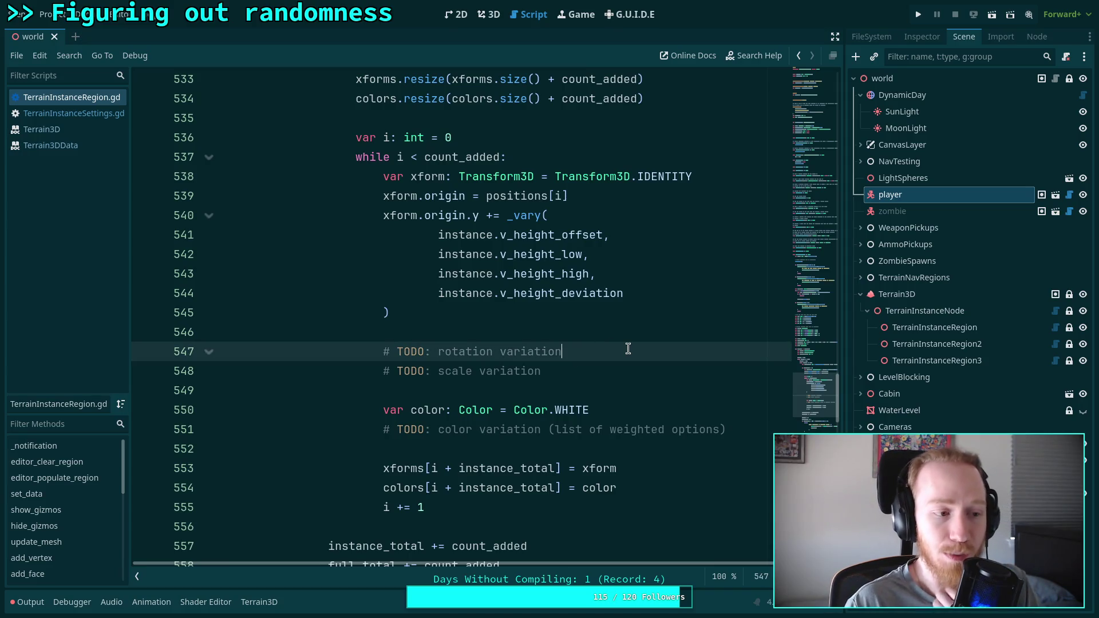
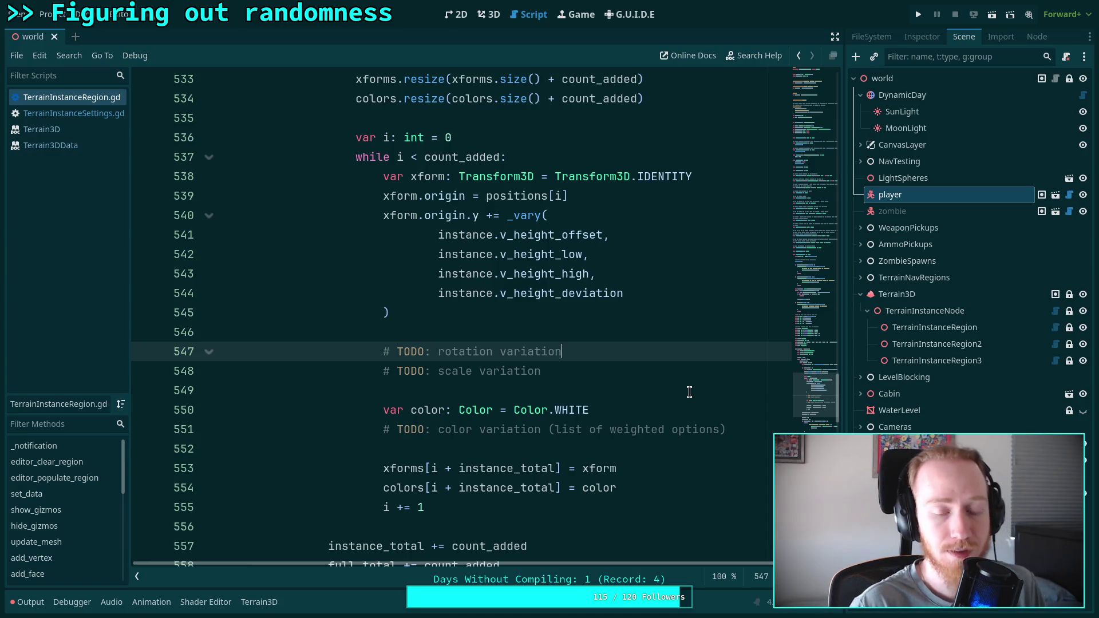
Step: Below the rotation comment, start an xform.basis.rotated( call with Vector3.DOWN as the axis
{"action": "key", "text": "Return"}
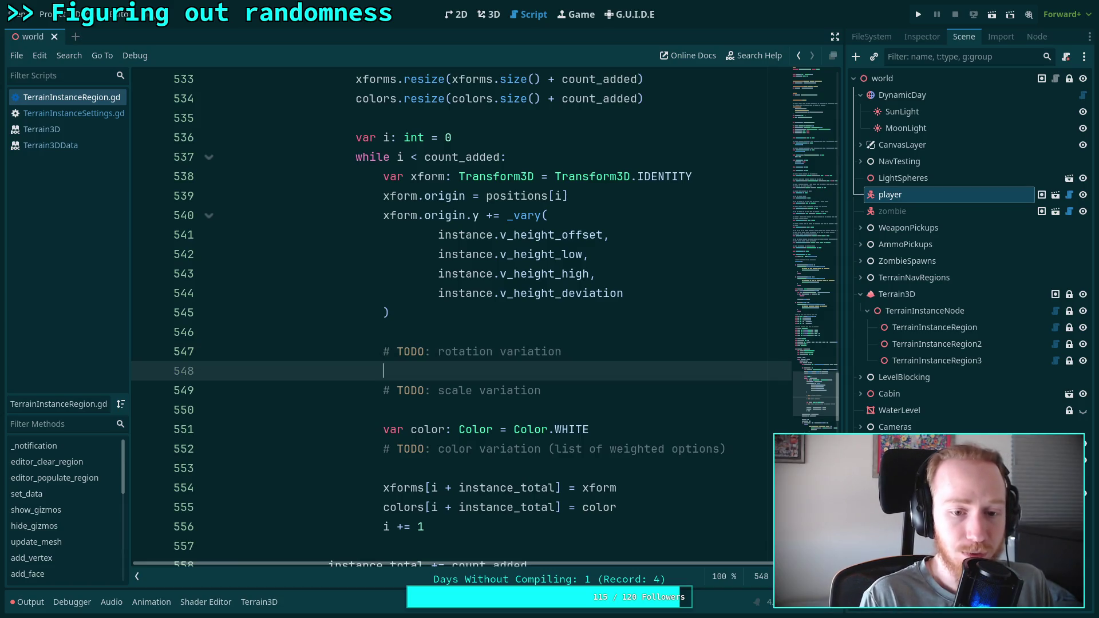
{"action": "key", "text": "Return"}
{"action": "key", "text": "Up"}
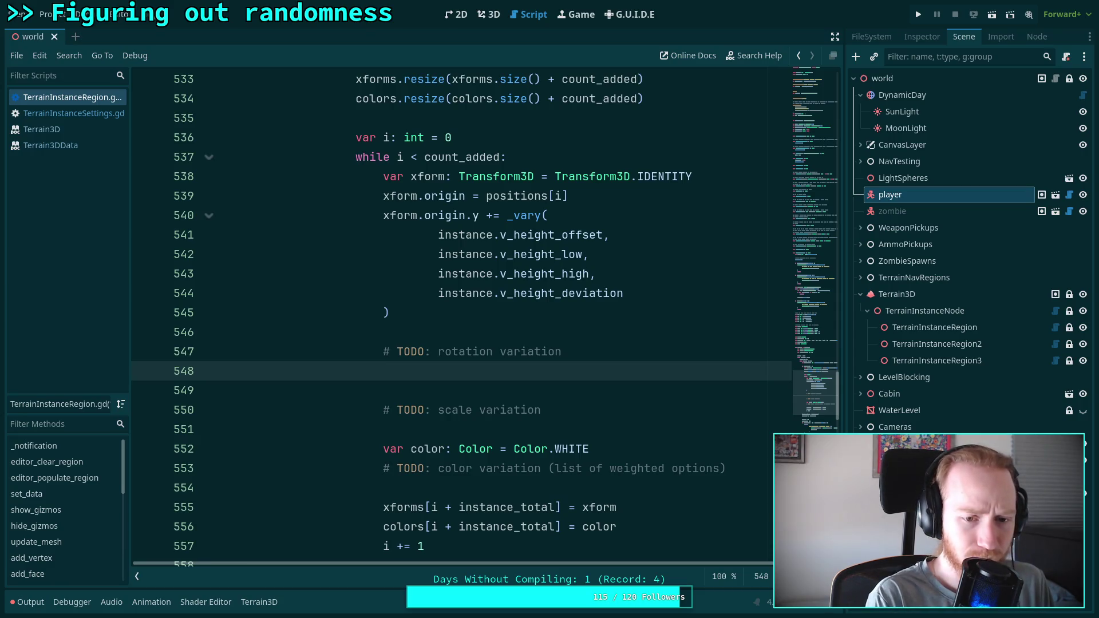
{"action": "type", "text": "xform.basis.rot"}
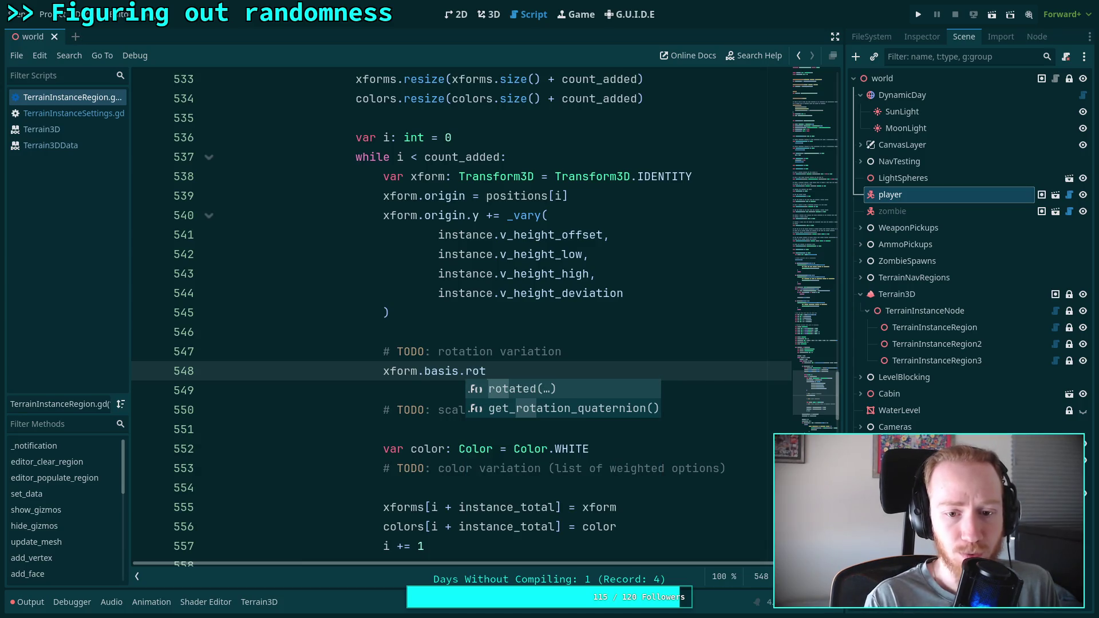
{"action": "key", "text": "Return"}
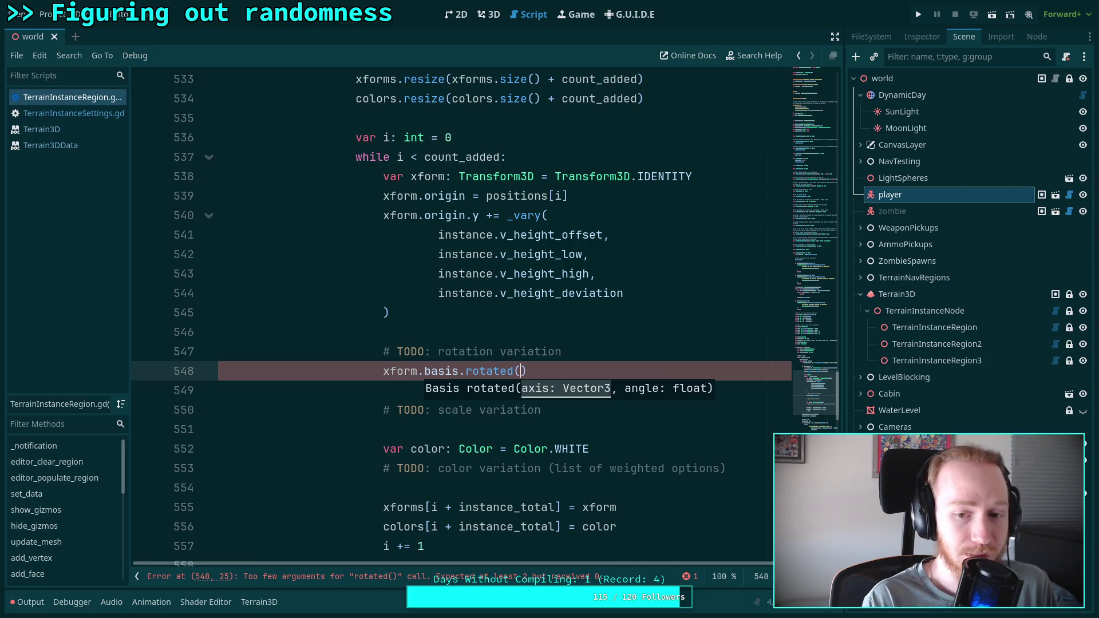
{"action": "key", "text": "Return"}
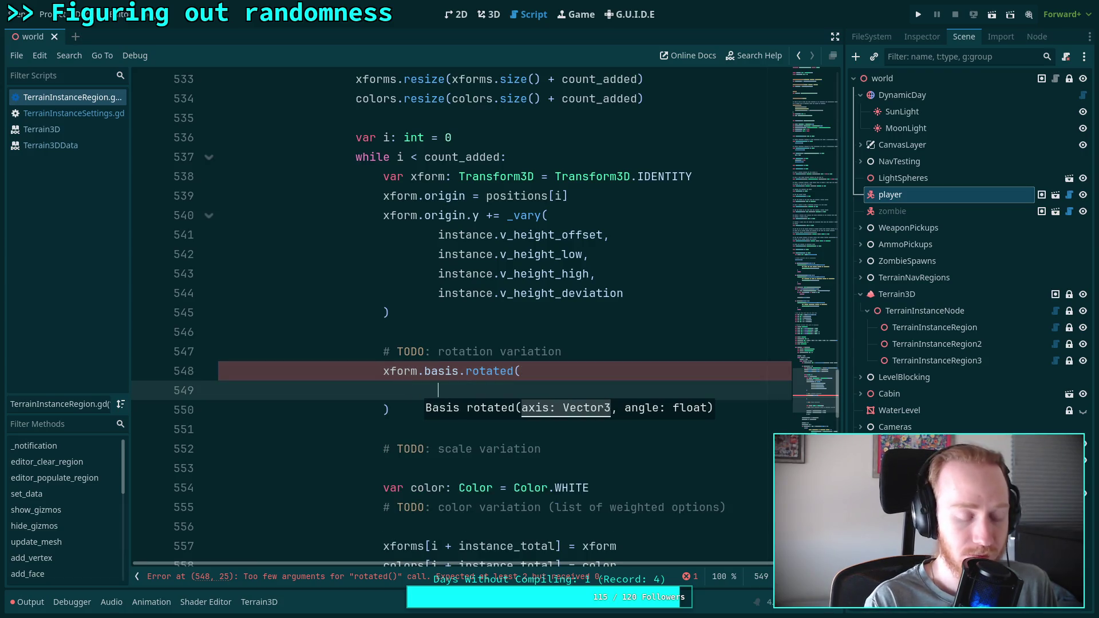
{"action": "type", "text": "Vector3"}
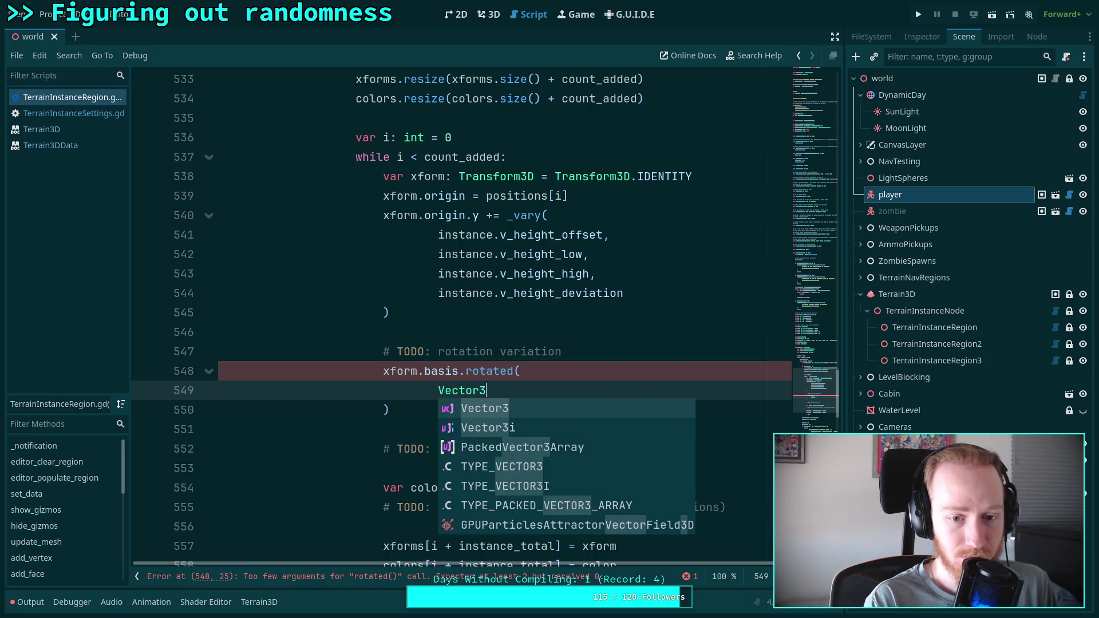
{"action": "type", "text": ".d"}
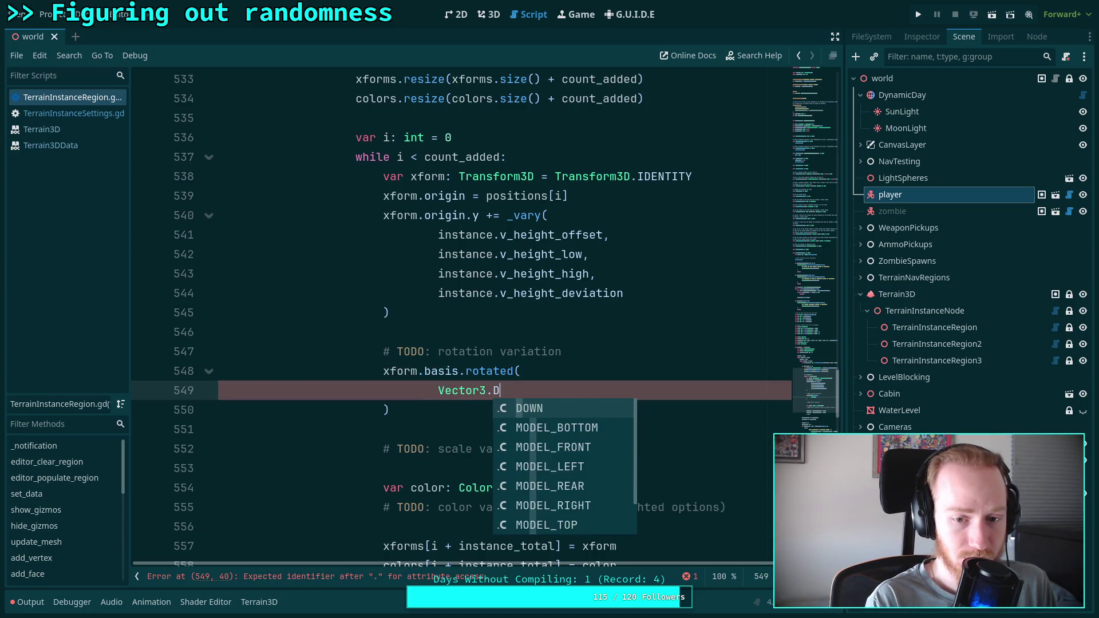
{"action": "key", "text": "Return"}
{"action": "type", "text": ","}
Step: Add a _vary( call as the angle argument, starting with instance.v_spin_offset
{"action": "key", "text": "Return"}
{"action": "type", "text": "_var"}
{"action": "key", "text": "Return"}
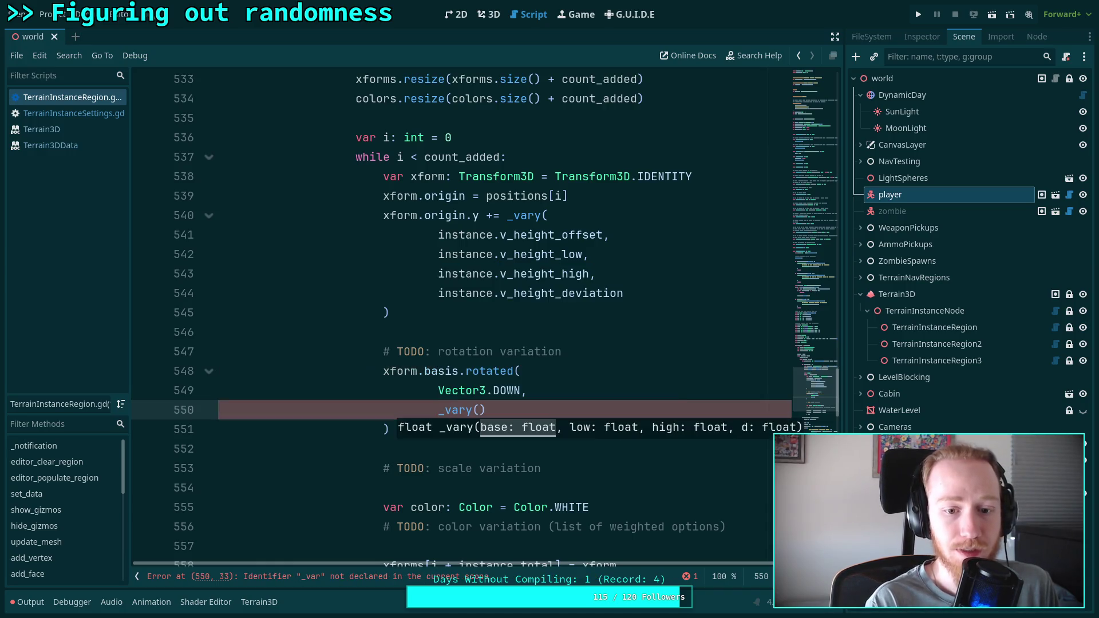
{"action": "key", "text": "Return"}
{"action": "type", "text": "inst"}
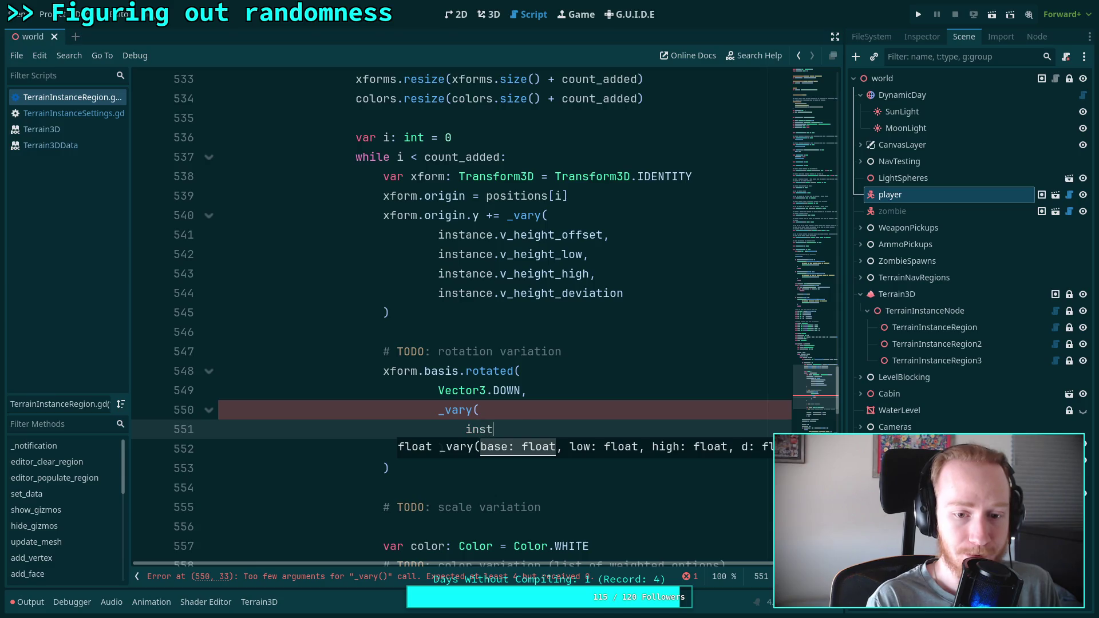
{"action": "key", "text": "Return"}
{"action": "key", "text": "BackSpace"}
{"action": "key", "text": "BackSpace"}
{"action": "key", "text": "BackSpace"}
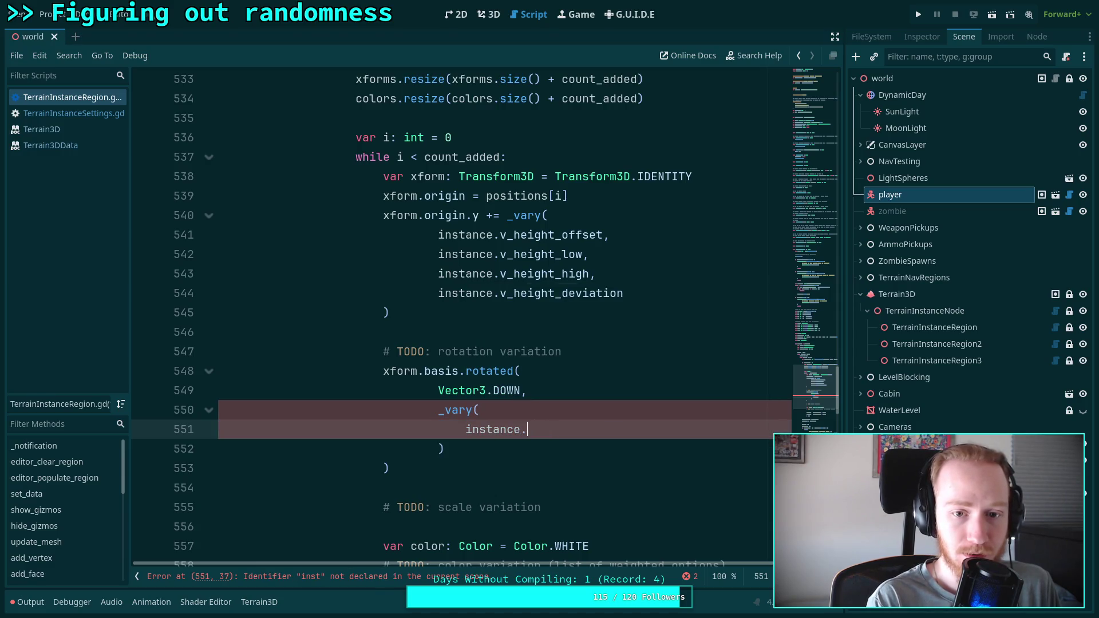
{"action": "type", "text": "id"}
{"action": "key", "text": "BackSpace"}
{"action": "type", "text": "nst"}
{"action": "key", "text": "BackSpace"}
{"action": "key", "text": "BackSpace"}
{"action": "key", "text": "BackSpace"}
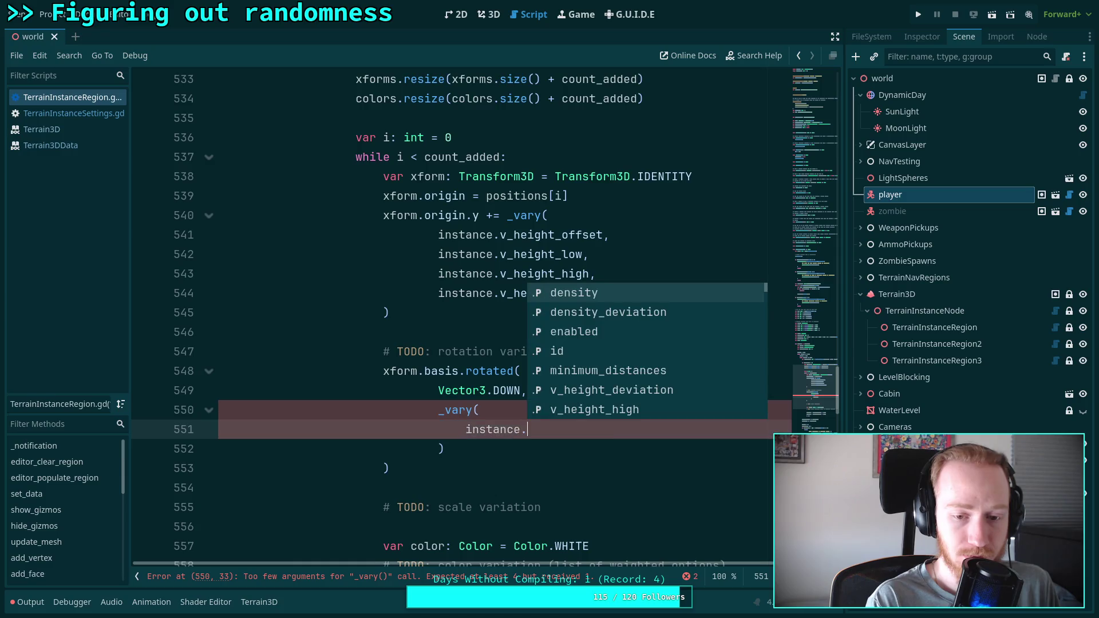
{"action": "type", "text": "v_sp"}
{"action": "key", "text": "Down"}
{"action": "key", "text": "Down"}
{"action": "key", "text": "Down"}
{"action": "key", "text": "Return"}
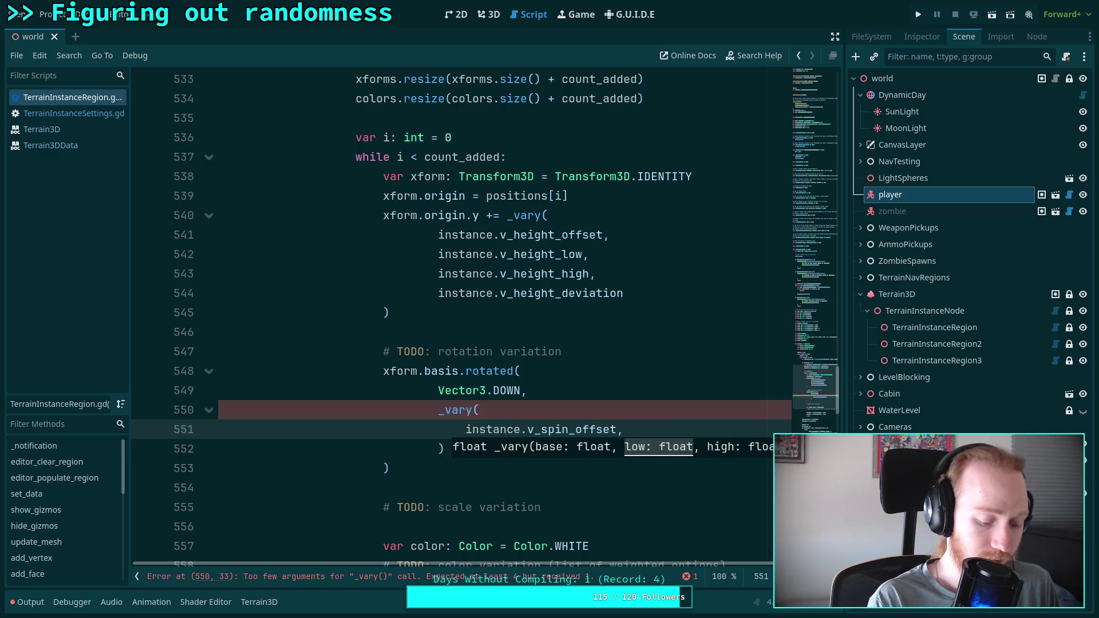
Step: Duplicate the v_spin_offset argument line into v_spin_low, v_spin_high and v_spin_deviation
{"action": "key", "text": "ctrl+shift+d"}
{"action": "key", "text": "ctrl+shift+d"}
{"action": "key", "text": "ctrl+shift+d"}
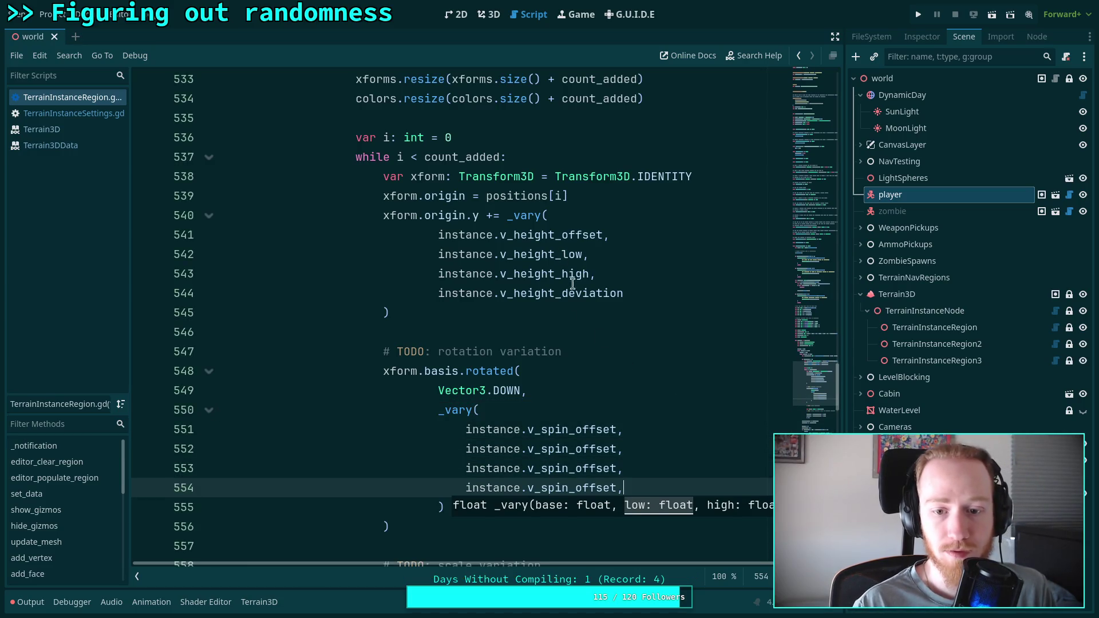
{"action": "left_click_drag", "start_coordinate": [576, 449], "coordinate": [613, 448]}
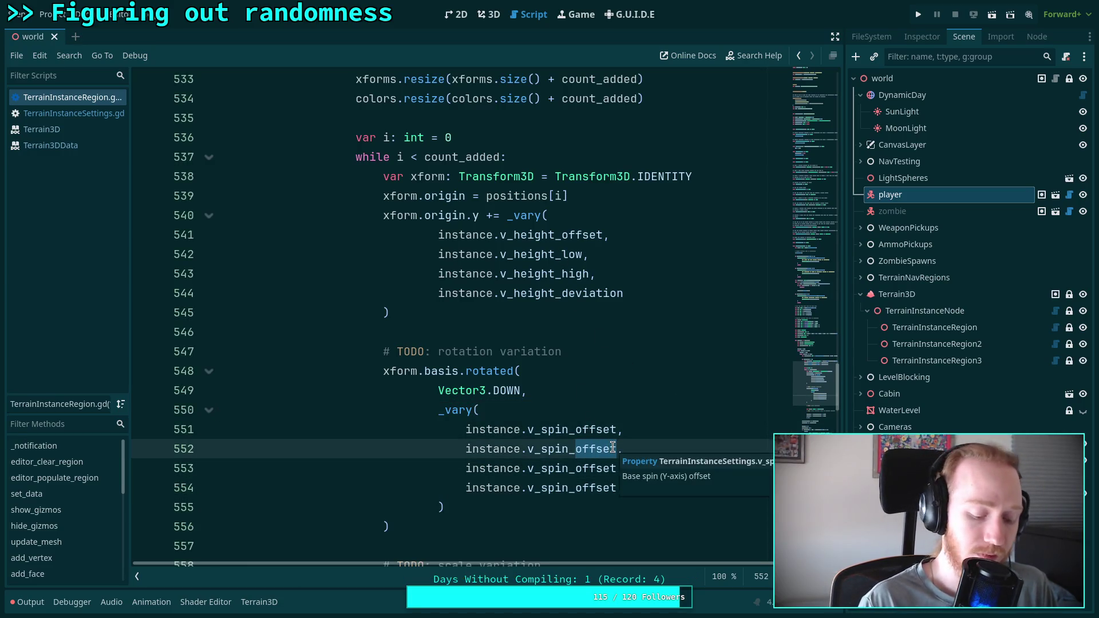
{"action": "type", "text": "law"}
{"action": "key", "text": "BackSpace"}
{"action": "key", "text": "BackSpace"}
{"action": "type", "text": "ow"}
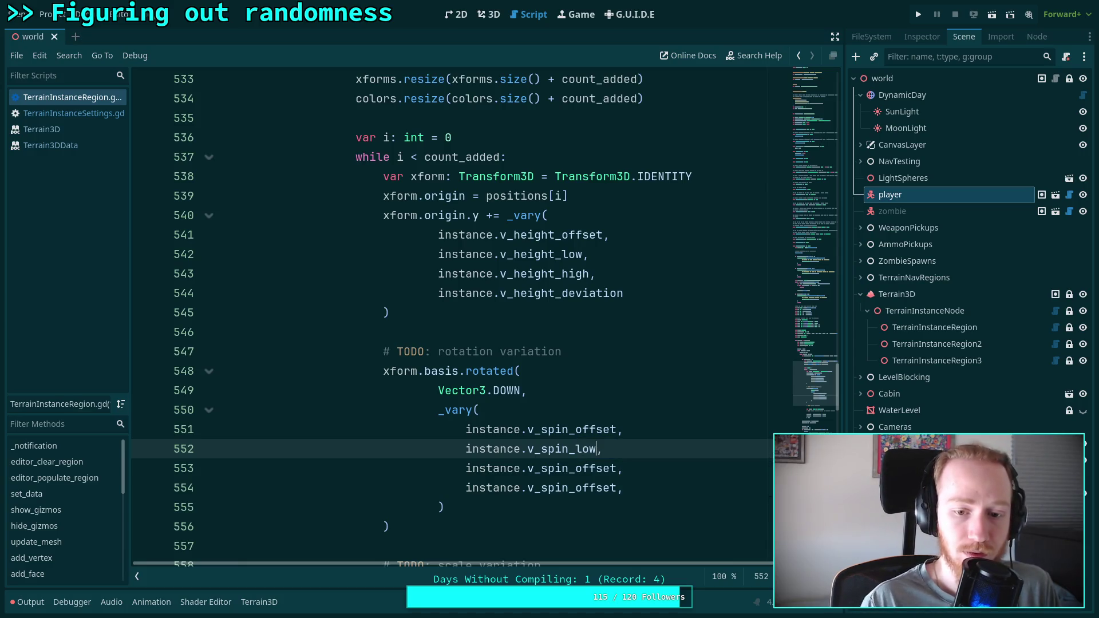
{"action": "left_click_drag", "start_coordinate": [575, 472], "coordinate": [611, 473]}
{"action": "type", "text": "high"}
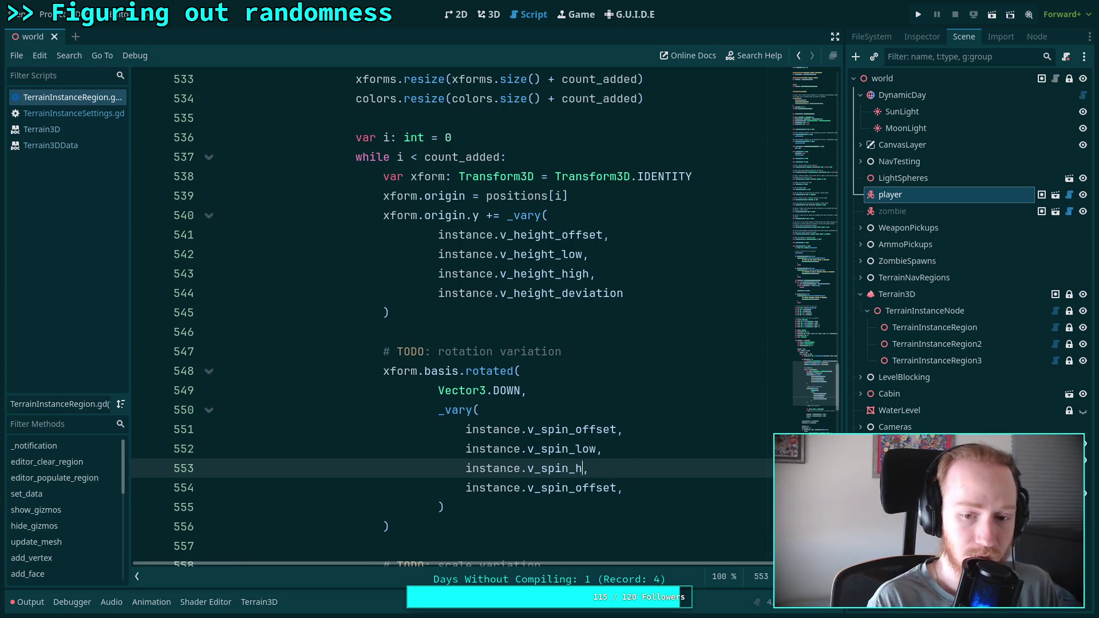
{"action": "left_click_drag", "start_coordinate": [576, 488], "coordinate": [616, 491]}
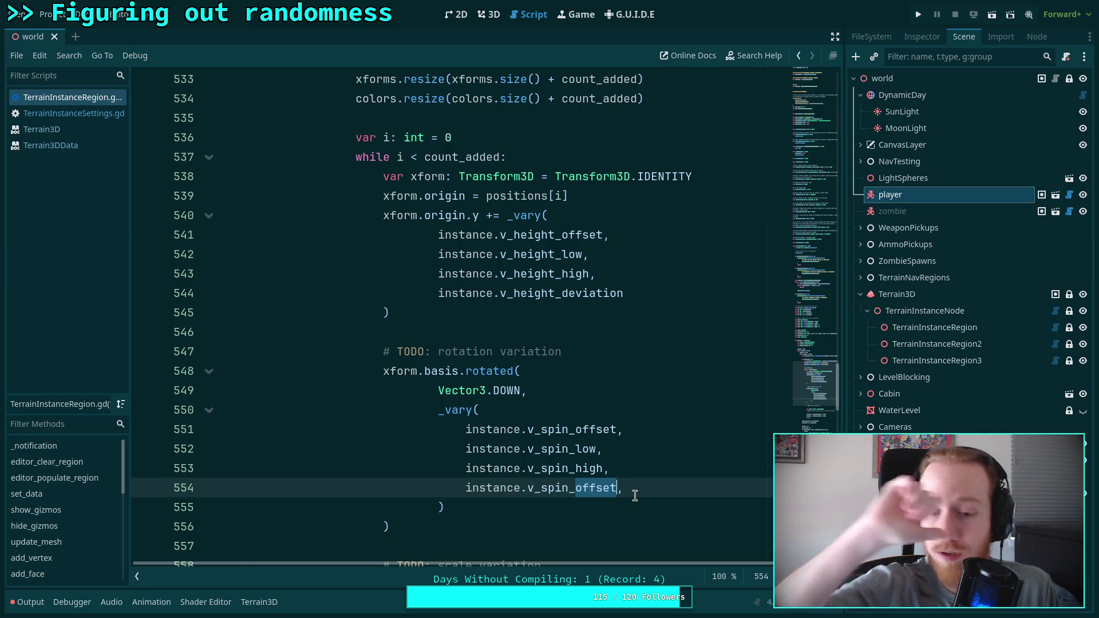
{"action": "type", "text": "deviation"}
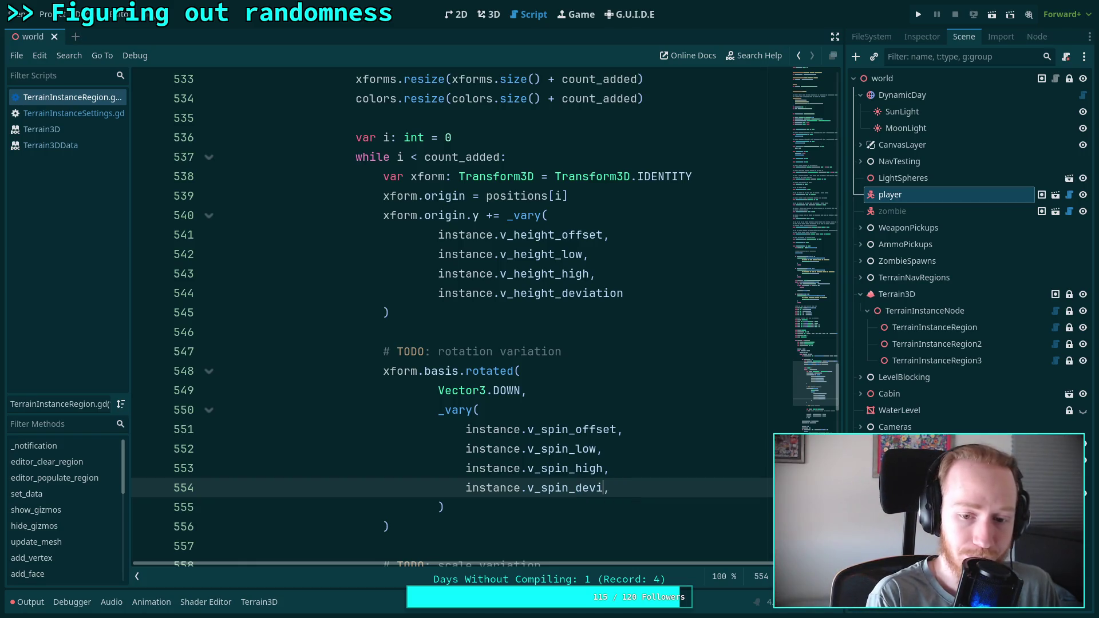
Step: Save the script and review the finished _vary call
{"action": "key", "text": "ctrl+s"}
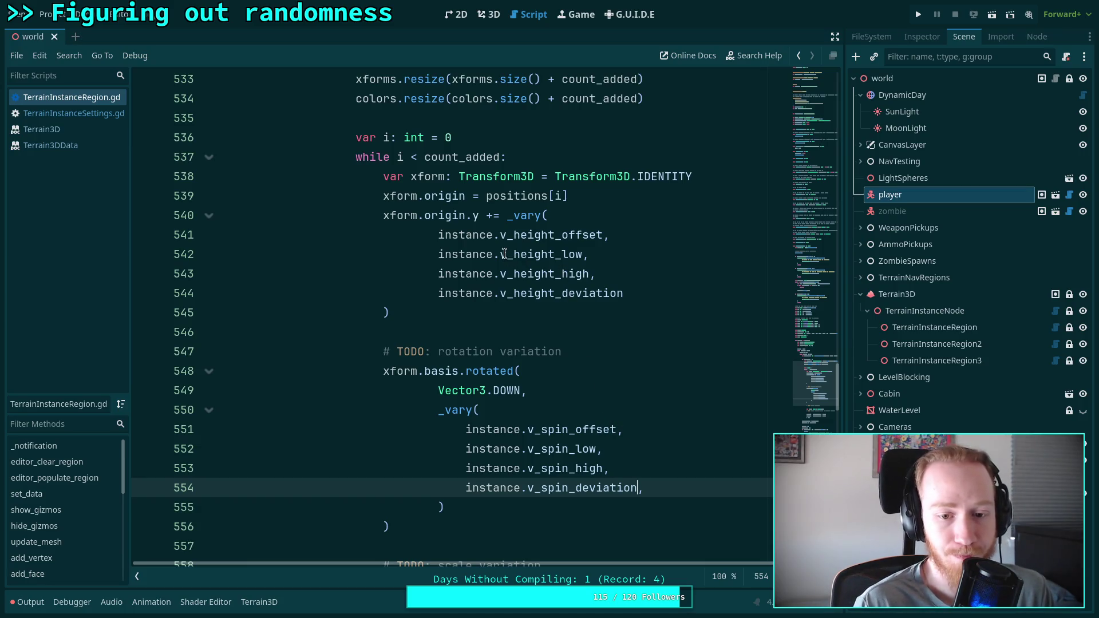
{"action": "scroll", "coordinate": [495, 343], "scroll_direction": "down", "scroll_amount": 3}
{"action": "scroll", "coordinate": [496, 343], "scroll_direction": "up", "scroll_amount": 1}
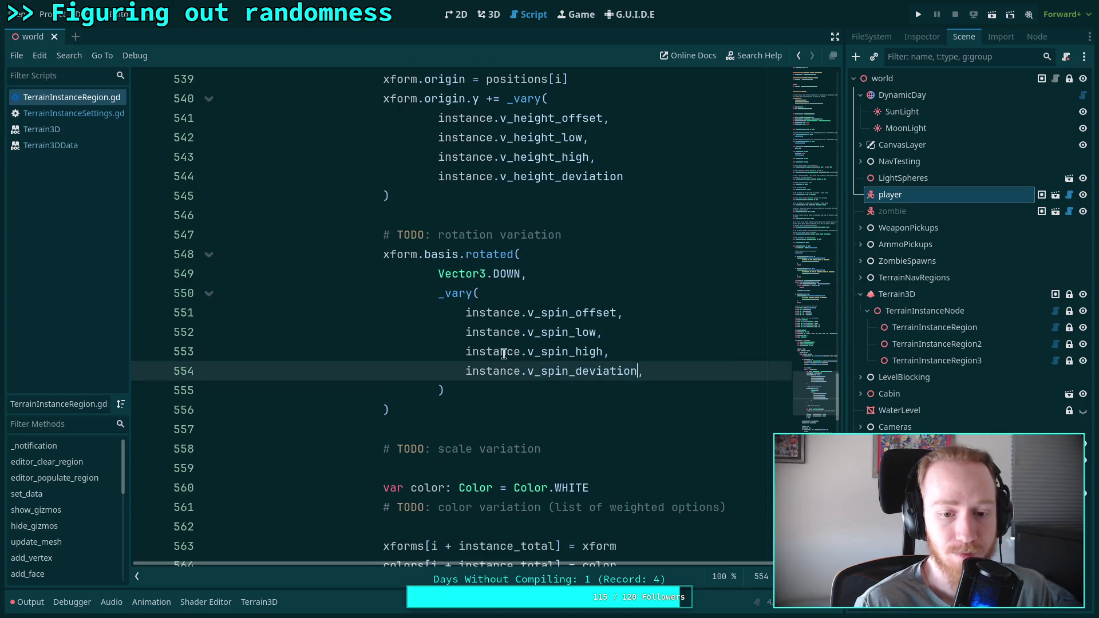
Step: Prefix the rotated call on line 548 with 'xform.basis =' so the result is assigned back
{"action": "mouse_move", "coordinate": [477, 253]}
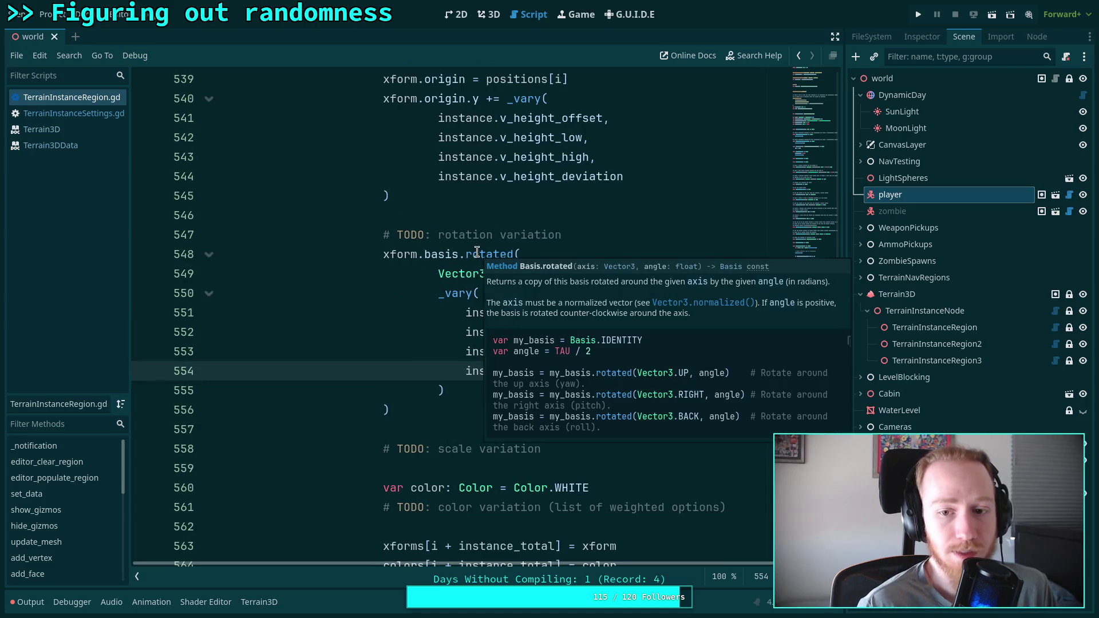
{"action": "left_click", "coordinate": [384, 254]}
{"action": "type", "text": "xform ="}
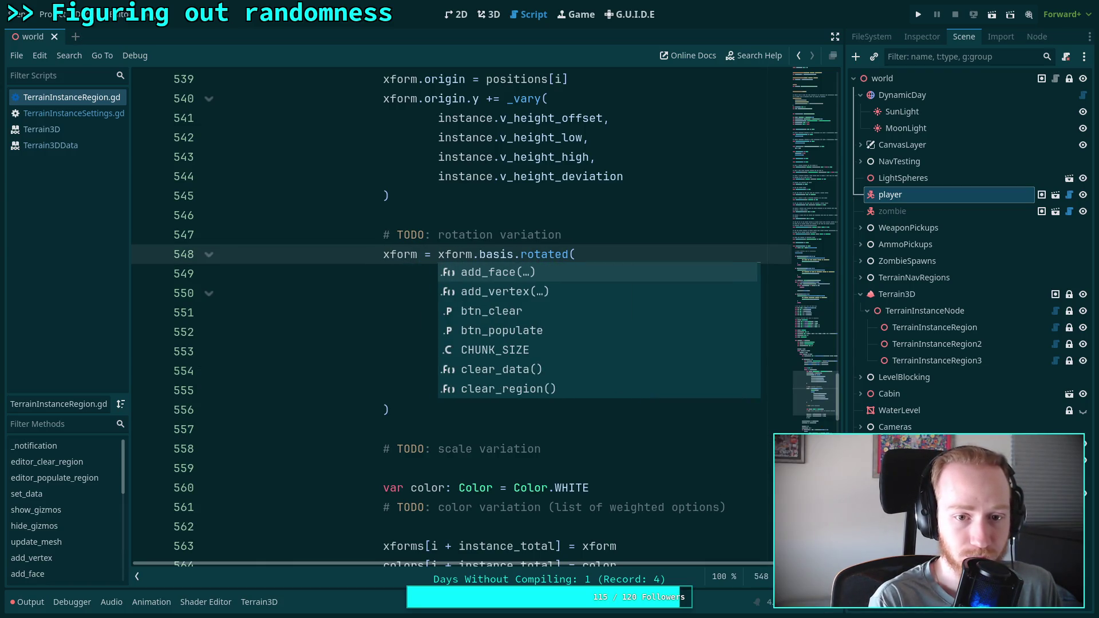
{"action": "key", "text": "BackSpace"}
{"action": "key", "text": "BackSpace"}
{"action": "key", "text": "BackSpace"}
{"action": "type", "text": ".basis ="}
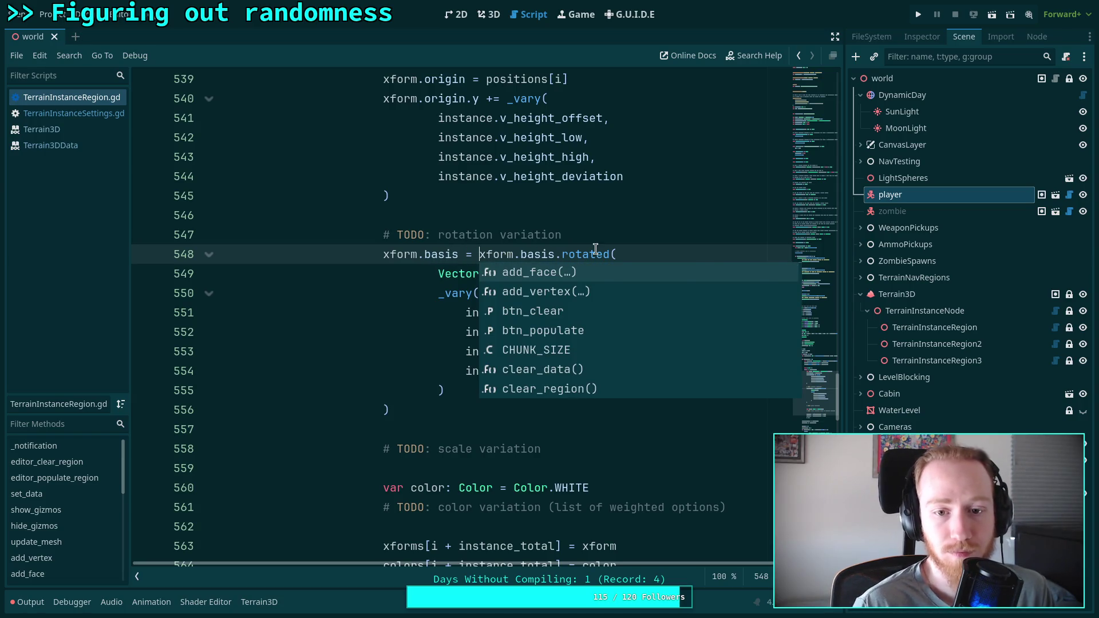
Step: Save the script and dismiss the autocomplete and documentation popups
{"action": "mouse_move", "coordinate": [596, 249]}
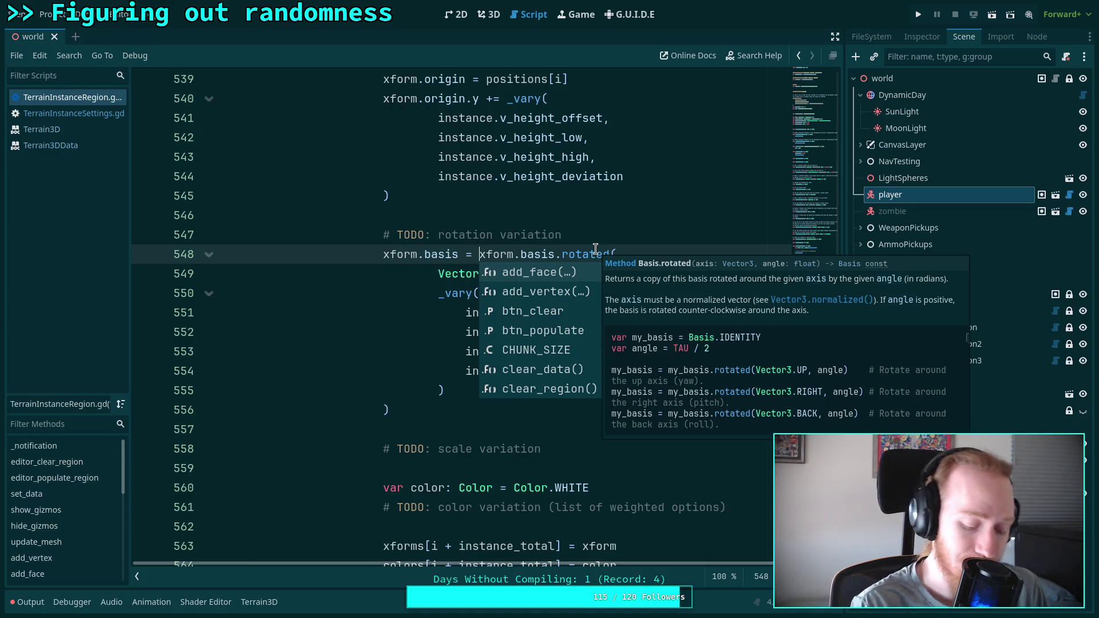
{"action": "key", "text": "ctrl+s"}
{"action": "left_click", "coordinate": [620, 242]}
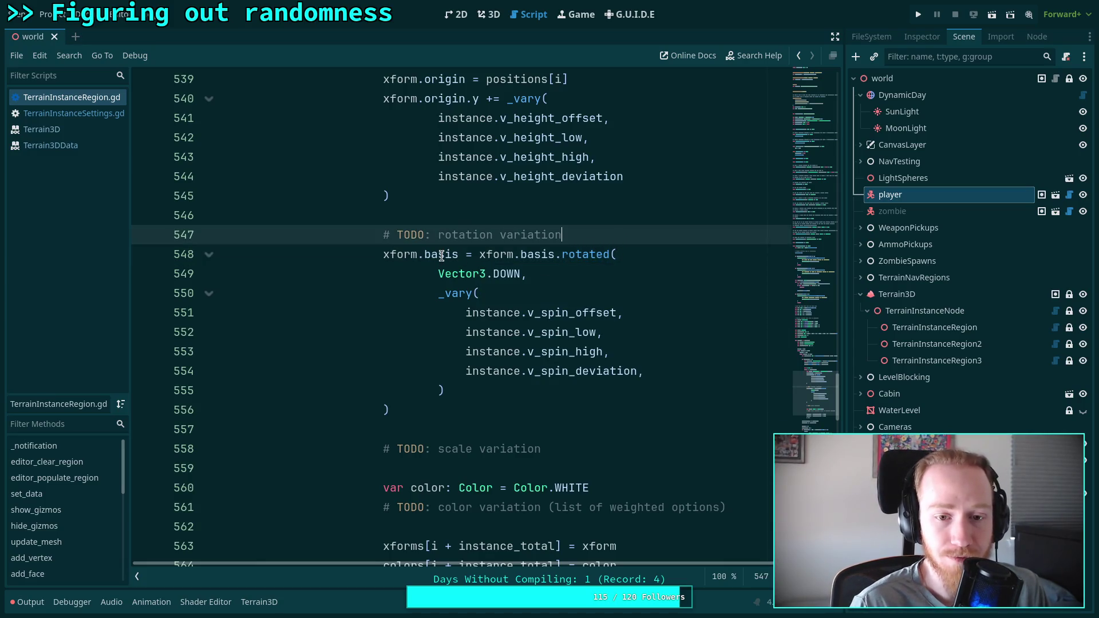
{"action": "mouse_move", "coordinate": [441, 256]}
{"action": "mouse_move", "coordinate": [573, 253]}
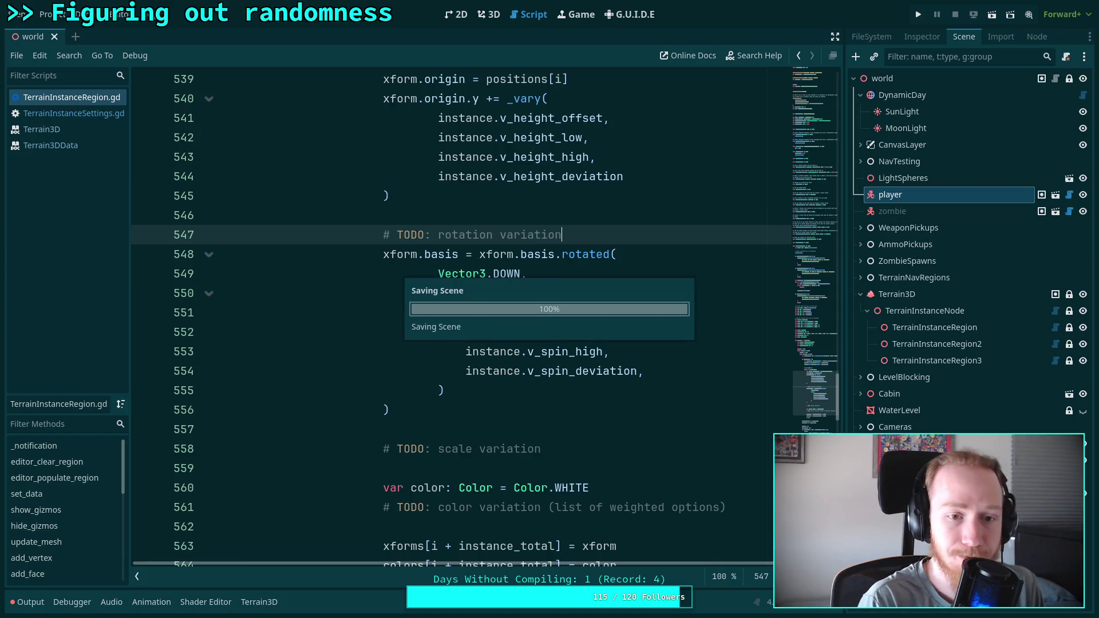
Step: Return to the 3D world scene and select the first TerrainInstanceRegion node
{"action": "left_click", "coordinate": [492, 14]}
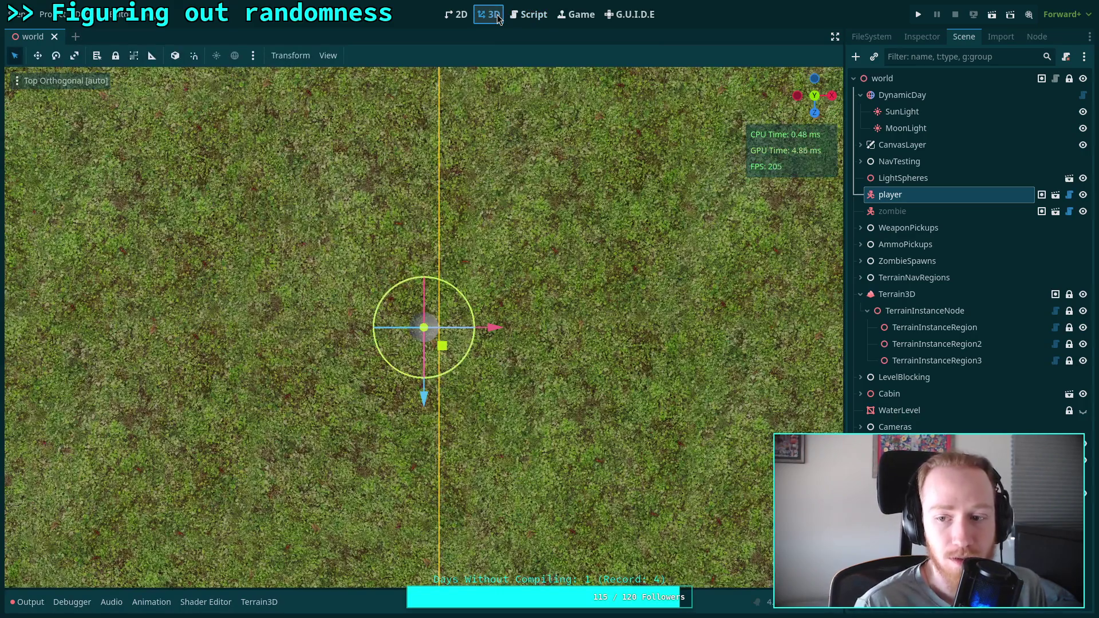
{"action": "left_click", "coordinate": [937, 325]}
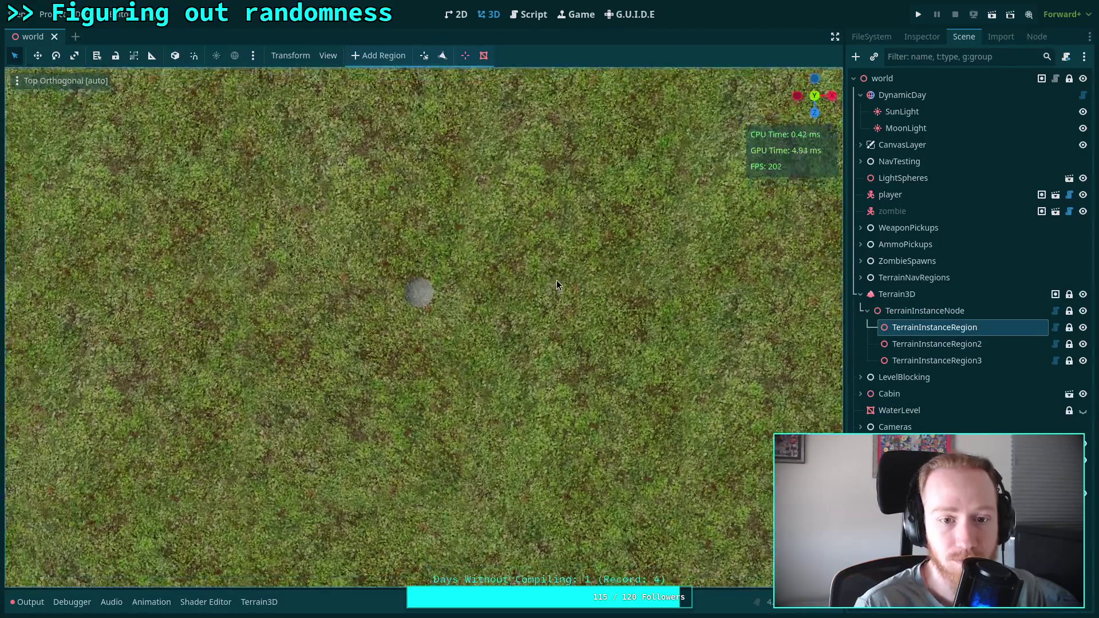
{"action": "scroll", "coordinate": [556, 285], "scroll_direction": "down", "scroll_amount": 5}
{"action": "scroll", "coordinate": [439, 366], "scroll_direction": "up", "scroll_amount": 2}
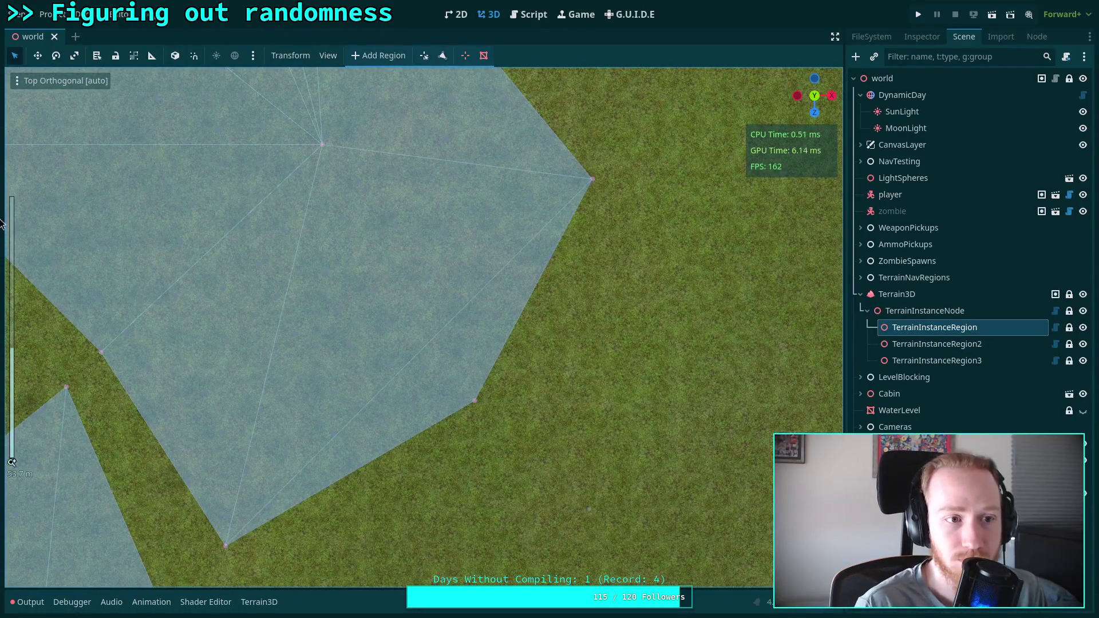
Step: Switch the viewport to overdraw mode, pan across the terrain, and show the region's Inspector
{"action": "left_click", "coordinate": [23, 80]}
{"action": "left_click", "coordinate": [57, 304]}
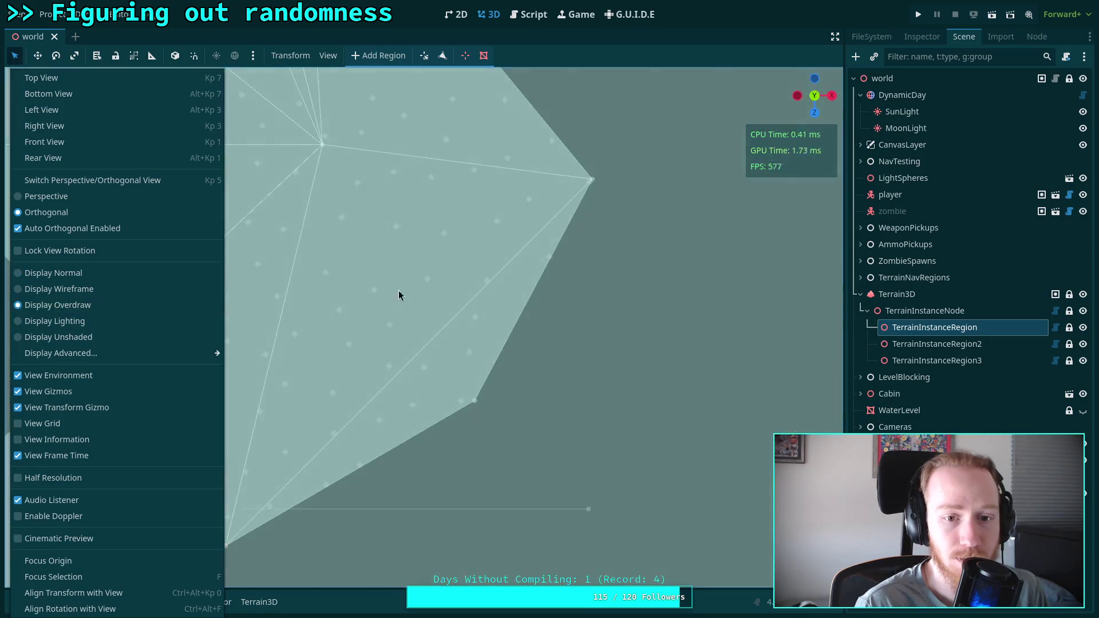
{"action": "left_click", "coordinate": [399, 295]}
{"action": "scroll", "coordinate": [503, 302], "scroll_direction": "up", "scroll_amount": 8}
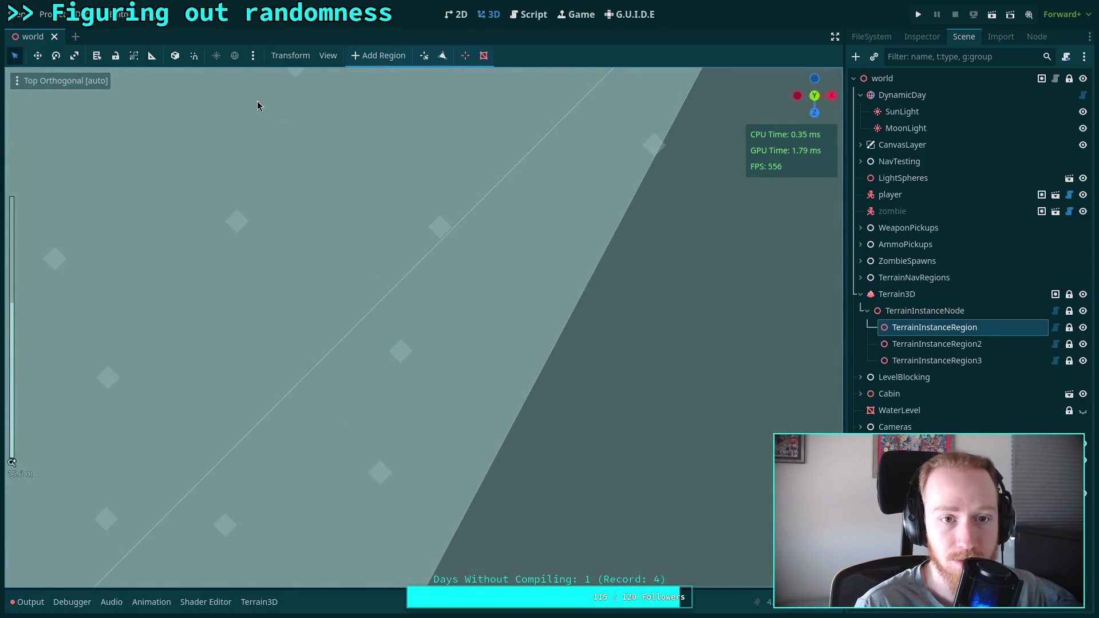
{"action": "mouse_move", "coordinate": [215, 262]}
{"action": "left_mouse_down"}
{"action": "mouse_move", "coordinate": [318, 293]}
{"action": "mouse_move", "coordinate": [604, 304]}
{"action": "left_mouse_up"}
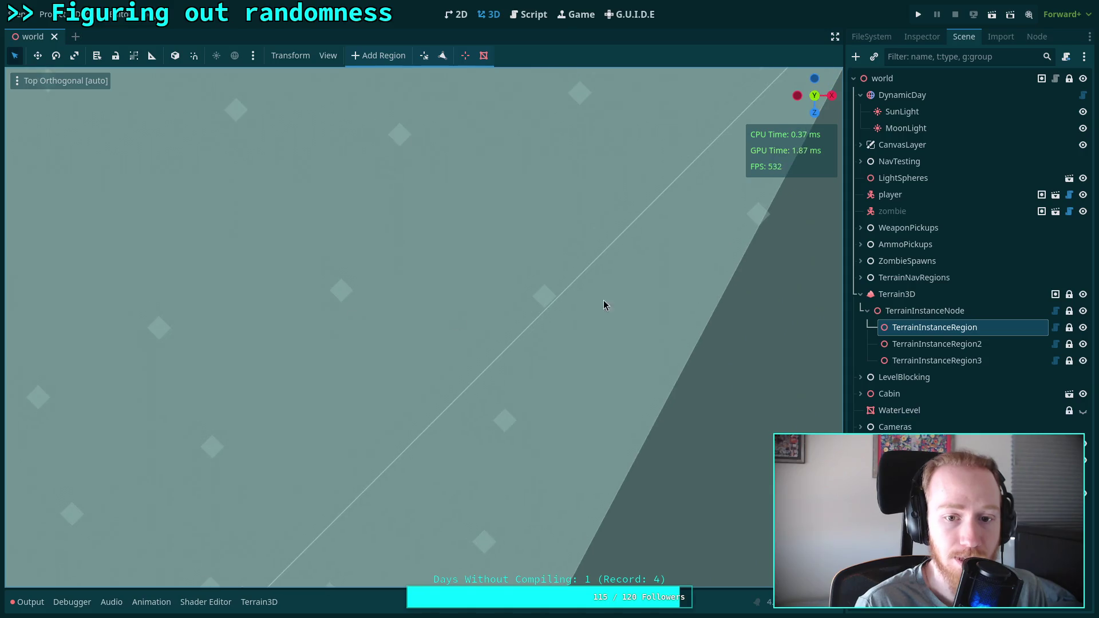
{"action": "left_click", "coordinate": [926, 38]}
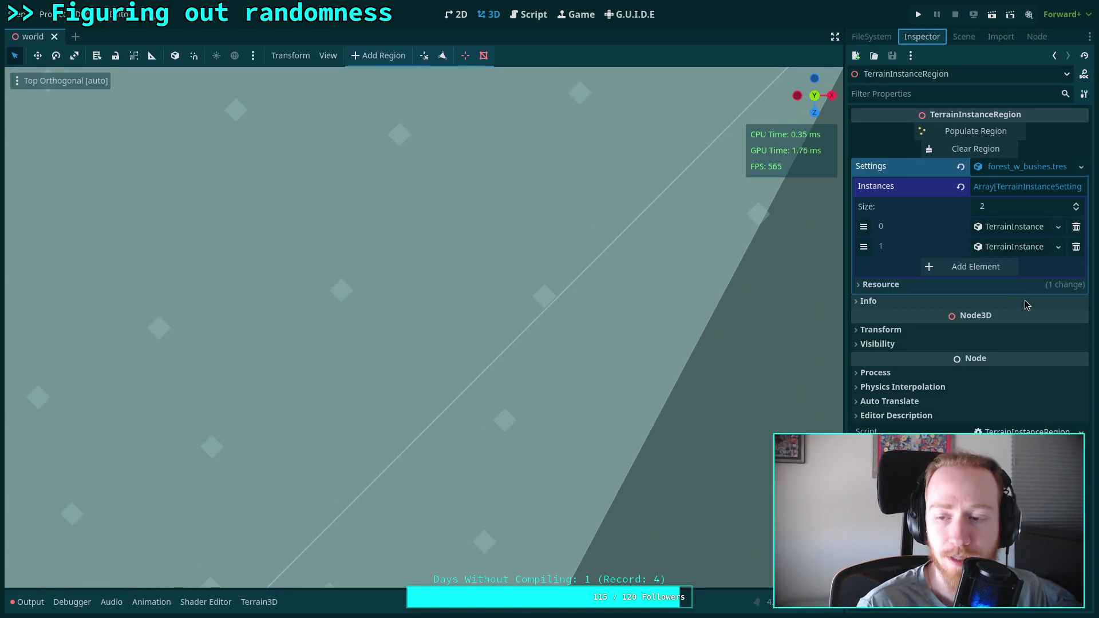
Step: Expand instance 0's Variation > Spin, set Spin Low to 5, and populate the region
{"action": "left_click", "coordinate": [1010, 229]}
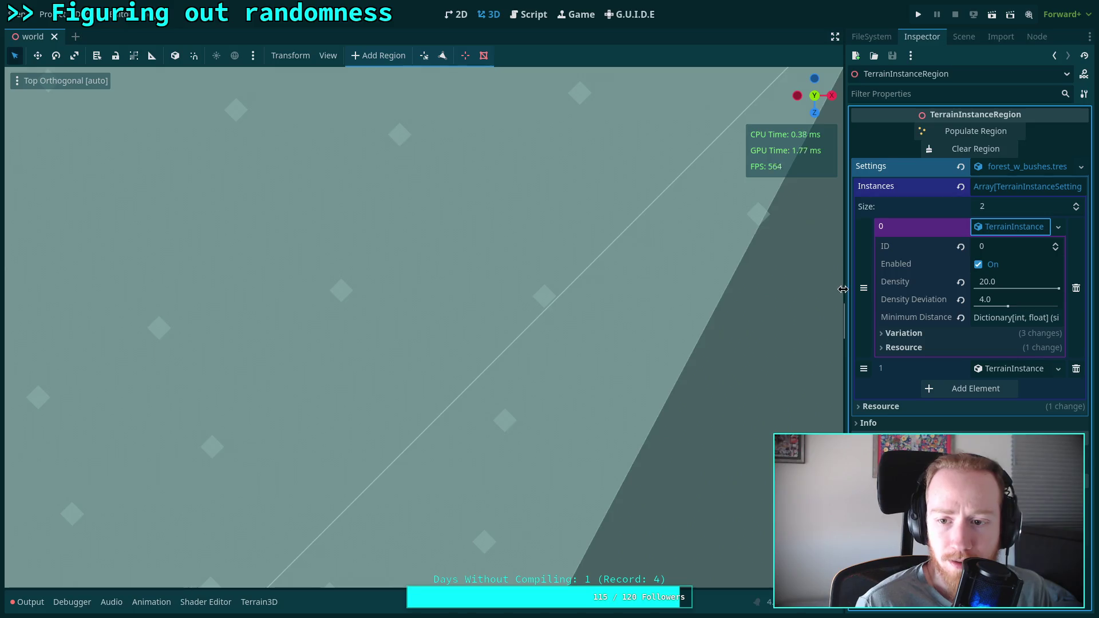
{"action": "left_click_drag", "start_coordinate": [843, 290], "coordinate": [705, 332]}
{"action": "left_click", "coordinate": [801, 333]}
{"action": "left_click", "coordinate": [829, 364]}
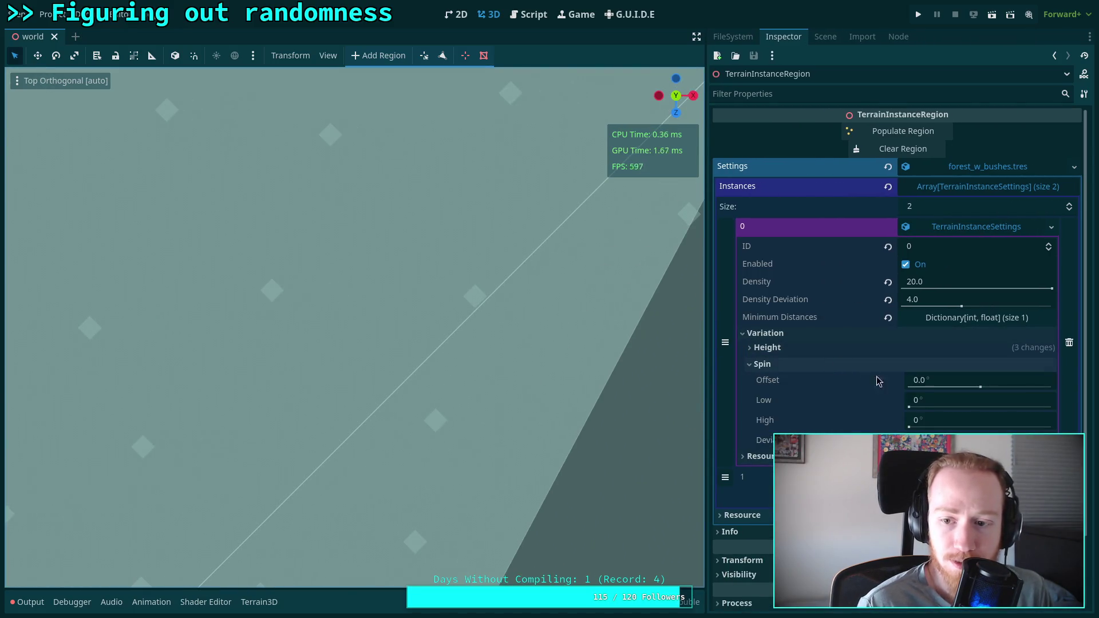
{"action": "left_click", "coordinate": [950, 404]}
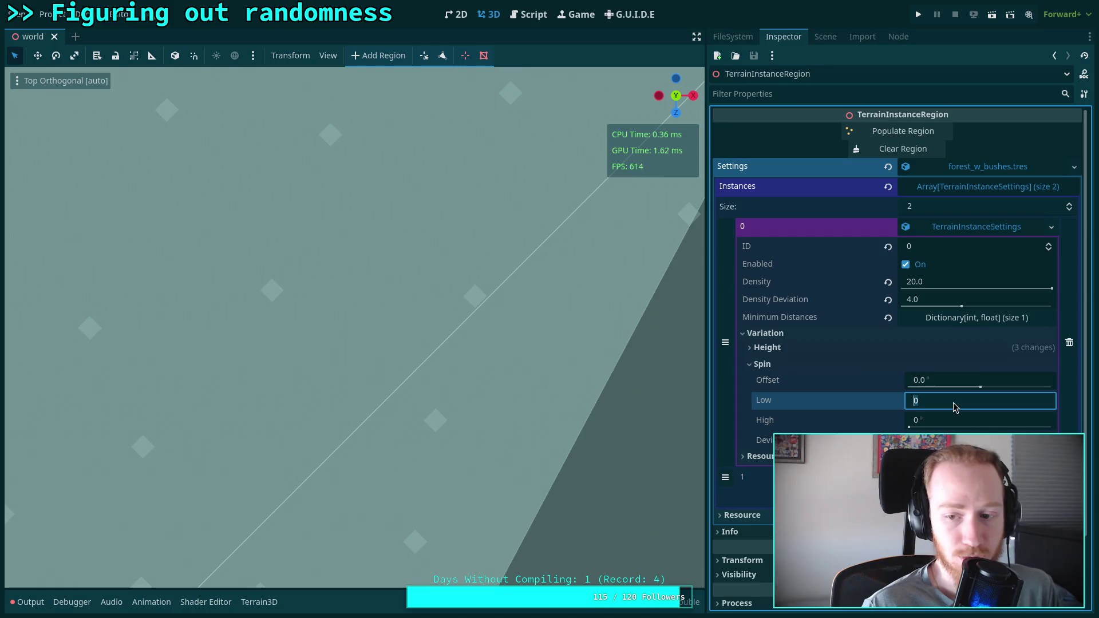
{"action": "type", "text": "5"}
{"action": "key", "text": "Return"}
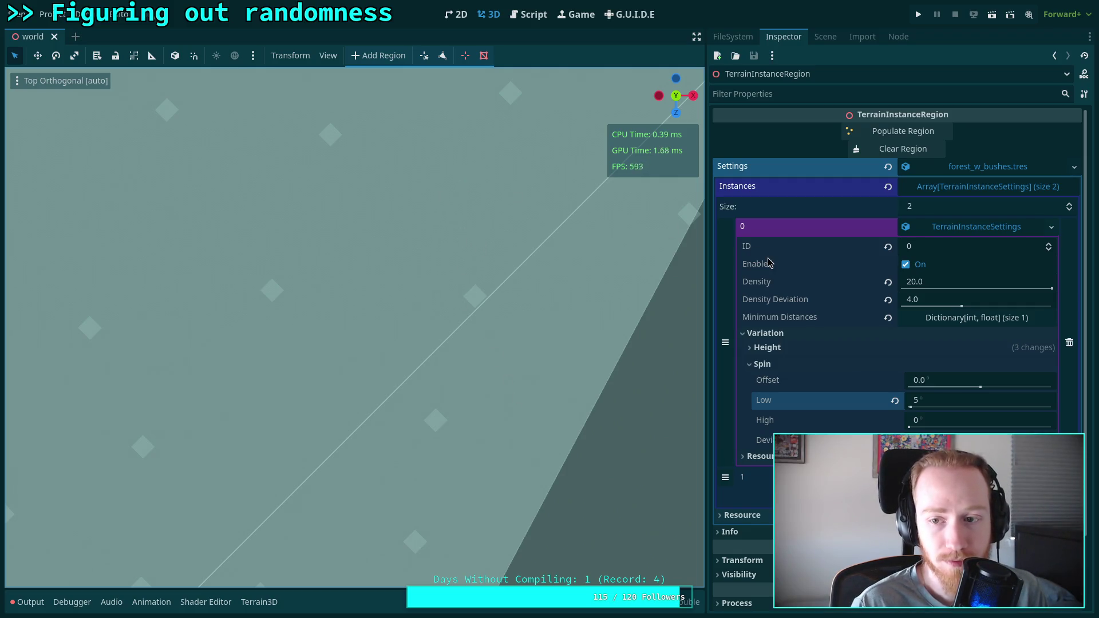
{"action": "left_click", "coordinate": [901, 131]}
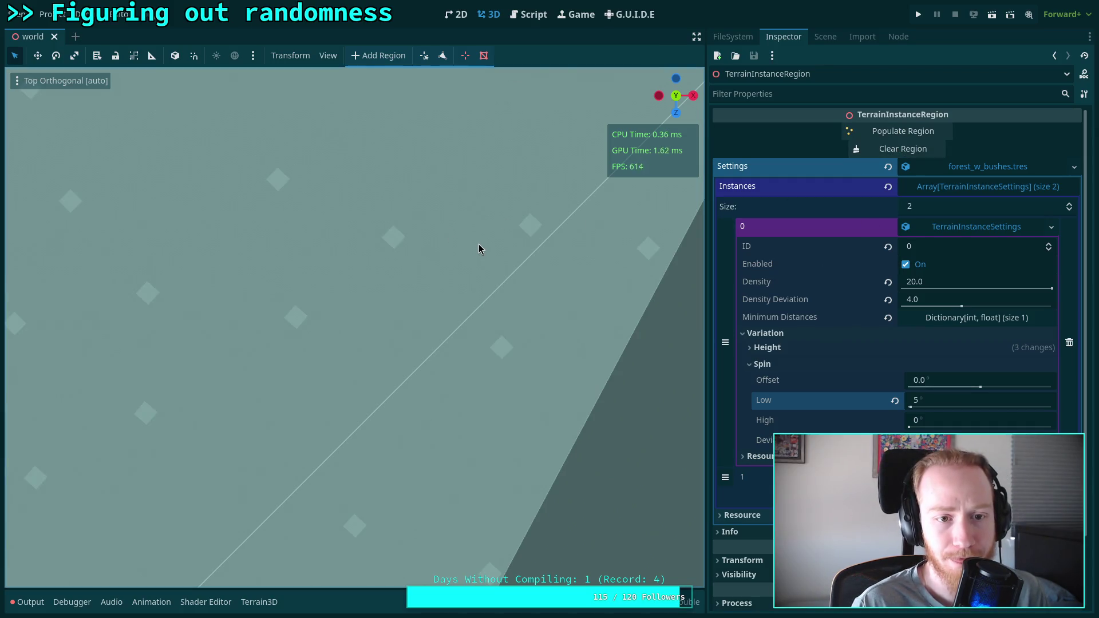
Step: Try Spin Low at 30 and then 20, repopulating the region after each
{"action": "left_click", "coordinate": [938, 401]}
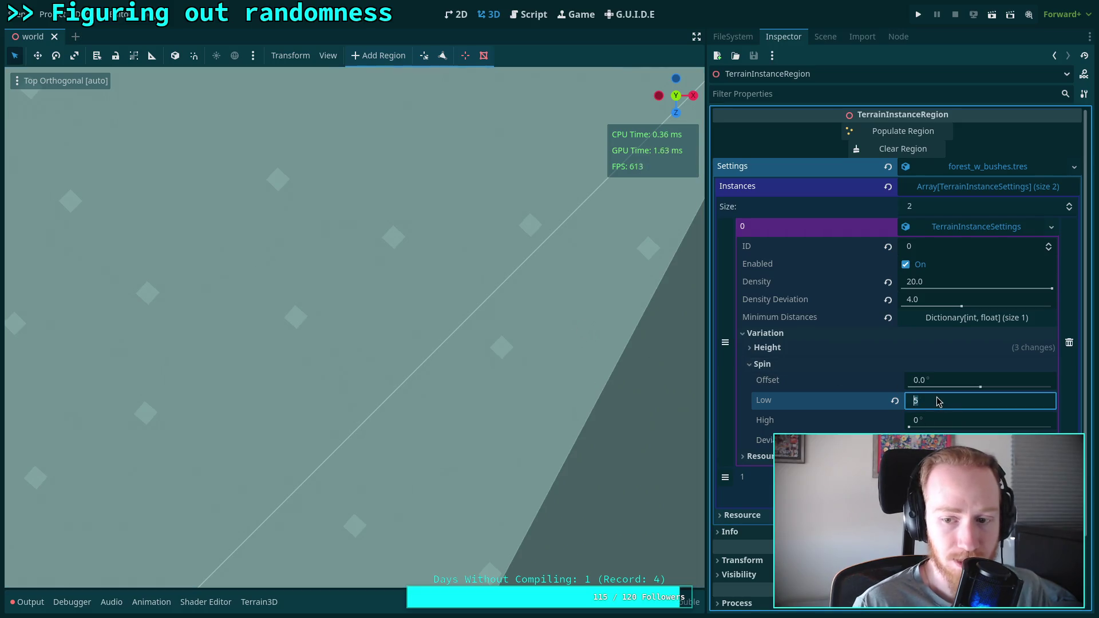
{"action": "key", "text": "BackSpace"}
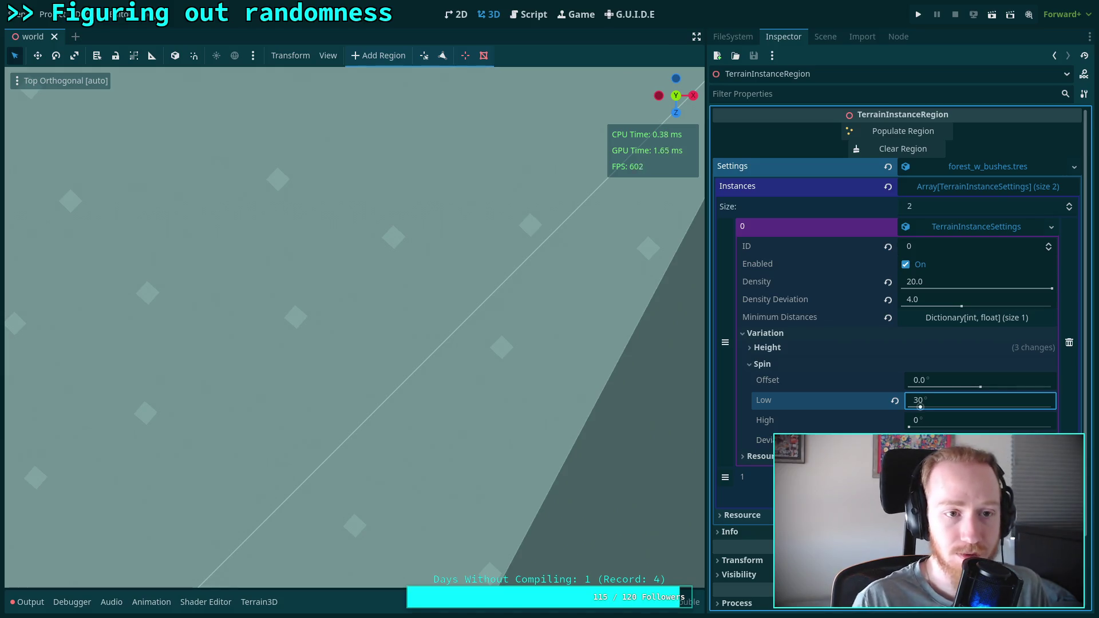
{"action": "key", "text": "Return"}
{"action": "left_click", "coordinate": [896, 131]}
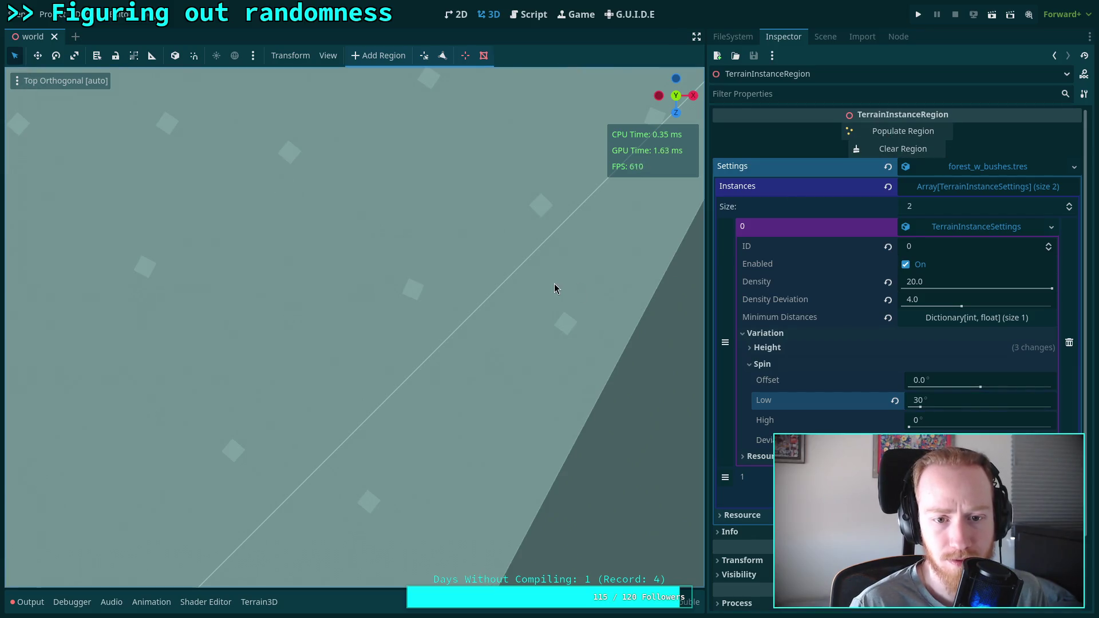
{"action": "scroll", "coordinate": [504, 376], "scroll_direction": "up", "scroll_amount": 3}
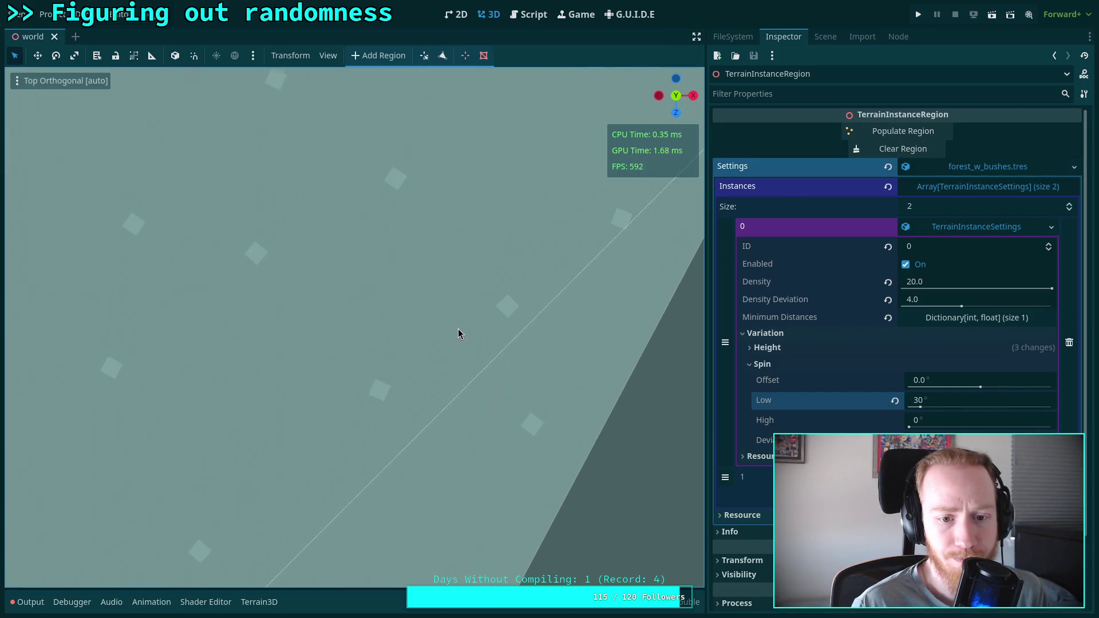
{"action": "left_click_drag", "start_coordinate": [429, 359], "coordinate": [519, 260]}
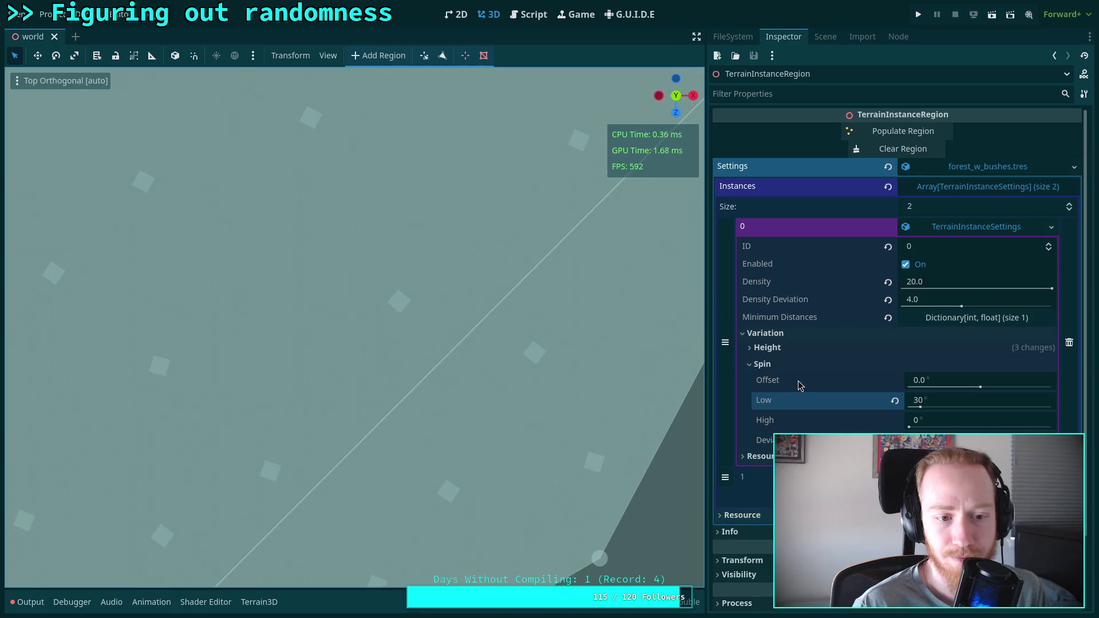
{"action": "left_click", "coordinate": [961, 405]}
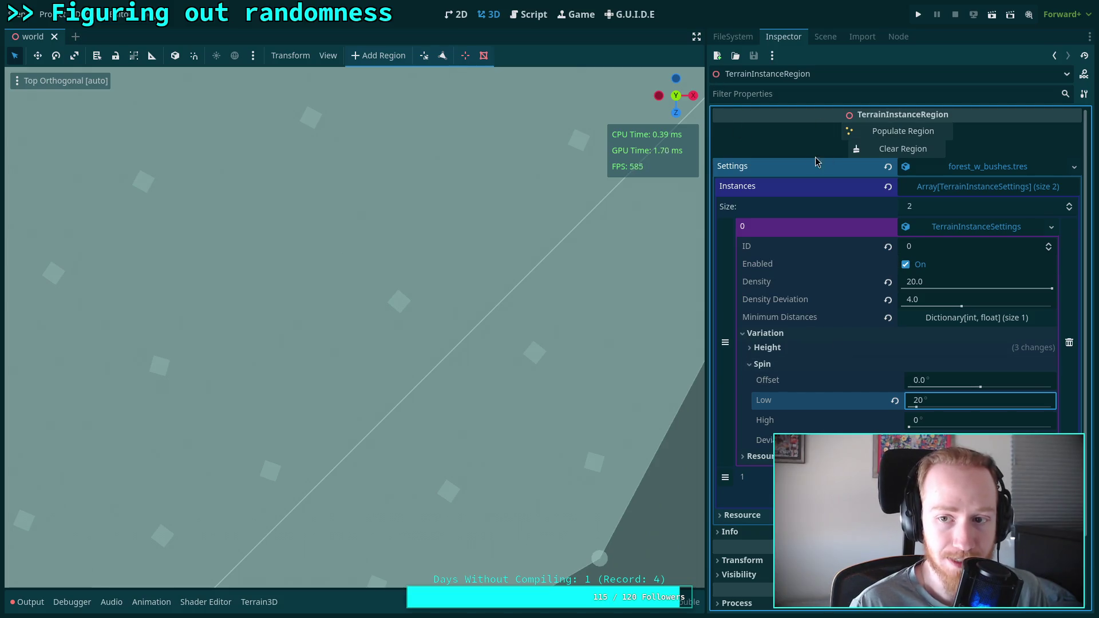
{"action": "left_click", "coordinate": [884, 131]}
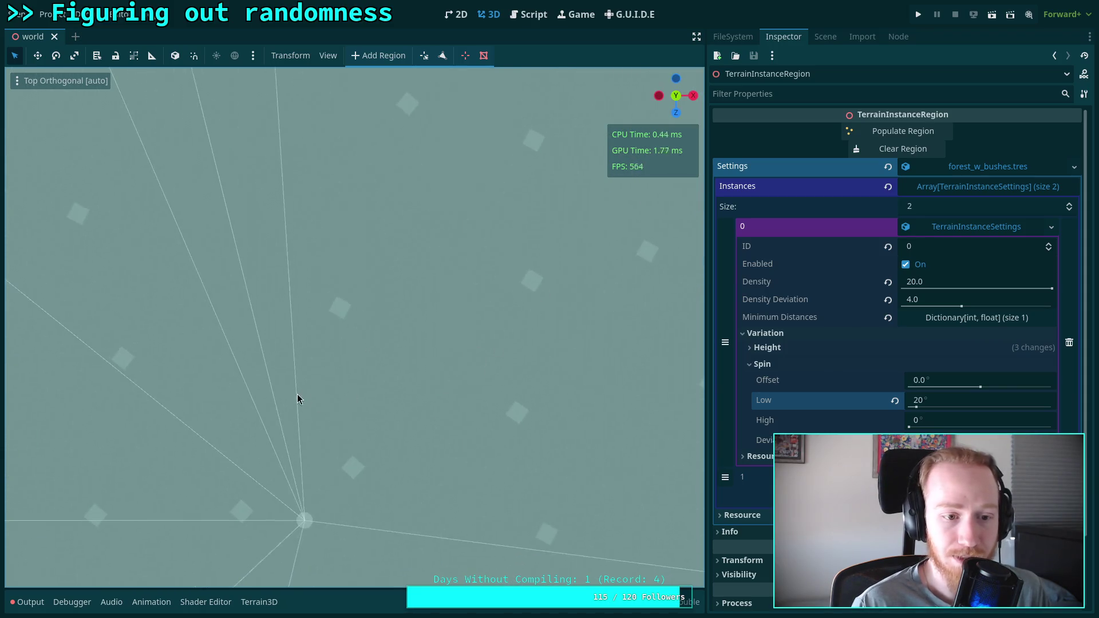
Step: Inspect the scattered instances, then repopulate with Spin Low at 15
{"action": "scroll", "coordinate": [319, 335], "scroll_direction": "up", "scroll_amount": 3}
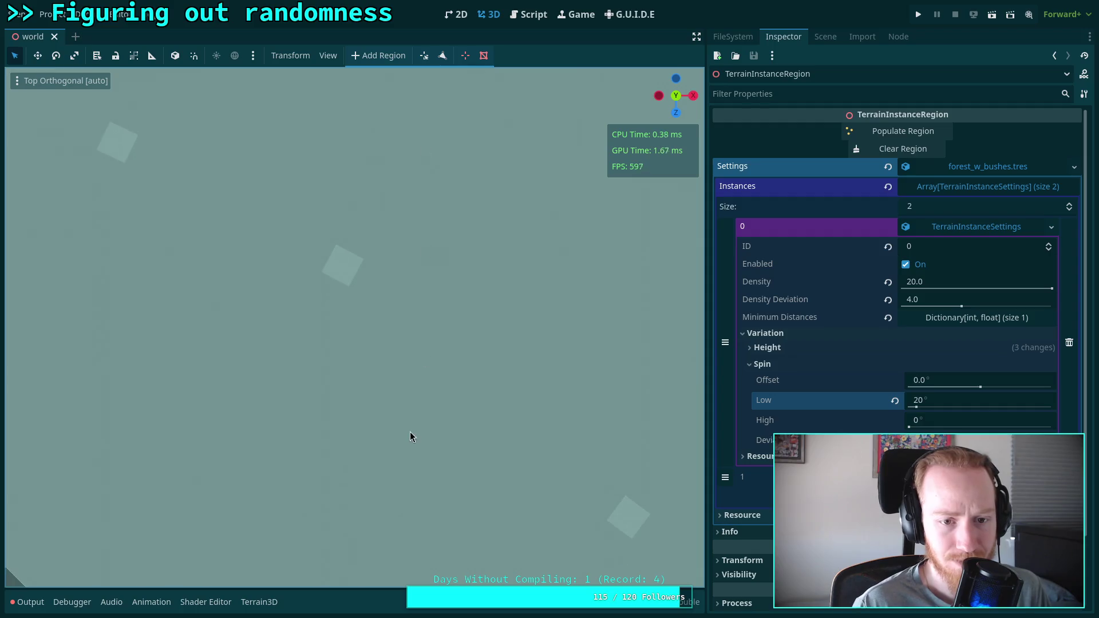
{"action": "mouse_move", "coordinate": [281, 229]}
{"action": "left_mouse_down"}
{"action": "mouse_move", "coordinate": [390, 332]}
{"action": "mouse_move", "coordinate": [475, 379]}
{"action": "mouse_move", "coordinate": [547, 330]}
{"action": "left_mouse_up"}
{"action": "scroll", "coordinate": [547, 331], "scroll_direction": "down", "scroll_amount": 5}
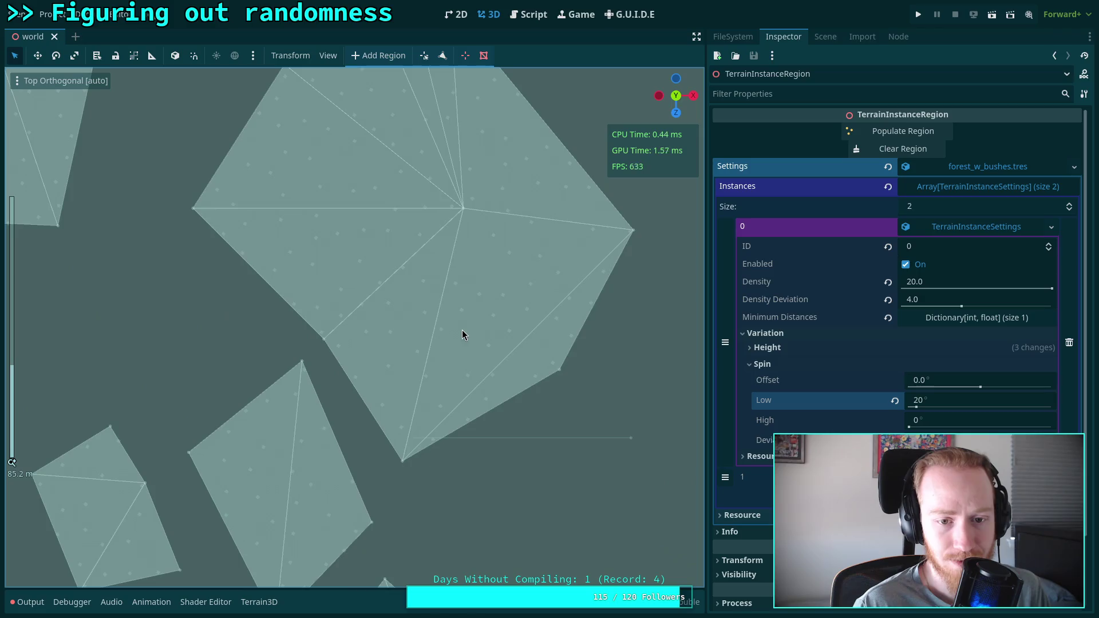
{"action": "mouse_move", "coordinate": [393, 366]}
{"action": "left_mouse_down"}
{"action": "mouse_move", "coordinate": [312, 265]}
{"action": "mouse_move", "coordinate": [372, 369]}
{"action": "left_mouse_up"}
{"action": "scroll", "coordinate": [393, 356], "scroll_direction": "up", "scroll_amount": 2}
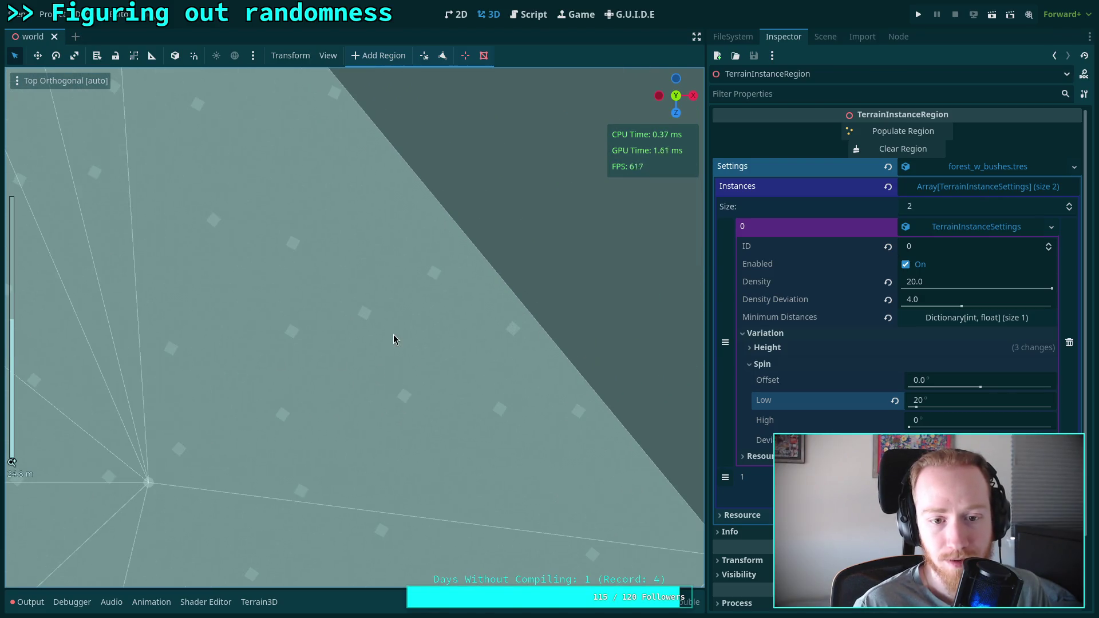
{"action": "mouse_move", "coordinate": [572, 452]}
{"action": "left_mouse_down"}
{"action": "mouse_move", "coordinate": [506, 431]}
{"action": "mouse_move", "coordinate": [358, 304]}
{"action": "mouse_move", "coordinate": [438, 360]}
{"action": "left_mouse_up"}
{"action": "left_click", "coordinate": [955, 407]}
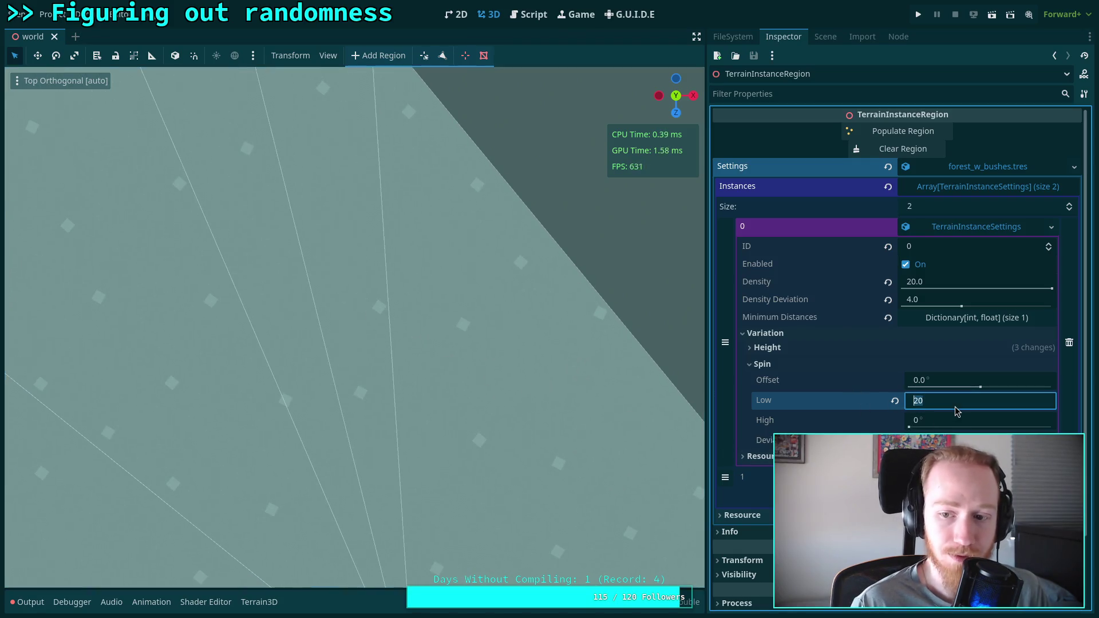
{"action": "left_click", "coordinate": [903, 131]}
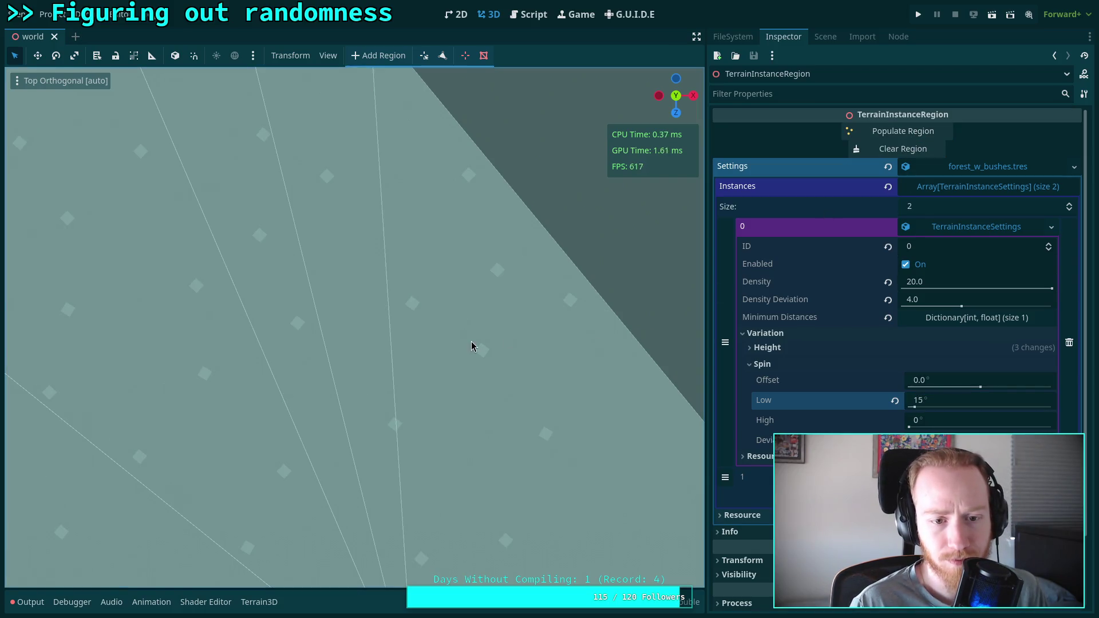
Step: Set Spin Low to 45 and repopulate the region
{"action": "mouse_move", "coordinate": [345, 303]}
{"action": "left_mouse_down"}
{"action": "mouse_move", "coordinate": [516, 414]}
{"action": "mouse_move", "coordinate": [417, 422]}
{"action": "mouse_move", "coordinate": [358, 397]}
{"action": "mouse_move", "coordinate": [332, 336]}
{"action": "mouse_move", "coordinate": [338, 499]}
{"action": "left_mouse_up"}
{"action": "left_click_drag", "start_coordinate": [352, 359], "coordinate": [400, 451]}
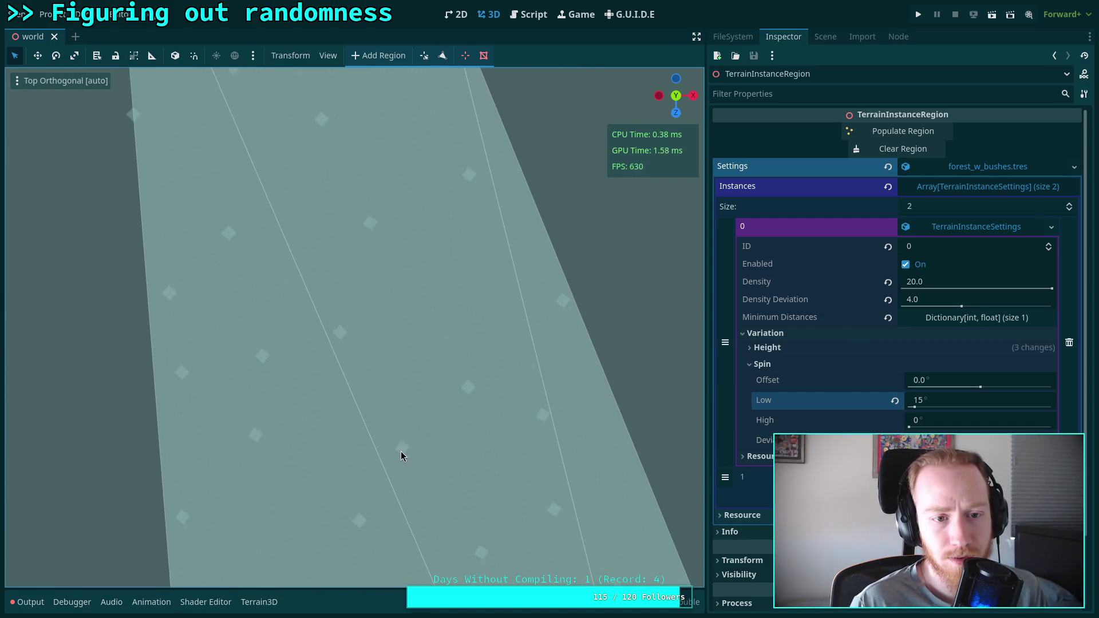
{"action": "left_click", "coordinate": [947, 404]}
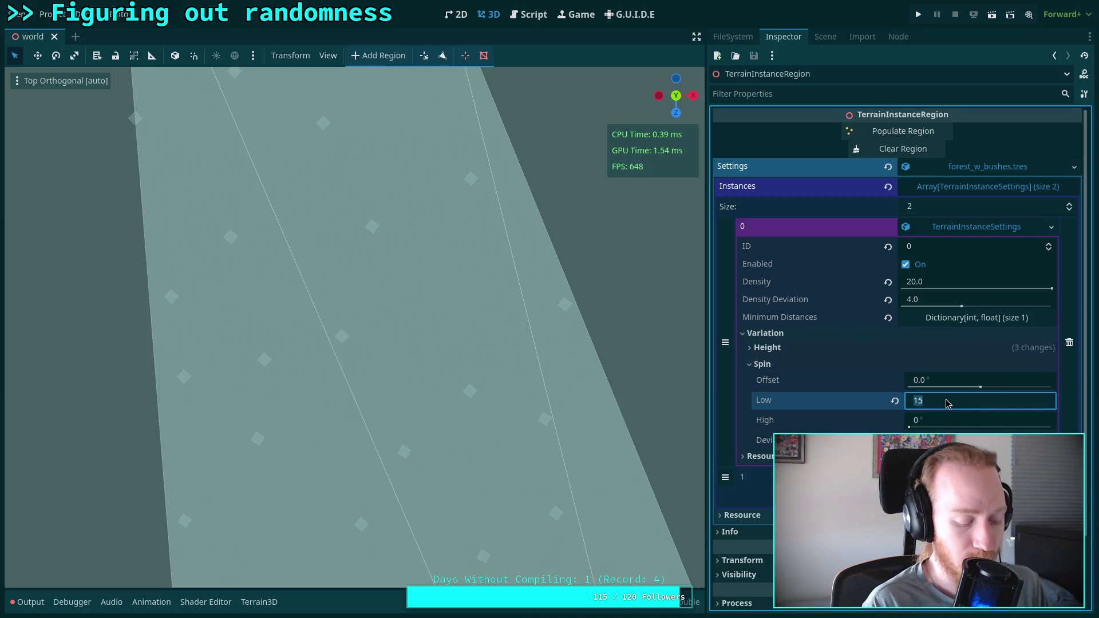
{"action": "type", "text": "45"}
{"action": "key", "text": "Return"}
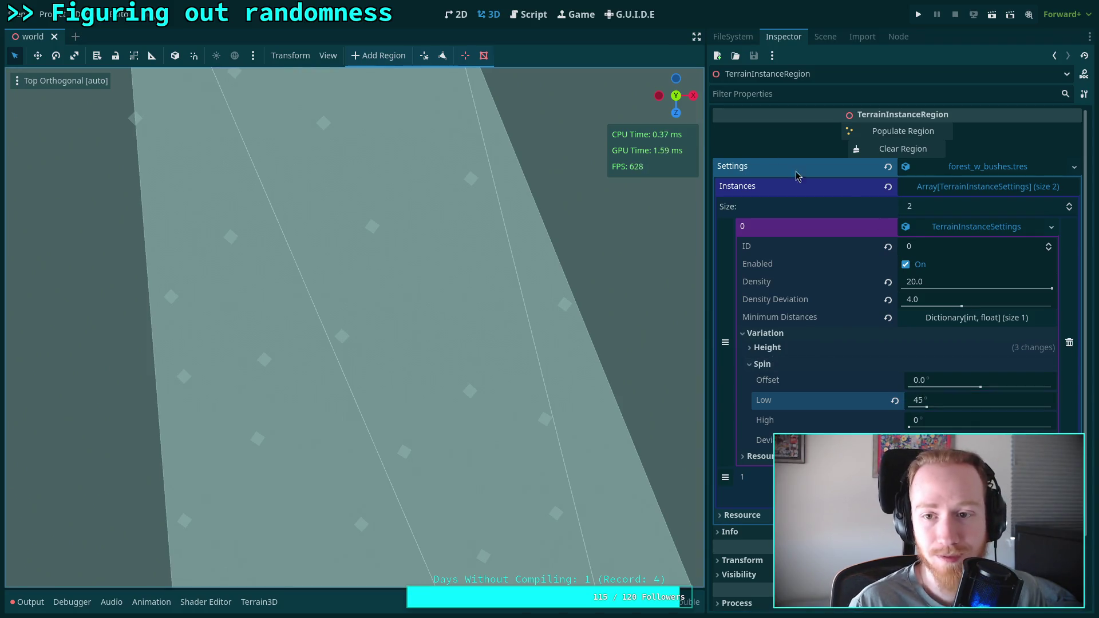
{"action": "left_click", "coordinate": [884, 132]}
Step: Repopulate with Spin Low at 30, then reset Low to 0 and begin setting Spin High
{"action": "scroll", "coordinate": [473, 337], "scroll_direction": "up", "scroll_amount": 3}
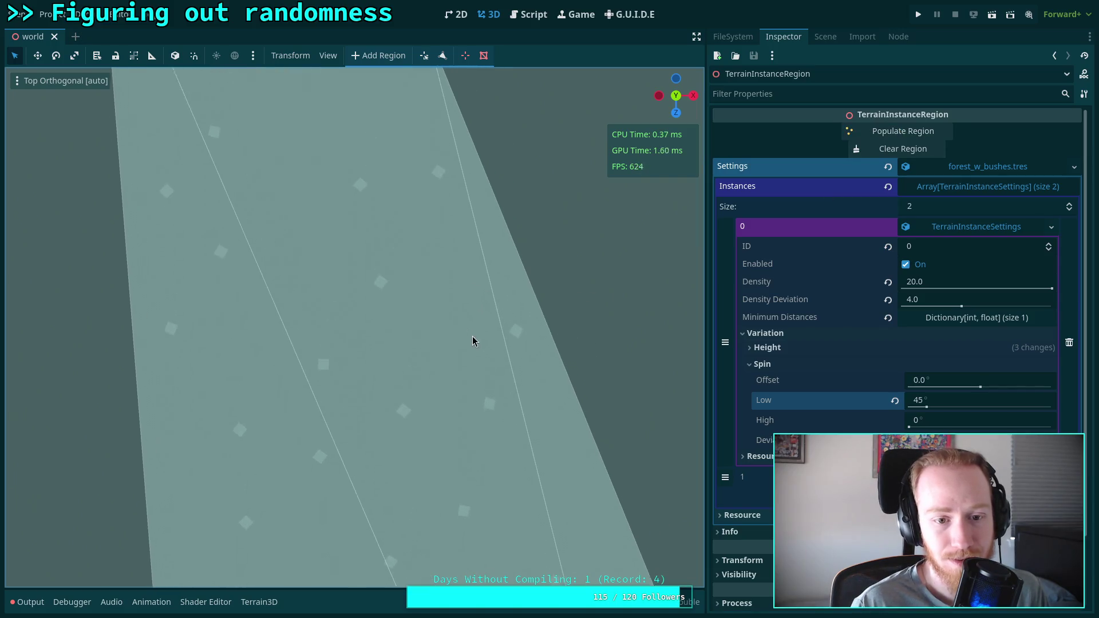
{"action": "scroll", "coordinate": [465, 344], "scroll_direction": "up", "scroll_amount": 2}
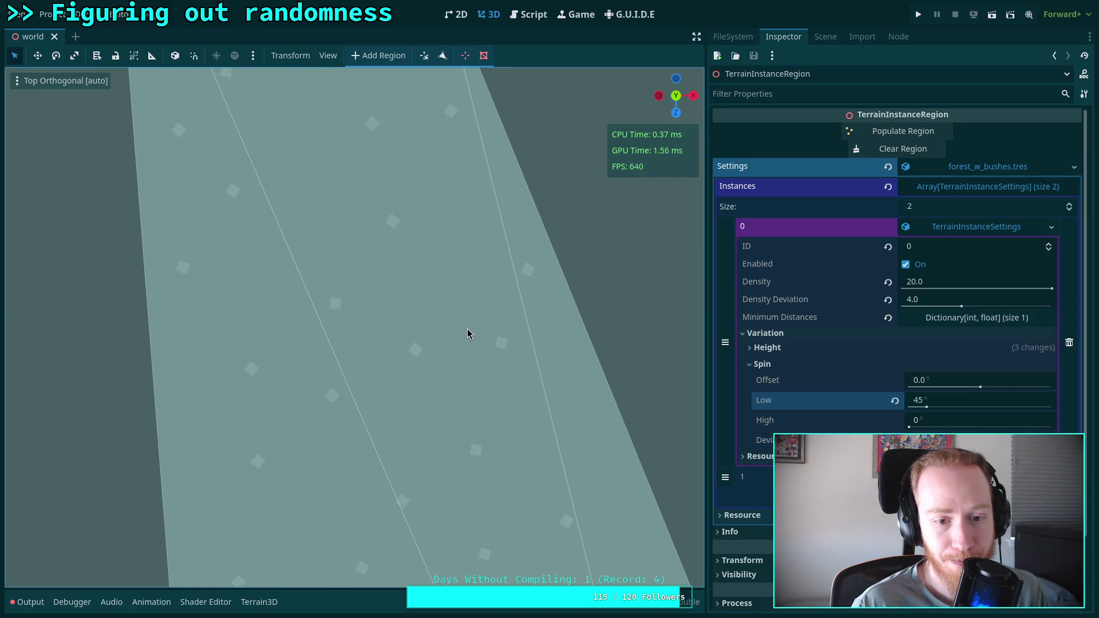
{"action": "scroll", "coordinate": [468, 469], "scroll_direction": "up", "scroll_amount": 5}
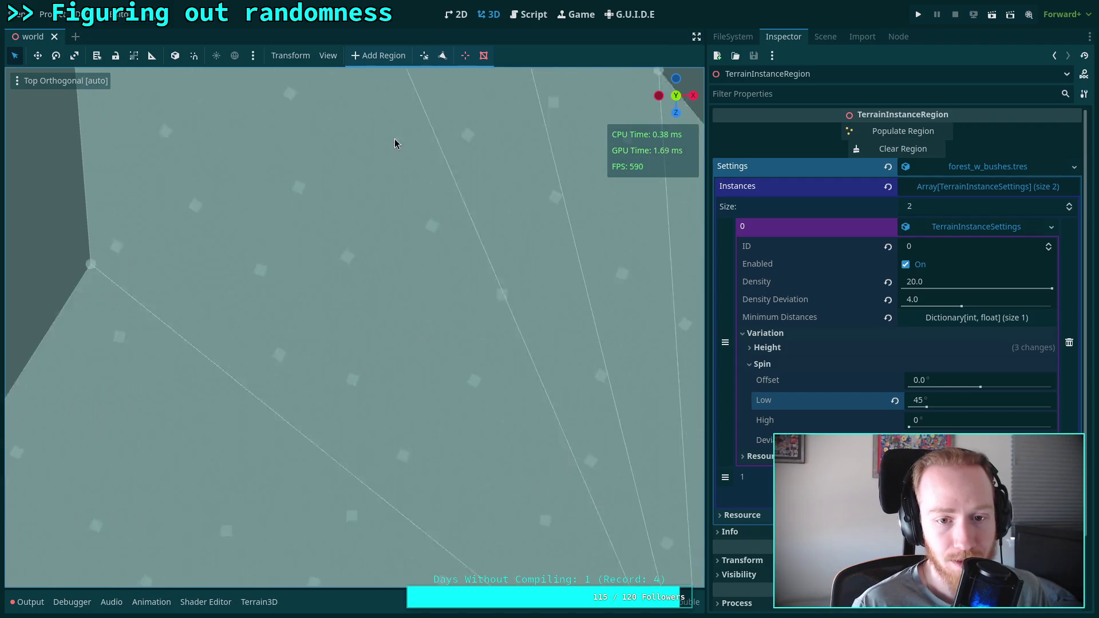
{"action": "scroll", "coordinate": [549, 400], "scroll_direction": "down", "scroll_amount": 3}
{"action": "left_click", "coordinate": [955, 408]}
{"action": "type", "text": "30"}
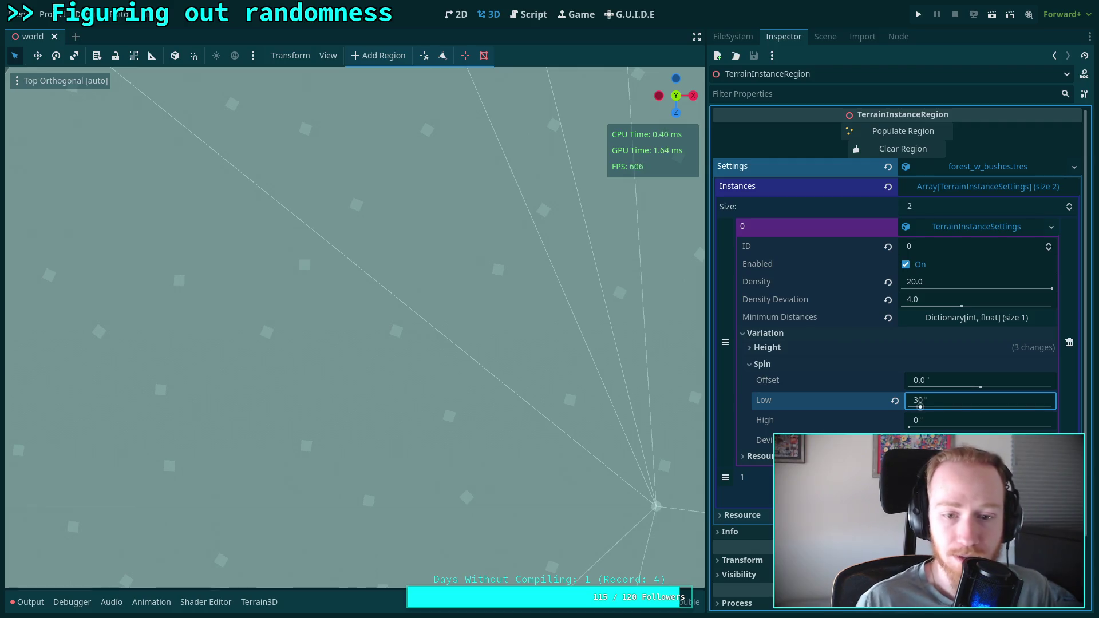
{"action": "left_click", "coordinate": [902, 131]}
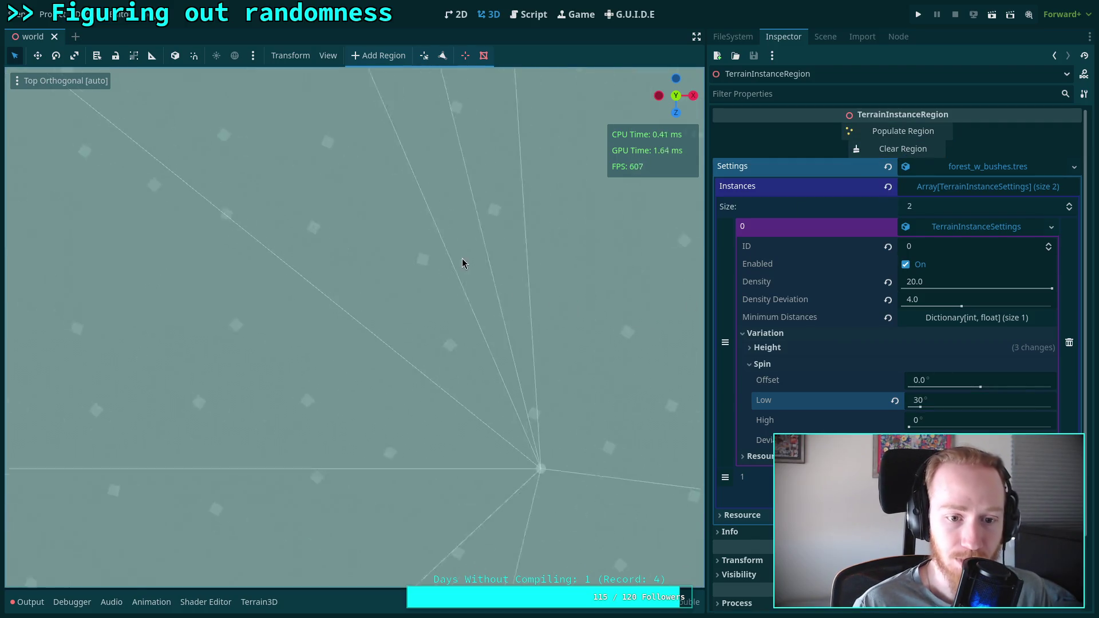
{"action": "left_click", "coordinate": [895, 401]}
{"action": "left_click", "coordinate": [940, 421]}
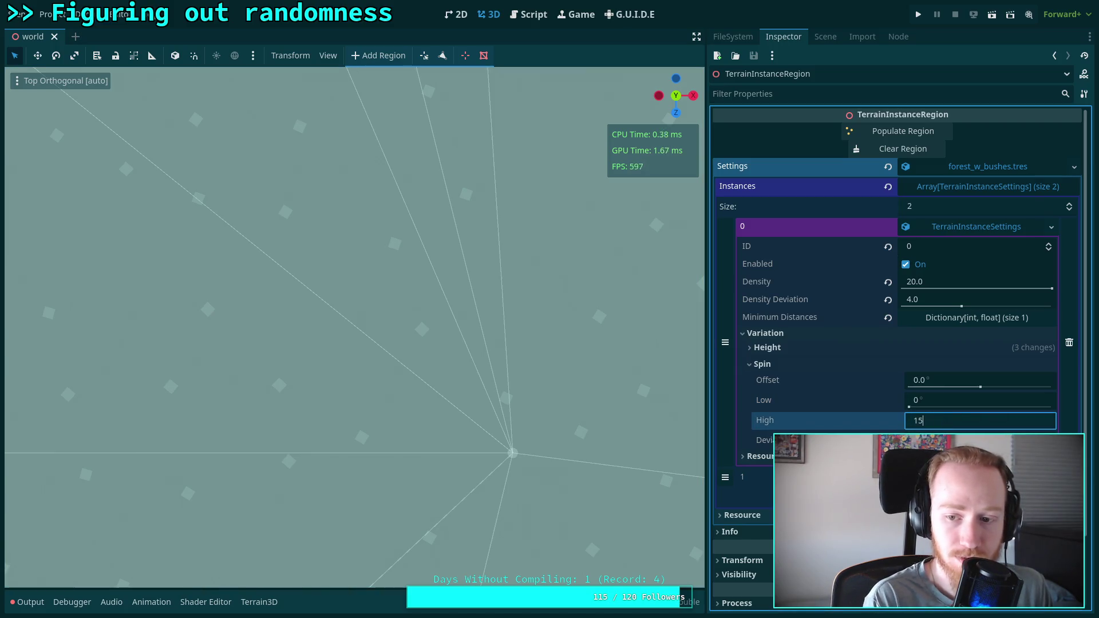
Step: Repopulate with Spin High at 15, then set Spin Offset to -10 and repopulate
{"action": "left_click", "coordinate": [897, 134]}
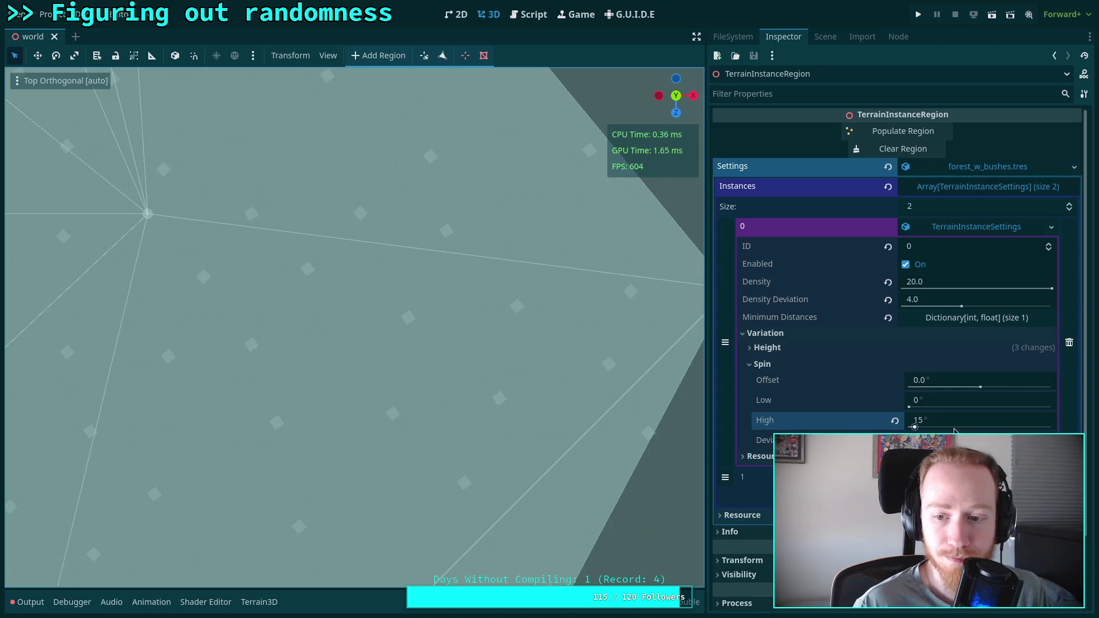
{"action": "mouse_move", "coordinate": [787, 426]}
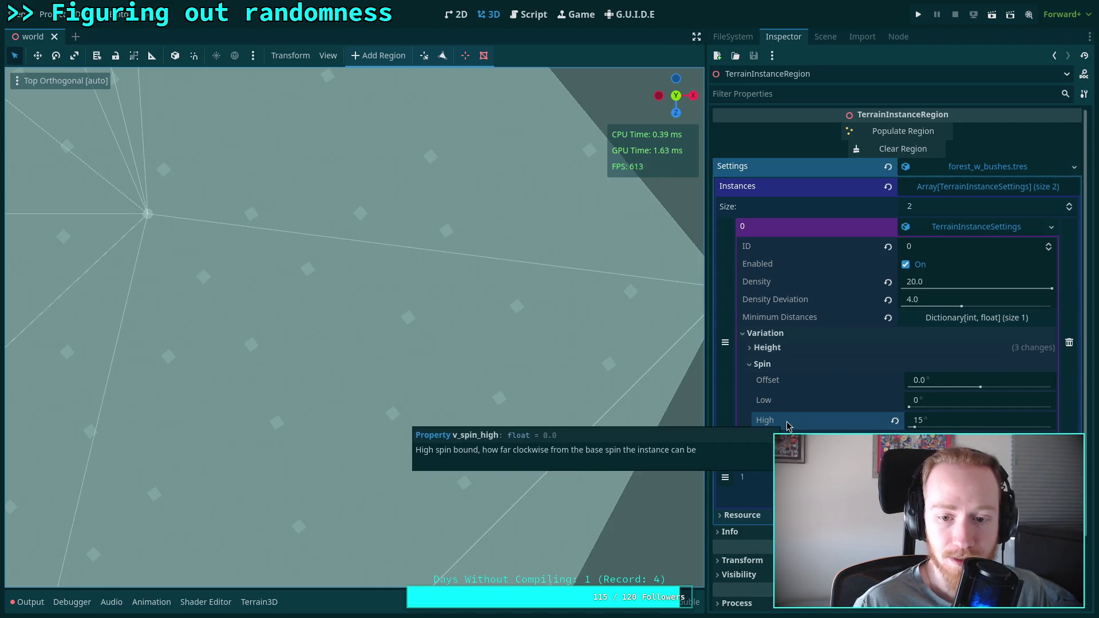
{"action": "left_click", "coordinate": [946, 381]}
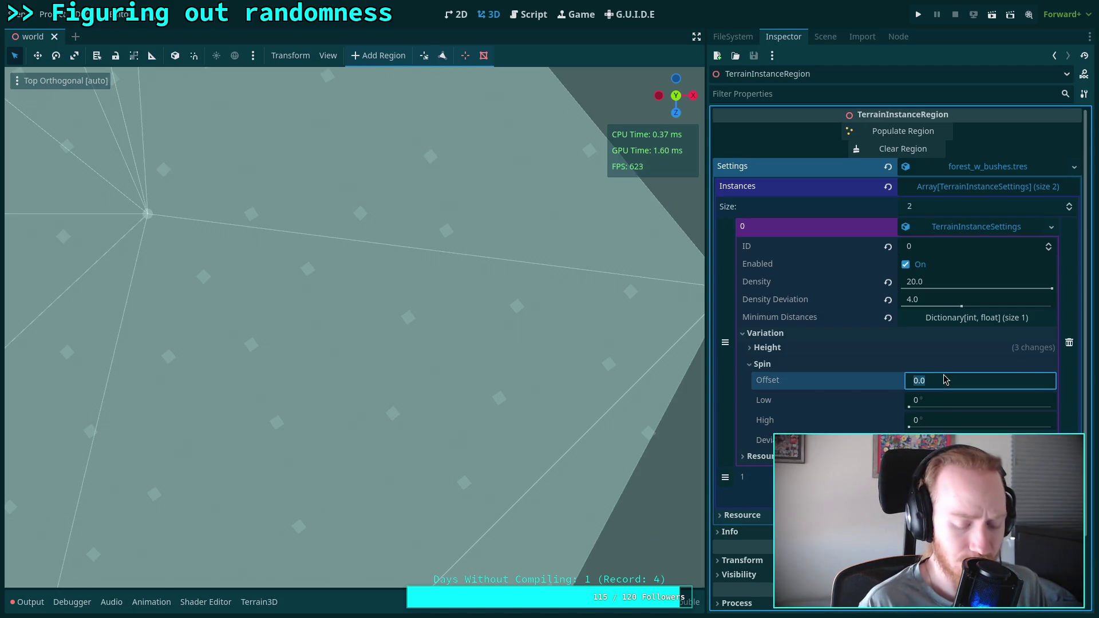
{"action": "type", "text": "-"}
{"action": "key", "text": "BackSpace"}
{"action": "type", "text": "10"}
{"action": "key", "text": "Return"}
{"action": "left_click", "coordinate": [899, 133]}
Step: Try Spin Offset at 10 and repopulate, then undo it back to 0
{"action": "left_click_drag", "start_coordinate": [411, 287], "coordinate": [453, 376]}
{"action": "left_click", "coordinate": [927, 380]}
{"action": "type", "text": "10"}
{"action": "key", "text": "Return"}
{"action": "left_click", "coordinate": [872, 134]}
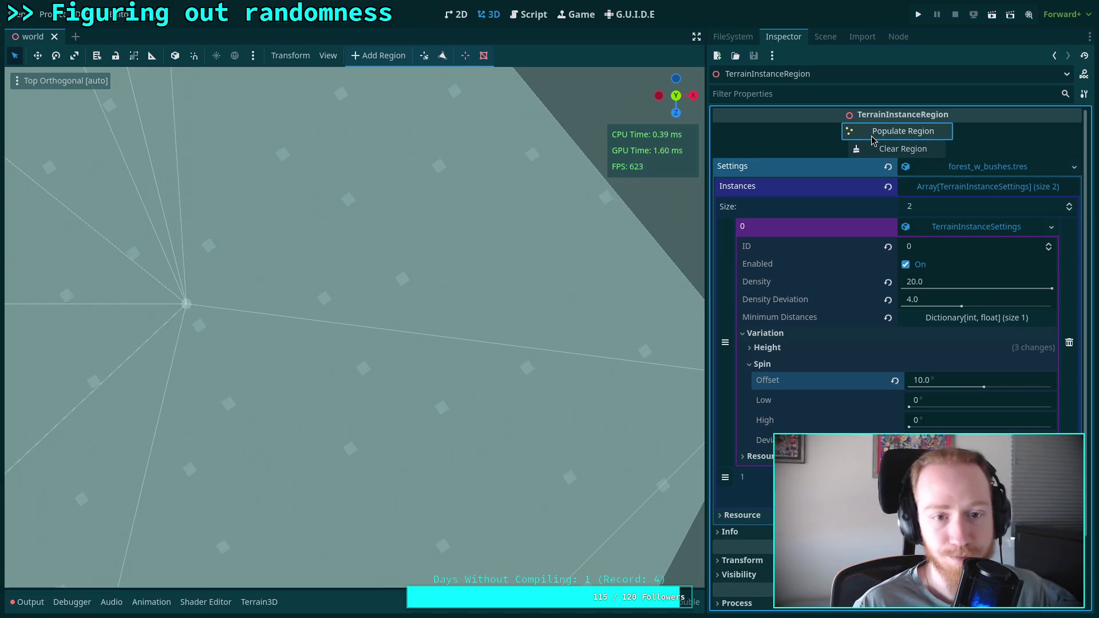
{"action": "scroll", "coordinate": [524, 276], "scroll_direction": "down", "scroll_amount": 8}
{"action": "mouse_move", "coordinate": [390, 383]}
{"action": "left_mouse_down"}
{"action": "mouse_move", "coordinate": [413, 301]}
{"action": "mouse_move", "coordinate": [490, 384]}
{"action": "left_mouse_up"}
{"action": "key", "text": "ctrl+z"}
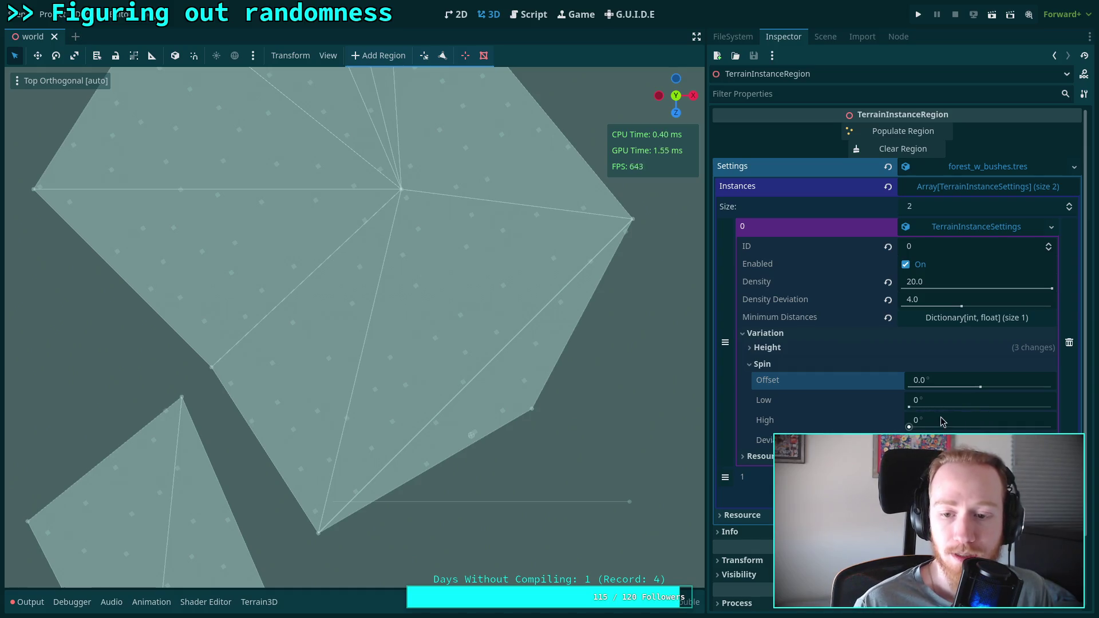
{"action": "left_click", "coordinate": [949, 400]}
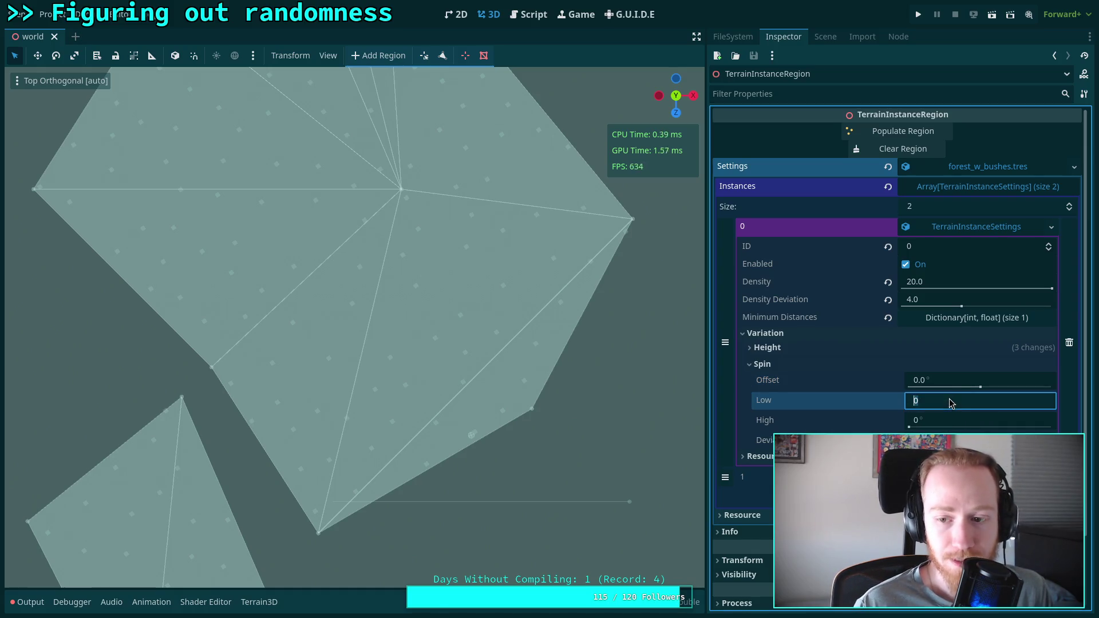
Step: Set instance 0's Spin Low and Spin High to 180°
{"action": "key", "text": "Return"}
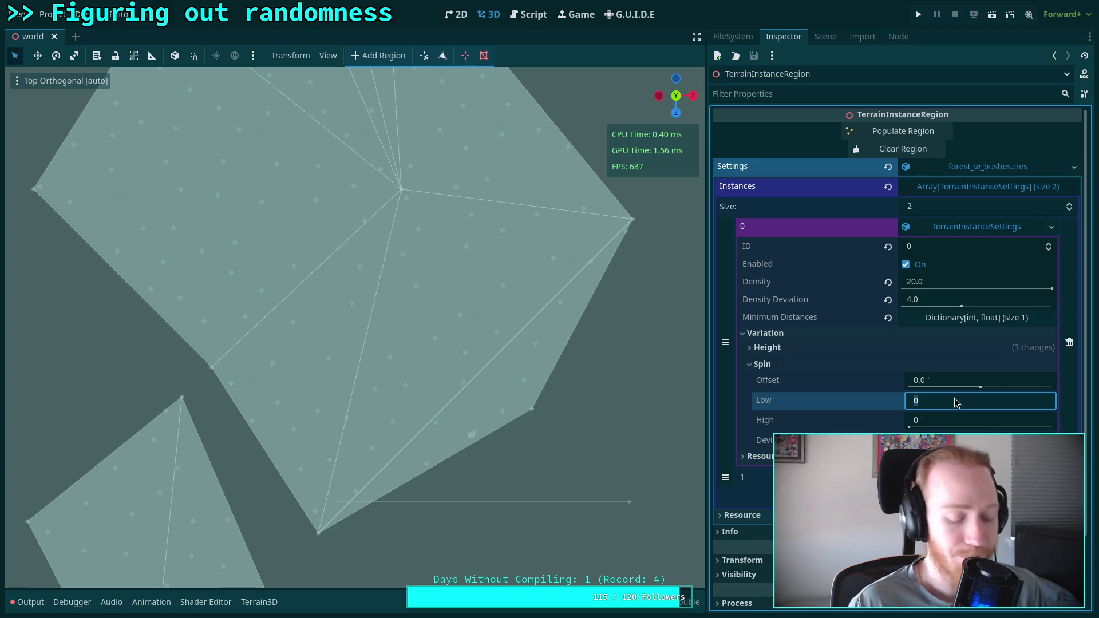
{"action": "type", "text": "17"}
{"action": "type", "text": "0"}
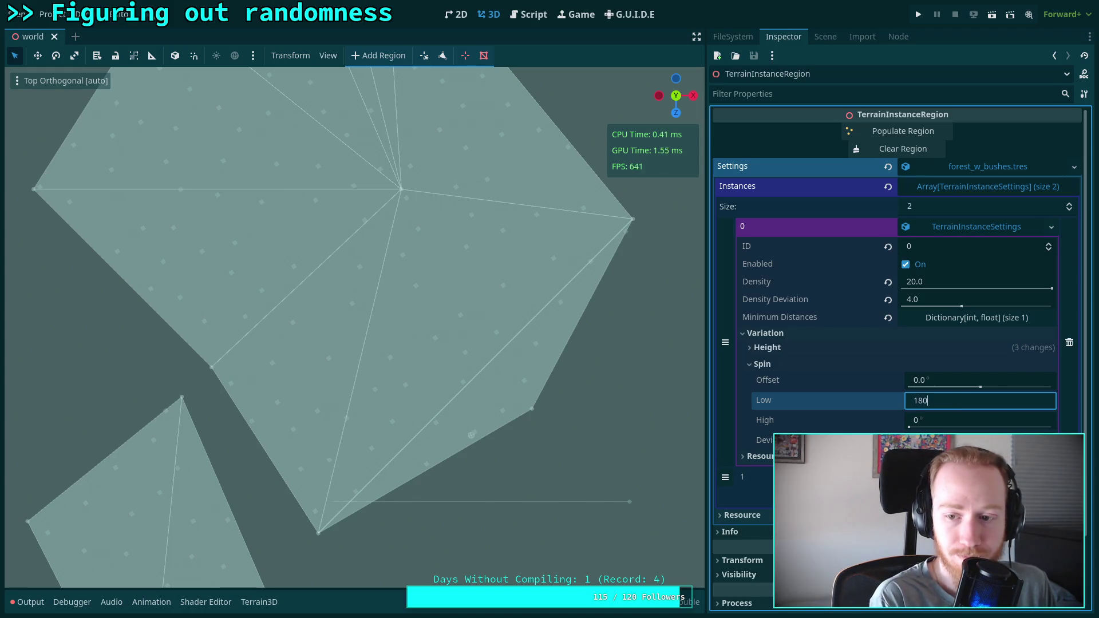
{"action": "key", "text": "Tab"}
{"action": "type", "text": "180"}
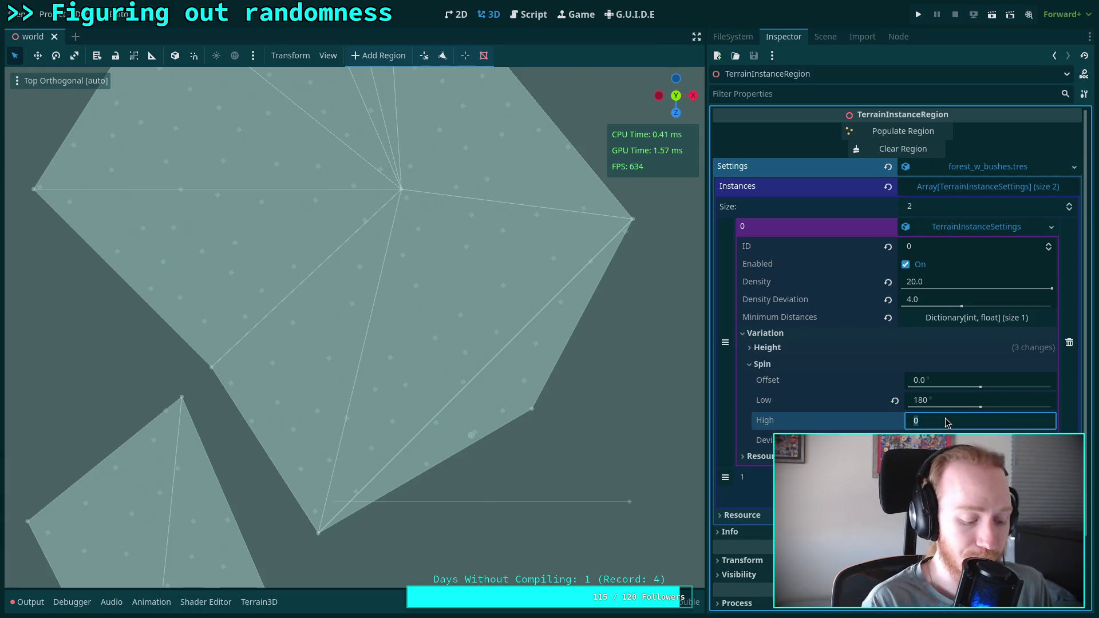
{"action": "key", "text": "Return"}
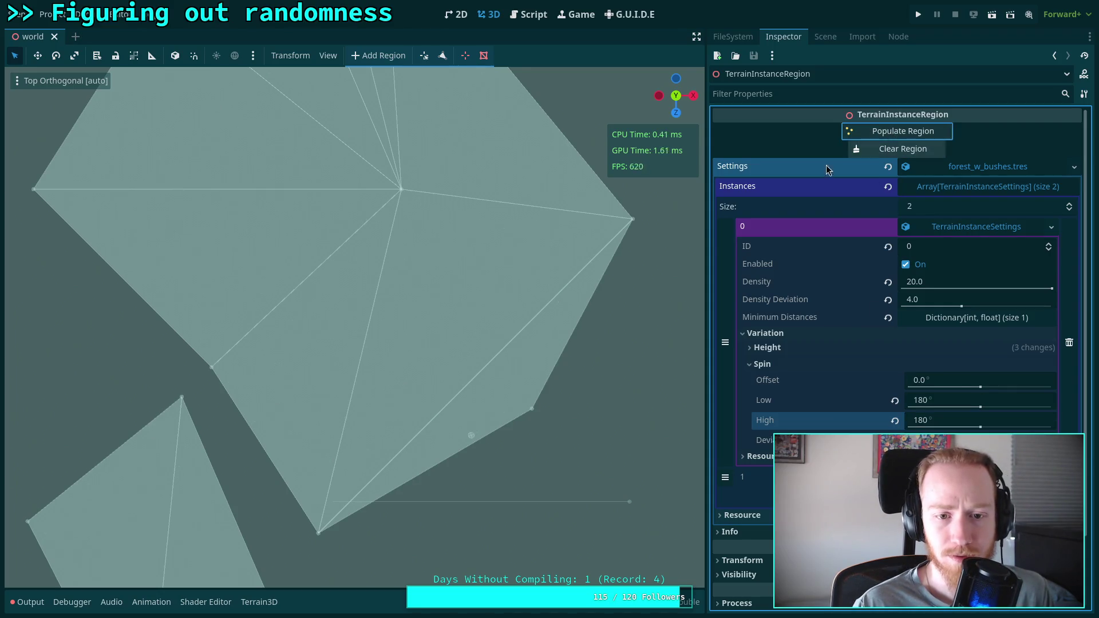
Step: Repopulate the region to check the 180° spin, then clear its instances
{"action": "scroll", "coordinate": [514, 330], "scroll_direction": "up", "scroll_amount": 5}
{"action": "scroll", "coordinate": [531, 319], "scroll_direction": "down", "scroll_amount": 3}
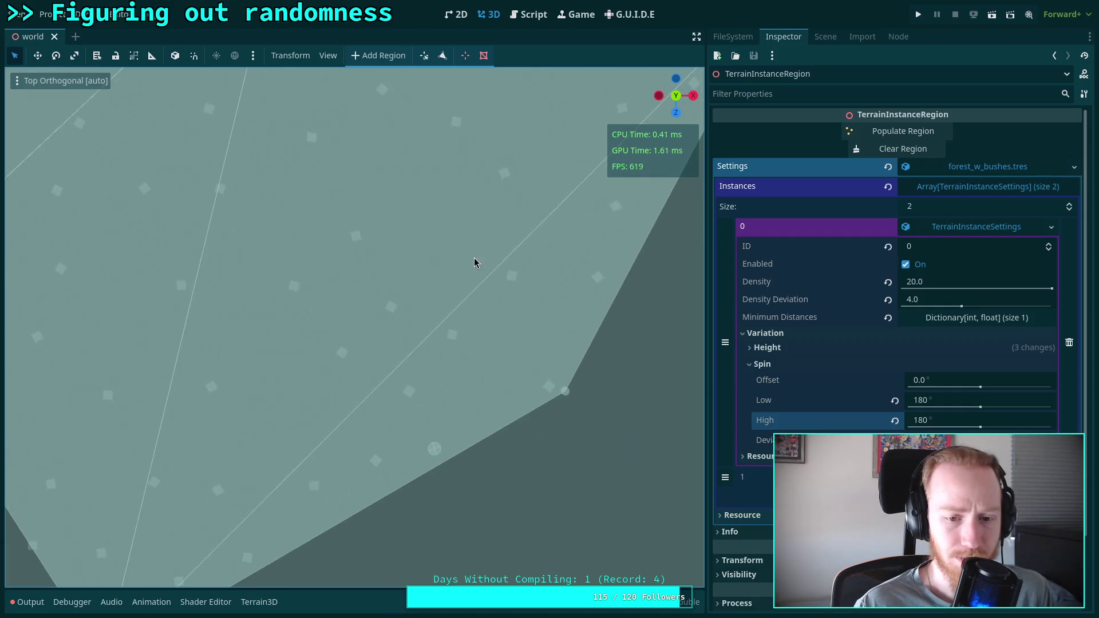
{"action": "mouse_move", "coordinate": [459, 346]}
{"action": "left_mouse_down"}
{"action": "mouse_move", "coordinate": [435, 407]}
{"action": "mouse_move", "coordinate": [452, 406]}
{"action": "left_mouse_up"}
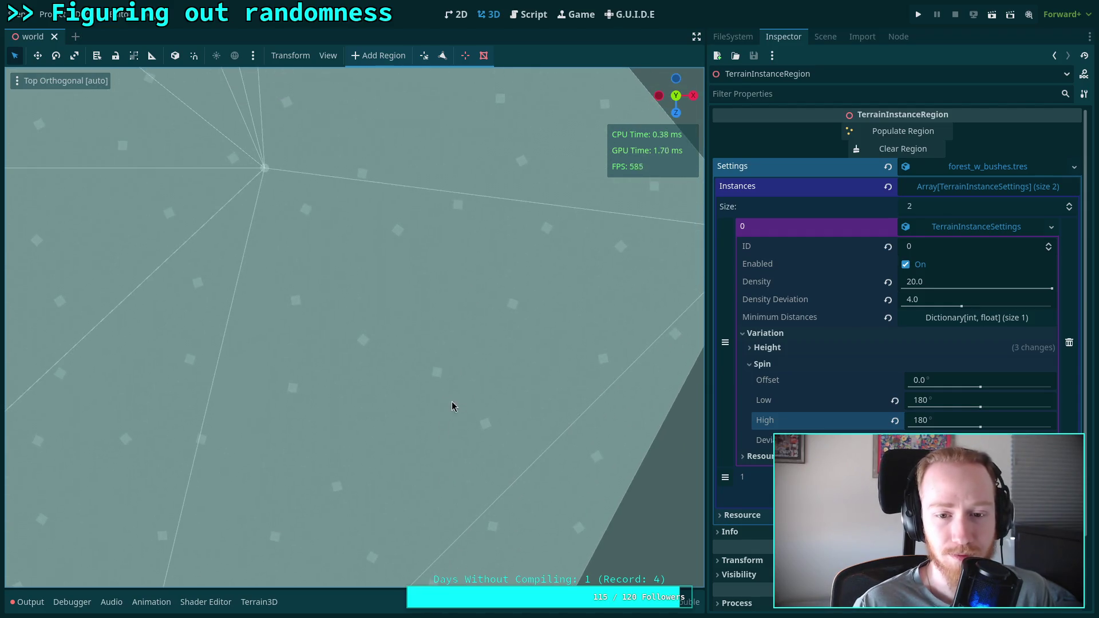
{"action": "scroll", "coordinate": [503, 389], "scroll_direction": "down", "scroll_amount": 4}
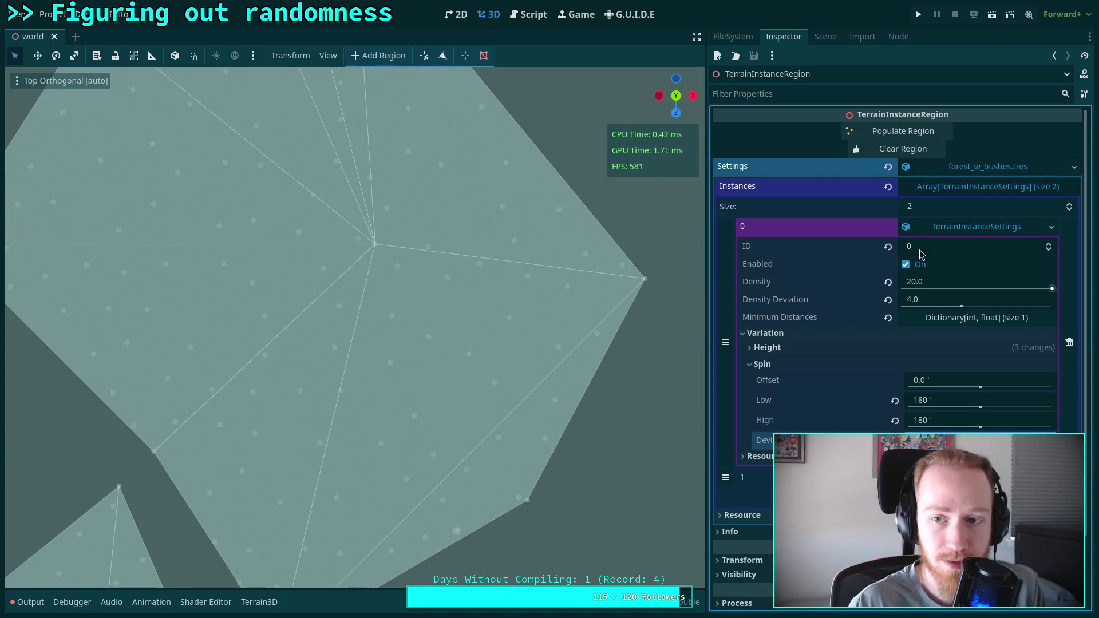
{"action": "left_click_drag", "start_coordinate": [525, 289], "coordinate": [465, 295]}
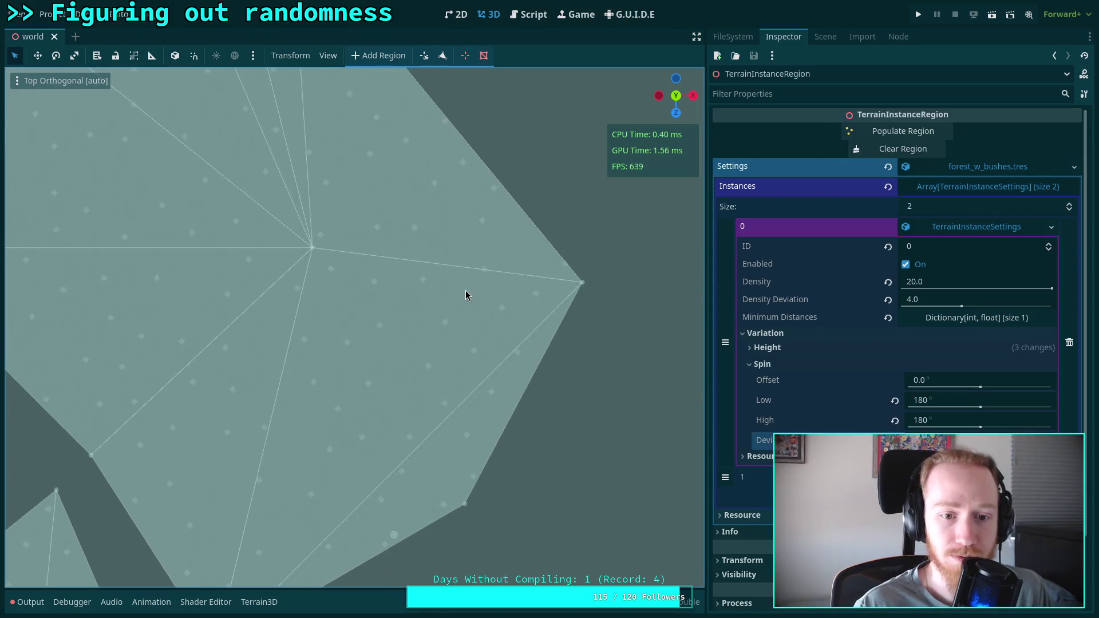
{"action": "scroll", "coordinate": [464, 292], "scroll_direction": "up", "scroll_amount": 6}
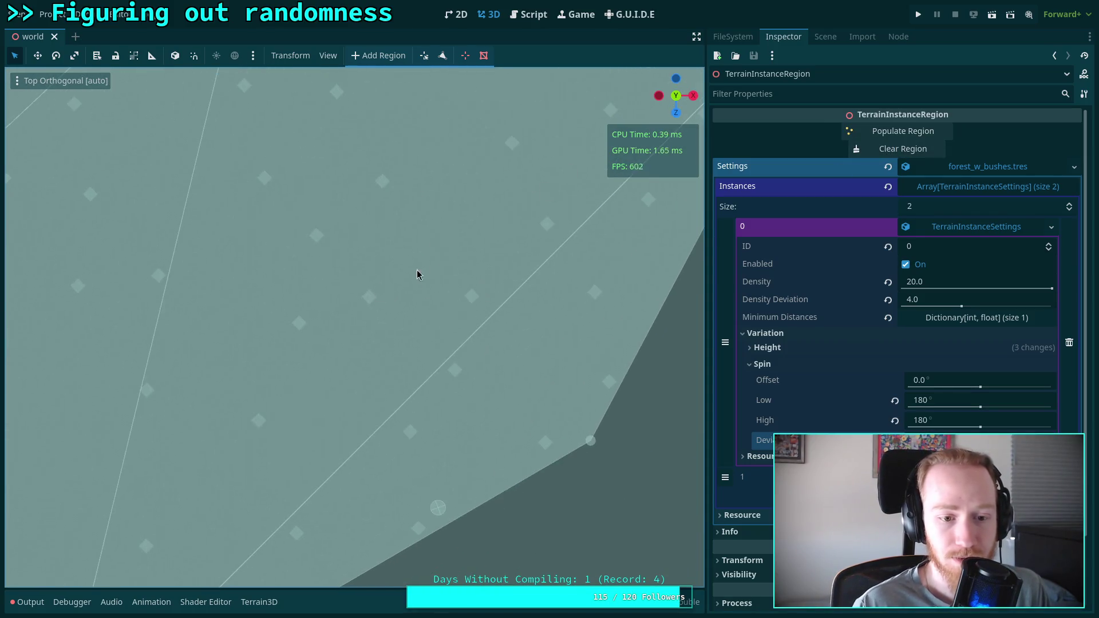
{"action": "scroll", "coordinate": [432, 240], "scroll_direction": "up", "scroll_amount": 3}
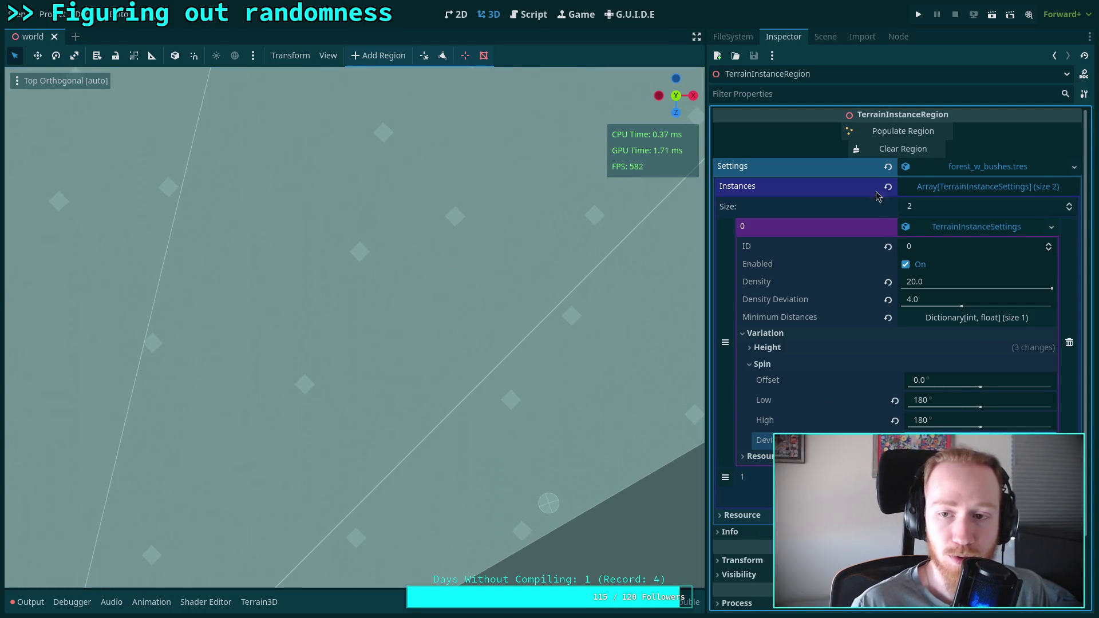
{"action": "left_click", "coordinate": [884, 135]}
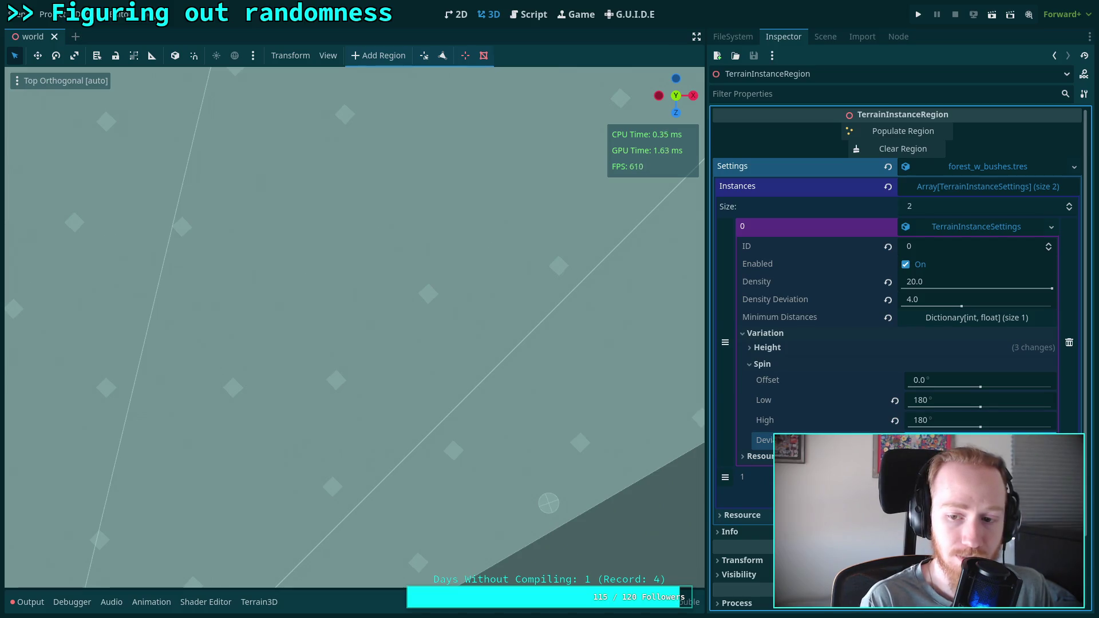
{"action": "left_click", "coordinate": [893, 148]}
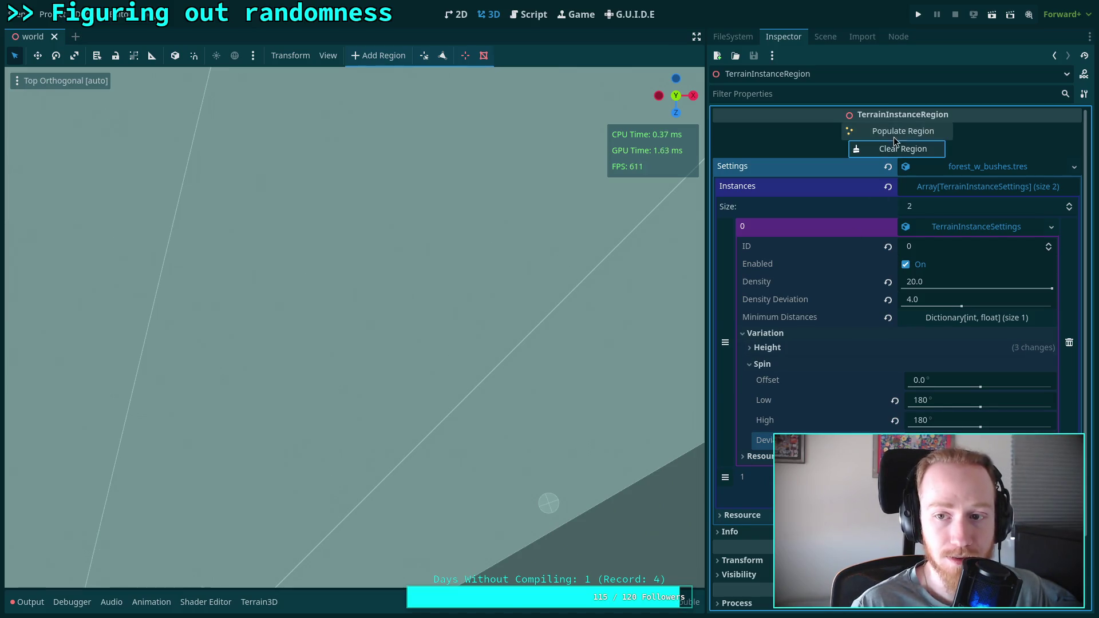
Step: Clear and repopulate the region's instances a few times, panning across the top view
{"action": "left_click", "coordinate": [900, 130]}
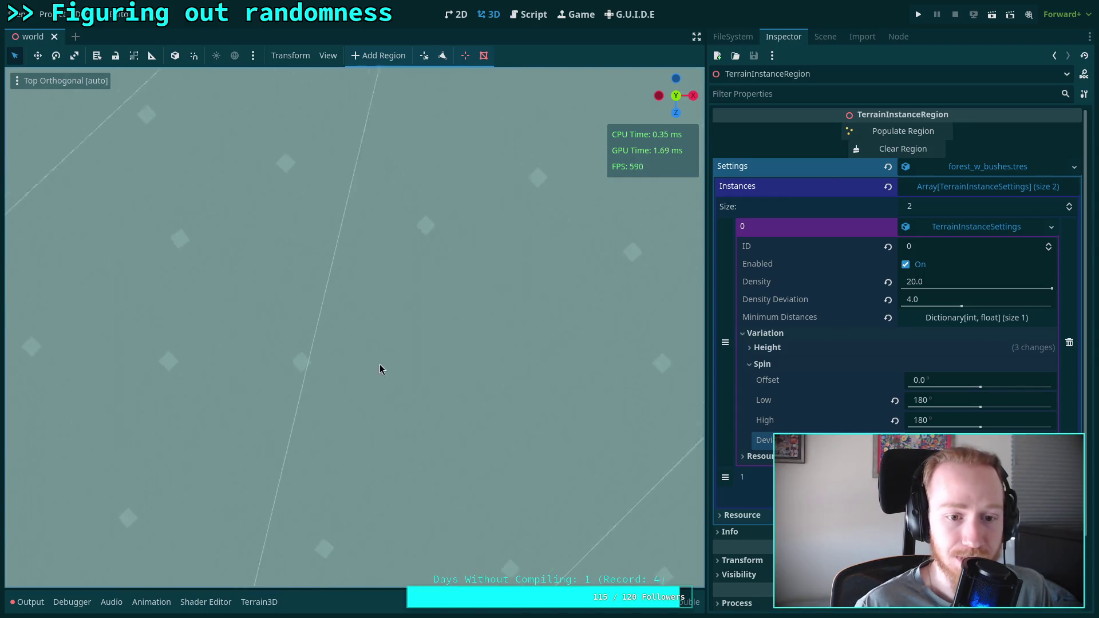
{"action": "scroll", "coordinate": [395, 361], "scroll_direction": "up", "scroll_amount": 3}
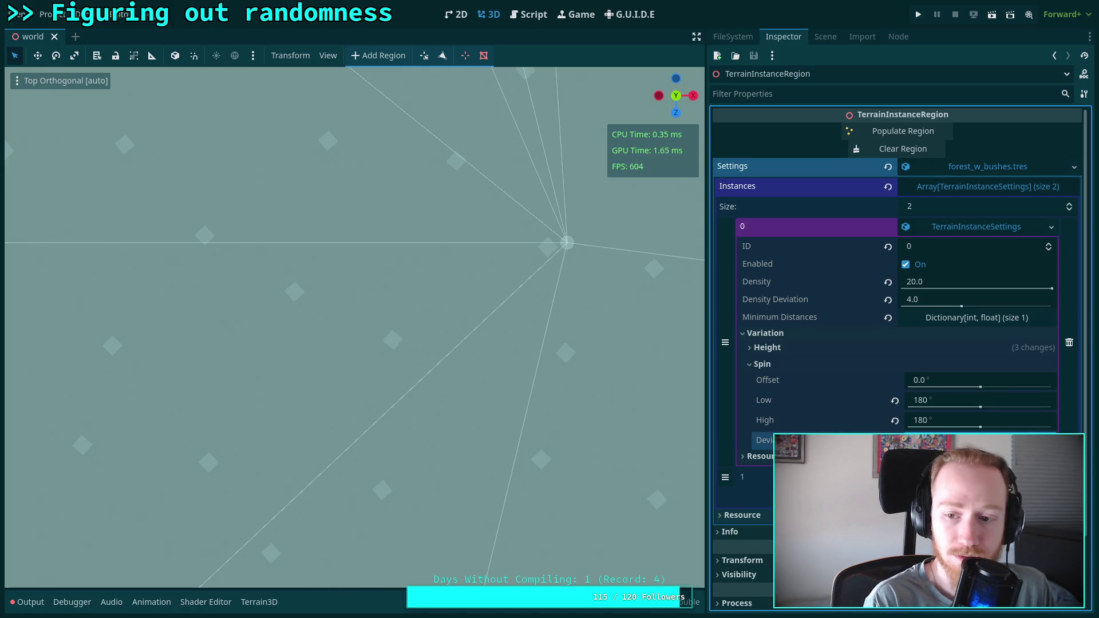
{"action": "left_click", "coordinate": [886, 148]}
{"action": "left_click", "coordinate": [884, 141]}
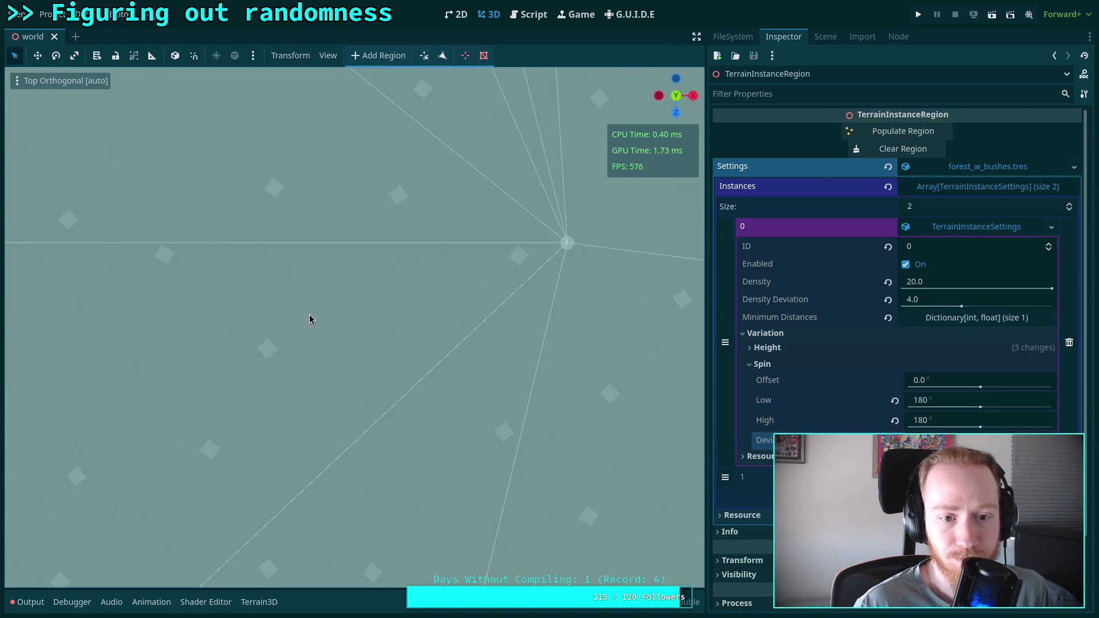
{"action": "mouse_move", "coordinate": [298, 382]}
{"action": "left_mouse_down"}
{"action": "mouse_move", "coordinate": [366, 356]}
{"action": "mouse_move", "coordinate": [455, 439]}
{"action": "left_mouse_up"}
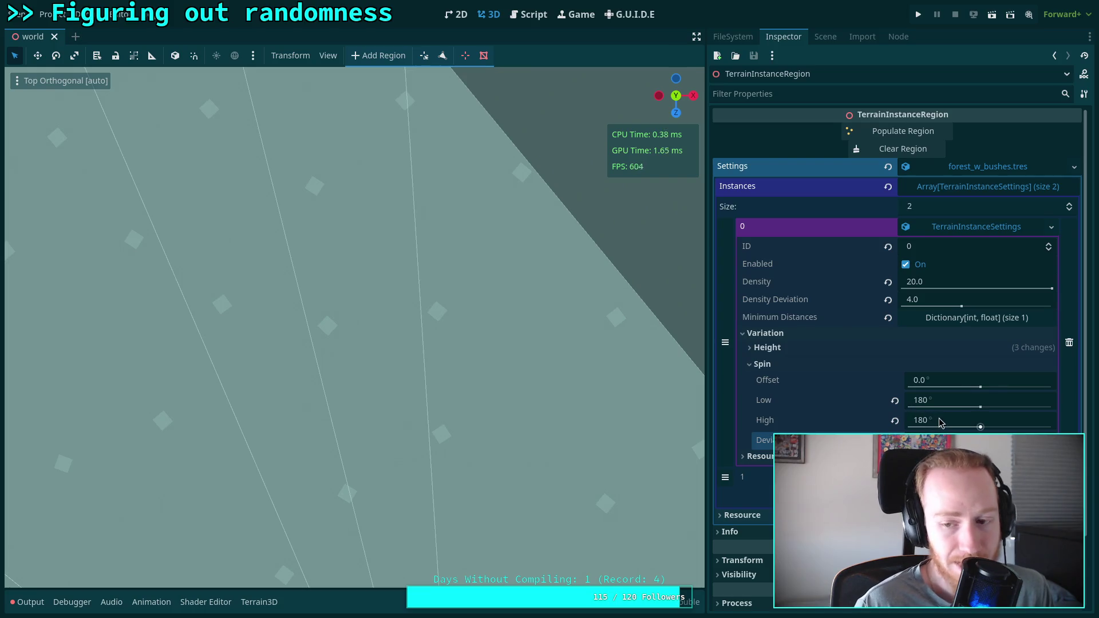
{"action": "left_click", "coordinate": [860, 152]}
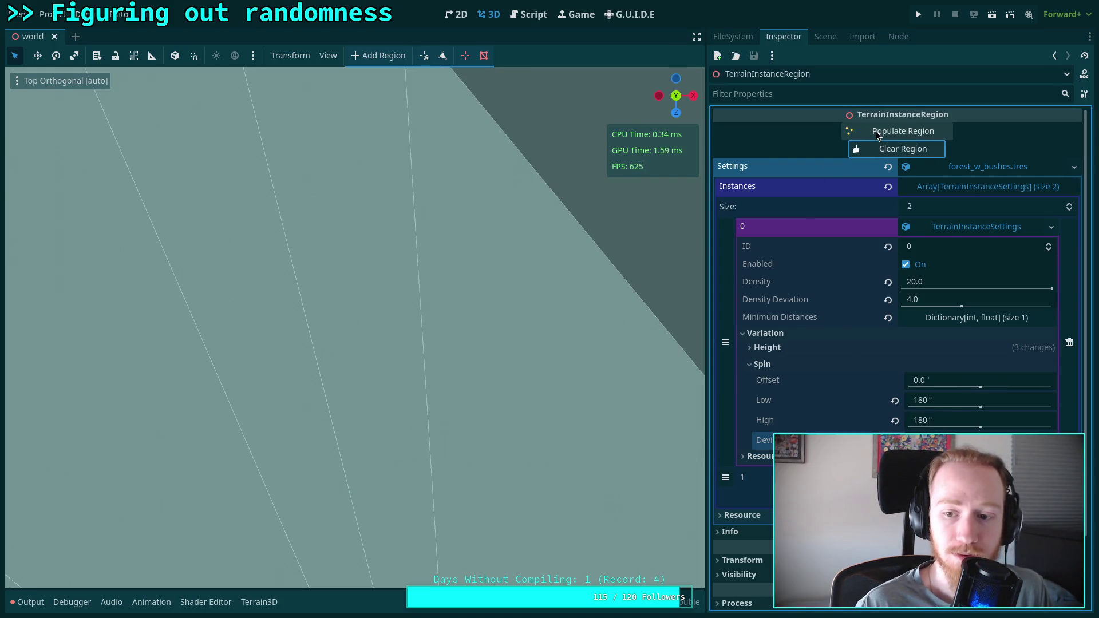
{"action": "left_click", "coordinate": [876, 131]}
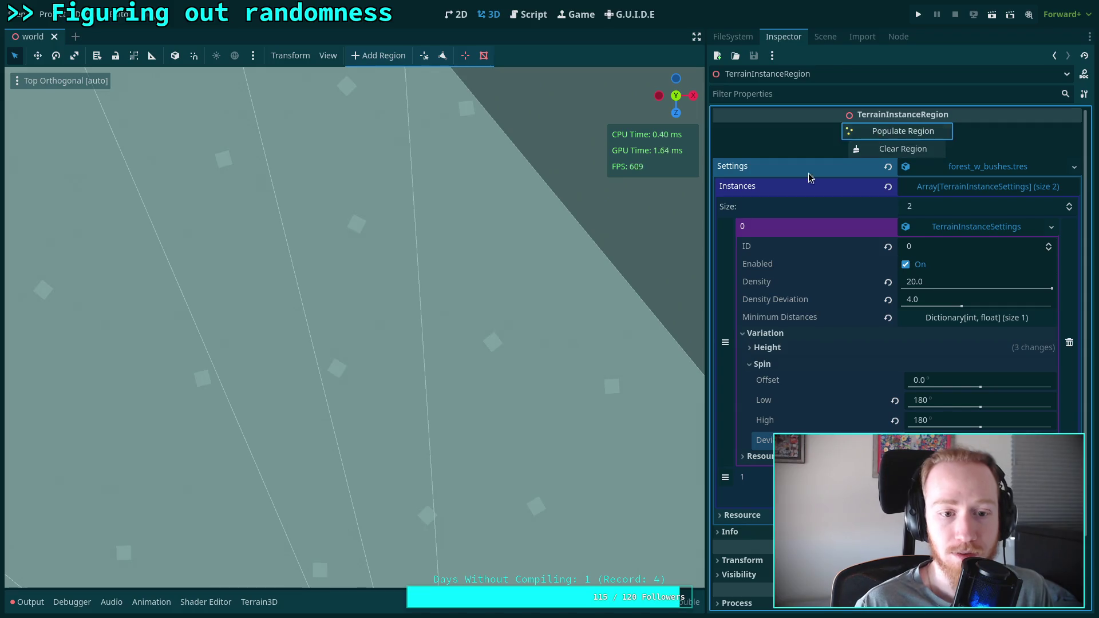
{"action": "scroll", "coordinate": [294, 393], "scroll_direction": "down", "scroll_amount": 3}
{"action": "left_click_drag", "start_coordinate": [371, 443], "coordinate": [439, 337]}
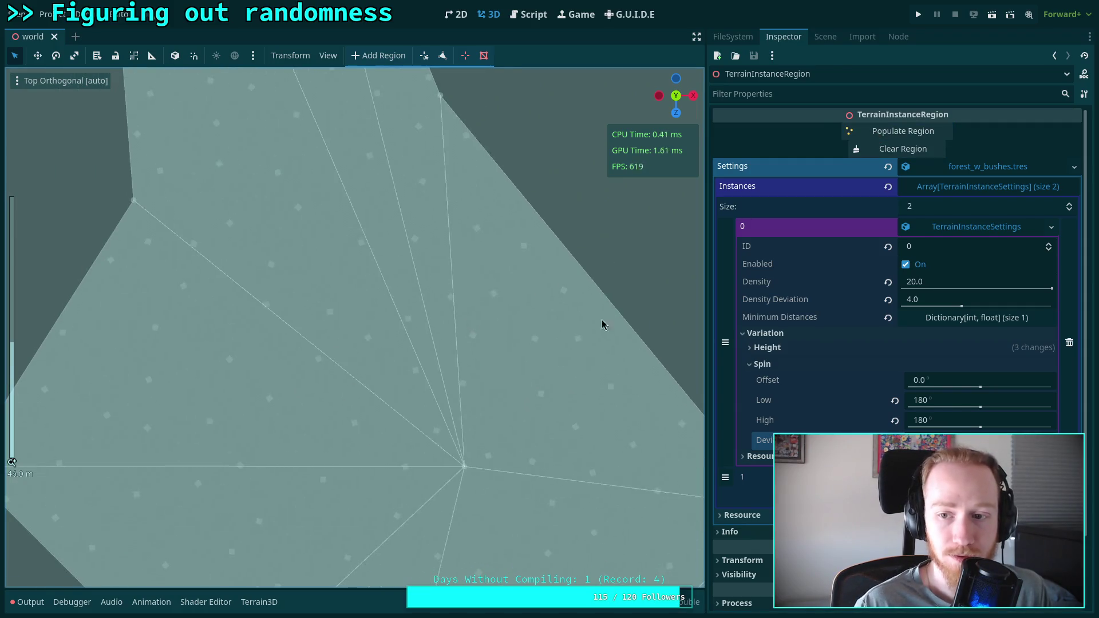
Step: Set the first instance's Height variation to Low 0.5 and High 1.0
{"action": "left_click", "coordinate": [888, 347]}
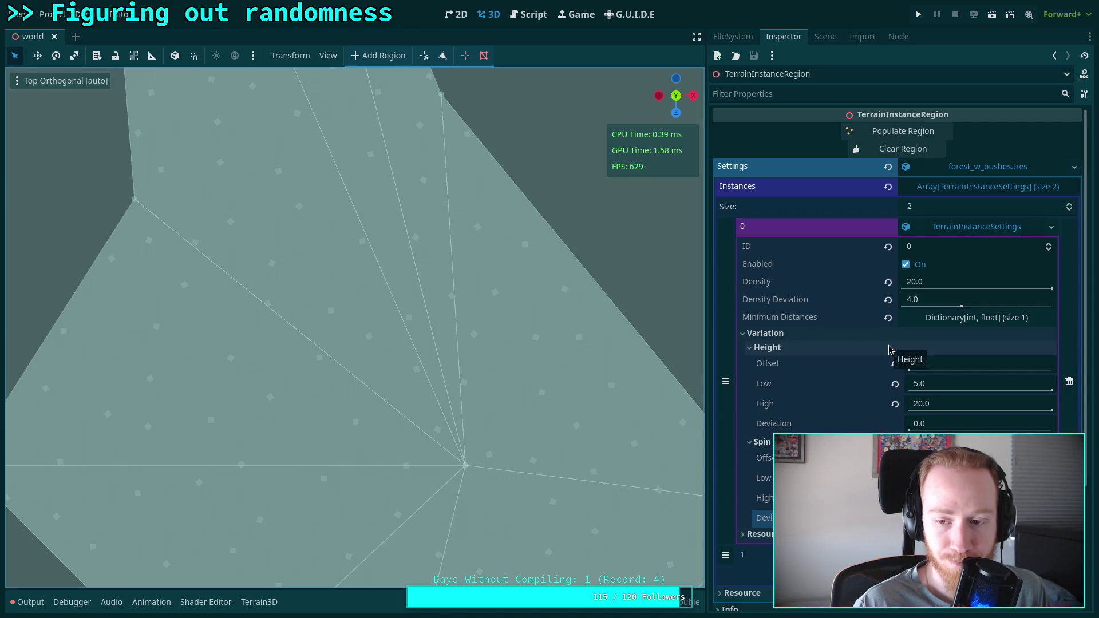
{"action": "left_click", "coordinate": [959, 404]}
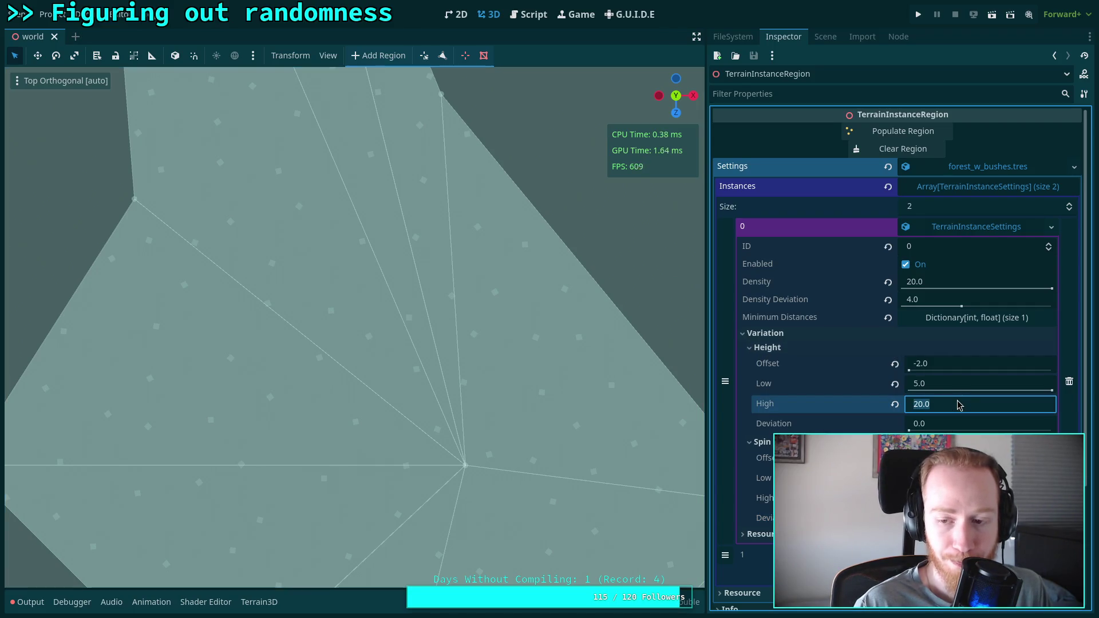
{"action": "left_click", "coordinate": [954, 385]}
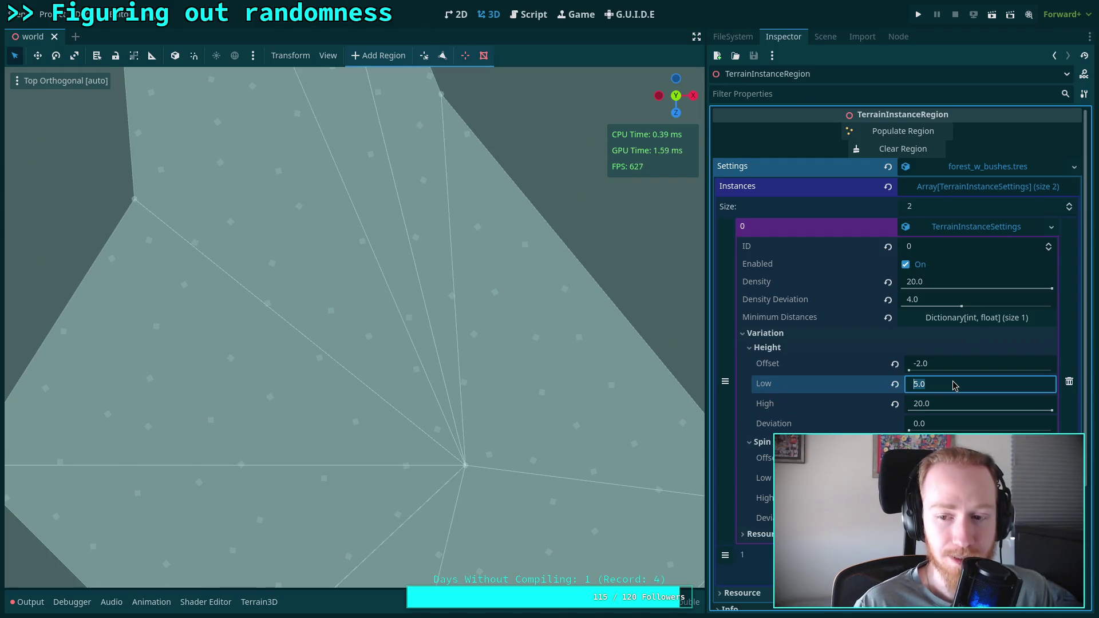
{"action": "type", "text": "0.5"}
{"action": "key", "text": "Return"}
{"action": "left_click", "coordinate": [942, 406]}
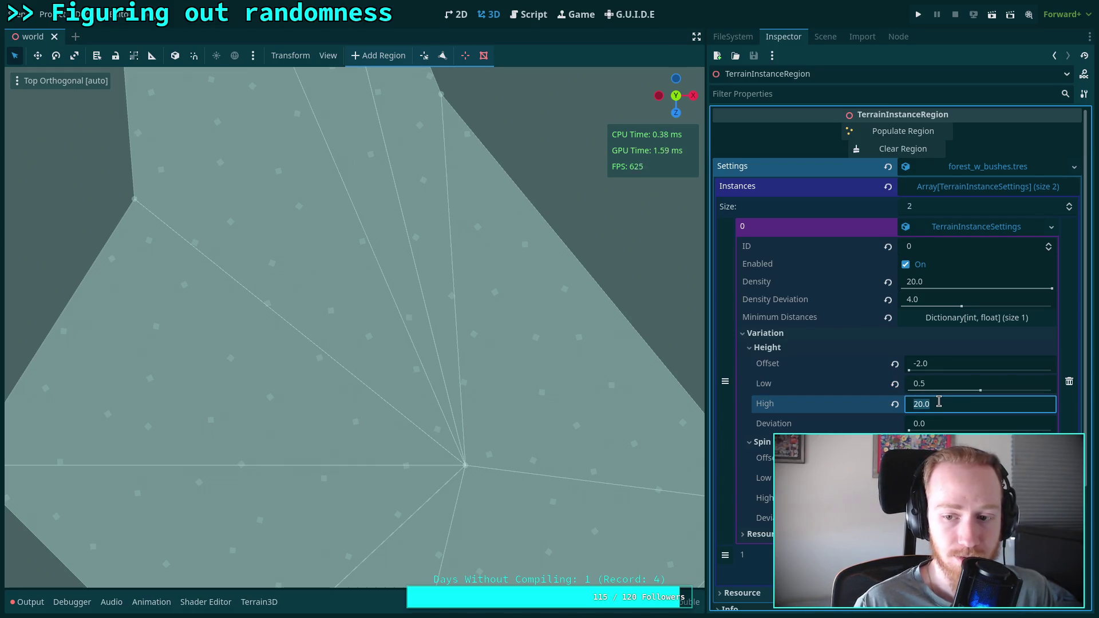
{"action": "type", "text": "1.0"}
{"action": "key", "text": "Return"}
Step: Clear and repopulate the region with the new heights, then orbit to view the instances from the side
{"action": "left_click", "coordinate": [902, 149]}
{"action": "left_click", "coordinate": [910, 137]}
{"action": "mouse_move", "coordinate": [661, 370]}
{"action": "left_mouse_down"}
{"action": "mouse_move", "coordinate": [284, 377]}
{"action": "mouse_move", "coordinate": [171, 281]}
{"action": "mouse_move", "coordinate": [129, 284]}
{"action": "mouse_move", "coordinate": [334, 227]}
{"action": "mouse_move", "coordinate": [400, 328]}
{"action": "mouse_move", "coordinate": [373, 308]}
{"action": "mouse_move", "coordinate": [391, 325]}
{"action": "mouse_move", "coordinate": [284, 342]}
{"action": "mouse_move", "coordinate": [354, 335]}
{"action": "mouse_move", "coordinate": [269, 320]}
{"action": "left_mouse_up"}
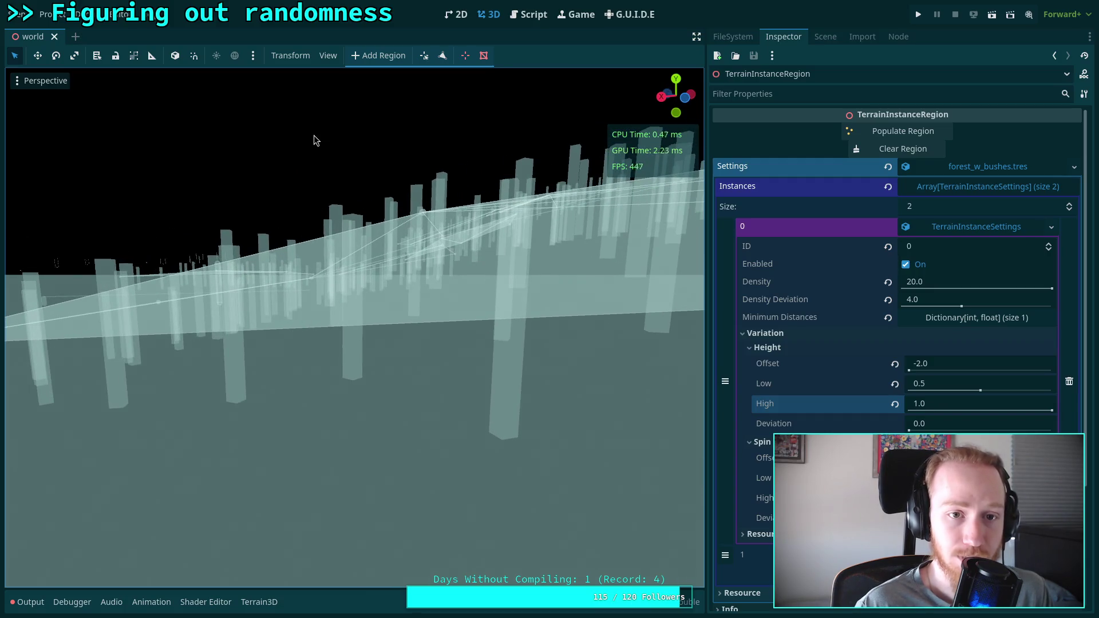
Step: Set the viewport to Display Normal to show the textured posts, then switch to the Script editor
{"action": "left_click", "coordinate": [24, 82]}
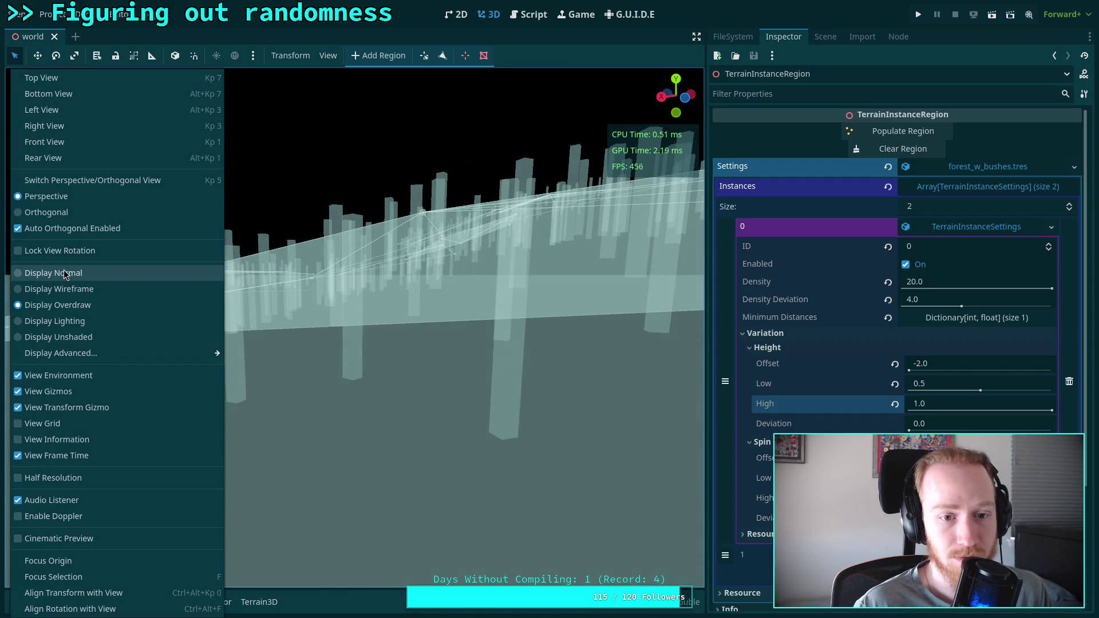
{"action": "left_click", "coordinate": [49, 275]}
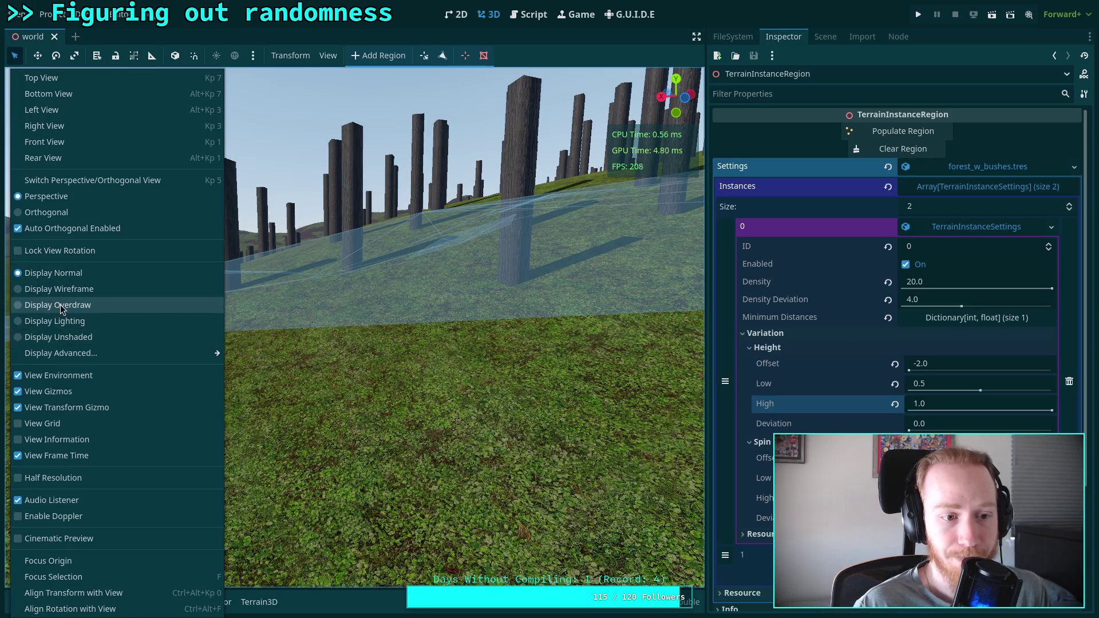
{"action": "left_click", "coordinate": [57, 304]}
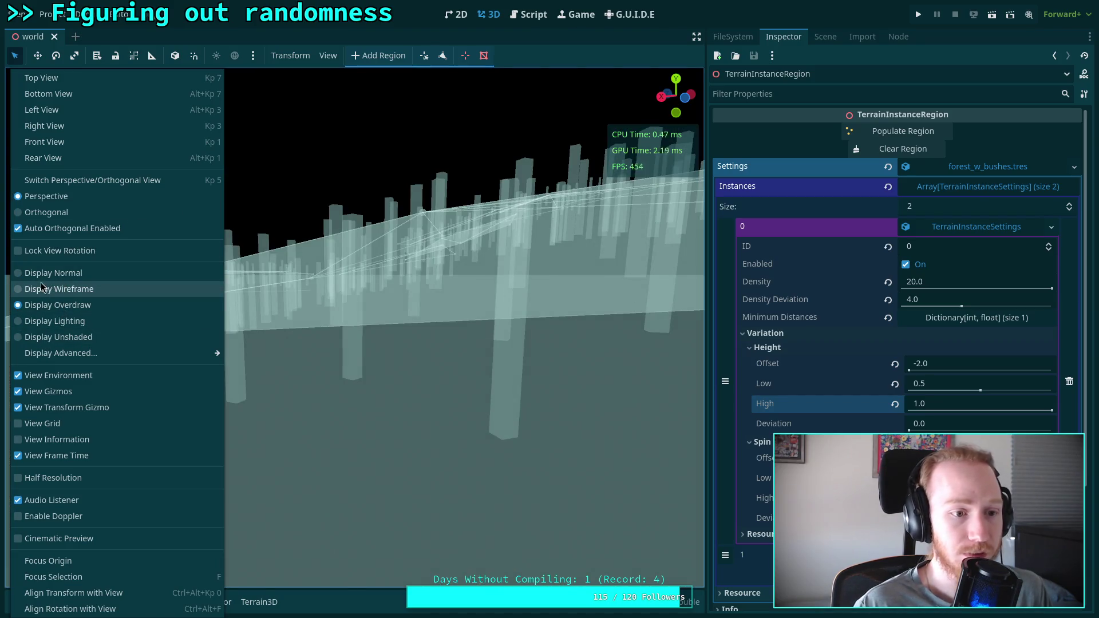
{"action": "left_click", "coordinate": [53, 276]}
{"action": "left_click", "coordinate": [314, 131]}
{"action": "mouse_move", "coordinate": [410, 159]}
{"action": "left_mouse_down"}
{"action": "mouse_move", "coordinate": [350, 298]}
{"action": "mouse_move", "coordinate": [409, 160]}
{"action": "left_mouse_up"}
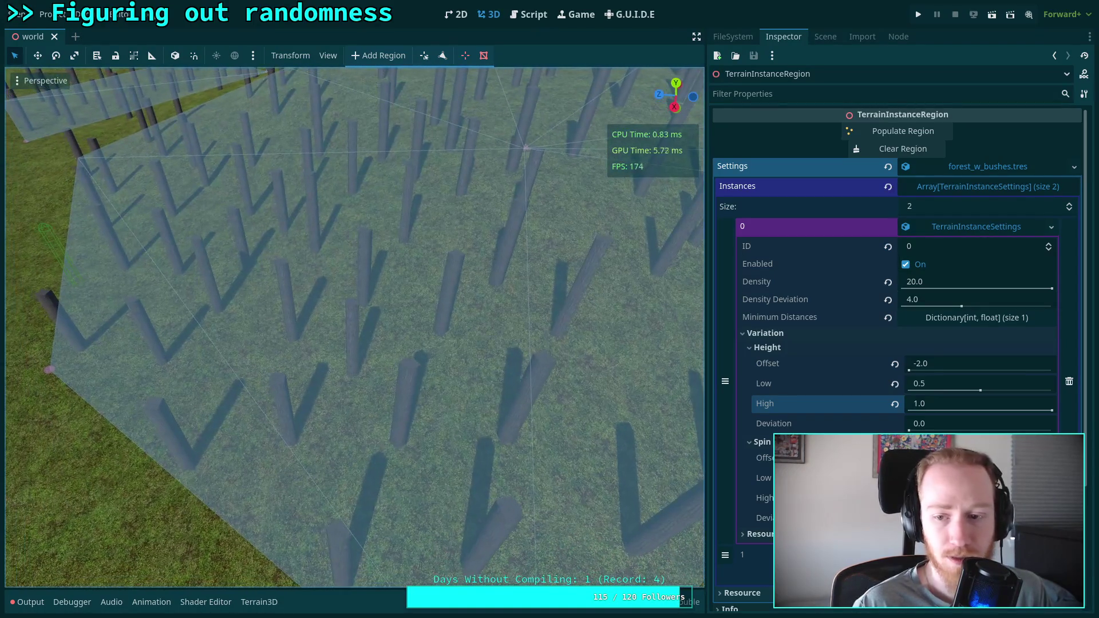
{"action": "left_click", "coordinate": [538, 11]}
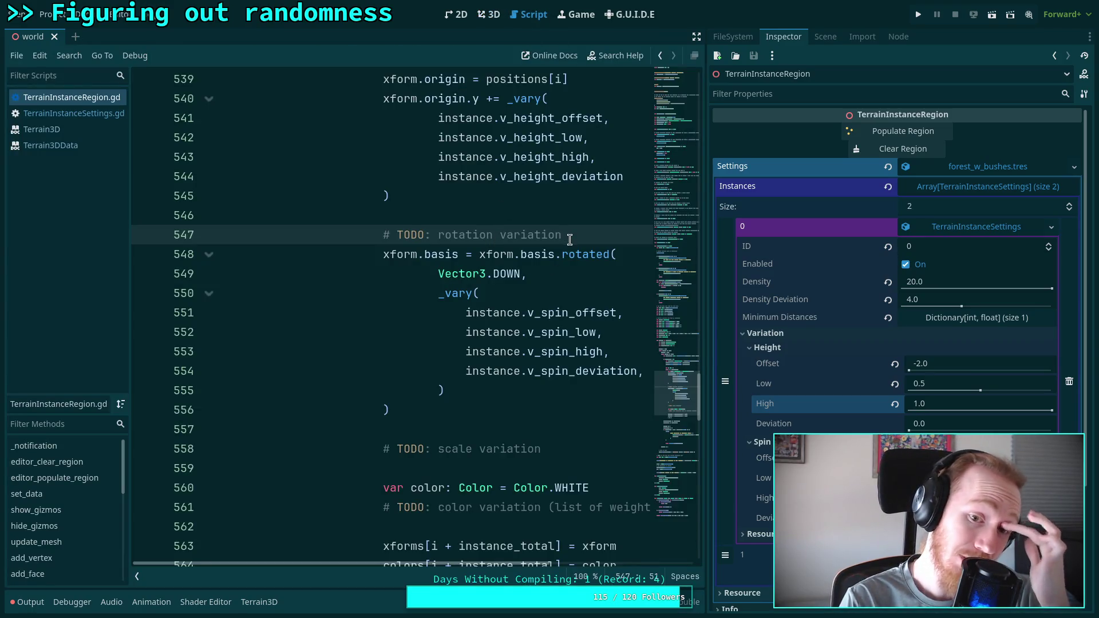
{"action": "left_click", "coordinate": [529, 394]}
{"action": "left_click", "coordinate": [517, 402]}
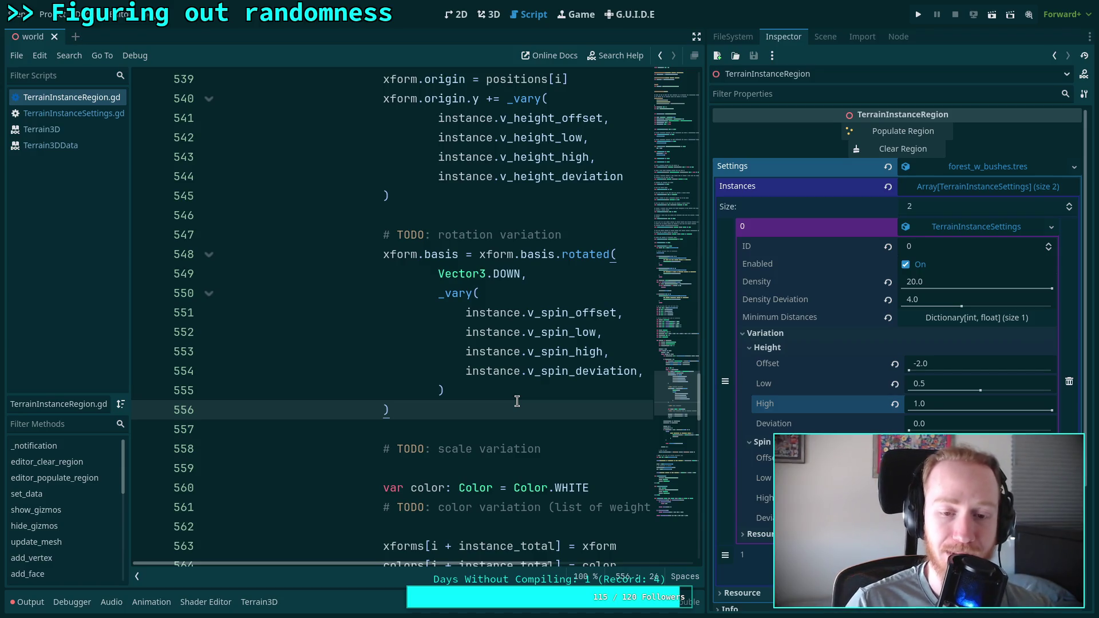
{"action": "left_click_drag", "start_coordinate": [320, 563], "coordinate": [403, 571]}
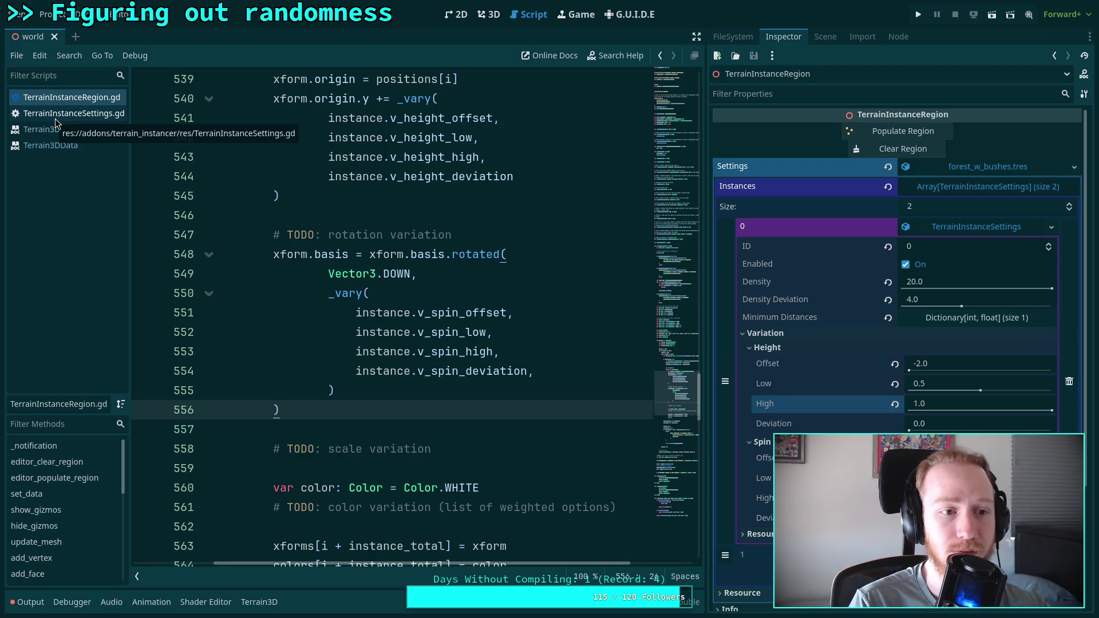
Step: Check the rotation-variation TODO in TerrainInstanceRegion.gd, then select lines 43–61 of the Spin block in TerrainInstanceSettings.gd
{"action": "left_click", "coordinate": [55, 119]}
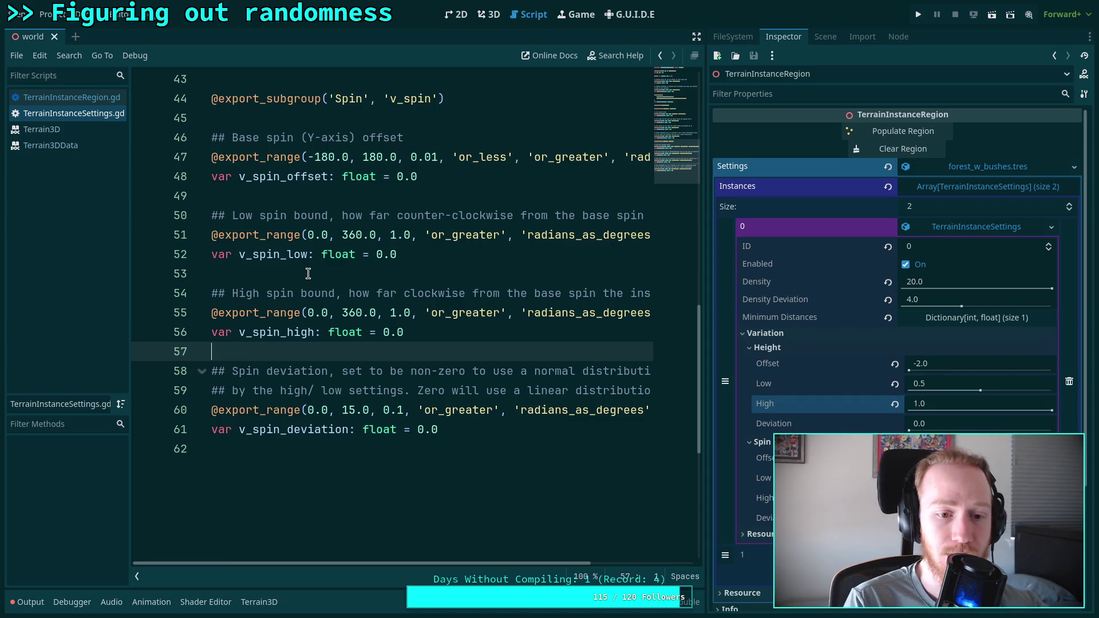
{"action": "left_click", "coordinate": [270, 267]}
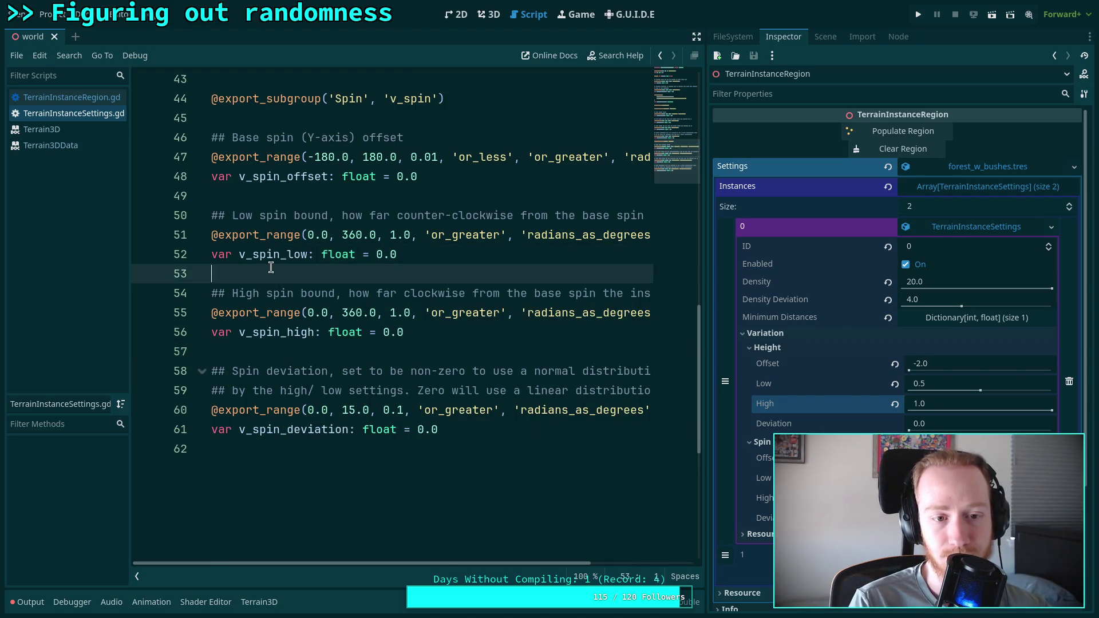
{"action": "left_click", "coordinate": [78, 95]}
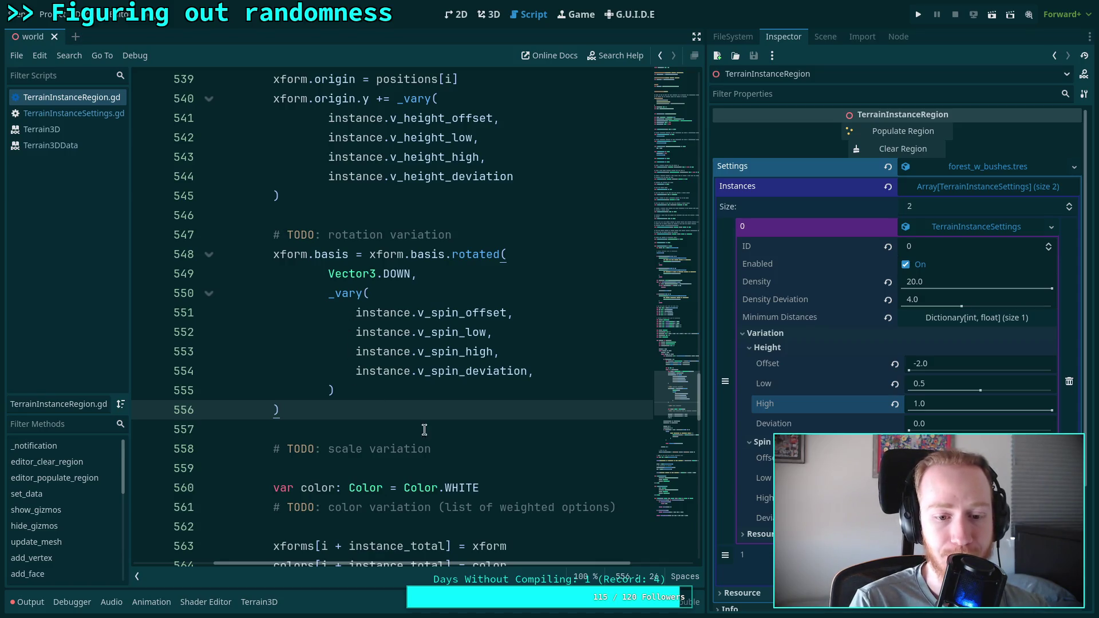
{"action": "left_click", "coordinate": [478, 232]}
{"action": "key", "text": "shift+Up"}
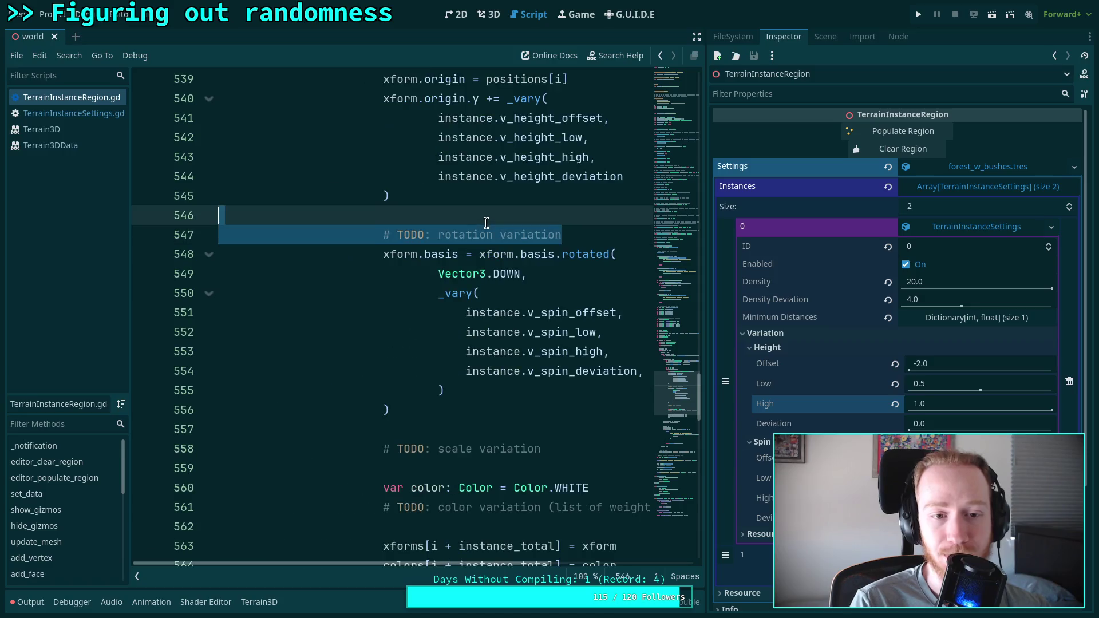
{"action": "scroll", "coordinate": [585, 220], "scroll_direction": "up", "scroll_amount": 2}
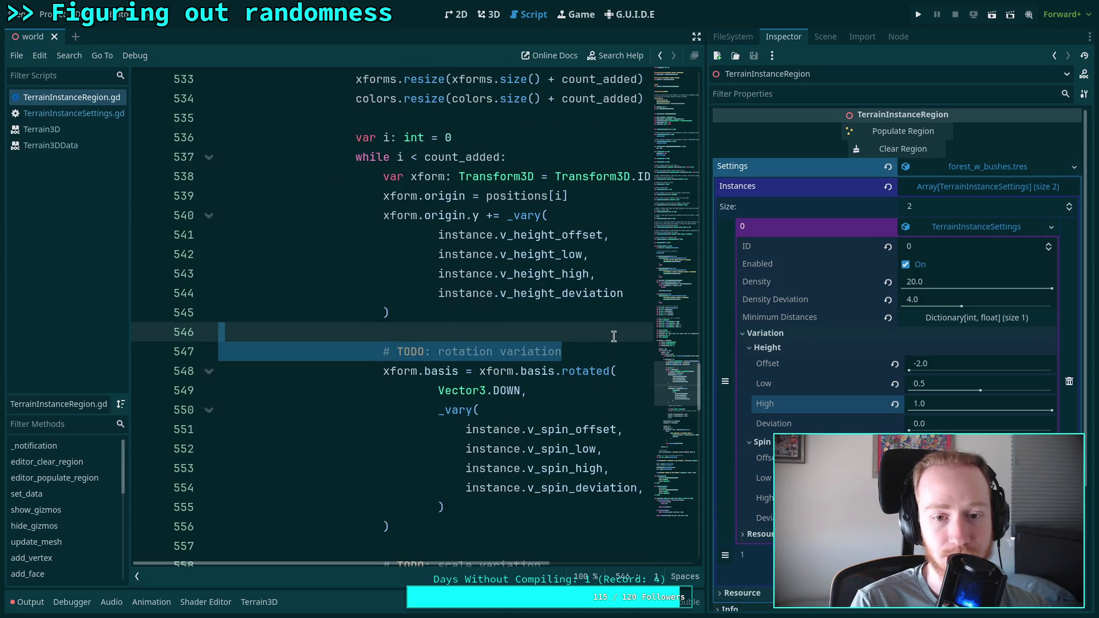
{"action": "left_click", "coordinate": [585, 351]}
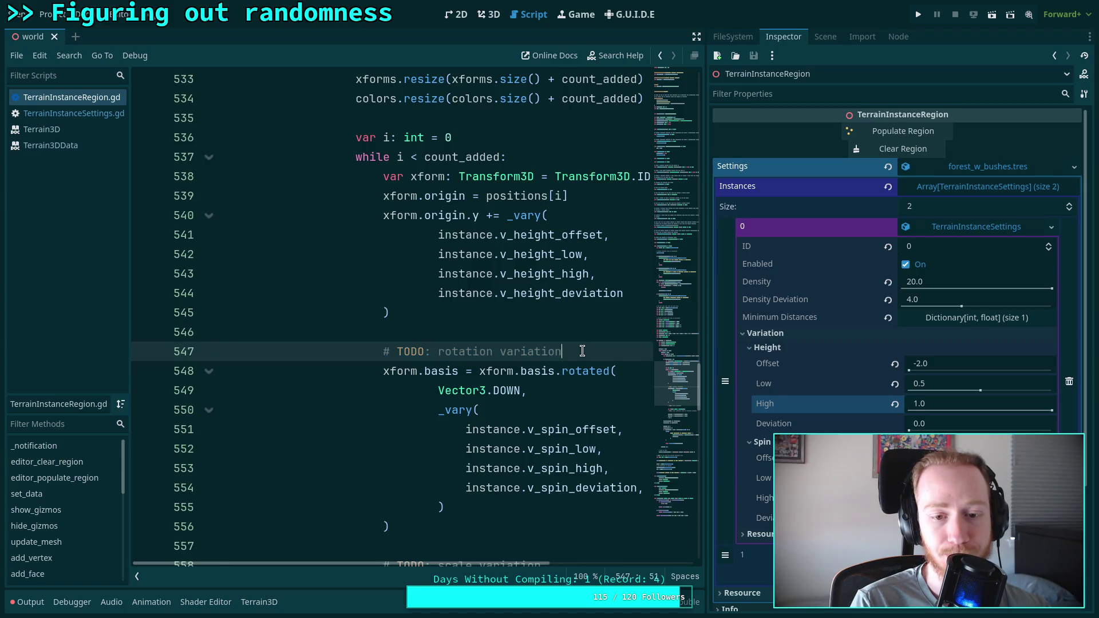
{"action": "left_click", "coordinate": [68, 114]}
{"action": "mouse_move", "coordinate": [478, 435]}
{"action": "left_mouse_down"}
{"action": "mouse_move", "coordinate": [366, 410]}
{"action": "mouse_move", "coordinate": [213, 246]}
{"action": "mouse_move", "coordinate": [211, 217]}
{"action": "mouse_move", "coordinate": [146, 203]}
{"action": "left_mouse_up"}
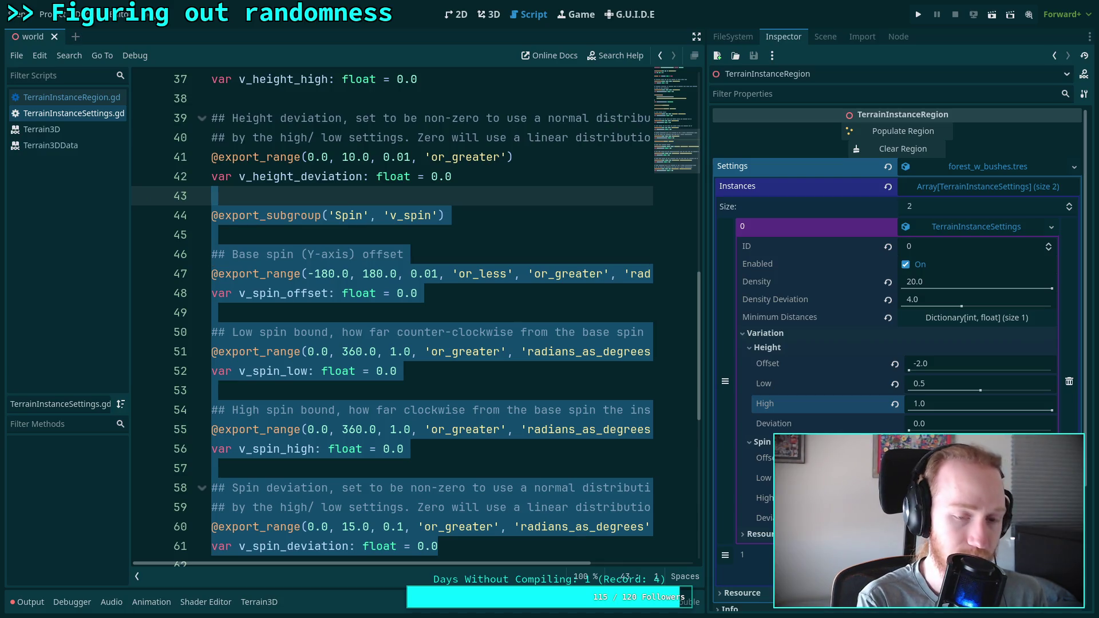
Step: Copy the Spin export block and paste a duplicate at the end of the script
{"action": "key", "text": "ctrl+c"}
{"action": "scroll", "coordinate": [481, 349], "scroll_direction": "down", "scroll_amount": 6}
{"action": "left_click", "coordinate": [481, 348]}
{"action": "key", "text": "Return"}
{"action": "key", "text": "Return"}
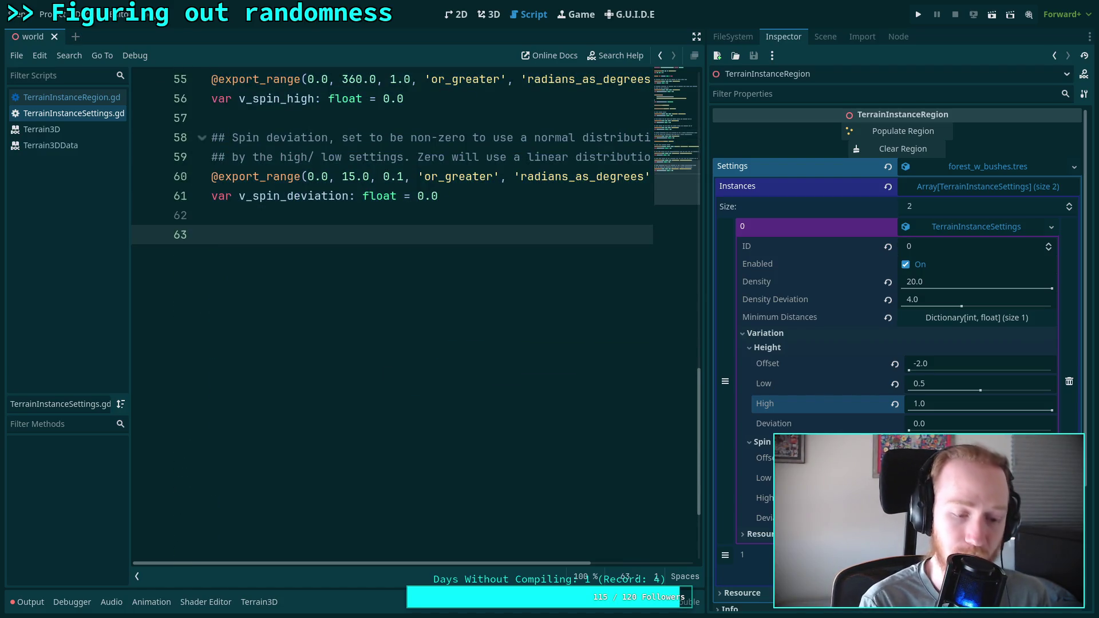
{"action": "key", "text": "ctrl+v"}
Step: Rename the copied subgroup to 'Tilt', its prefix to 'tilt', and v_spin_offset to v_tilt_offset
{"action": "double_click", "coordinate": [346, 216]}
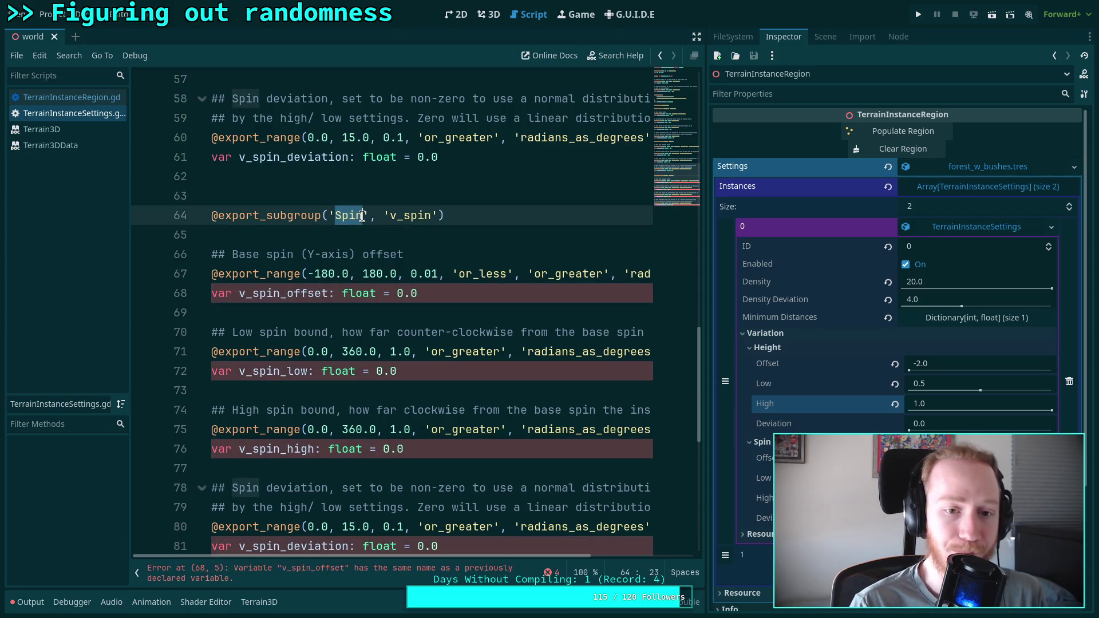
{"action": "type", "text": "Tilt"}
{"action": "left_click_drag", "start_coordinate": [405, 218], "coordinate": [431, 219]}
{"action": "type", "text": "tilt"}
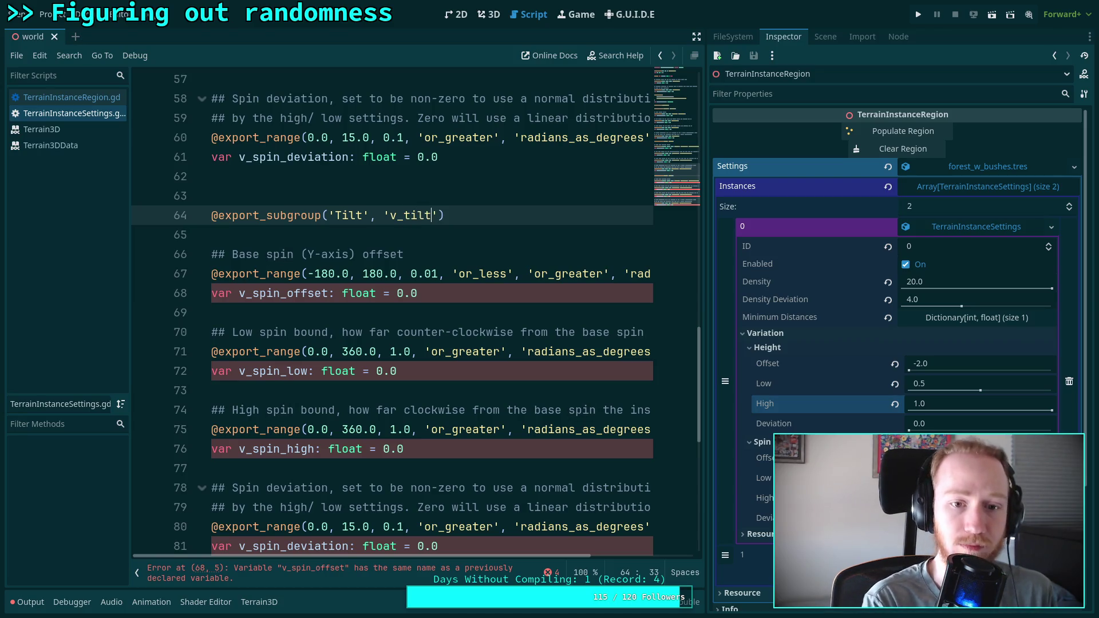
{"action": "left_click_drag", "start_coordinate": [404, 218], "coordinate": [428, 217]}
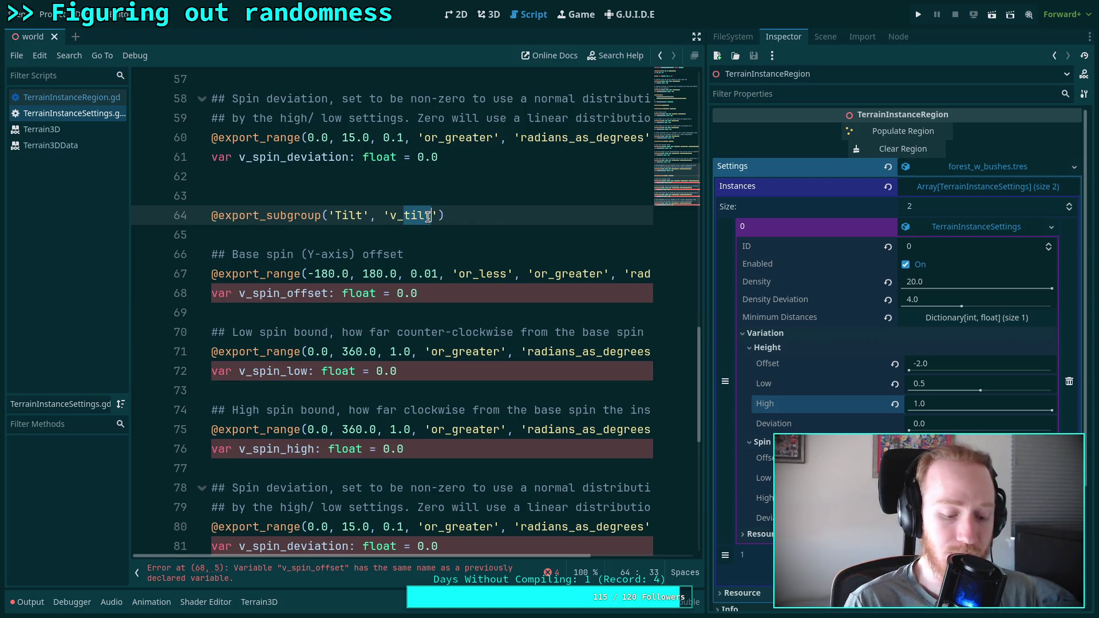
{"action": "left_click_drag", "start_coordinate": [253, 293], "coordinate": [277, 293]}
{"action": "key", "text": "ctrl+v"}
Step: Rename the copied low, high and deviation variables to v_tilt_low, v_tilt_high and v_tilt_deviation
{"action": "double_click", "coordinate": [255, 371]}
{"action": "type", "text": "tilt"}
{"action": "double_click", "coordinate": [277, 448]}
{"action": "type", "text": "tilt"}
{"action": "scroll", "coordinate": [277, 448], "scroll_direction": "down", "scroll_amount": 2}
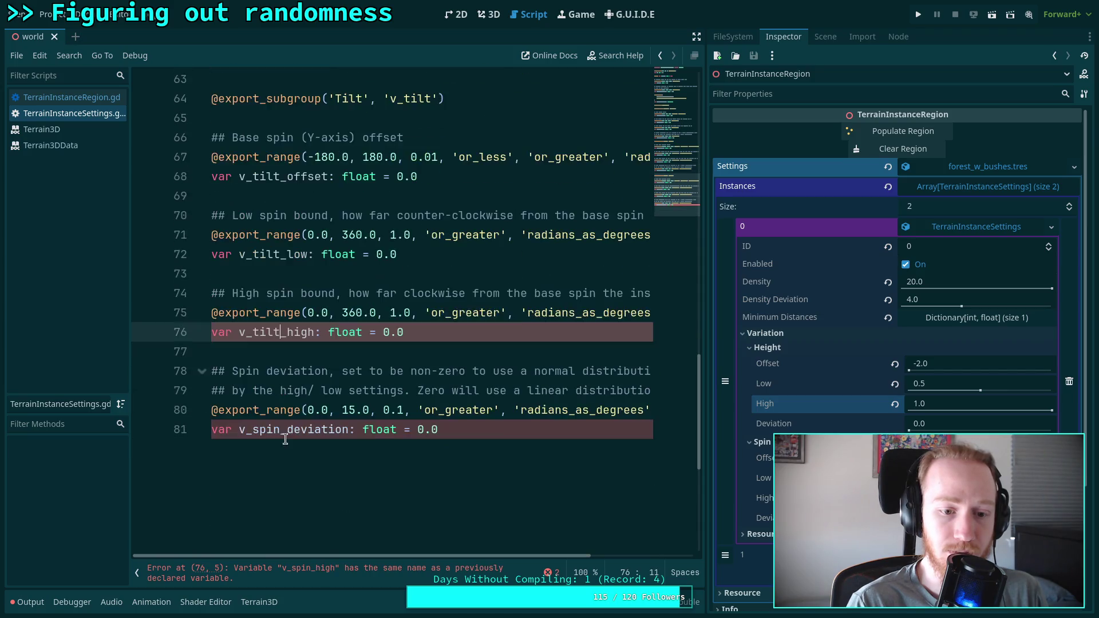
{"action": "double_click", "coordinate": [266, 429]}
{"action": "type", "text": "tilt"}
{"action": "scroll", "coordinate": [310, 414], "scroll_direction": "up", "scroll_amount": 1}
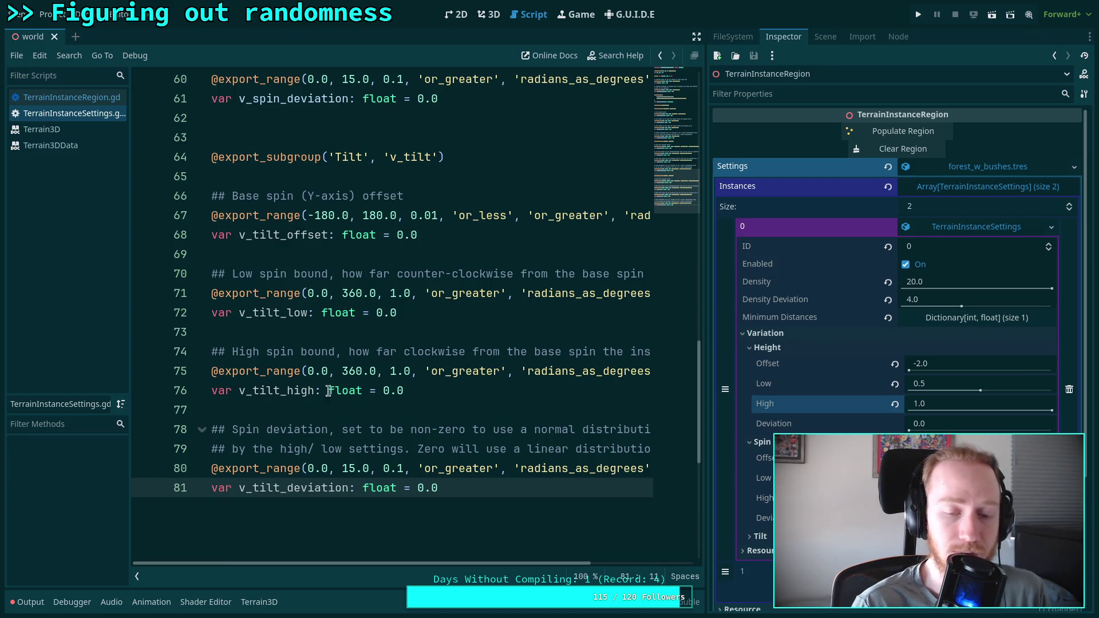
{"action": "scroll", "coordinate": [355, 272], "scroll_direction": "up", "scroll_amount": 1}
Step: Change the base offset comment from spin (Y-axis) to tilt (XZ-axis)
{"action": "left_click_drag", "start_coordinate": [266, 256], "coordinate": [350, 256]}
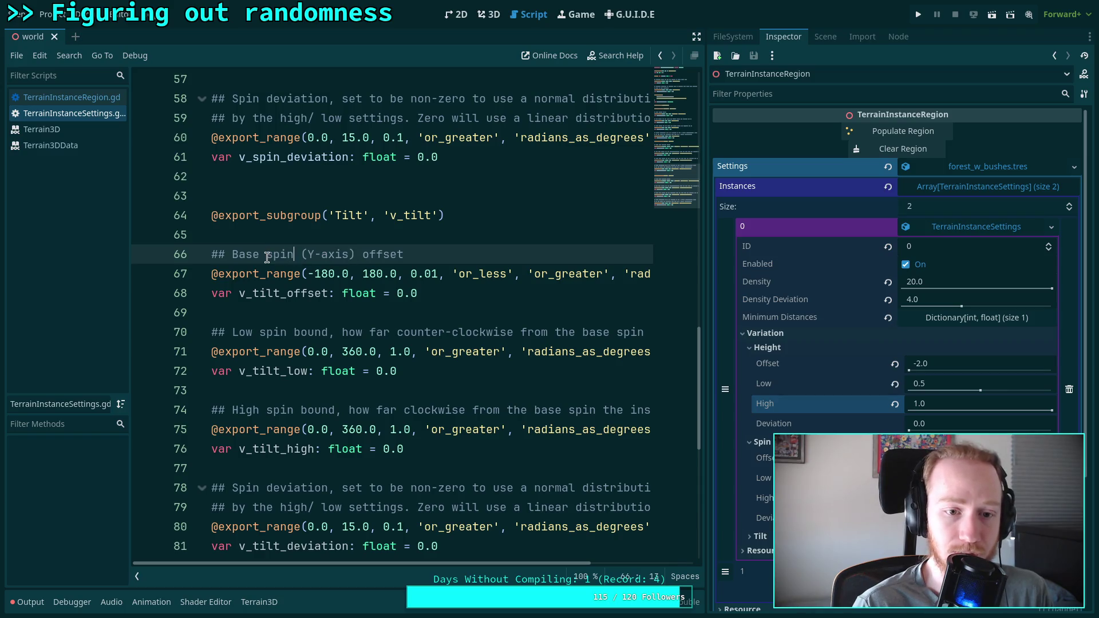
{"action": "double_click", "coordinate": [281, 255]}
{"action": "type", "text": "tilt"}
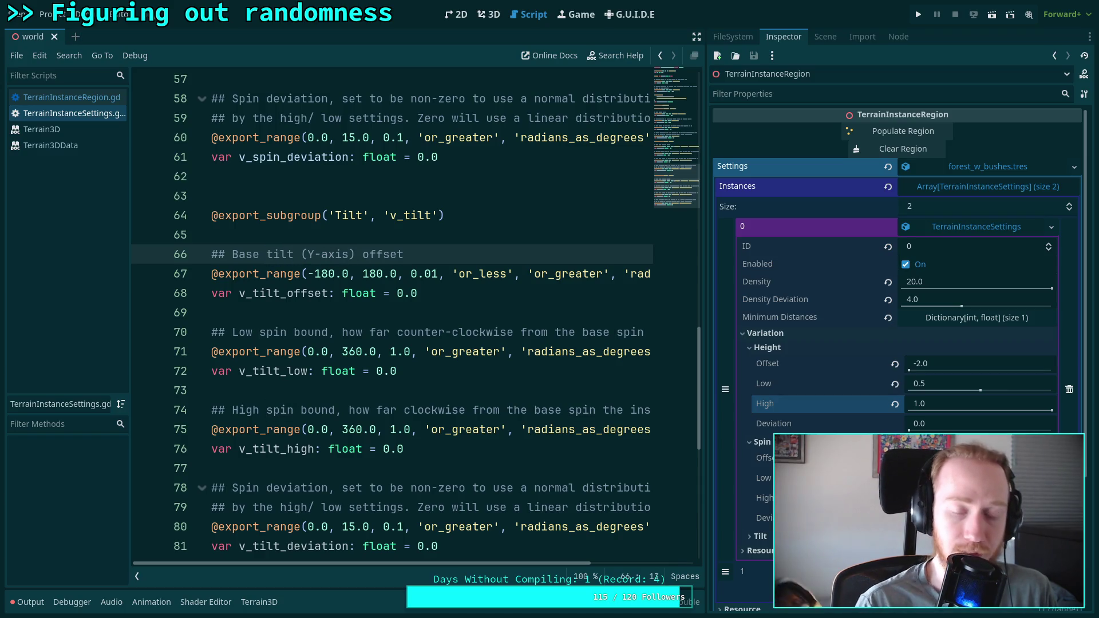
{"action": "double_click", "coordinate": [311, 255]}
{"action": "key", "text": "BackSpace"}
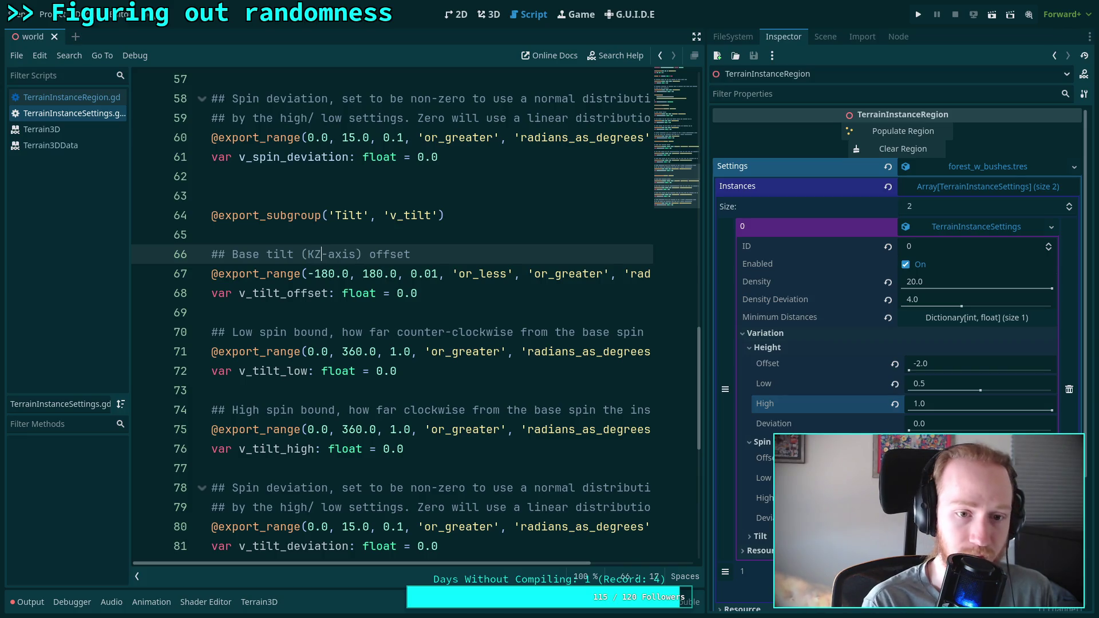
{"action": "type", "text": "XZ"}
Step: Check the -180 range limit on v_tilt_offset, change 'spin' to 'tilt' in the low bound comment, and widen the editor
{"action": "left_click", "coordinate": [441, 293]}
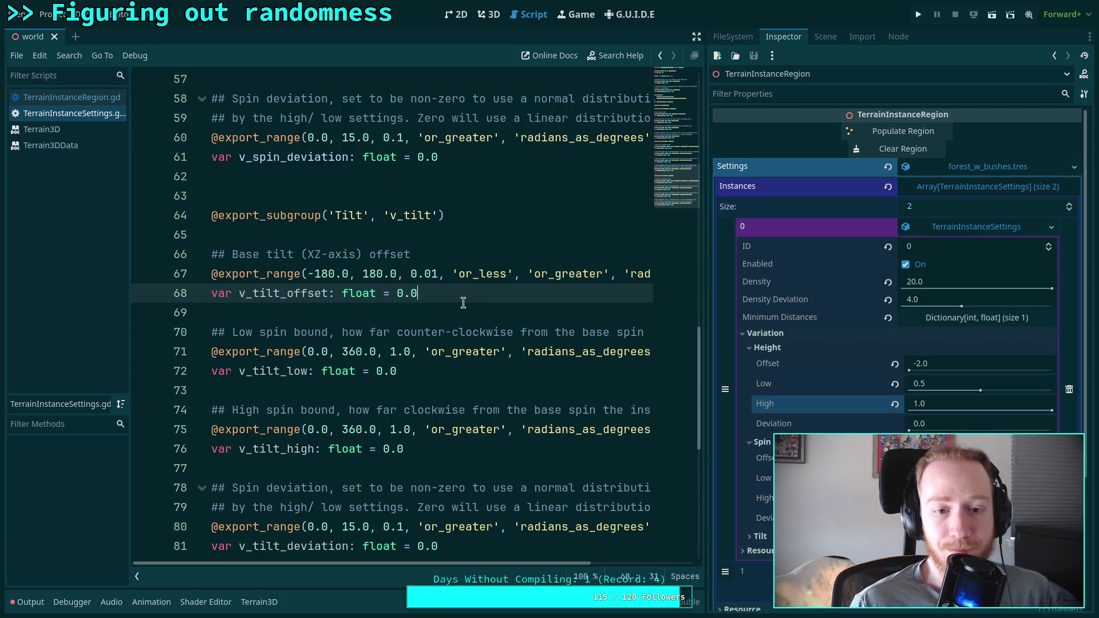
{"action": "left_click_drag", "start_coordinate": [315, 274], "coordinate": [330, 274]}
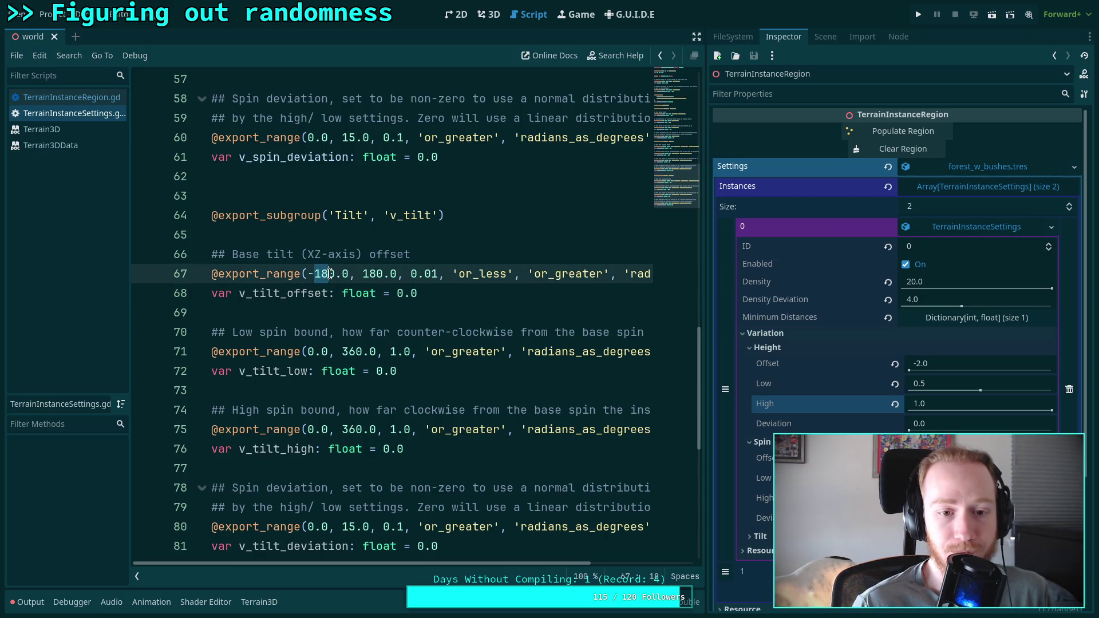
{"action": "left_click", "coordinate": [448, 293]}
{"action": "scroll", "coordinate": [466, 293], "scroll_direction": "down", "scroll_amount": 1}
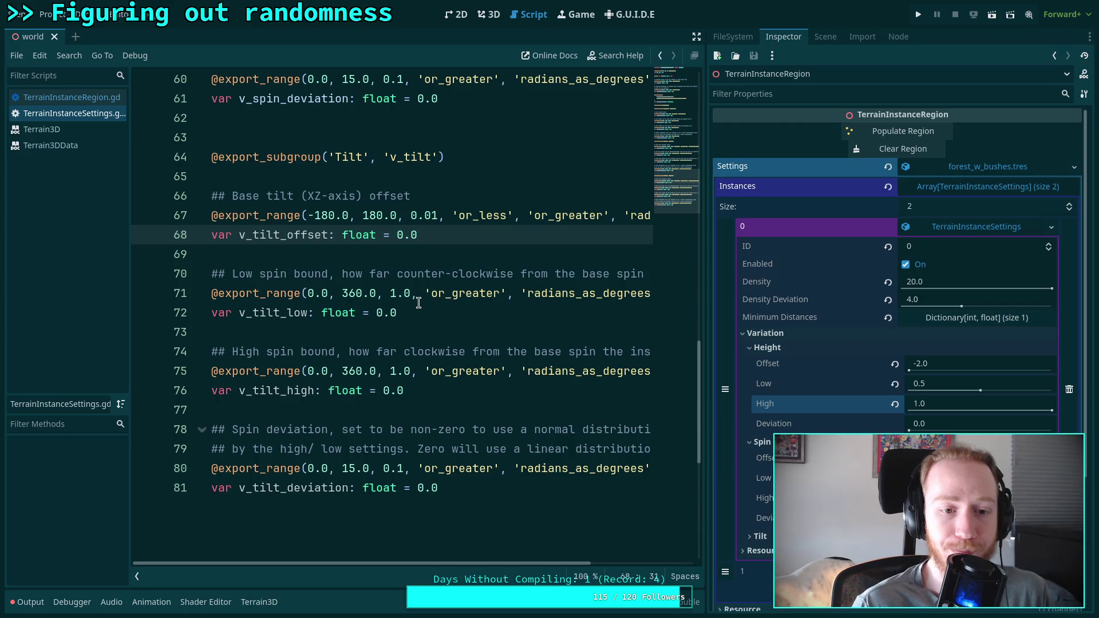
{"action": "left_click_drag", "start_coordinate": [261, 274], "coordinate": [284, 274]}
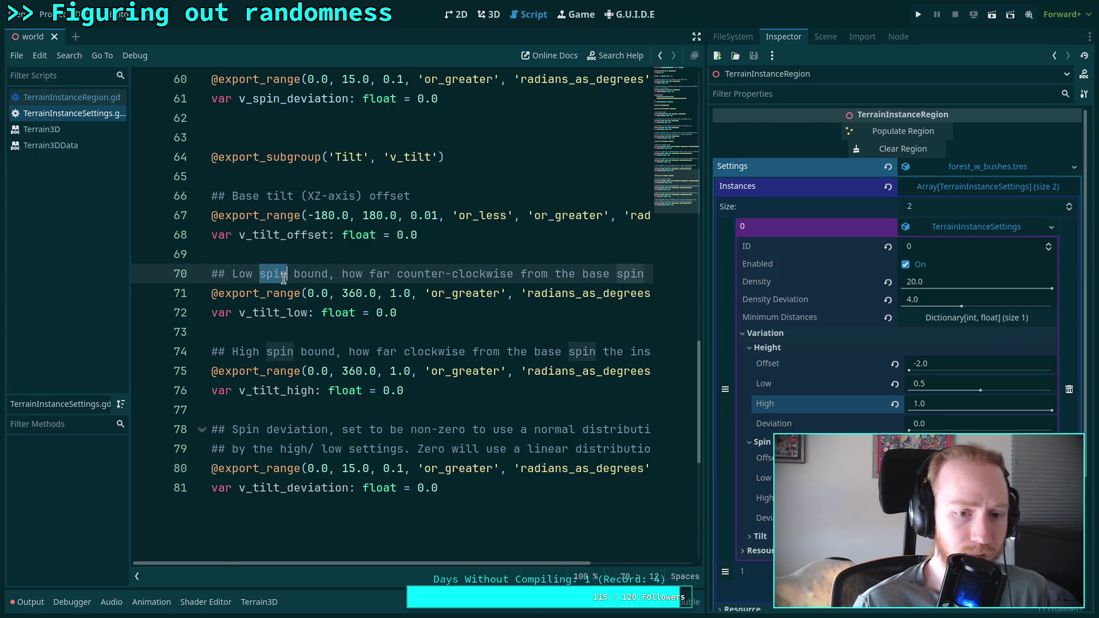
{"action": "type", "text": "tilt"}
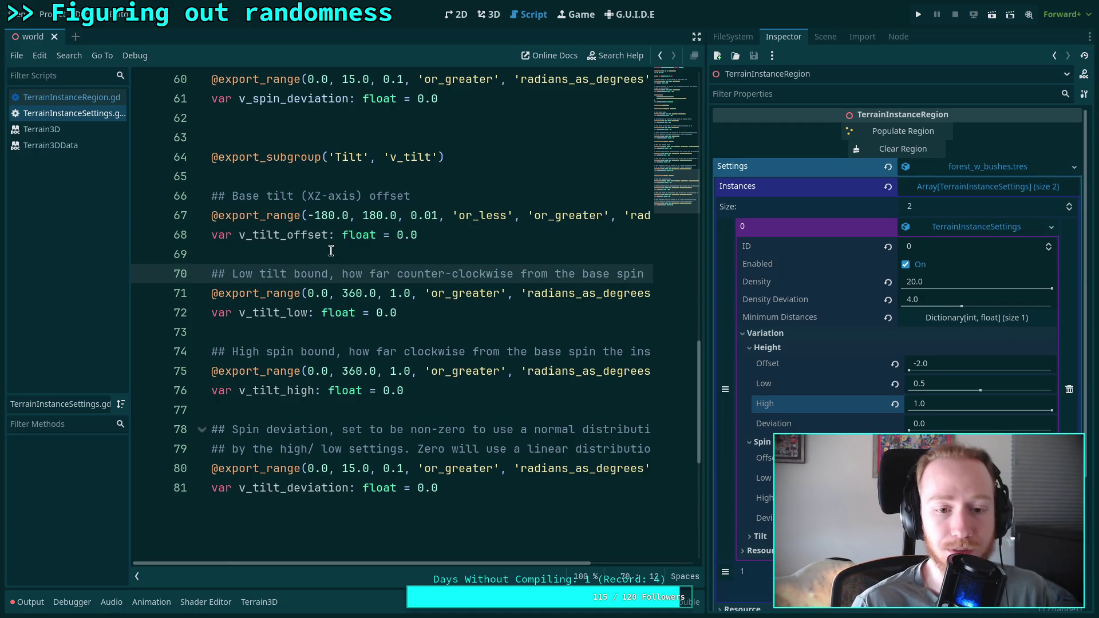
{"action": "left_click_drag", "start_coordinate": [706, 396], "coordinate": [742, 395]}
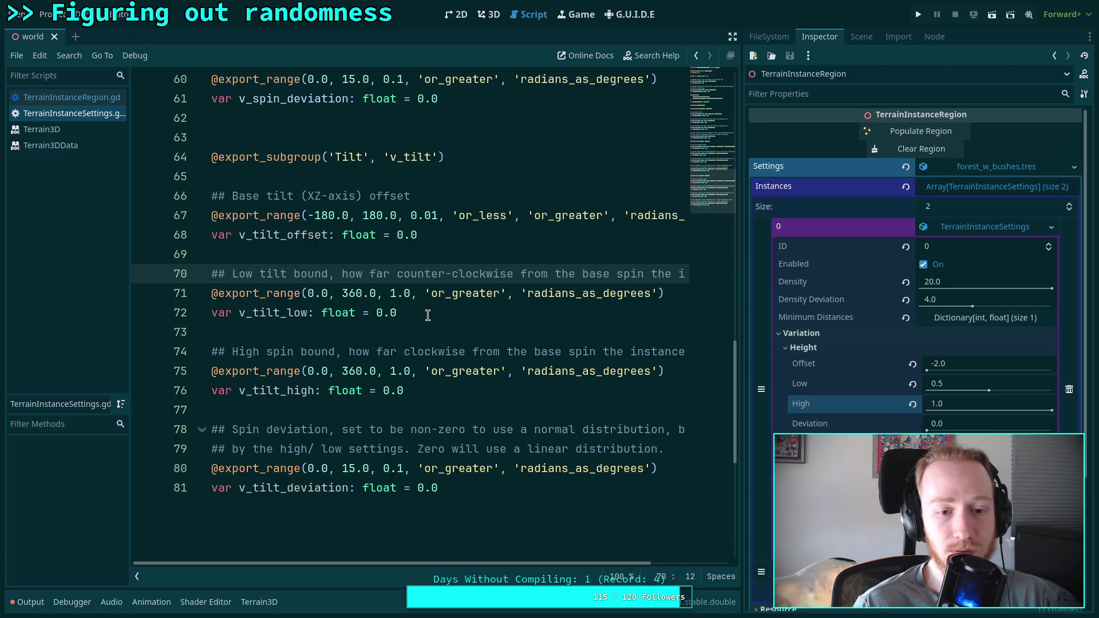
Step: Delete the entire v_tilt_low block from the Tilt subgroup
{"action": "left_click", "coordinate": [289, 313]}
{"action": "left_click_drag", "start_coordinate": [287, 313], "coordinate": [305, 312]}
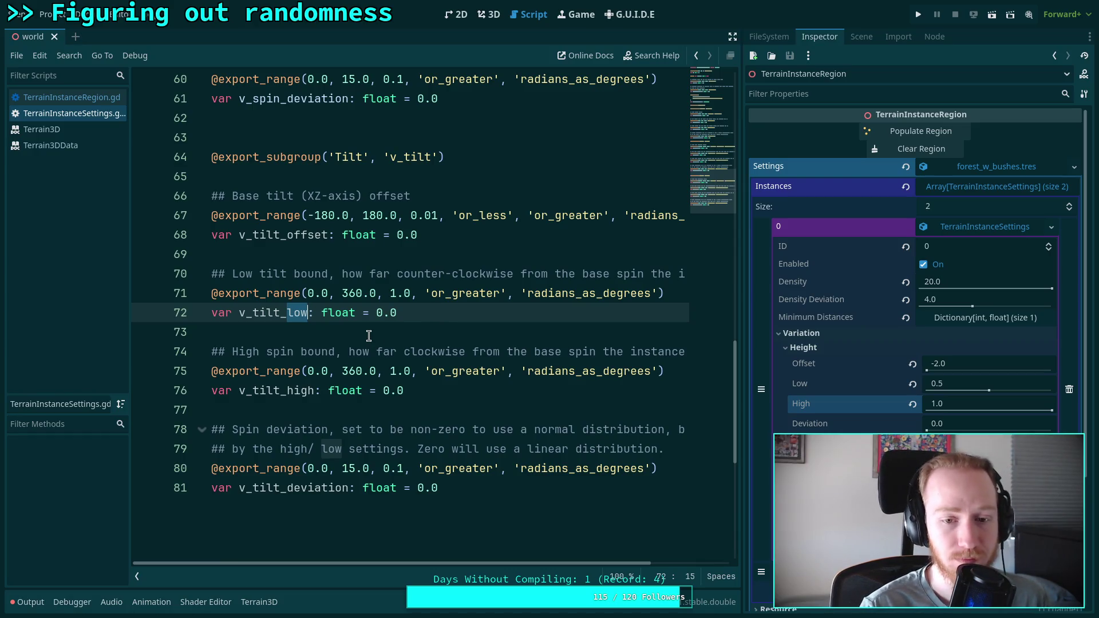
{"action": "mouse_move", "coordinate": [405, 312]}
{"action": "left_mouse_down"}
{"action": "mouse_move", "coordinate": [420, 312]}
{"action": "mouse_move", "coordinate": [407, 259]}
{"action": "left_mouse_up"}
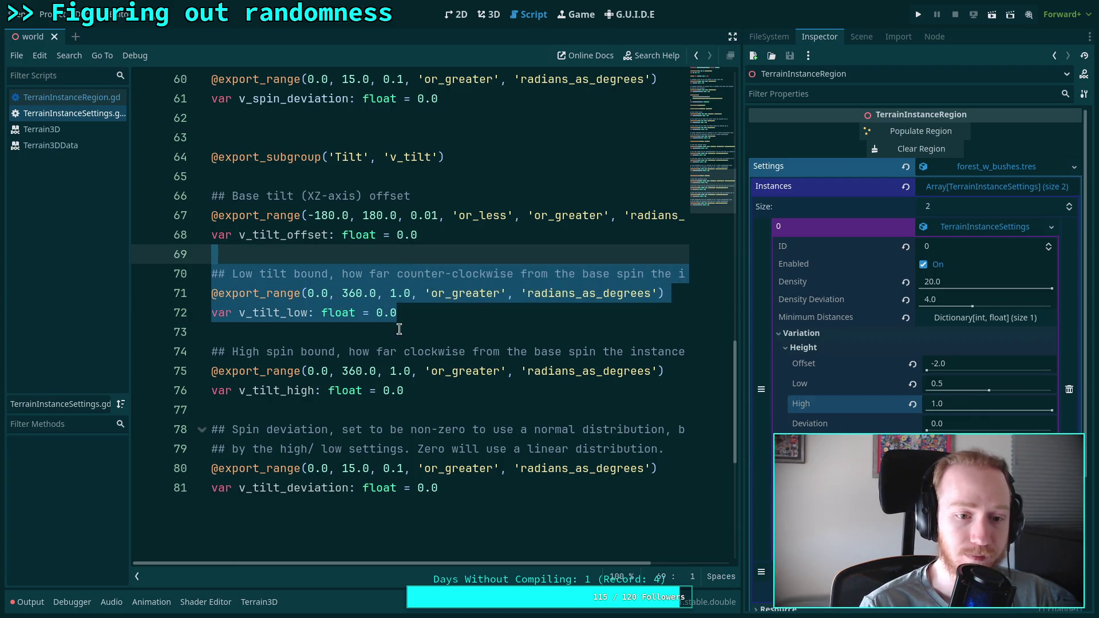
{"action": "key", "text": "BackSpace"}
{"action": "key", "text": "BackSpace"}
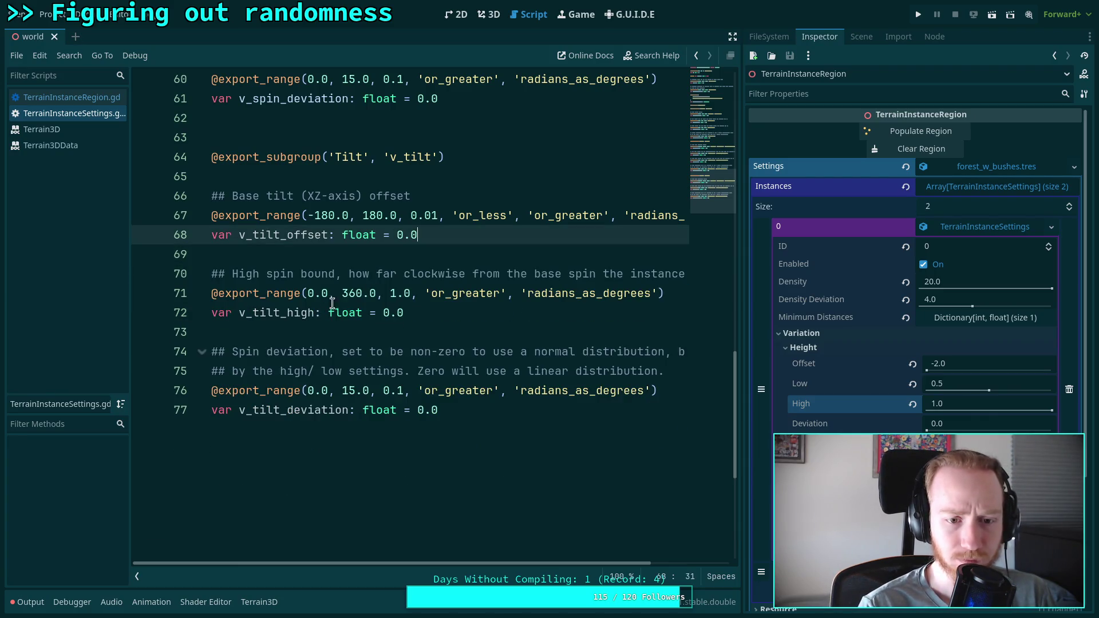
Step: Reword the v_tilt_high comment to 'High tilt bound, how far from the base tilt'
{"action": "double_click", "coordinate": [299, 312]}
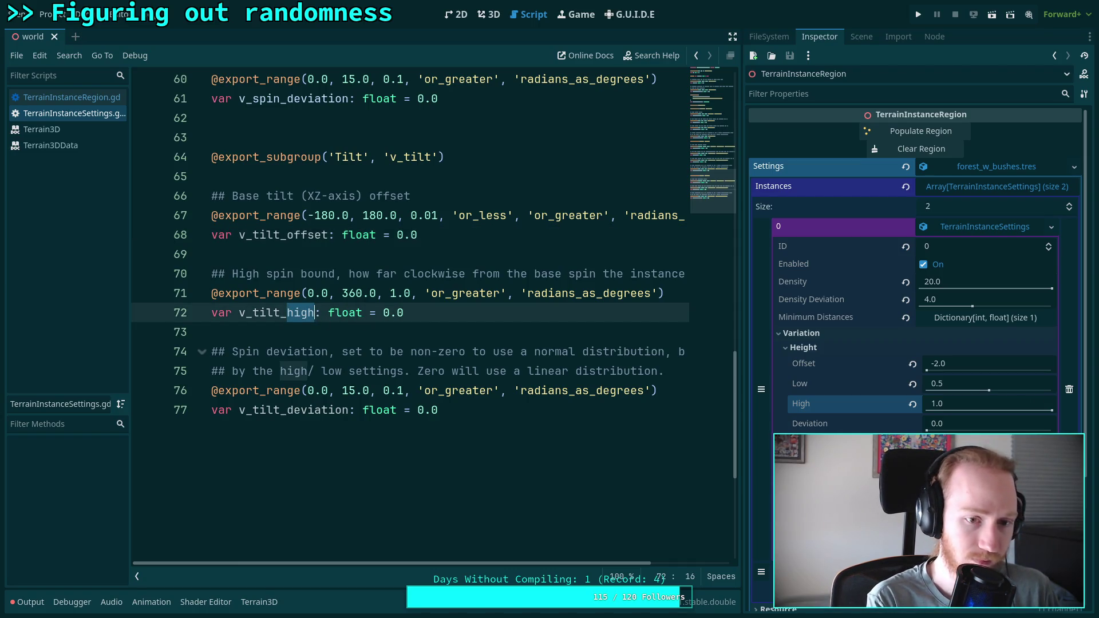
{"action": "type", "text": "change"}
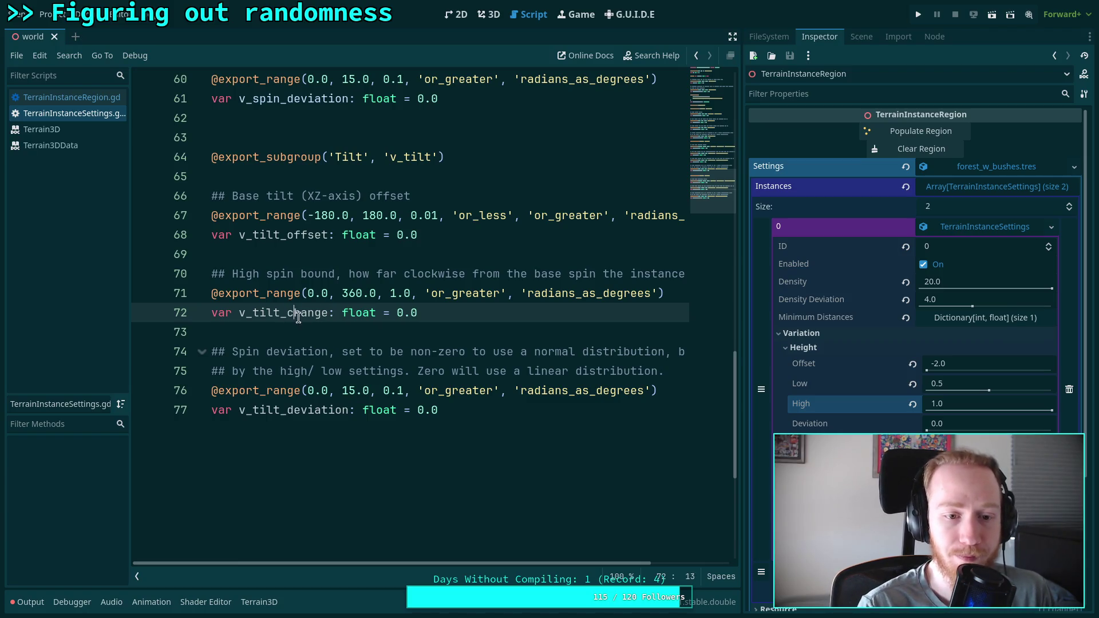
{"action": "left_click_drag", "start_coordinate": [328, 313], "coordinate": [287, 313]}
{"action": "type", "text": "high"}
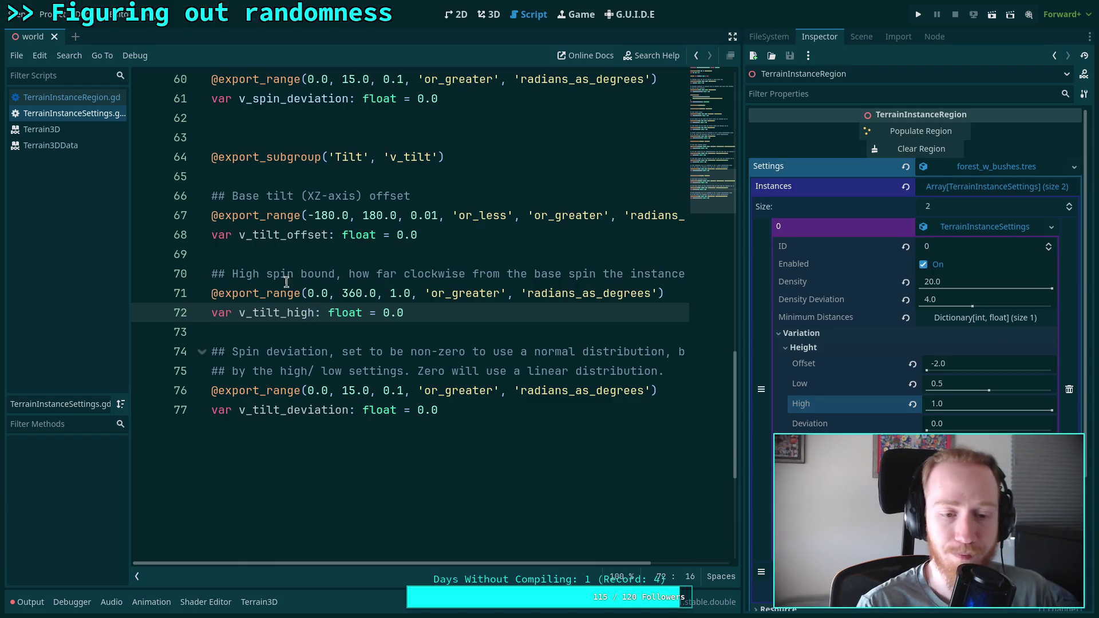
{"action": "left_click_drag", "start_coordinate": [268, 273], "coordinate": [294, 274]}
{"action": "type", "text": "tilt"}
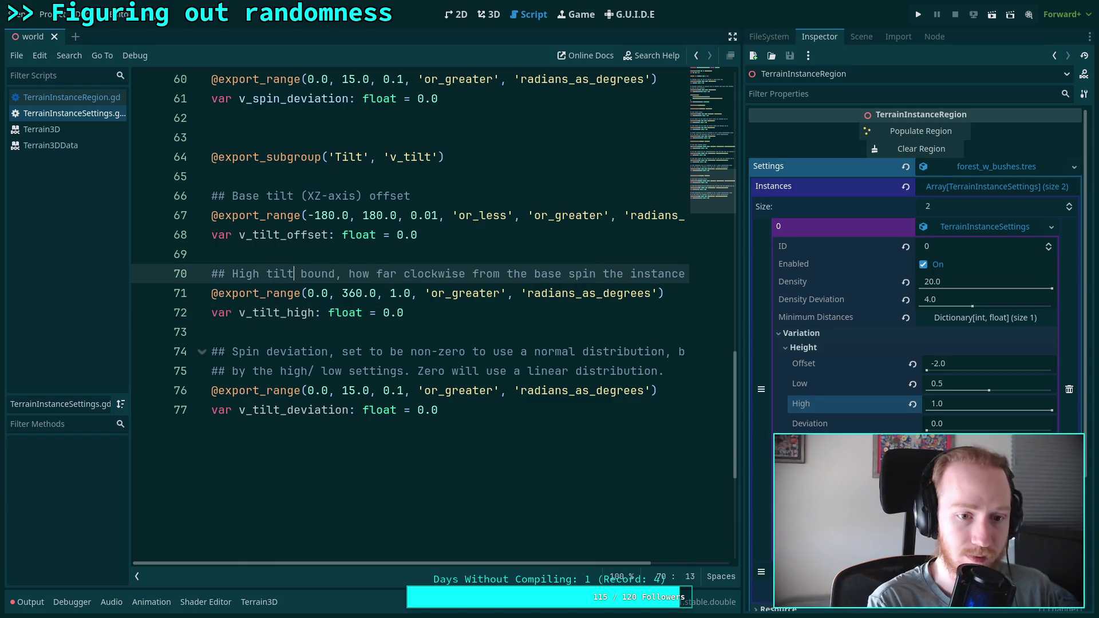
{"action": "left_click_drag", "start_coordinate": [405, 273], "coordinate": [528, 273]}
{"action": "key", "text": "BackSpace"}
{"action": "type", "text": "tilt"}
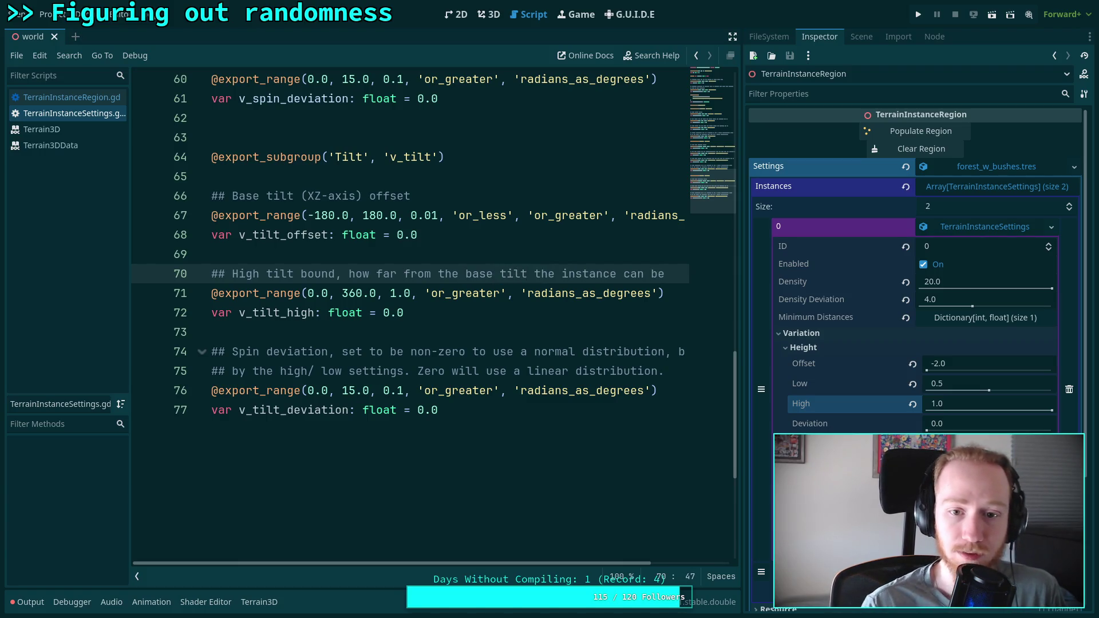
{"action": "scroll", "coordinate": [593, 397], "scroll_direction": "up", "scroll_amount": 1}
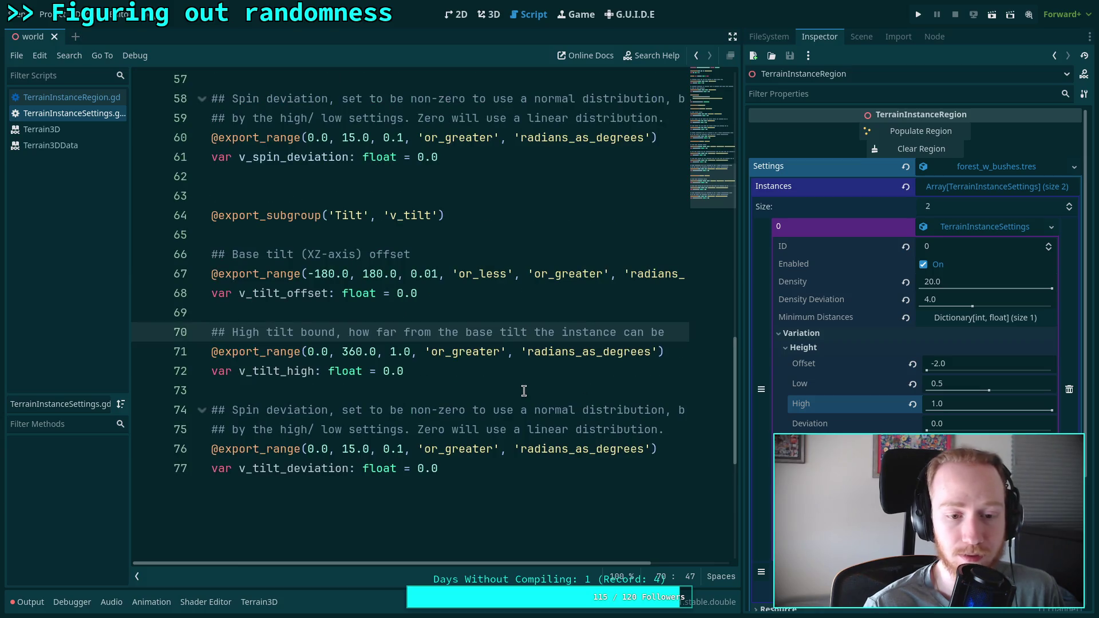